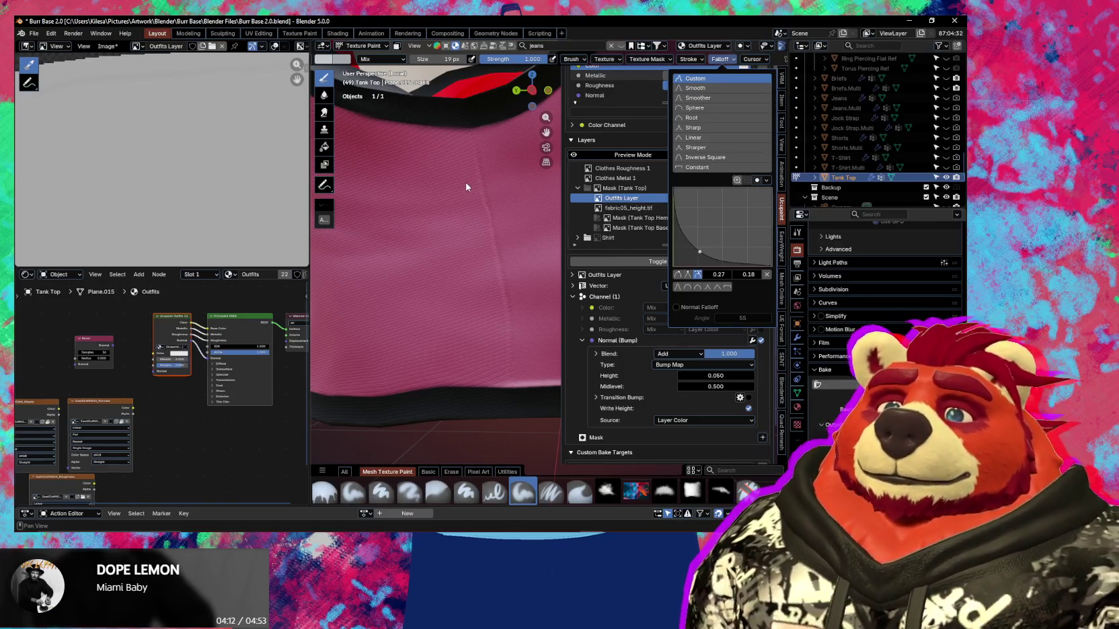
# Shorten the stroke dashes to a dash ratio of 0.433, checking with a test stroke.
pyautogui.click(690, 61)
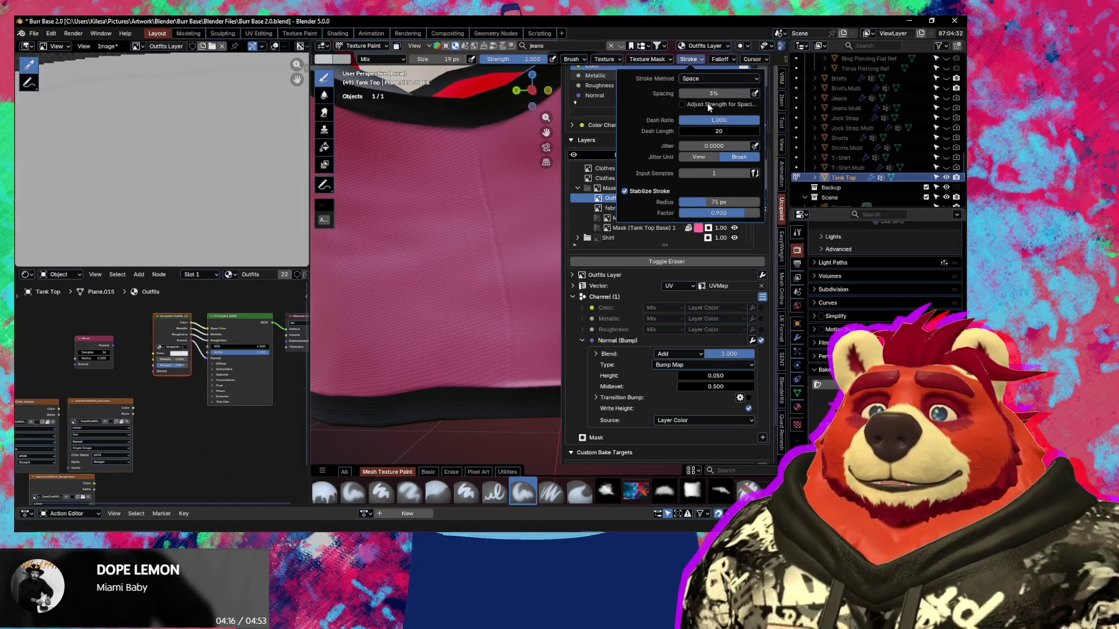
pyautogui.moveTo(717, 121); pyautogui.dragTo(710, 120)
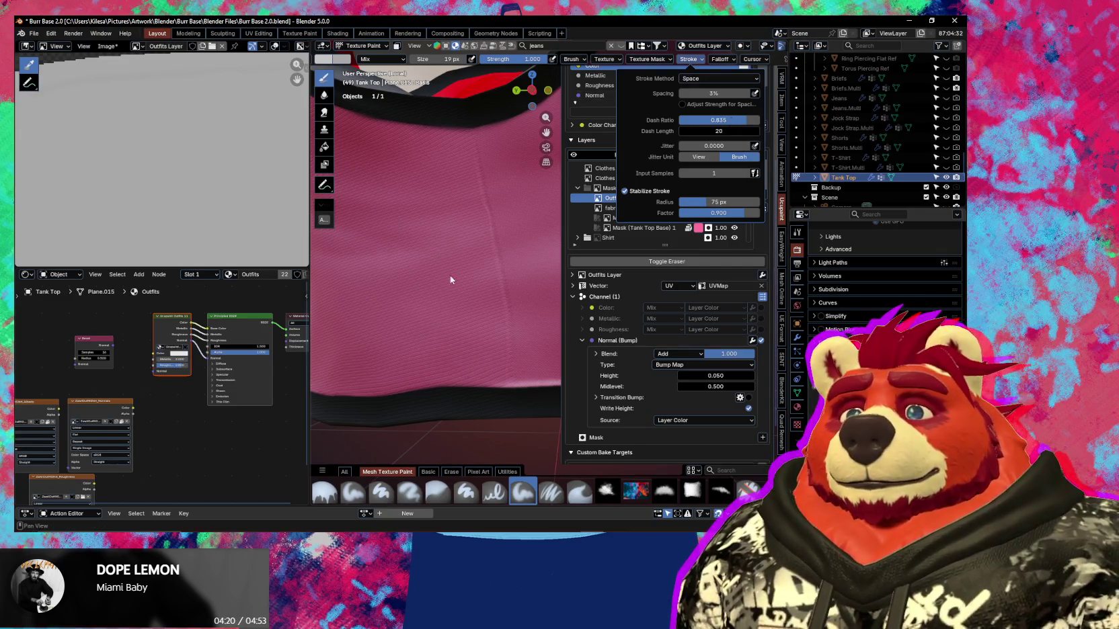
pyautogui.moveTo(463, 134); pyautogui.dragTo(486, 238)
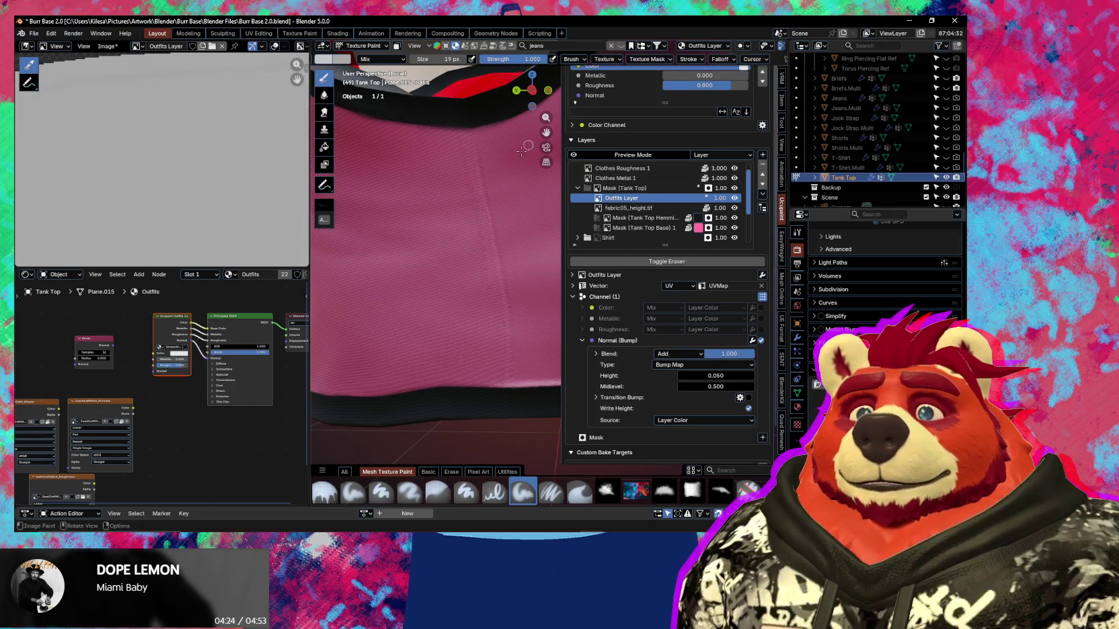
pyautogui.click(688, 59)
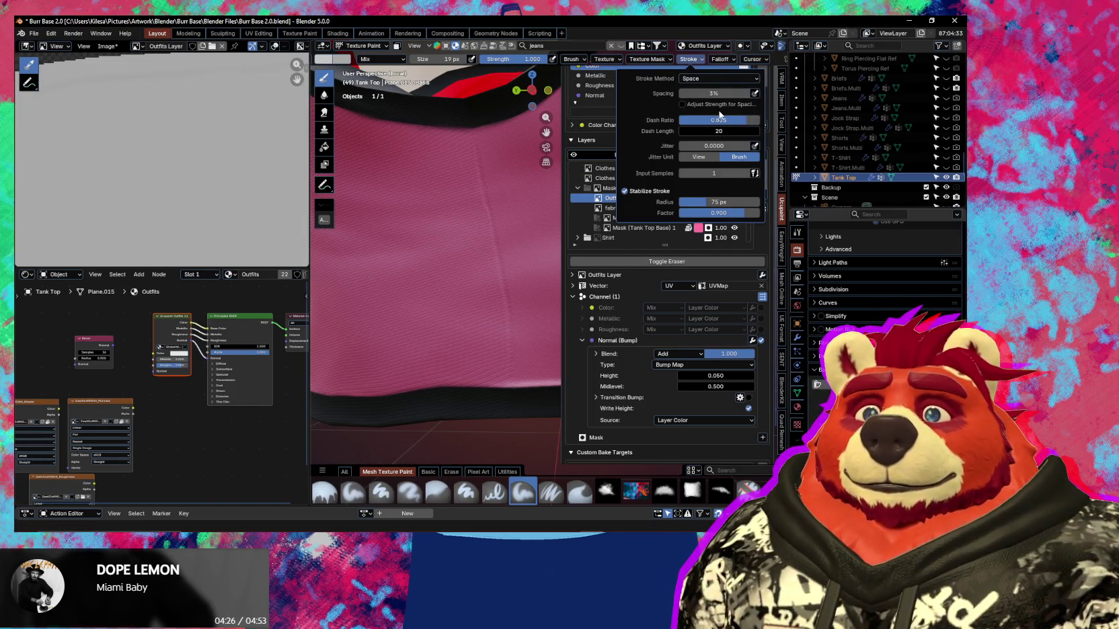
pyautogui.moveTo(738, 120); pyautogui.dragTo(715, 119)
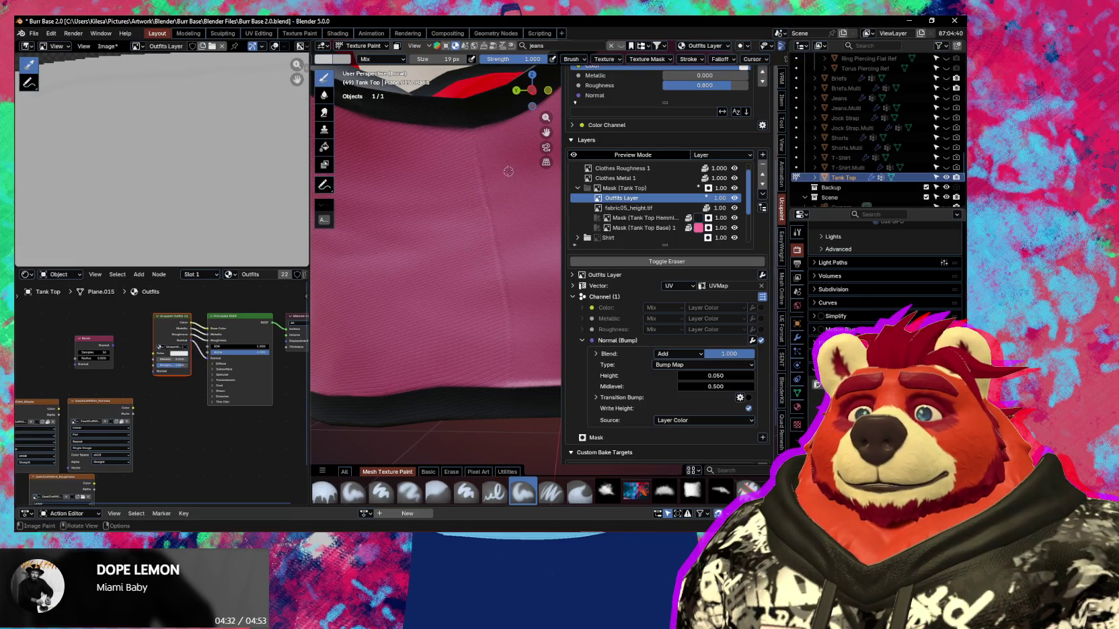
pyautogui.click(324, 58)
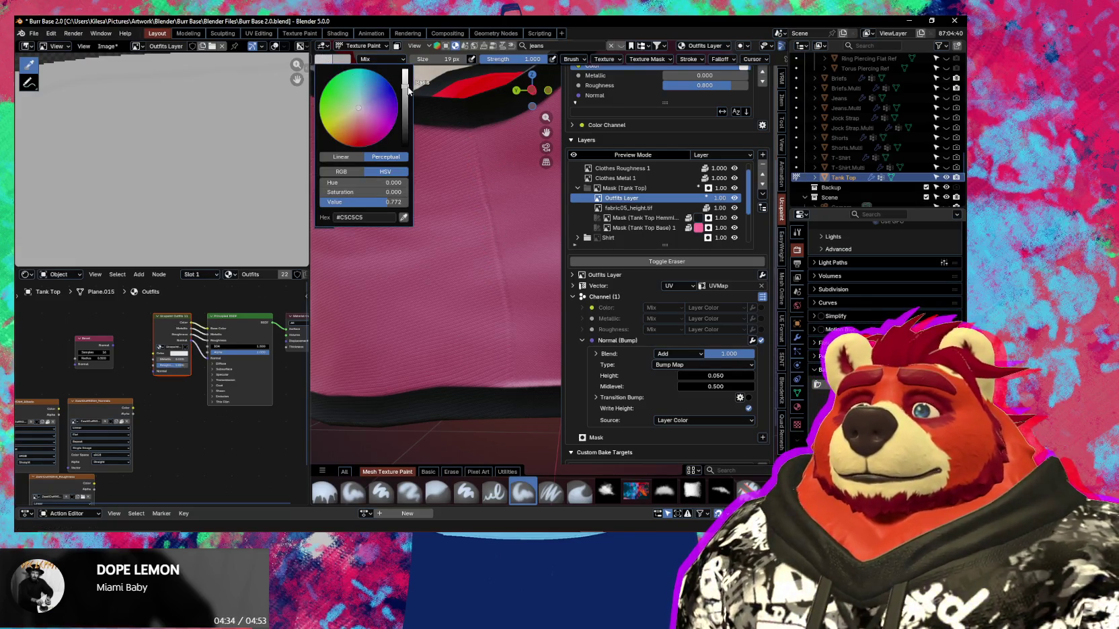
# Darken the brush grey slightly and paint a dotted seam down the tank top front.
pyautogui.moveTo(407, 90); pyautogui.dragTo(405, 96)
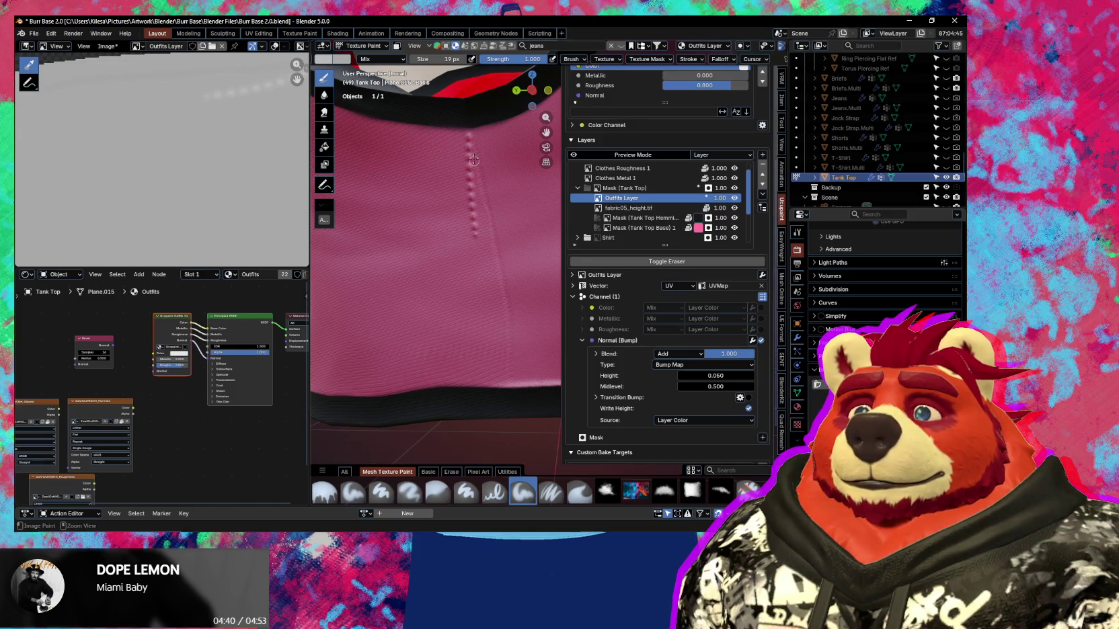
pyautogui.moveTo(469, 145); pyautogui.dragTo(466, 169)
pyautogui.keyDown('shift'); pyautogui.moveTo(466, 140); pyautogui.dragTo(477, 142, button='middle'); pyautogui.keyUp('shift')
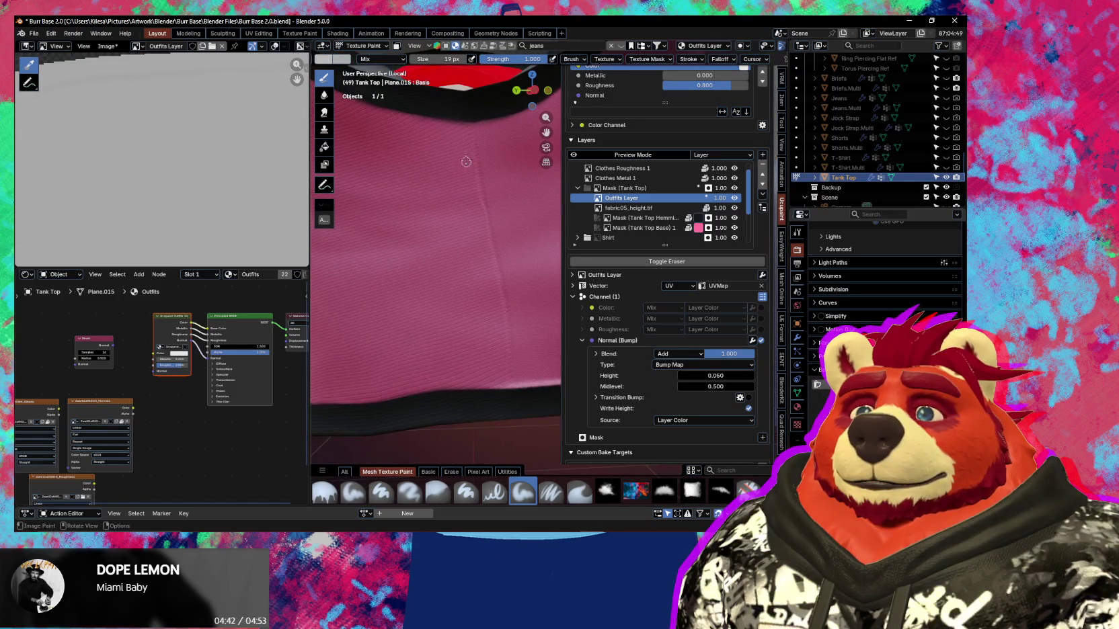
pyautogui.moveTo(454, 146)
pyautogui.mouseDown()
pyautogui.moveTo(468, 196)
pyautogui.moveTo(464, 173)
pyautogui.mouseUp()
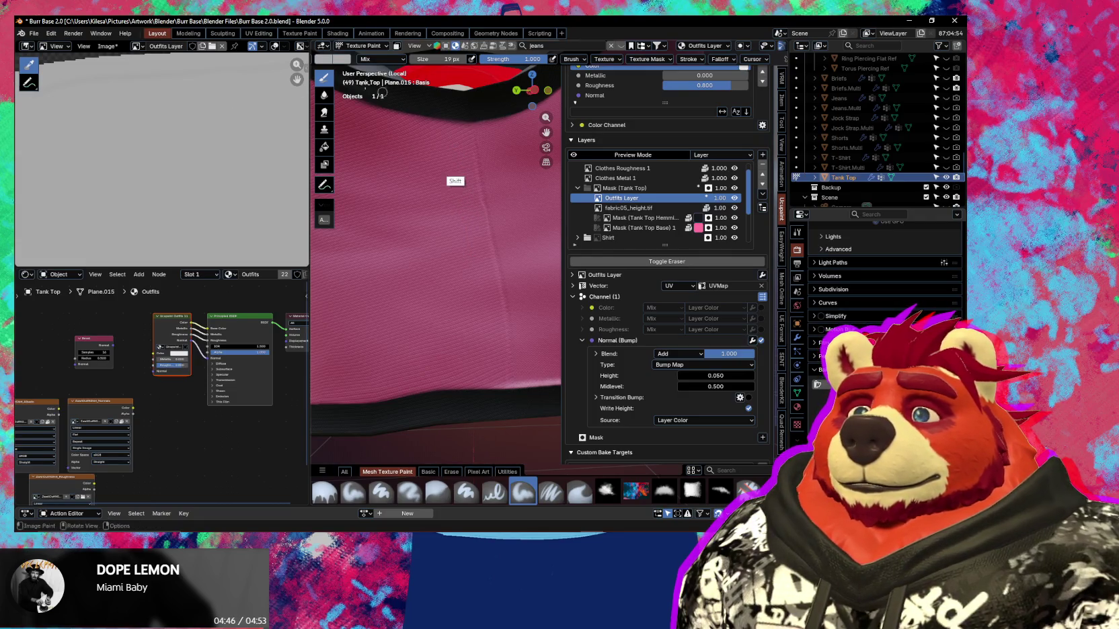
# Review the brush colour, falloff and stroke settings.
pyautogui.click(323, 58)
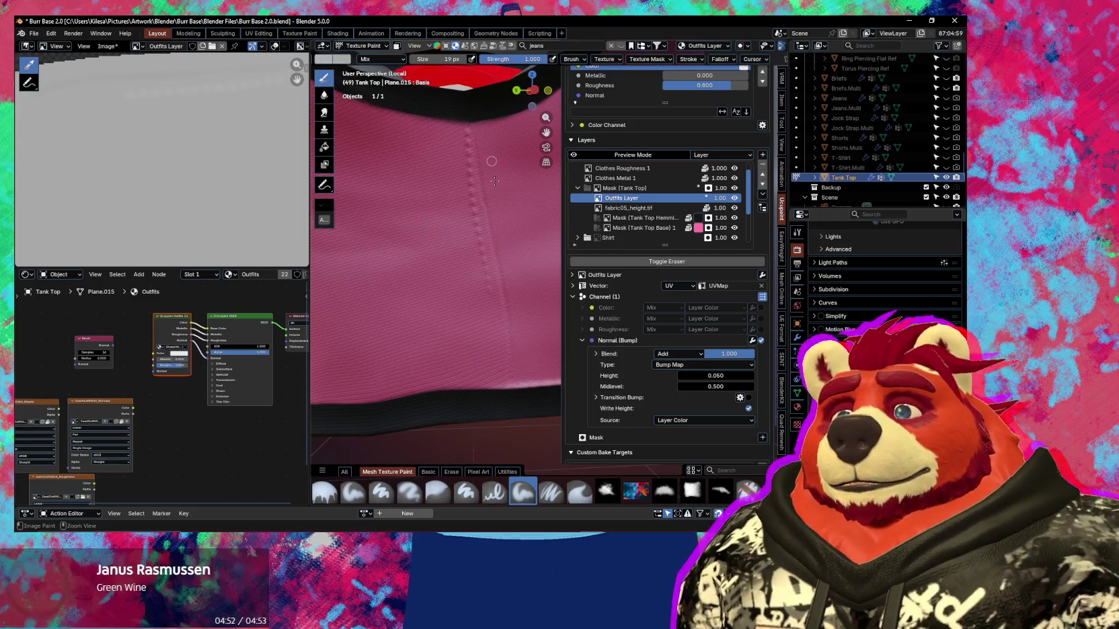
pyautogui.click(720, 59)
pyautogui.click(689, 59)
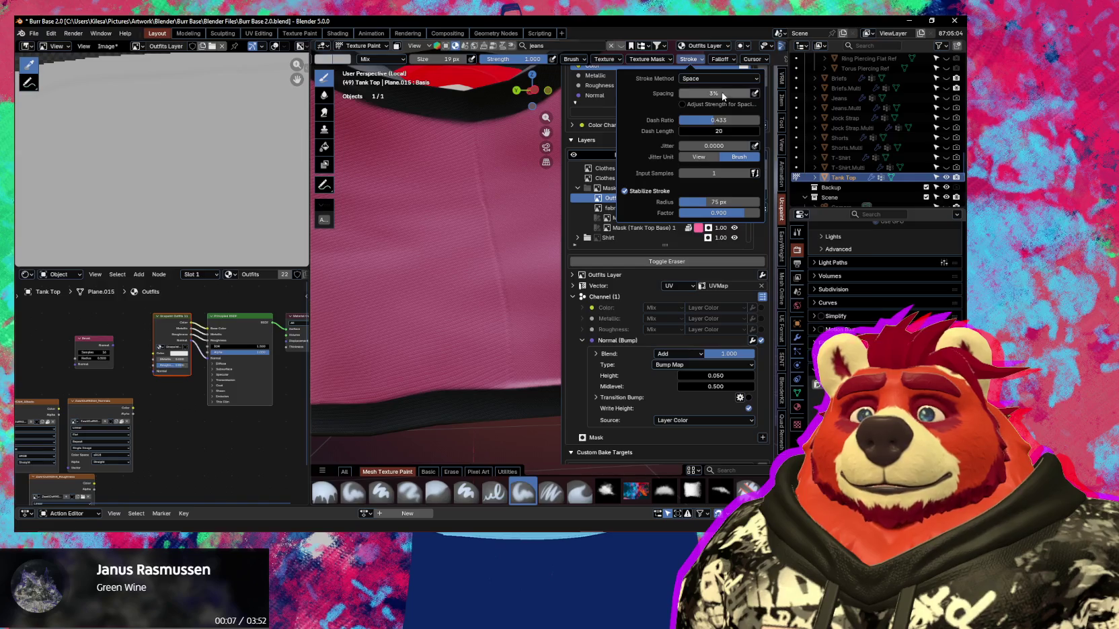
# Reduce the stroke spacing to about 17%.
pyautogui.moveTo(723, 96); pyautogui.dragTo(723, 96)
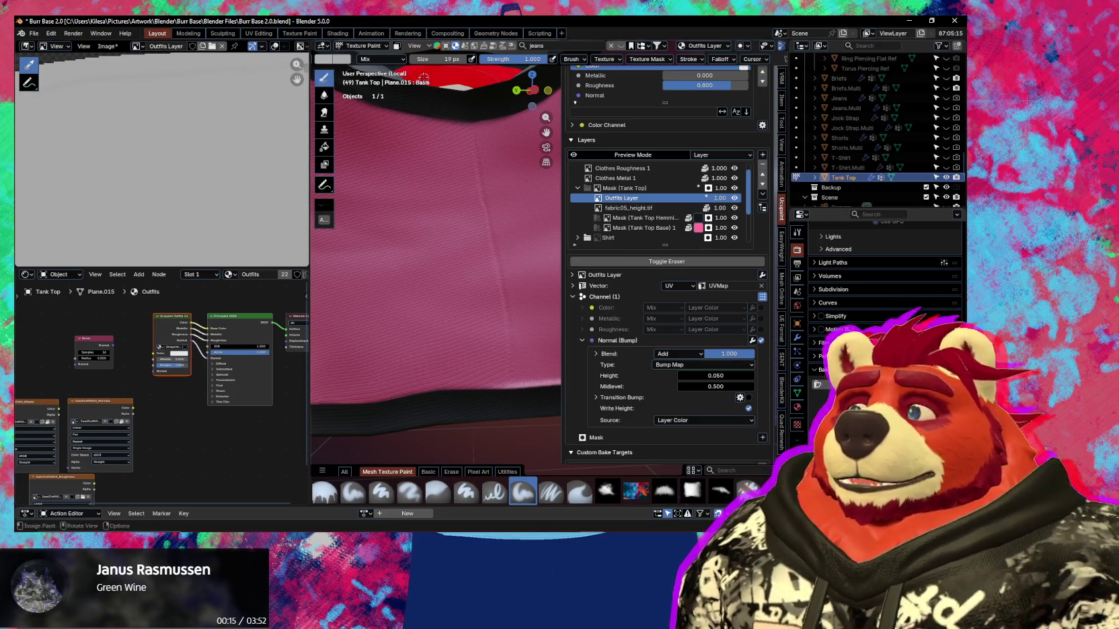
pyautogui.click(323, 59)
pyautogui.scroll(1, 371, 82)
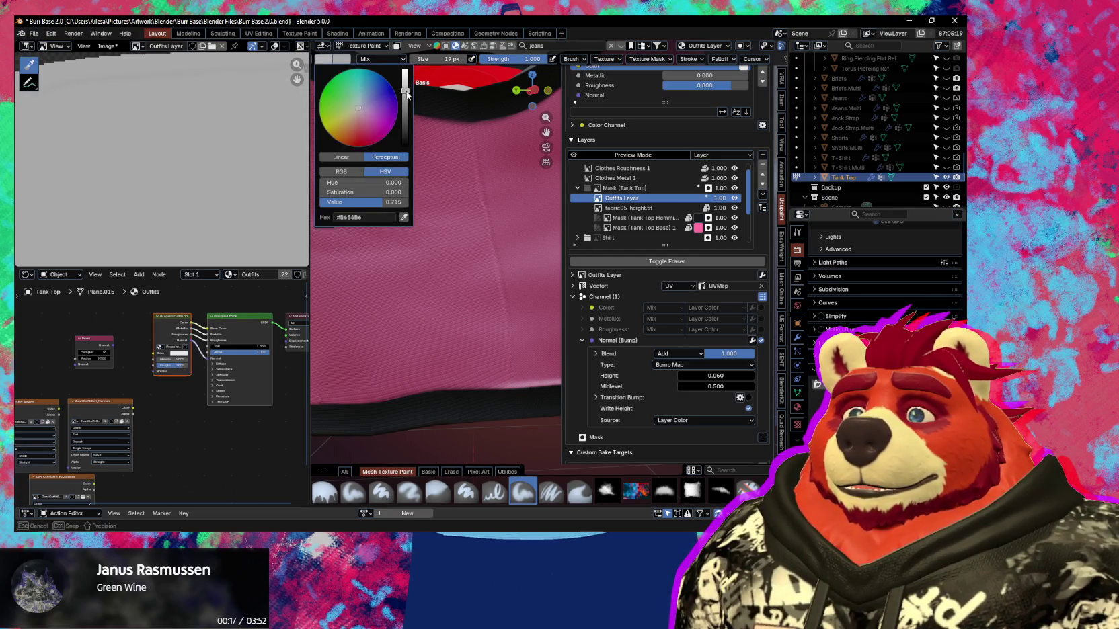
pyautogui.click(689, 58)
pyautogui.moveTo(738, 100); pyautogui.dragTo(738, 98)
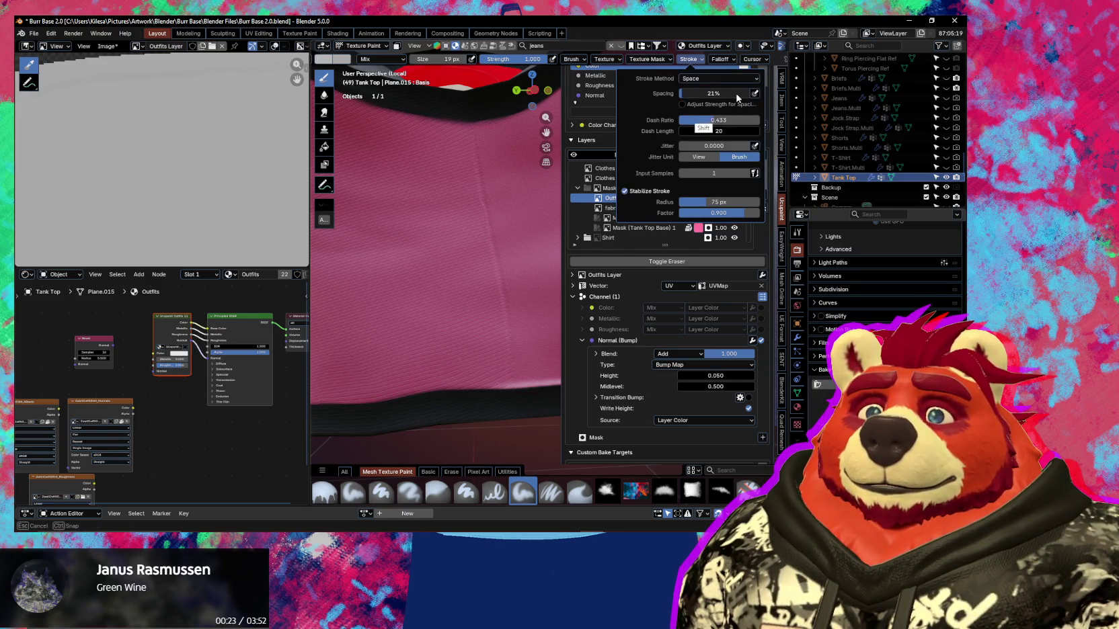
pyautogui.moveTo(738, 97); pyautogui.dragTo(739, 97)
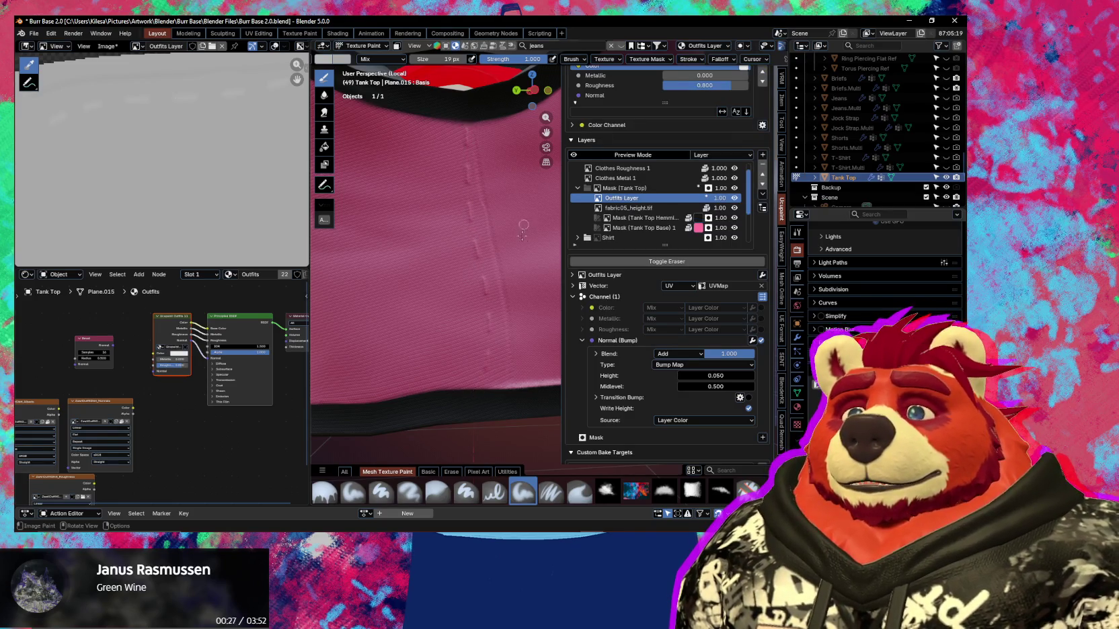
# Set the stroke spacing to exactly 10% for tighter stitches.
pyautogui.keyDown('ctrl'); pyautogui.moveTo(525, 281); pyautogui.dragTo(501, 366, button='middle'); pyautogui.keyUp('ctrl')
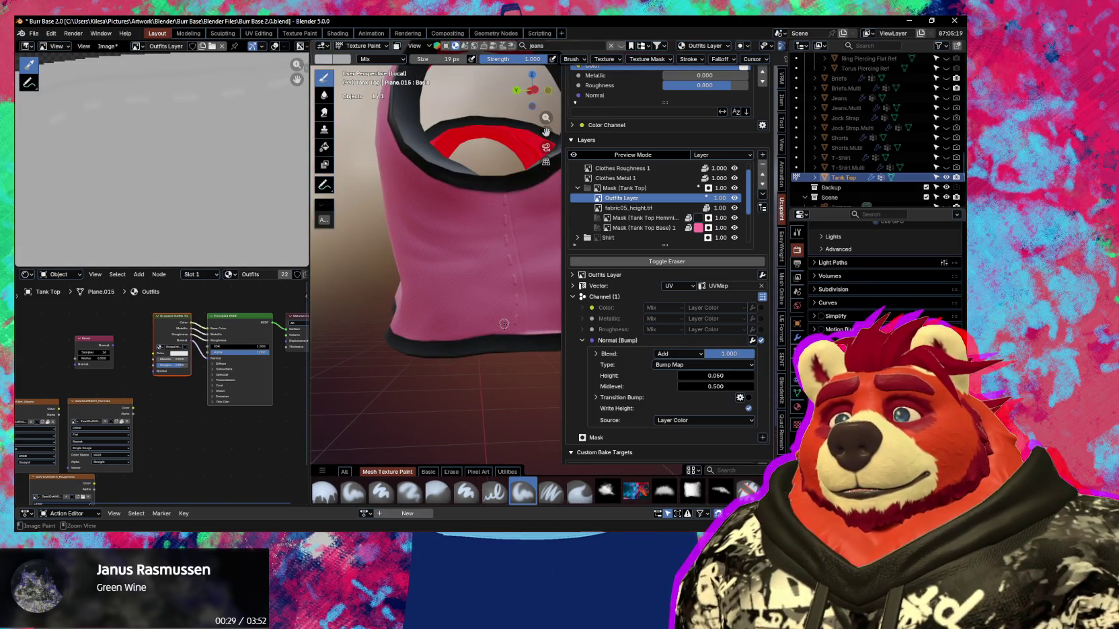
pyautogui.moveTo(503, 324)
pyautogui.keyDown('ctrl'); pyautogui.mouseDown(button='middle')
pyautogui.moveTo(501, 228)
pyautogui.moveTo(474, 191)
pyautogui.mouseUp(button='middle'); pyautogui.keyUp('ctrl')
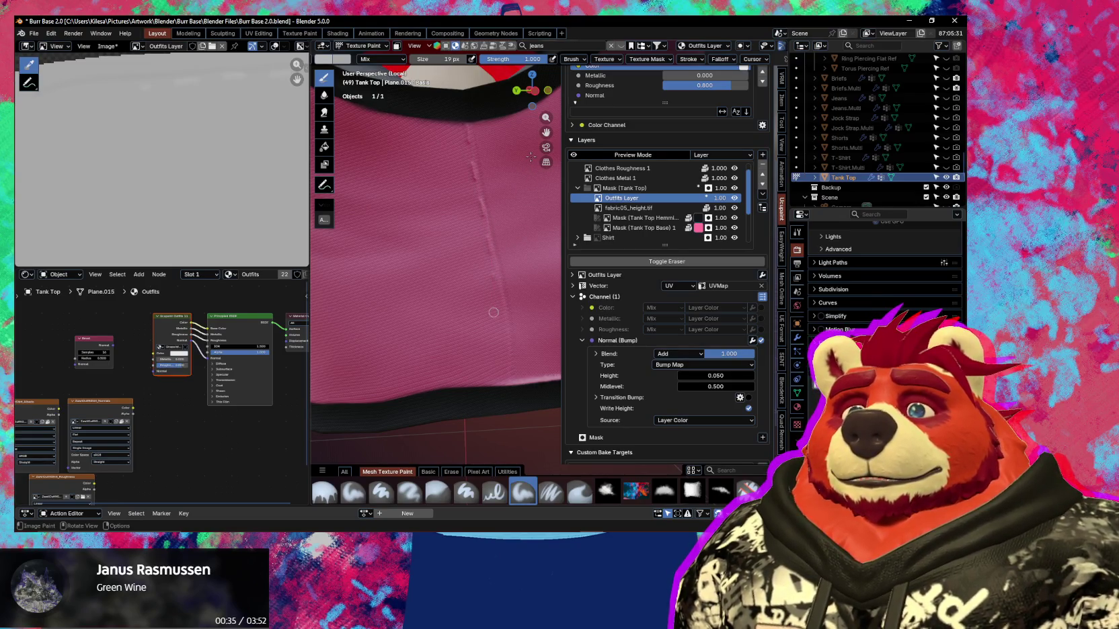
pyautogui.click(687, 59)
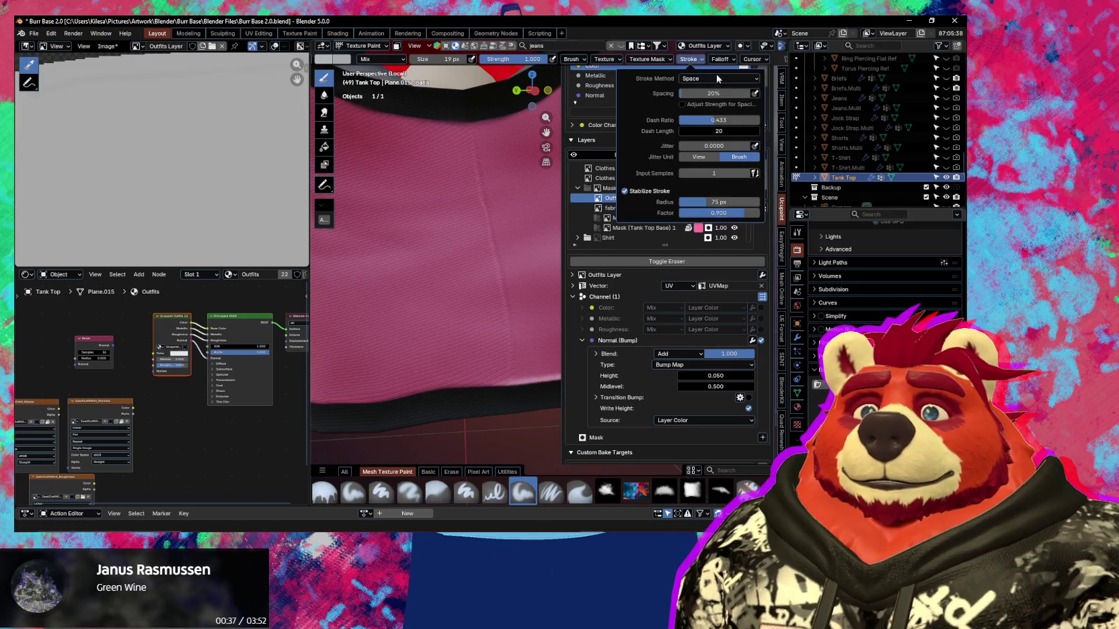
pyautogui.doubleClick(712, 93)
pyautogui.write('10')
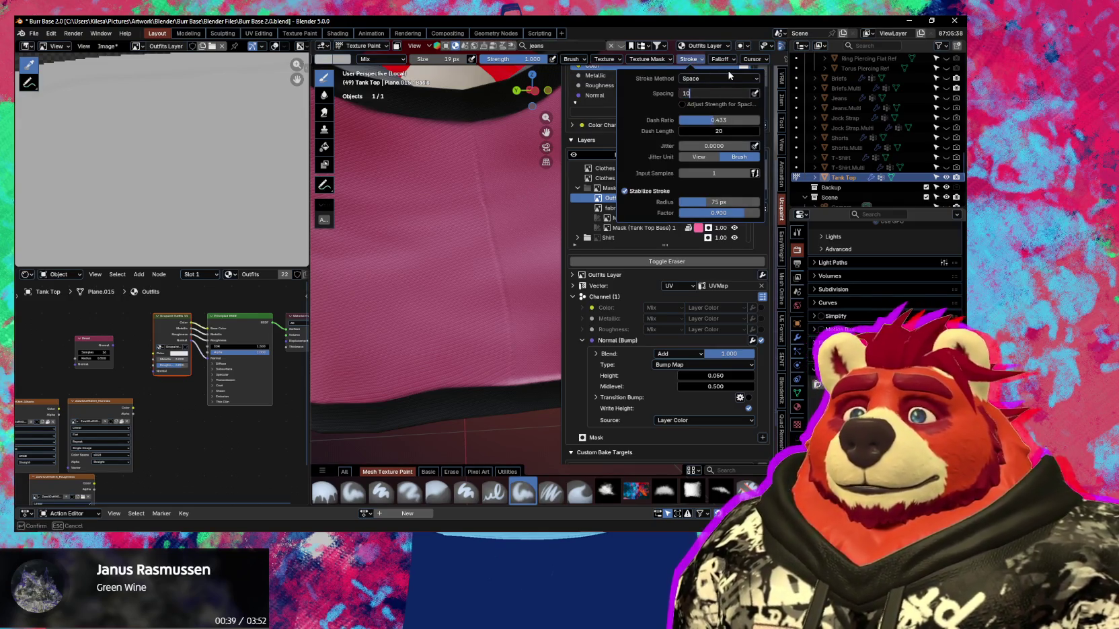
pyautogui.press('Return')
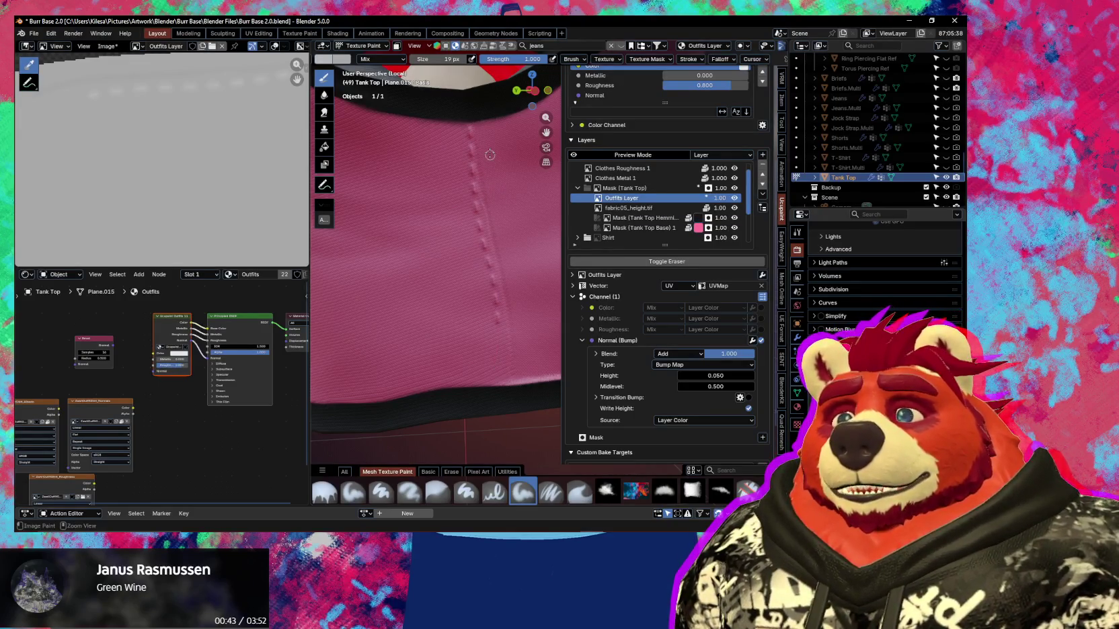
# Orbit and zoom around the tank top to inspect the stitched seam.
pyautogui.moveTo(478, 157); pyautogui.dragTo(455, 180, button='middle')
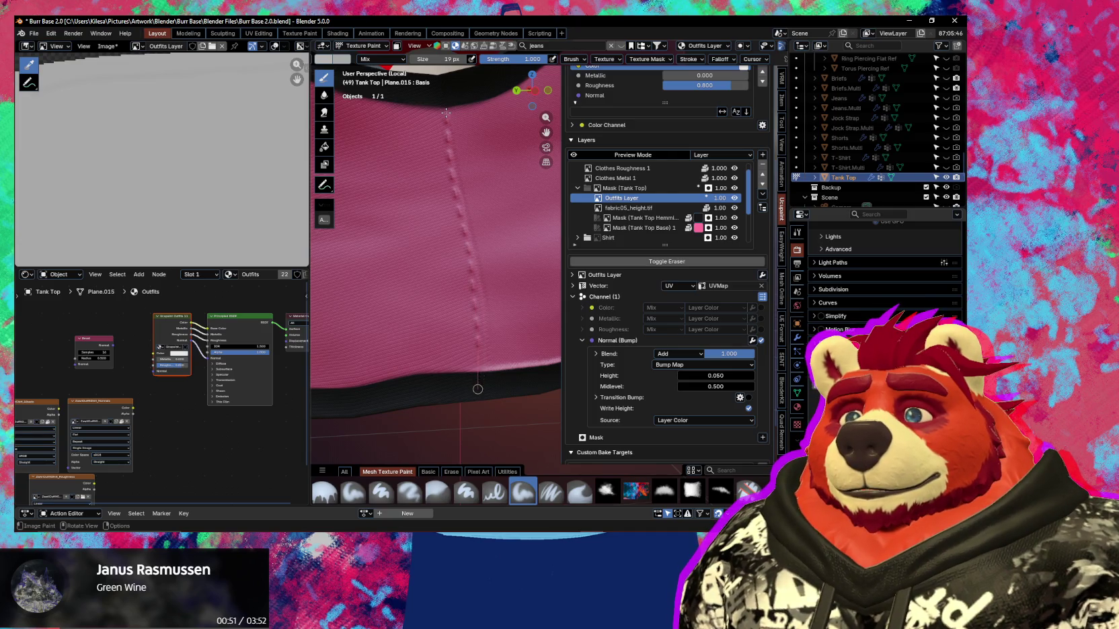
pyautogui.scroll(-5, 474, 393)
pyautogui.moveTo(471, 377)
pyautogui.mouseDown(button='middle')
pyautogui.moveTo(439, 327)
pyautogui.moveTo(431, 256)
pyautogui.mouseUp(button='middle')
pyautogui.scroll(4, 430, 256)
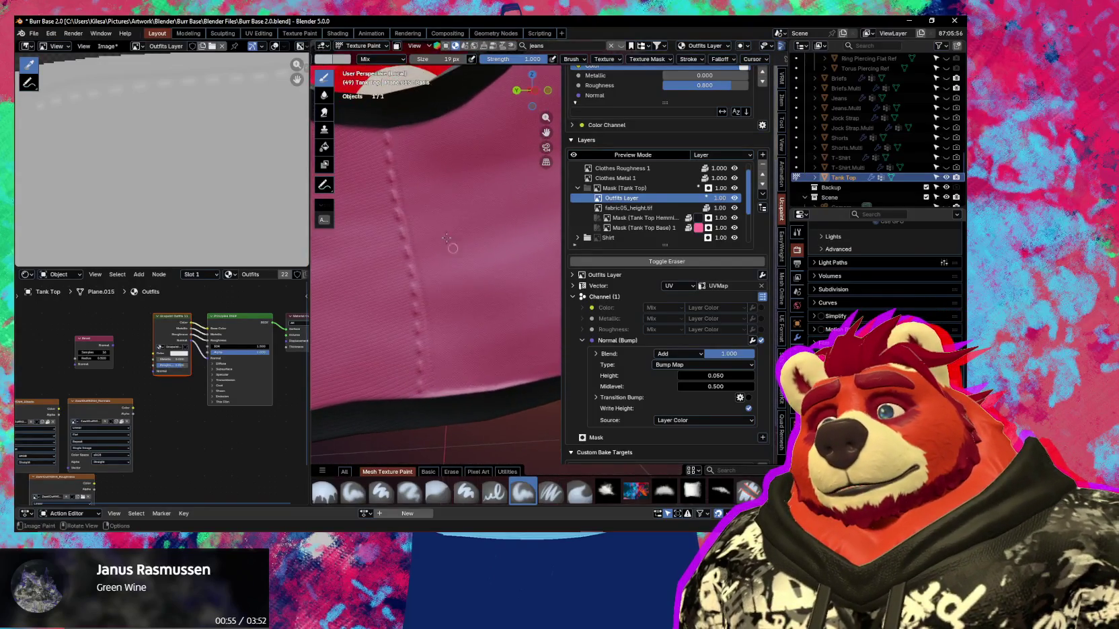
pyautogui.moveTo(408, 142)
pyautogui.mouseDown(button='middle')
pyautogui.moveTo(412, 169)
pyautogui.moveTo(418, 140)
pyautogui.mouseUp(button='middle')
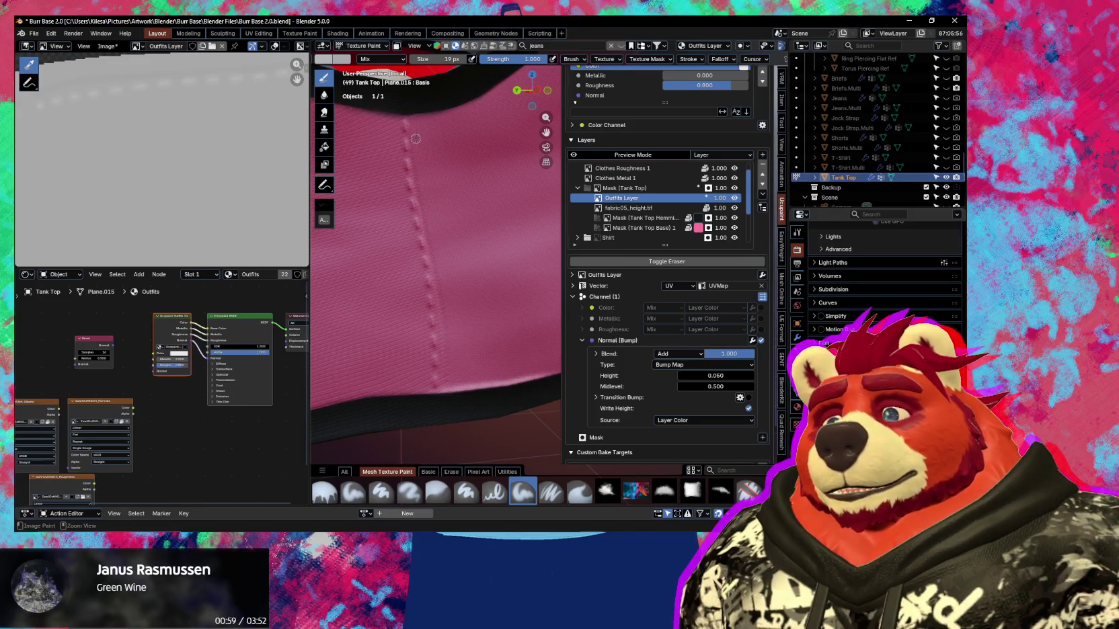
pyautogui.moveTo(415, 138); pyautogui.dragTo(398, 83, button='middle')
# Lower the brush grey value to about 0.68 and hide the side panel.
pyautogui.click(323, 59)
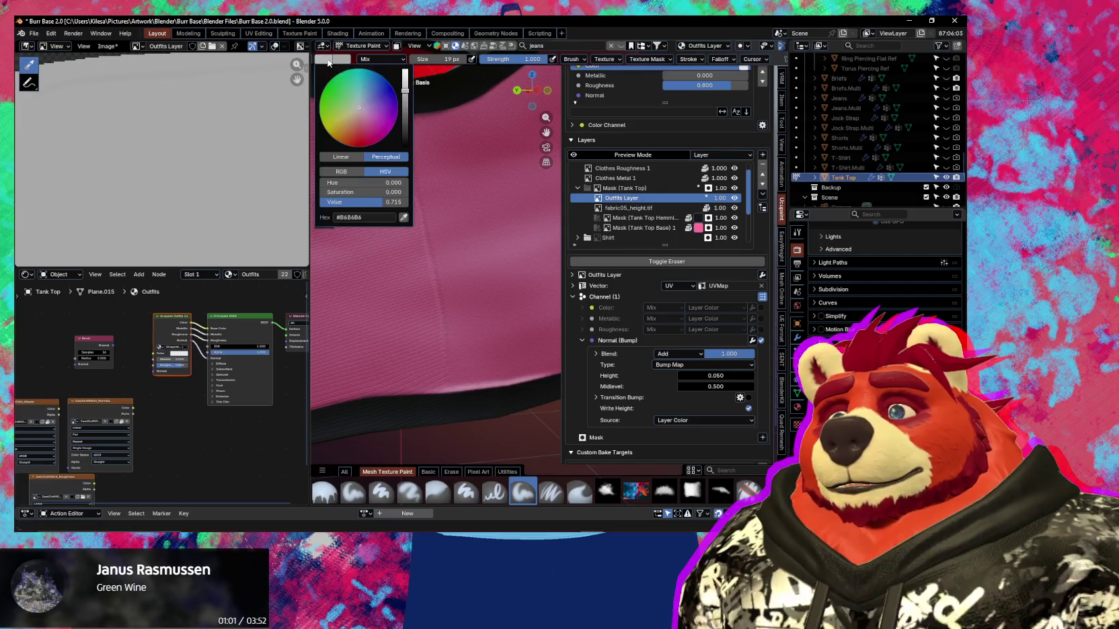
pyautogui.moveTo(406, 94); pyautogui.dragTo(406, 96)
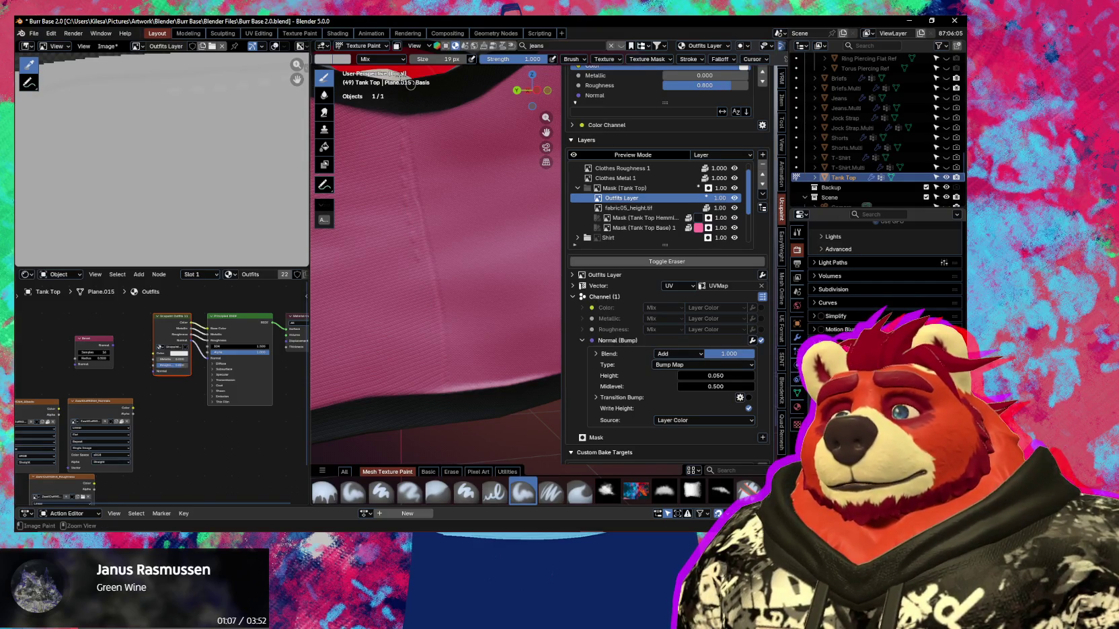
pyautogui.click(343, 61)
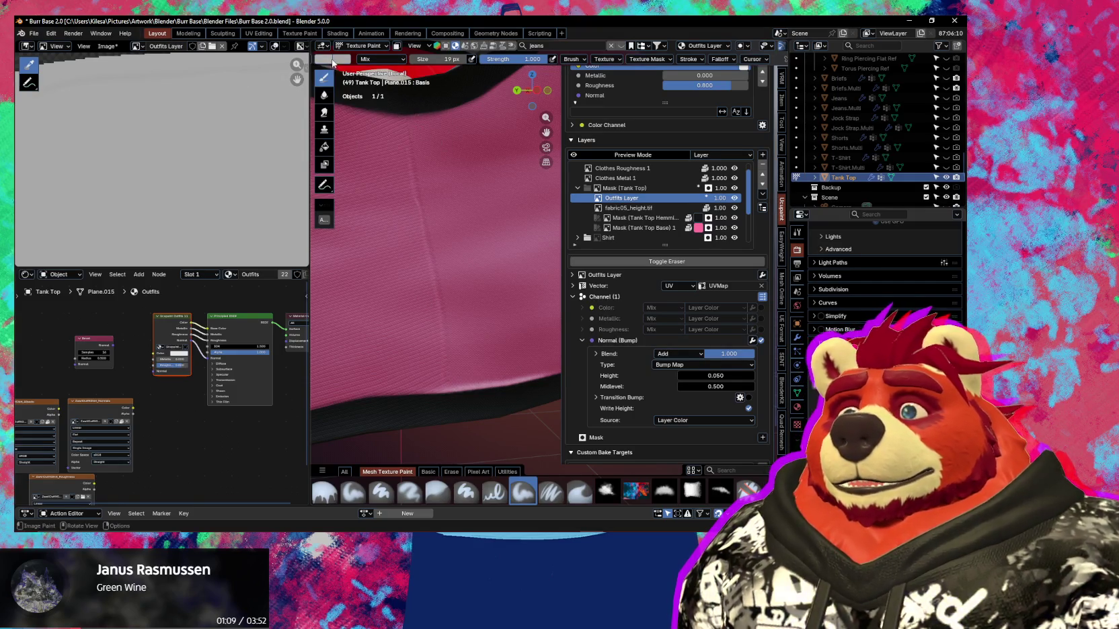
pyautogui.click(341, 60)
pyautogui.keyDown('shift'); pyautogui.moveTo(406, 95); pyautogui.dragTo(412, 94); pyautogui.keyUp('shift')
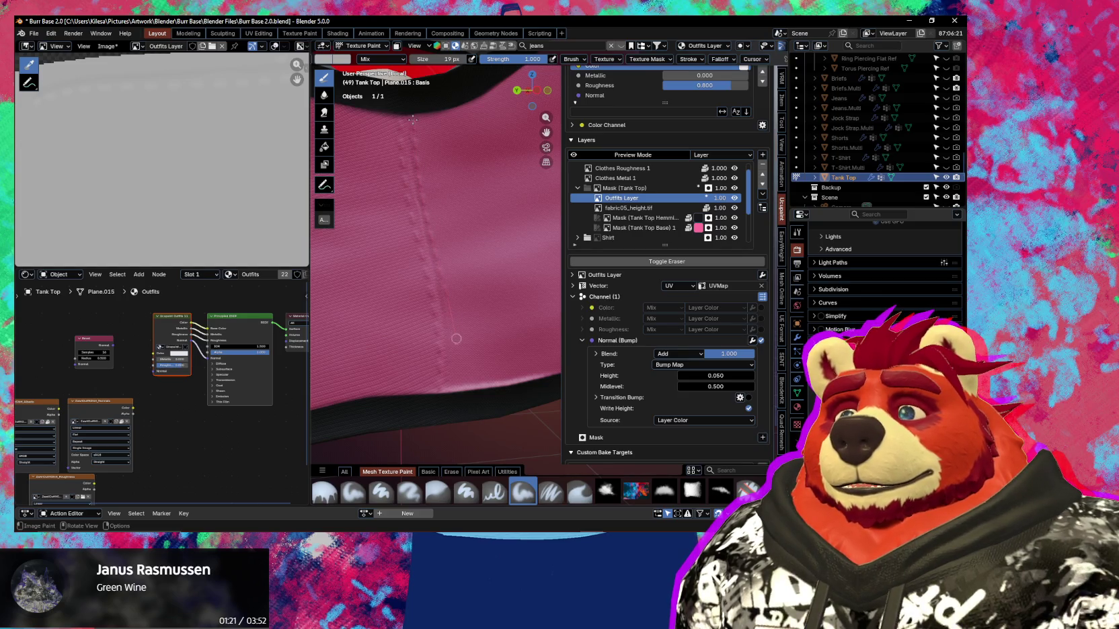
pyautogui.keyDown('ctrl'); pyautogui.moveTo(448, 428); pyautogui.dragTo(525, 253, button='middle'); pyautogui.keyUp('ctrl')
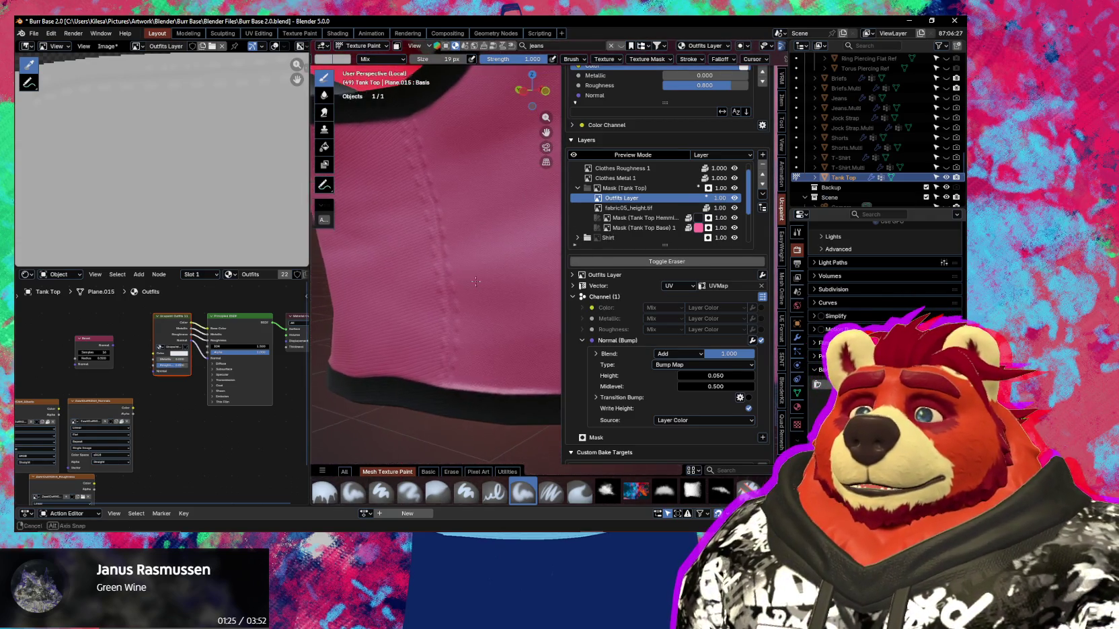
pyautogui.press('n')
pyautogui.moveTo(525, 254); pyautogui.dragTo(558, 283, button='middle')
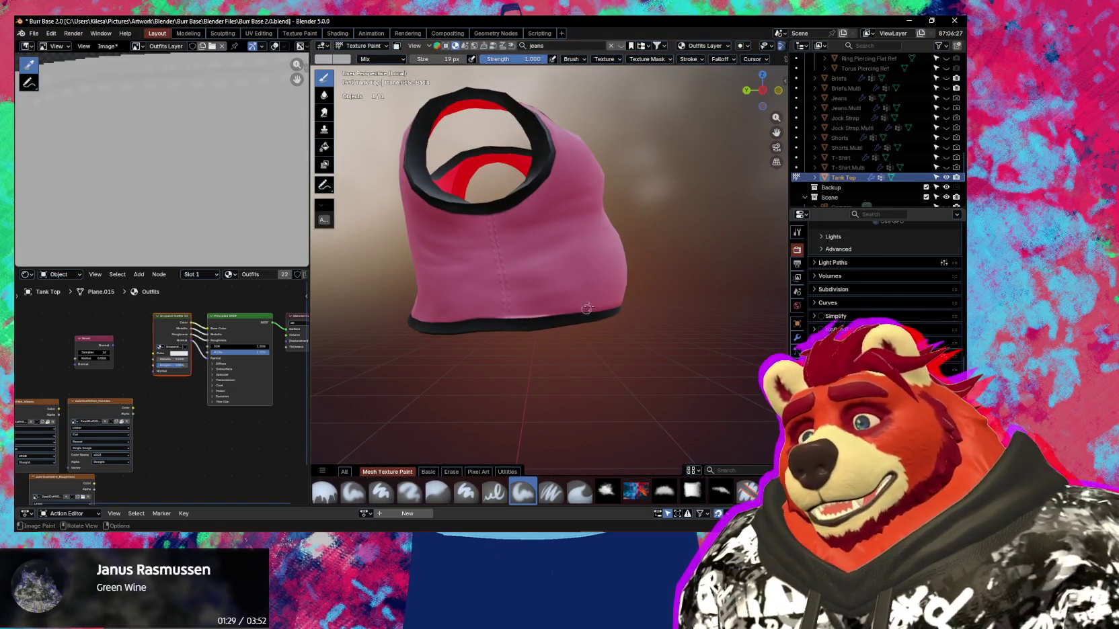
# Orbit and zoom around the tank top's armhole and strap from below.
pyautogui.moveTo(558, 290); pyautogui.dragTo(568, 310, button='middle')
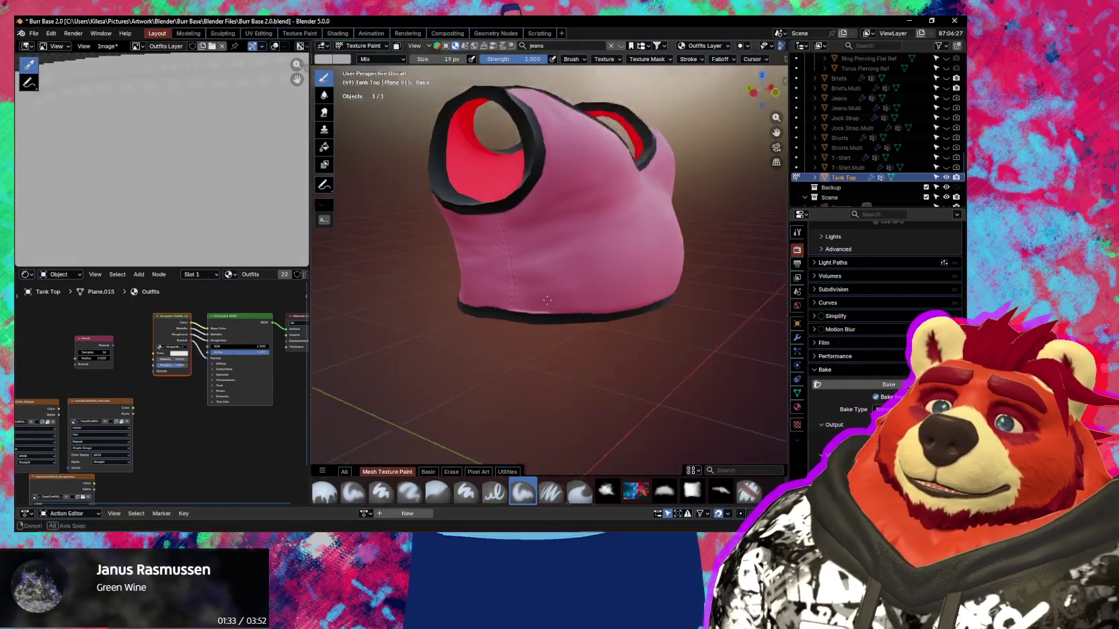
pyautogui.scroll(3, 575, 297)
pyautogui.moveTo(573, 299)
pyautogui.mouseDown(button='middle')
pyautogui.moveTo(525, 265)
pyautogui.moveTo(511, 319)
pyautogui.mouseUp(button='middle')
pyautogui.scroll(3, 512, 319)
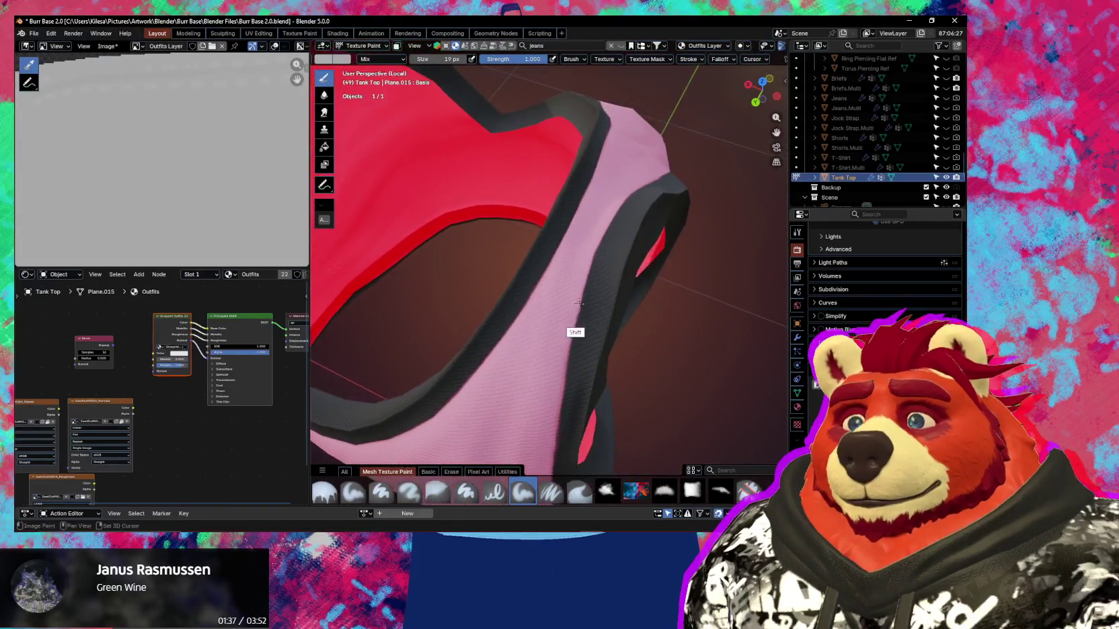
pyautogui.moveTo(594, 287); pyautogui.dragTo(575, 288, button='middle')
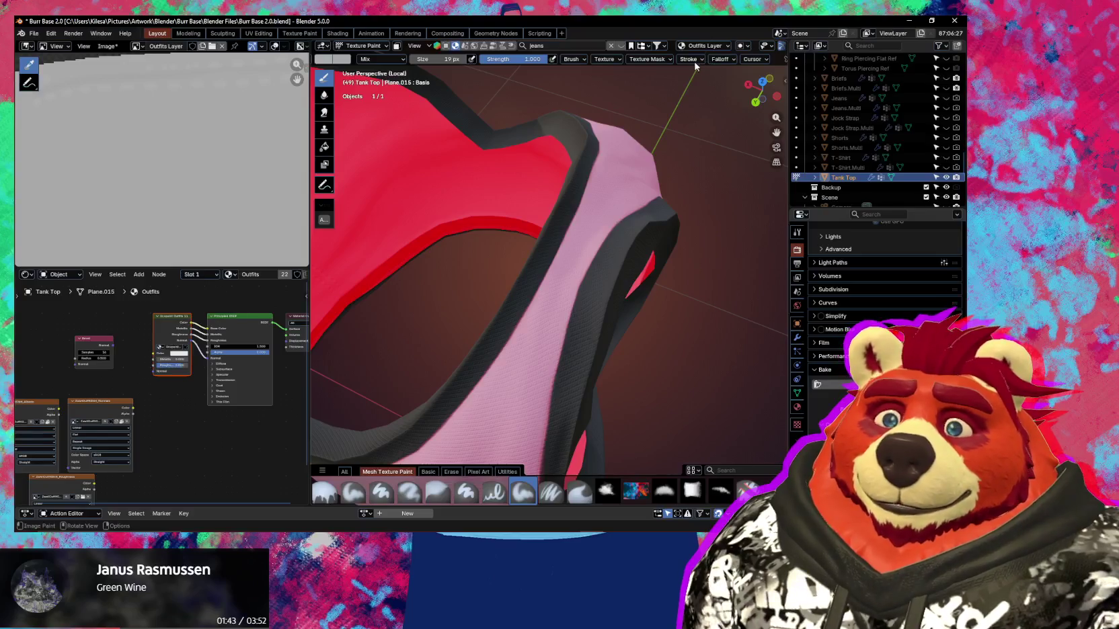
pyautogui.click(690, 59)
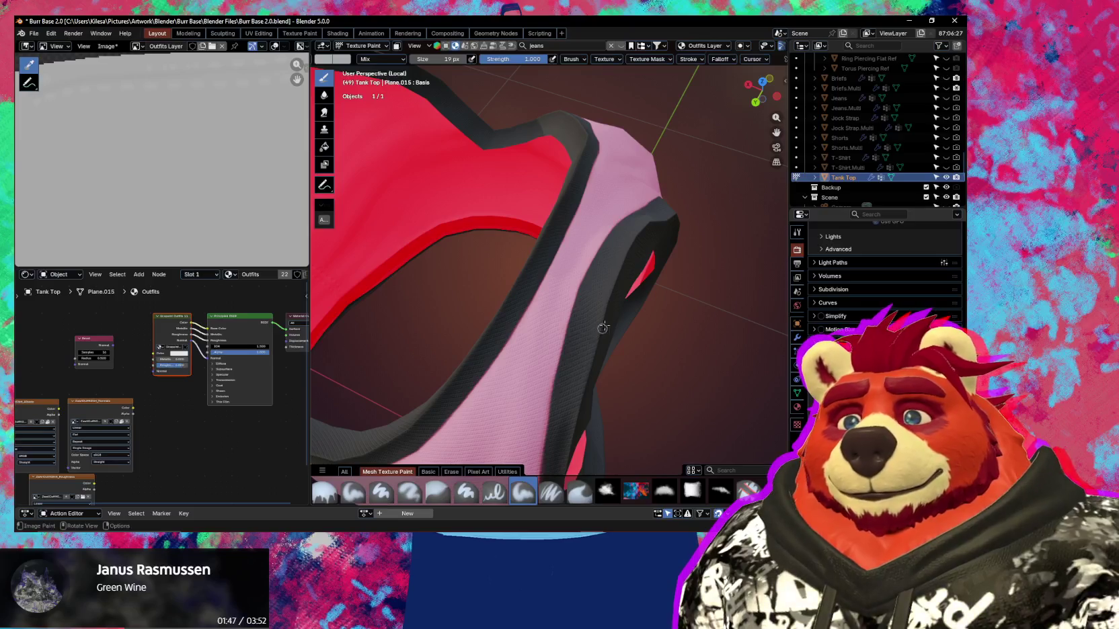
# Switch brushes and darken the brush grey to #A4A4A4, value 0.642.
pyautogui.press('shift')
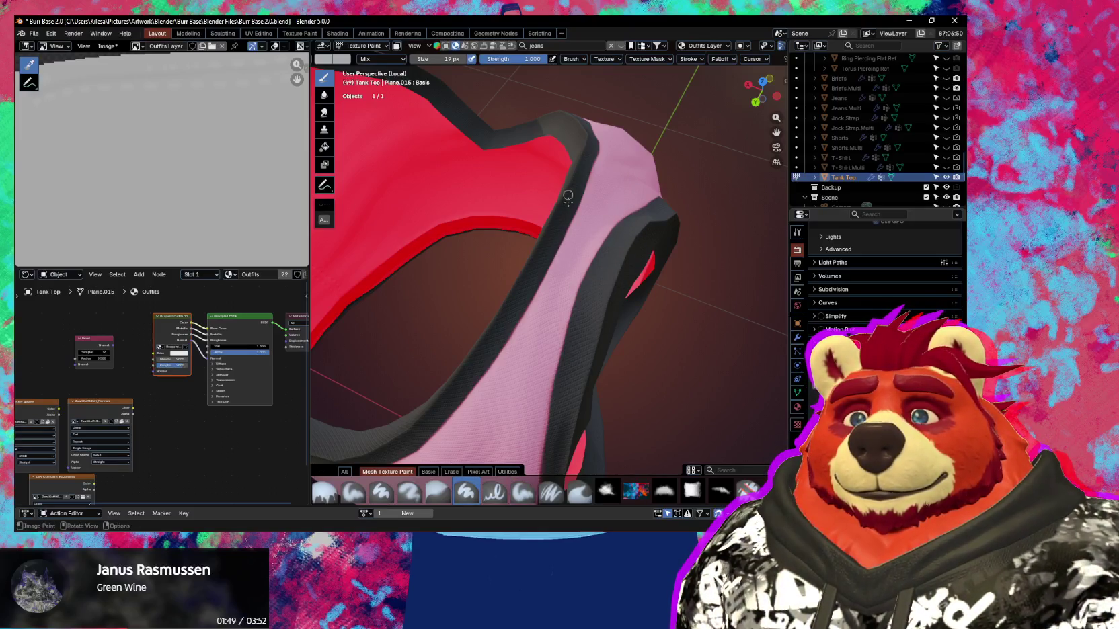
pyautogui.moveTo(552, 265); pyautogui.dragTo(474, 289, button='middle')
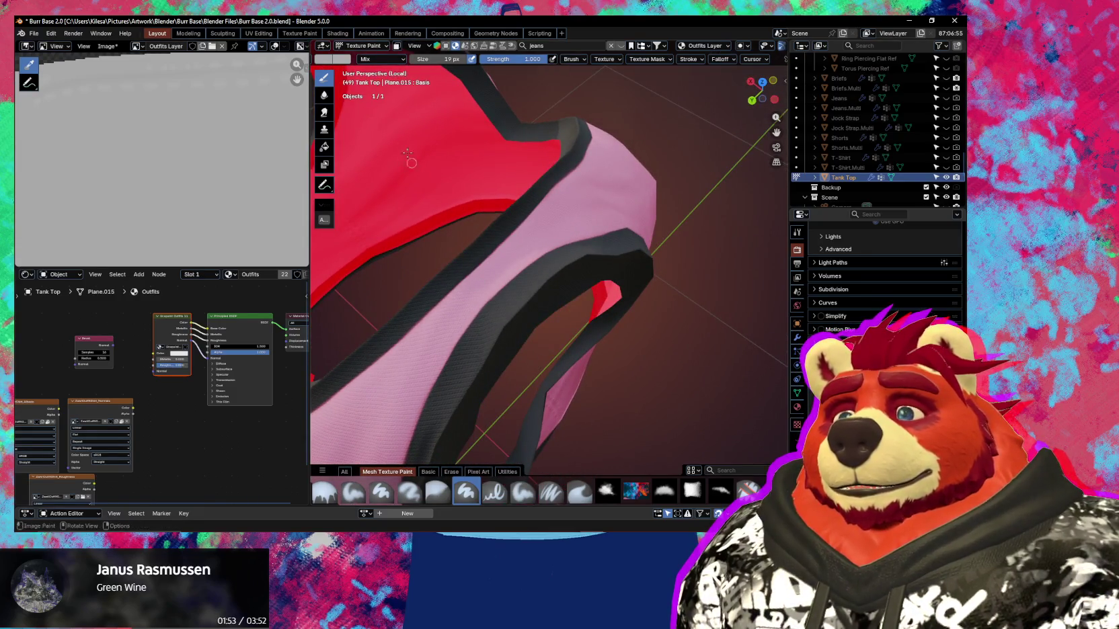
pyautogui.click(336, 59)
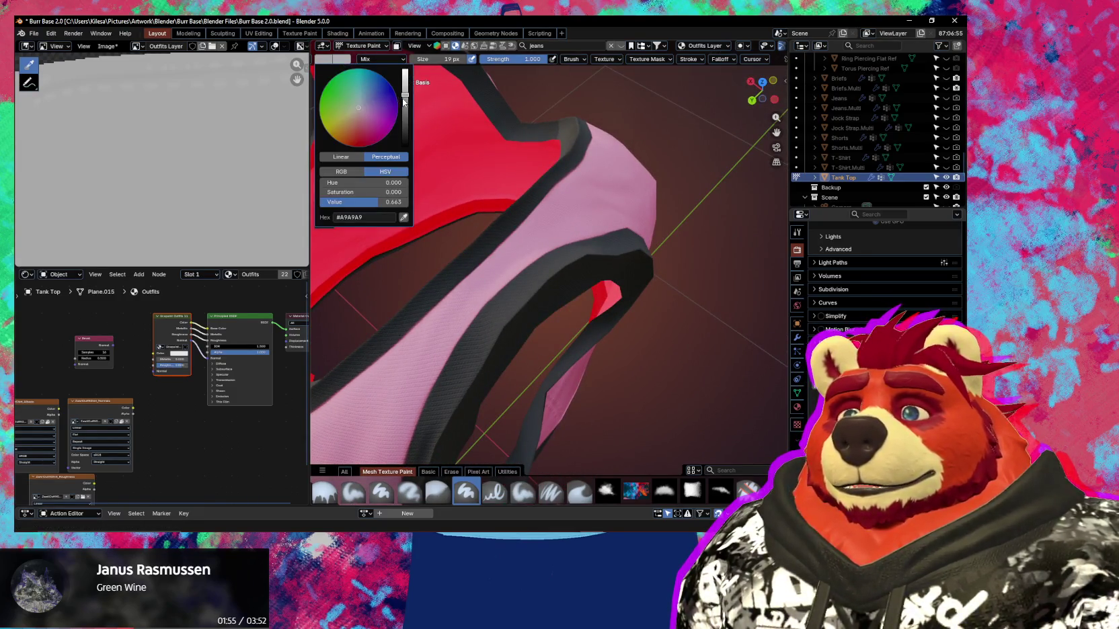
pyautogui.moveTo(403, 101); pyautogui.dragTo(407, 98)
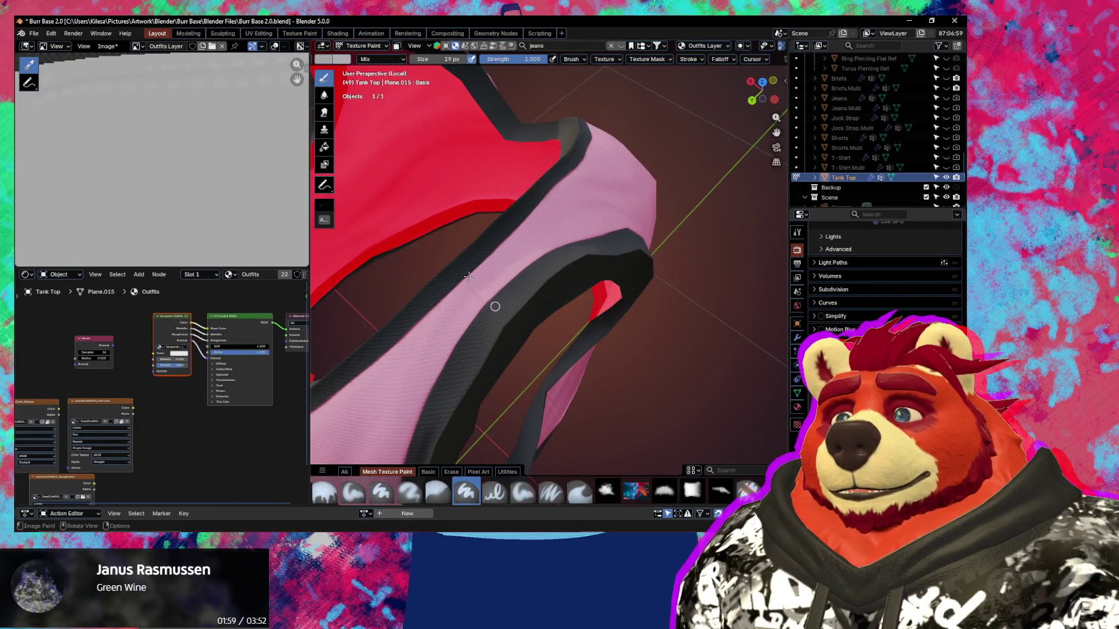
pyautogui.moveTo(492, 266)
pyautogui.keyDown('ctrl'); pyautogui.mouseDown(button='middle')
pyautogui.moveTo(492, 207)
pyautogui.moveTo(487, 237)
pyautogui.mouseUp(button='middle'); pyautogui.keyUp('ctrl')
pyautogui.moveTo(488, 192); pyautogui.dragTo(483, 208, button='middle')
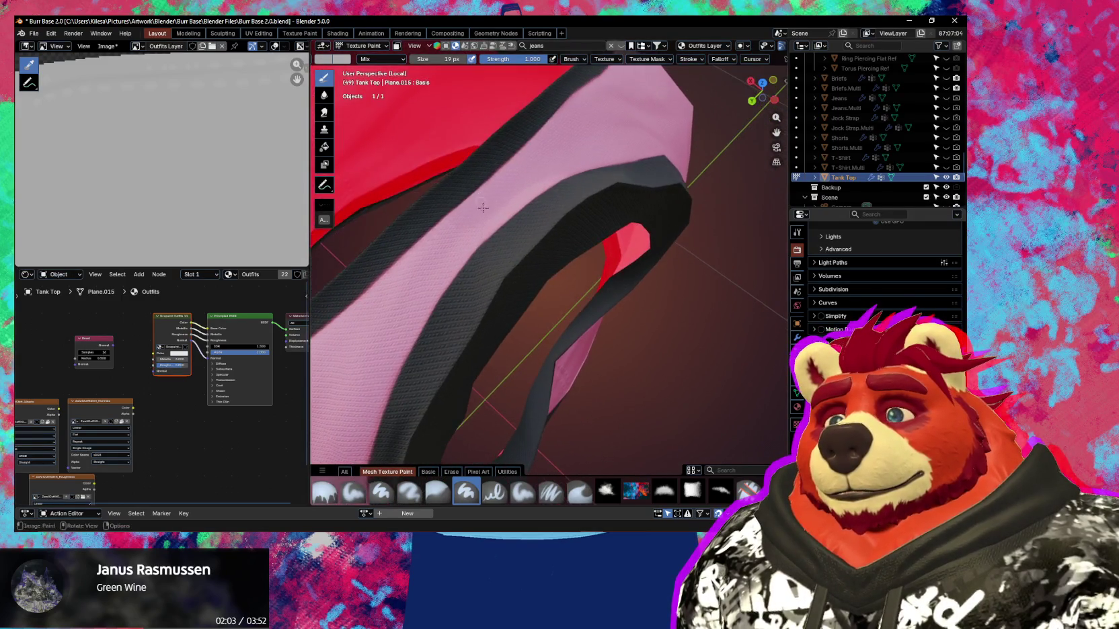
# Shrink the brush to 12 px and touch up the pink strap.
pyautogui.press('[')
pyautogui.press('[')
pyautogui.press('[')
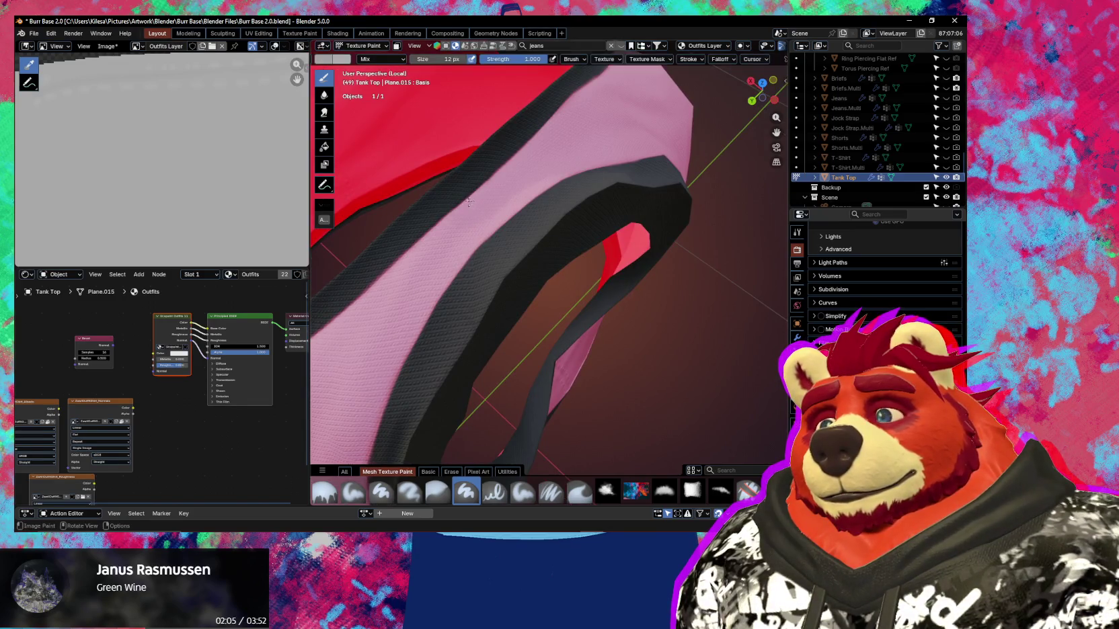
pyautogui.moveTo(504, 208); pyautogui.dragTo(533, 197, button='middle')
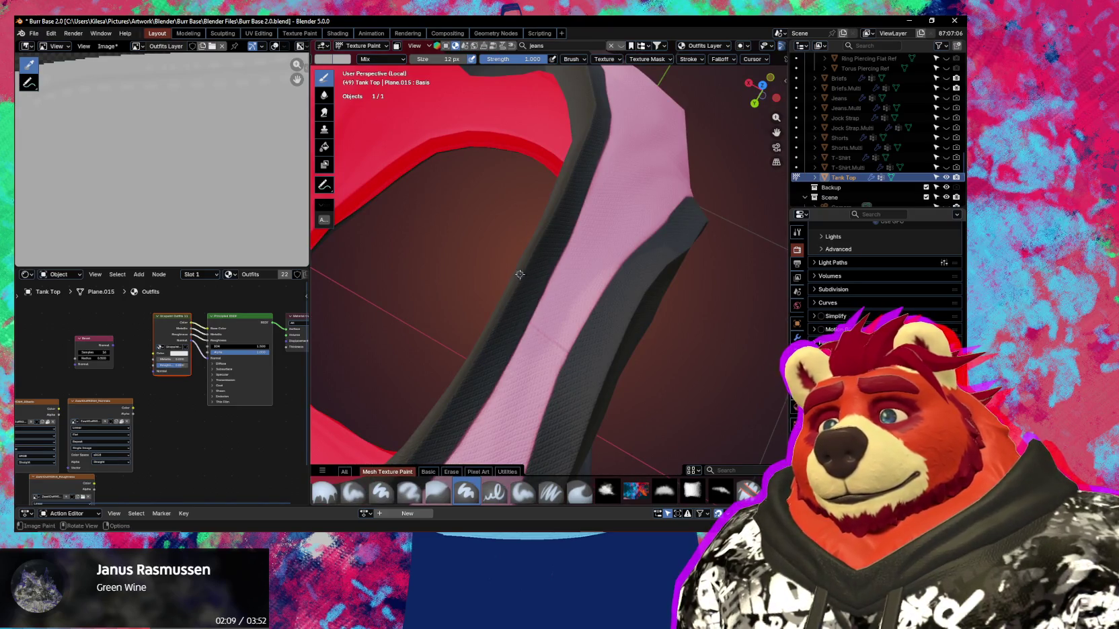
pyautogui.moveTo(520, 274); pyautogui.dragTo(535, 282, button='middle')
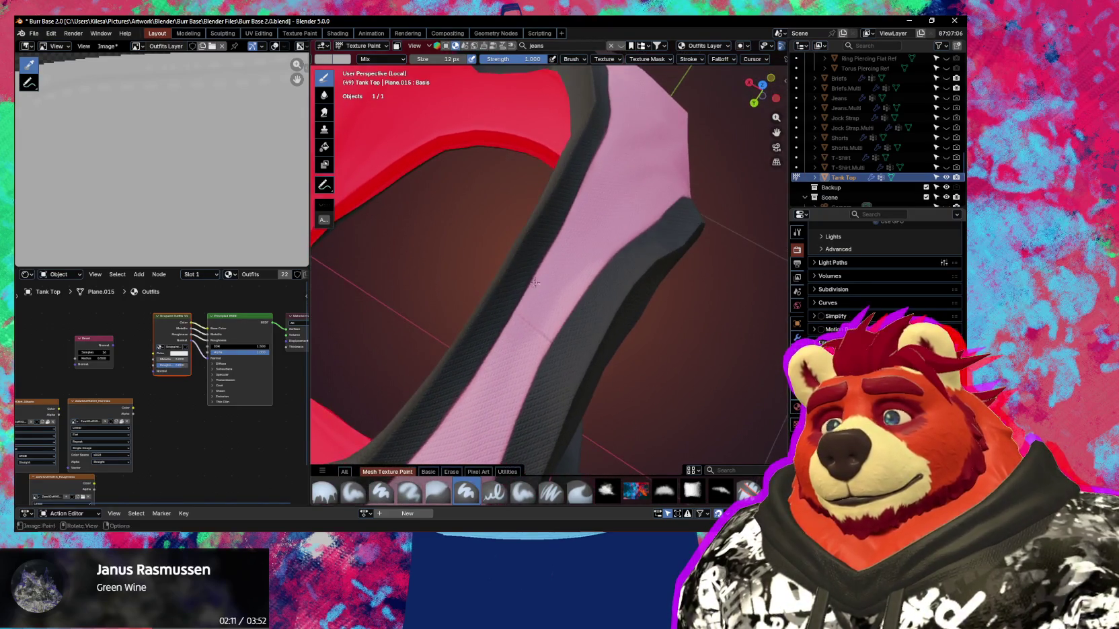
pyautogui.hotkey('shift', 'space')
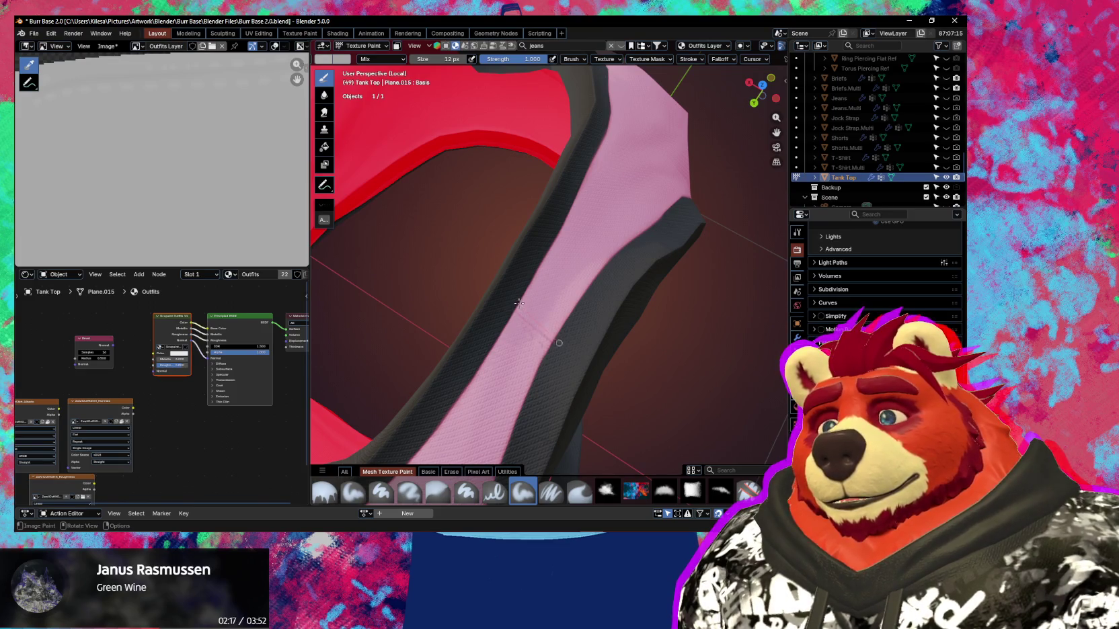
pyautogui.moveTo(541, 306)
pyautogui.keyDown('ctrl'); pyautogui.mouseDown(button='middle')
pyautogui.moveTo(451, 316)
pyautogui.moveTo(476, 338)
pyautogui.moveTo(471, 283)
pyautogui.moveTo(557, 277)
pyautogui.moveTo(561, 290)
pyautogui.mouseUp(button='middle'); pyautogui.keyUp('ctrl')
pyautogui.scroll(5, 517, 282)
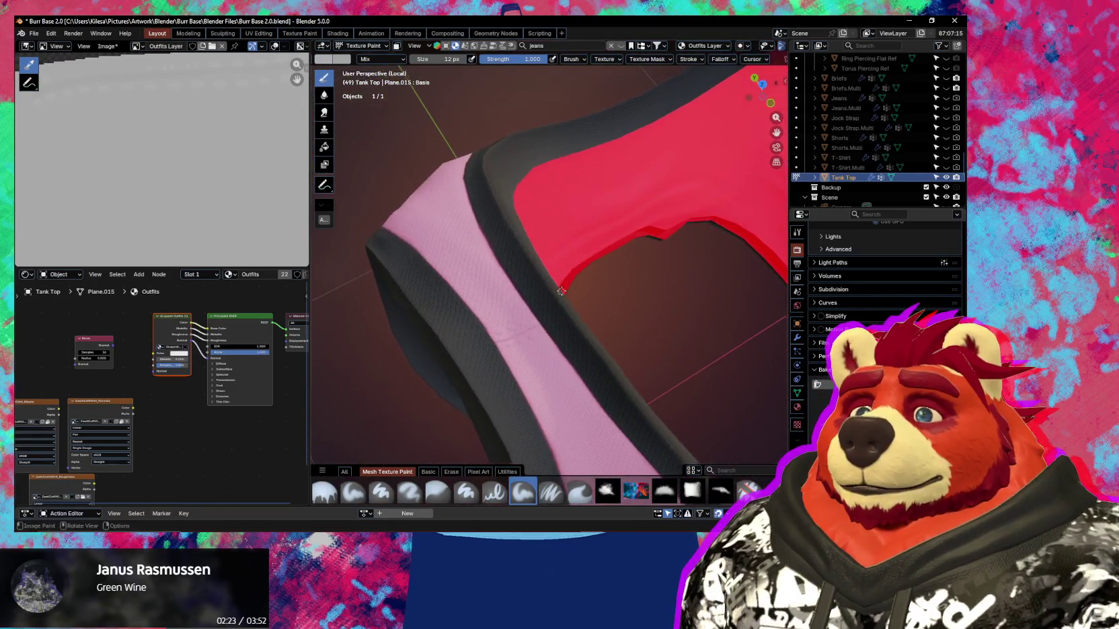
pyautogui.moveTo(537, 349); pyautogui.dragTo(554, 343, button='middle')
pyautogui.scroll(4, 547, 322)
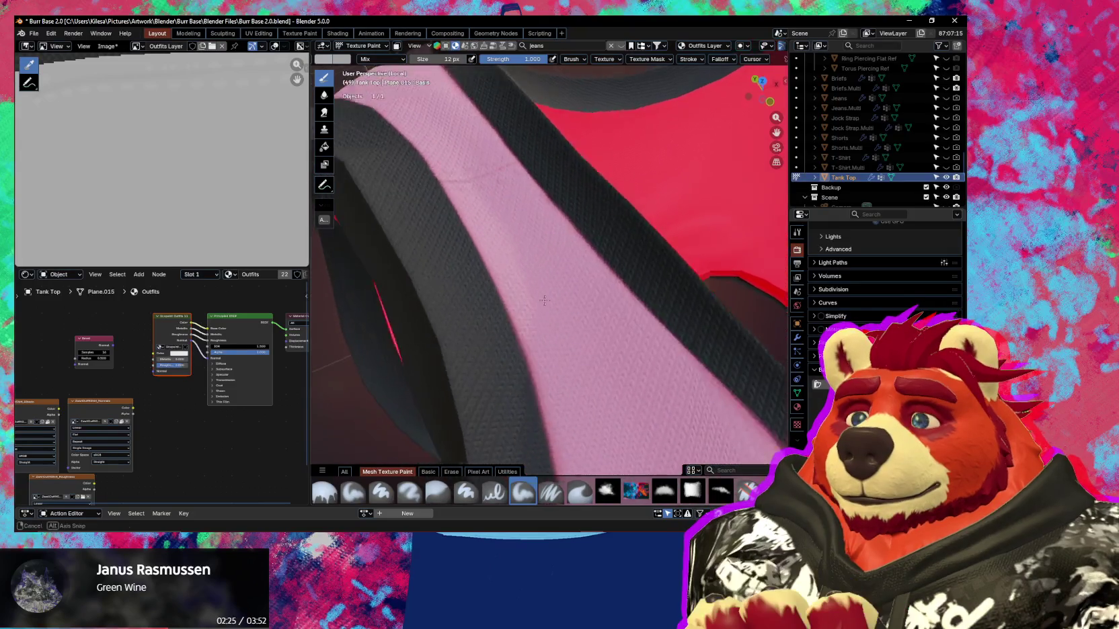
pyautogui.scroll(-2, 536, 300)
pyautogui.scroll(-4, 536, 300)
pyautogui.moveTo(535, 300)
pyautogui.mouseDown(button='middle')
pyautogui.moveTo(529, 320)
pyautogui.moveTo(462, 293)
pyautogui.moveTo(519, 355)
pyautogui.moveTo(587, 346)
pyautogui.mouseUp(button='middle')
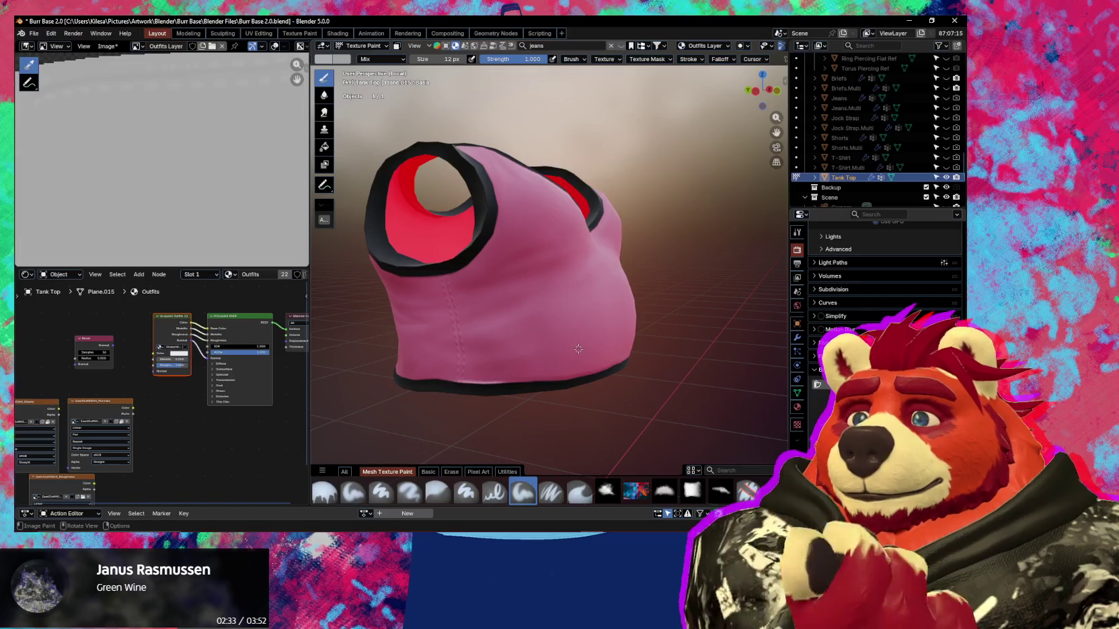
pyautogui.moveTo(578, 348); pyautogui.dragTo(536, 337, button='middle')
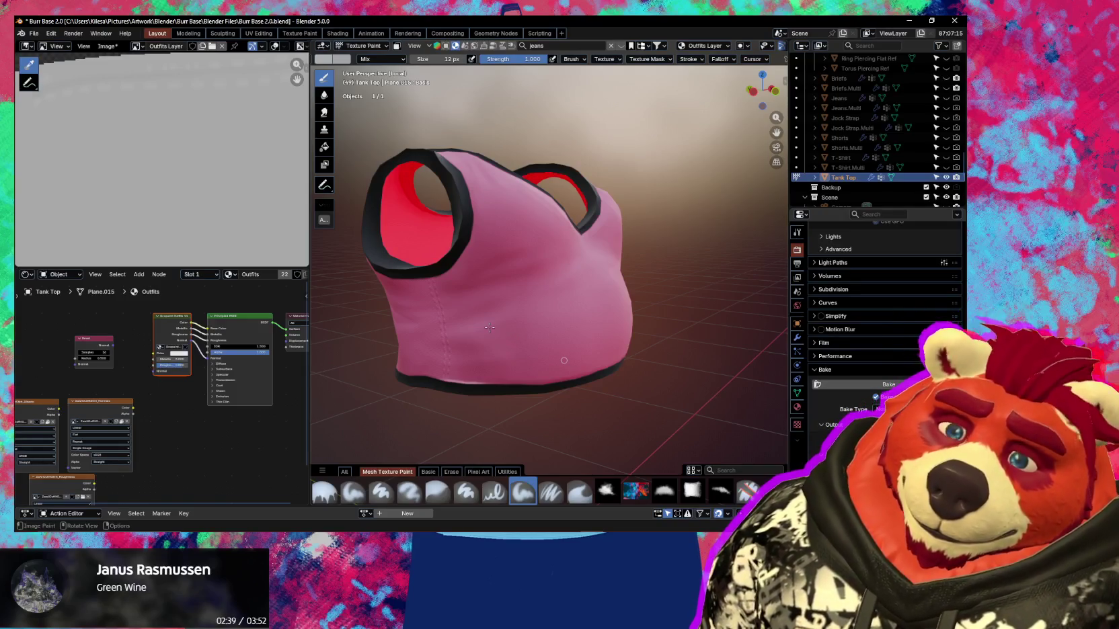
# Leave local view to show the tank top on the whole character.
pyautogui.press('KP_Divide')
pyautogui.moveTo(482, 312)
pyautogui.mouseDown(button='middle')
pyautogui.moveTo(562, 365)
pyautogui.moveTo(635, 378)
pyautogui.moveTo(719, 371)
pyautogui.mouseUp(button='middle')
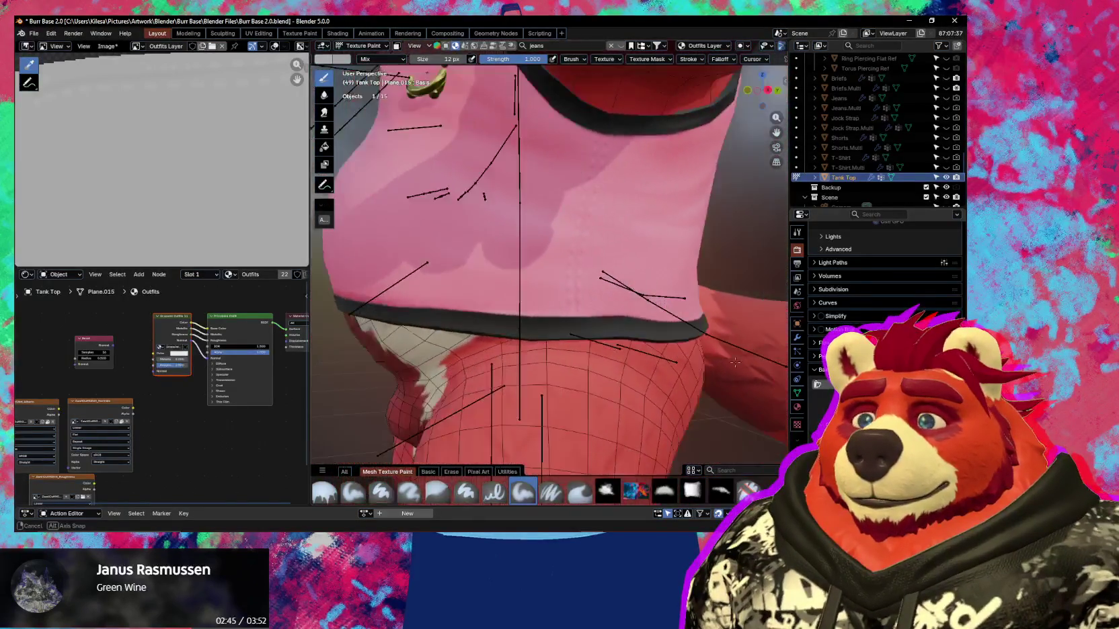
pyautogui.hotkey('ctrl', 'Tab')
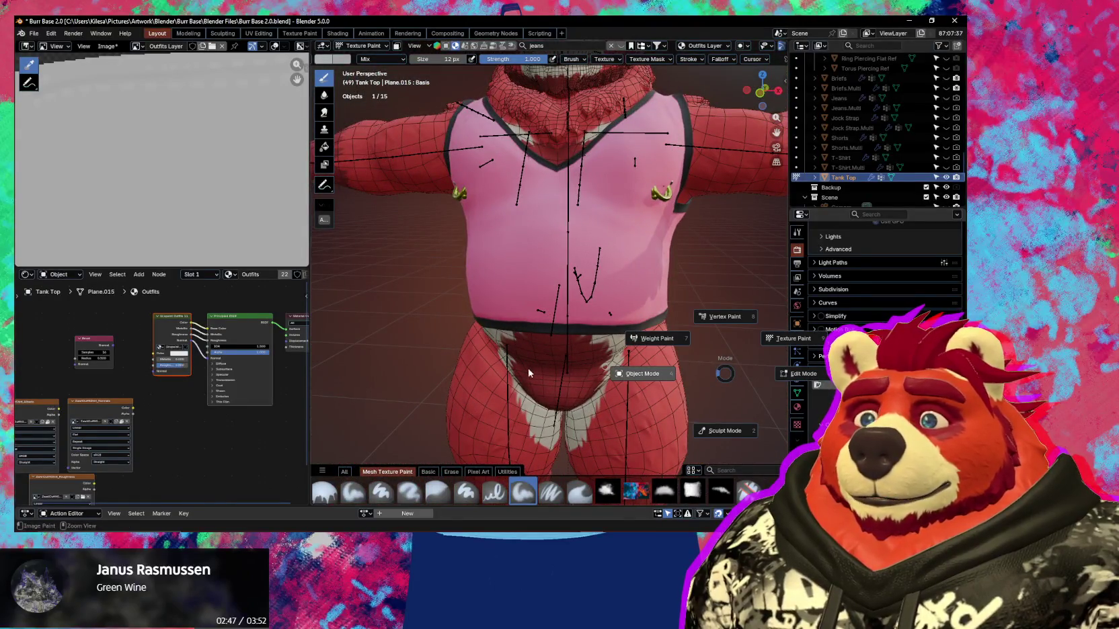
# Switch to Object Mode and hide the tank top.
pyautogui.click(426, 348)
pyautogui.moveTo(427, 348)
pyautogui.mouseDown(button='middle')
pyautogui.moveTo(493, 353)
pyautogui.moveTo(478, 378)
pyautogui.mouseUp(button='middle')
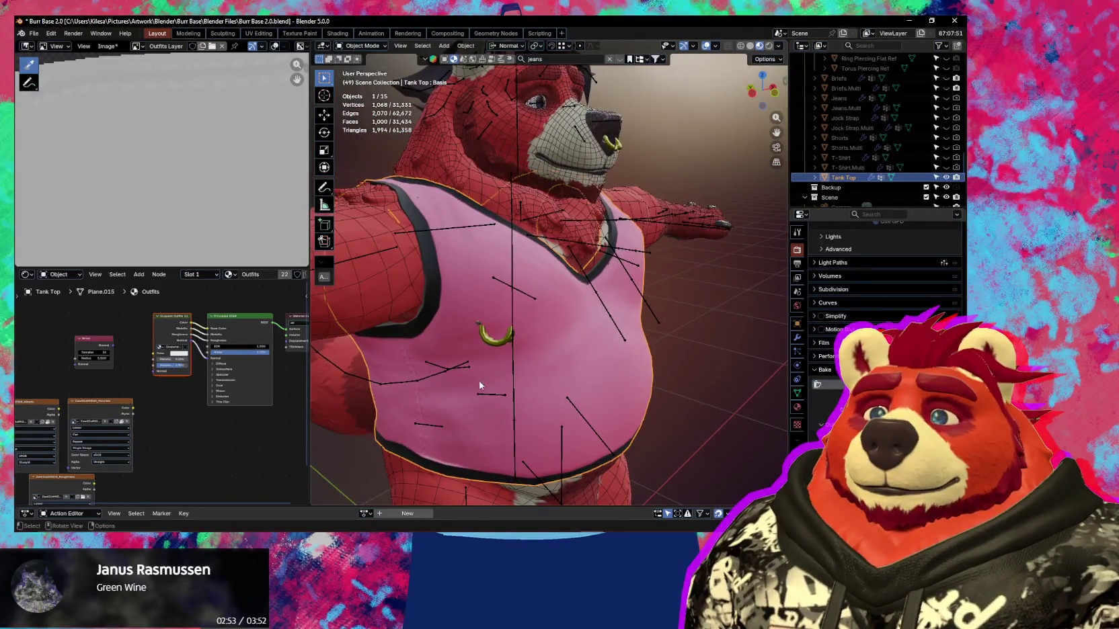
pyautogui.press('h')
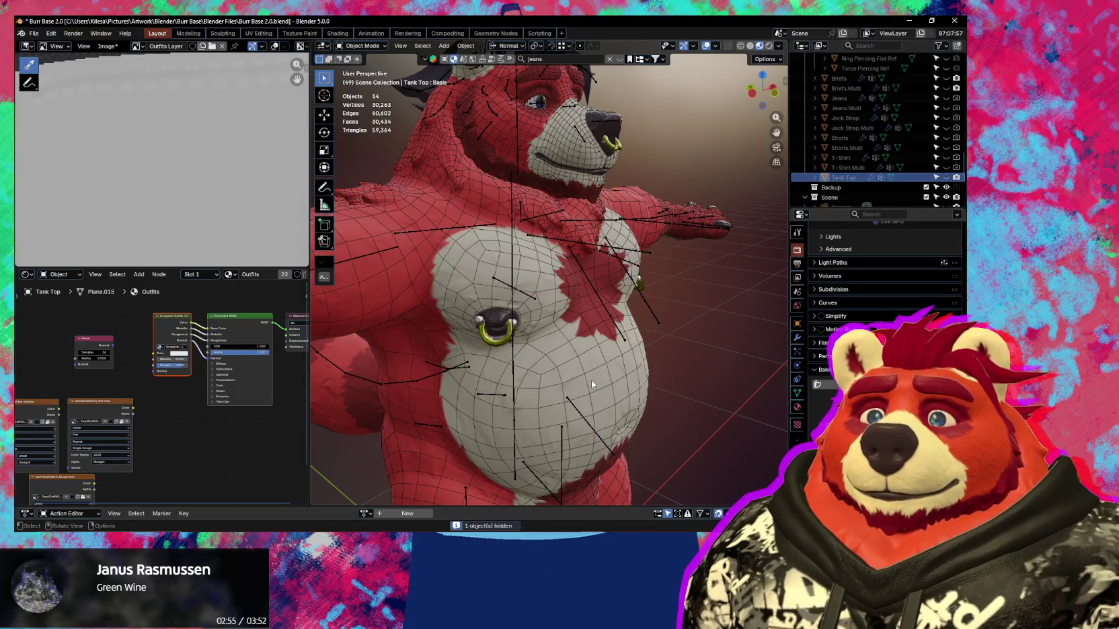
# Join the barbell piercing into the ring piercing with Ctrl+J.
pyautogui.click(506, 339)
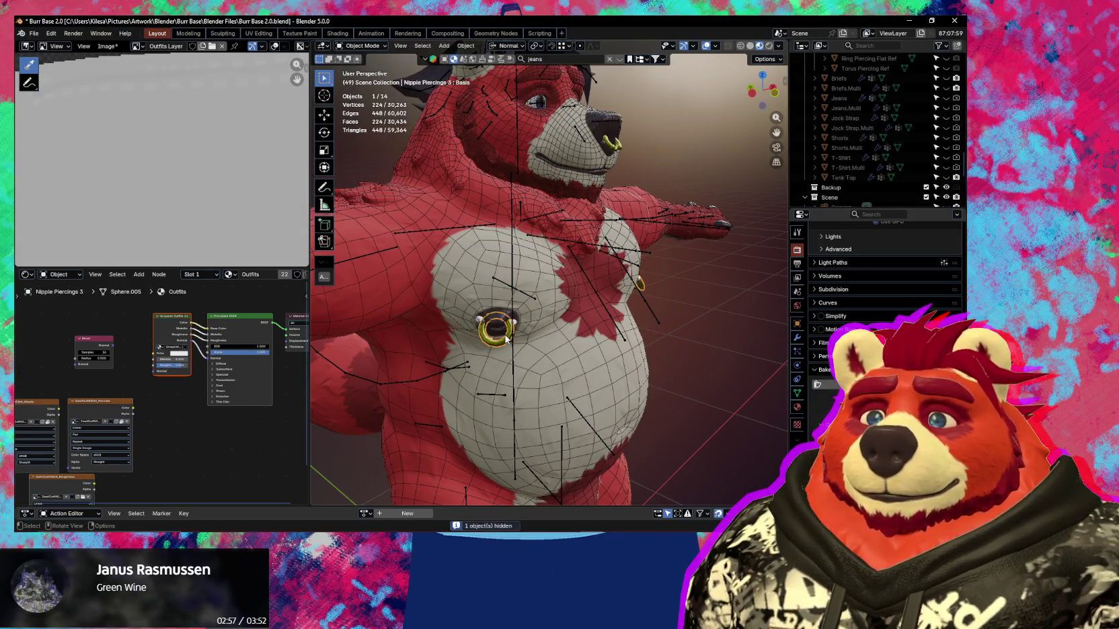
pyautogui.scroll(3, 485, 363)
pyautogui.keyDown('shift'); pyautogui.click(489, 361); pyautogui.keyUp('shift')
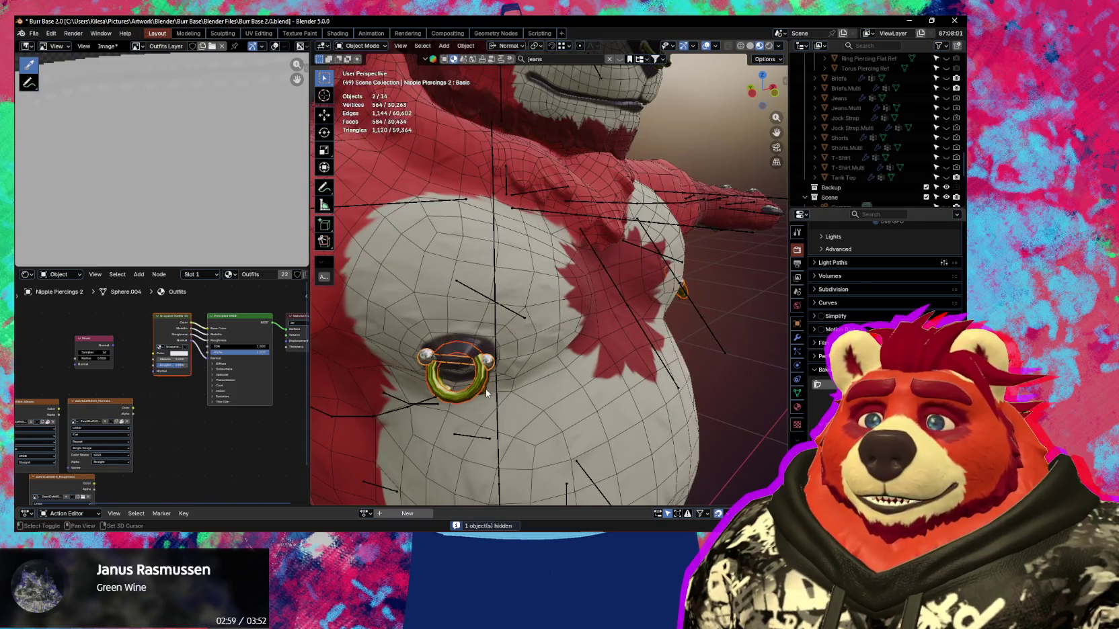
pyautogui.keyDown('shift'); pyautogui.click(485, 396); pyautogui.keyUp('shift')
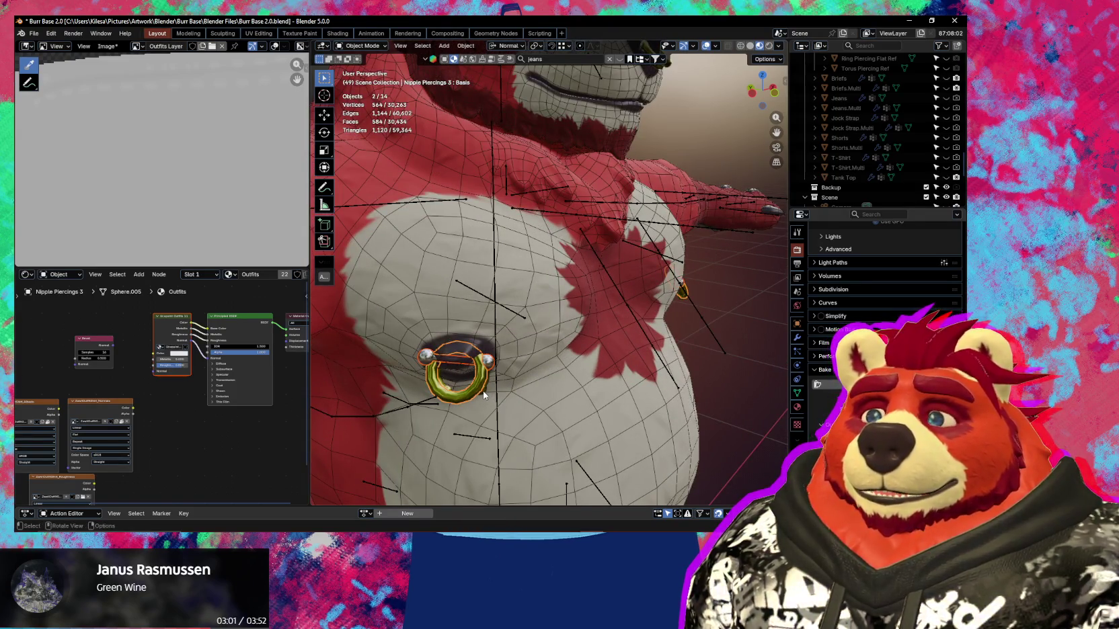
pyautogui.hotkey('ctrl', 'j')
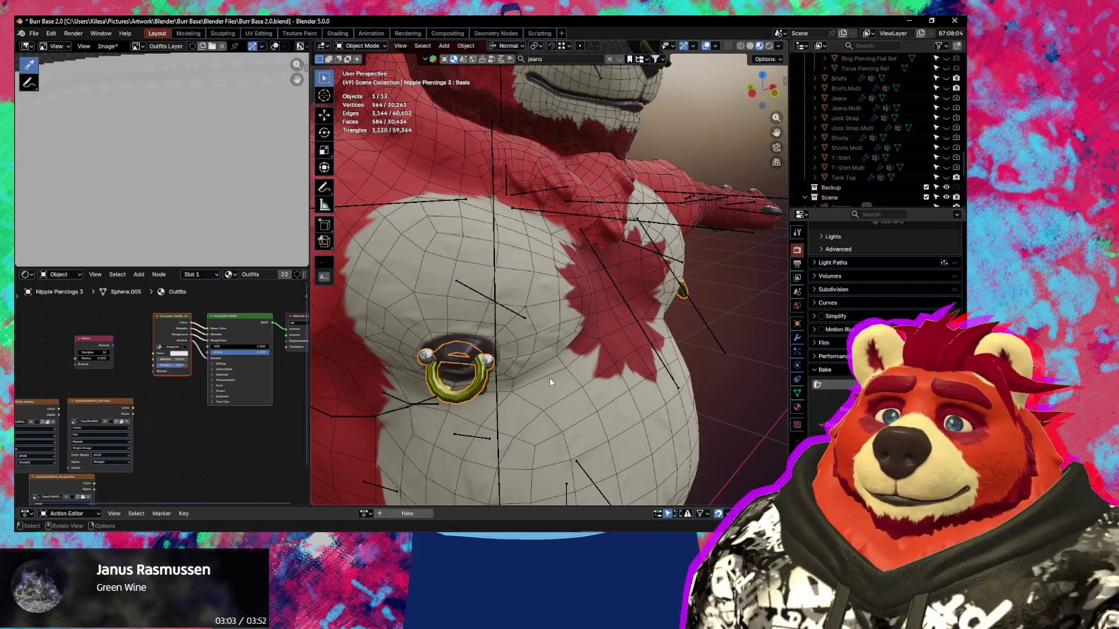
pyautogui.moveTo(550, 382); pyautogui.dragTo(451, 318, button='middle')
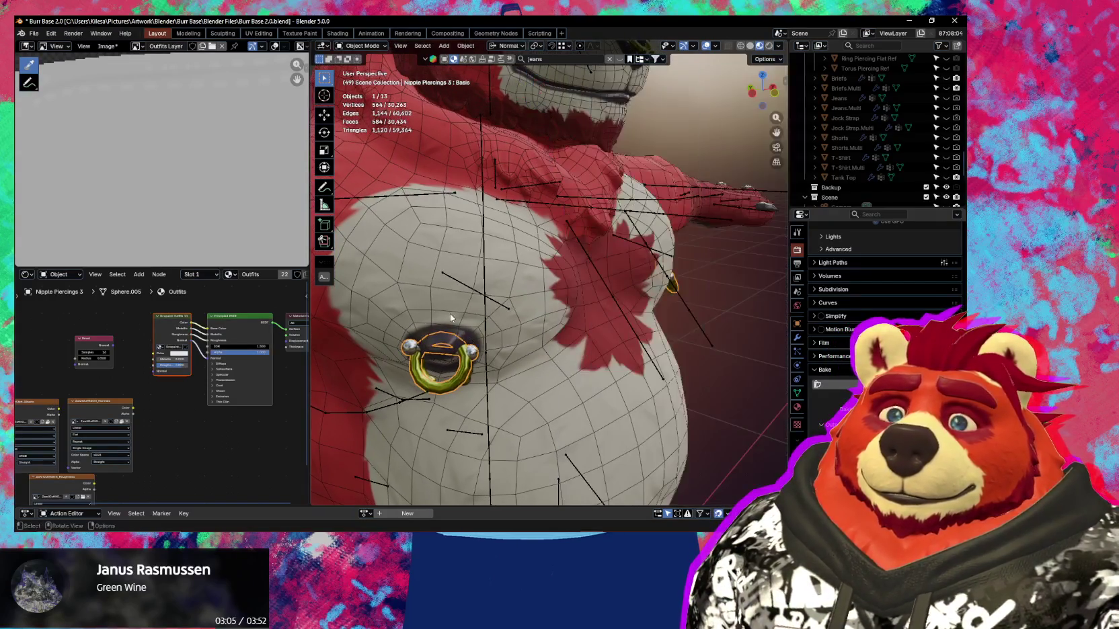
pyautogui.press('n')
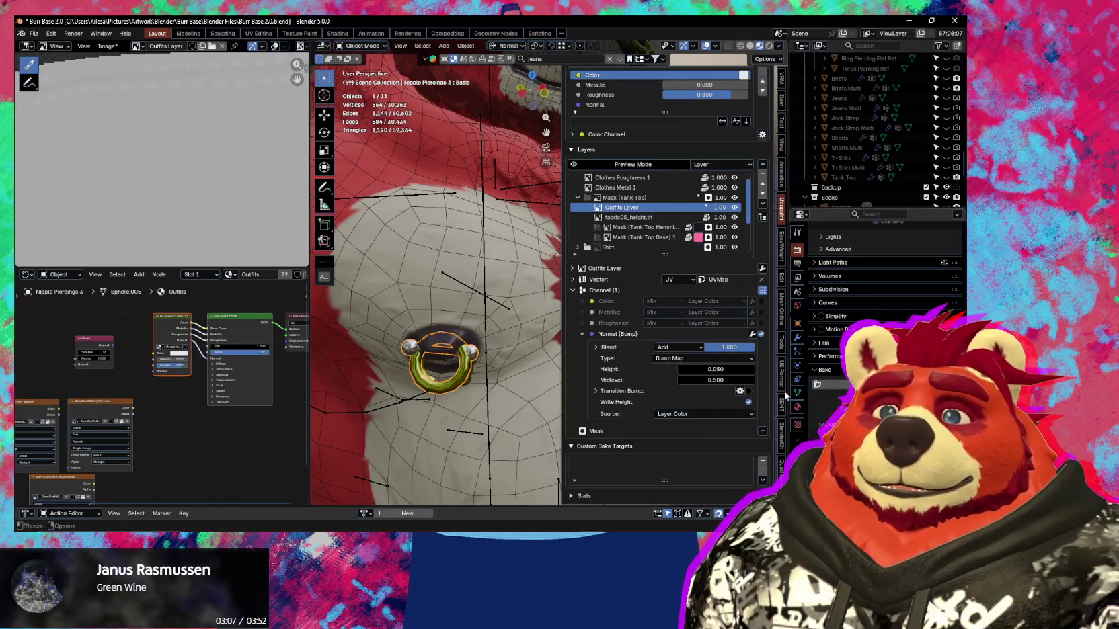
pyautogui.click(782, 437)
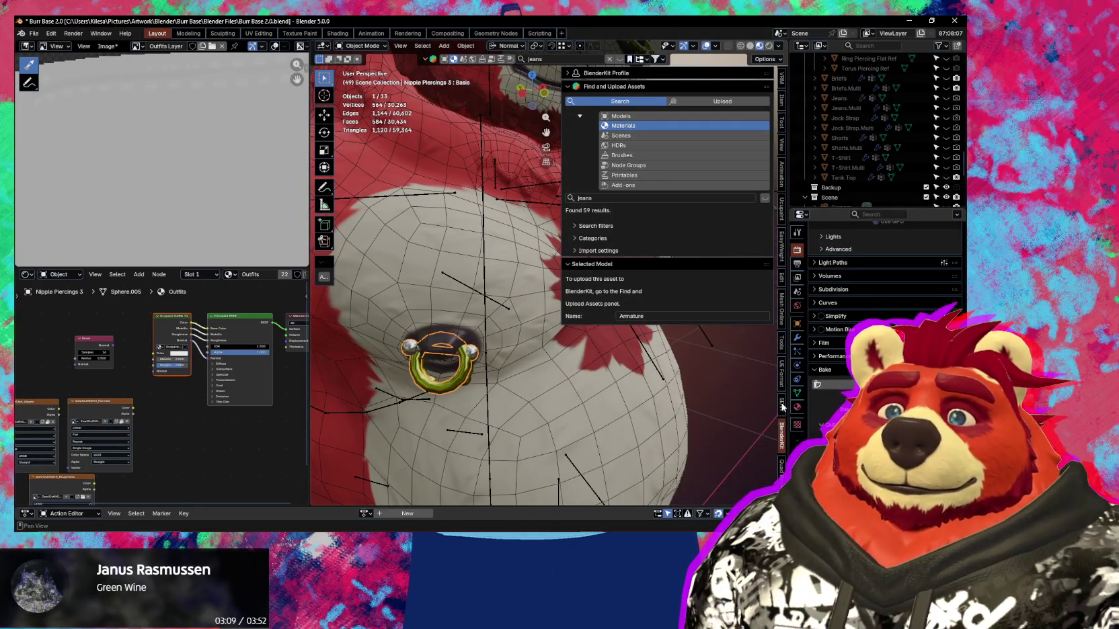
# In Shape Key Wrap, set Body as source, the piercing as target, and load Body's shape keys.
pyautogui.click(779, 347)
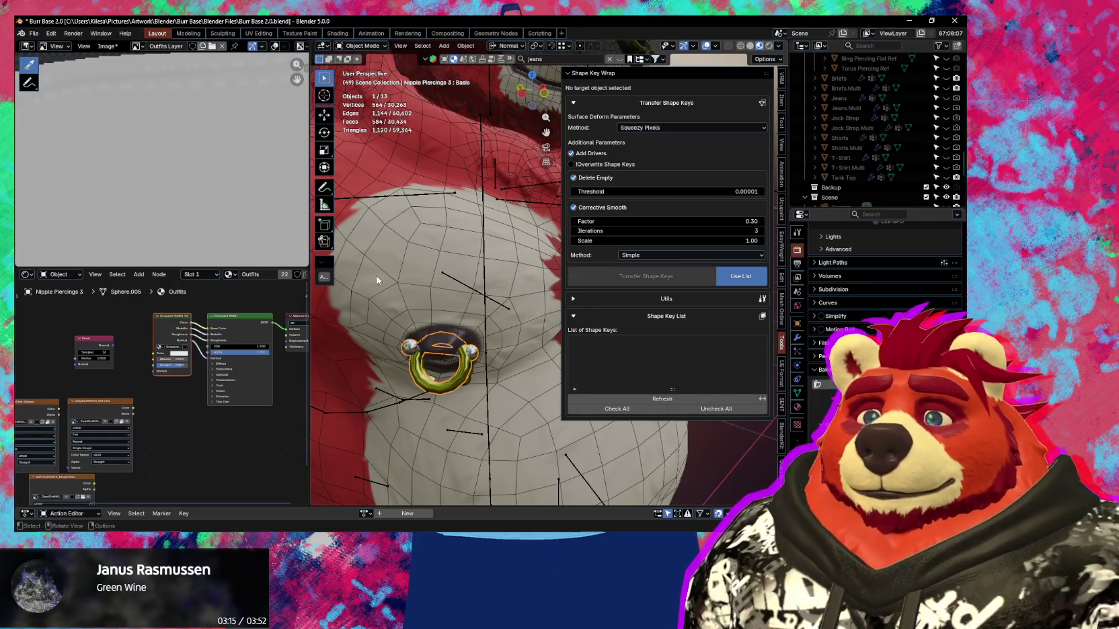
pyautogui.click(383, 262)
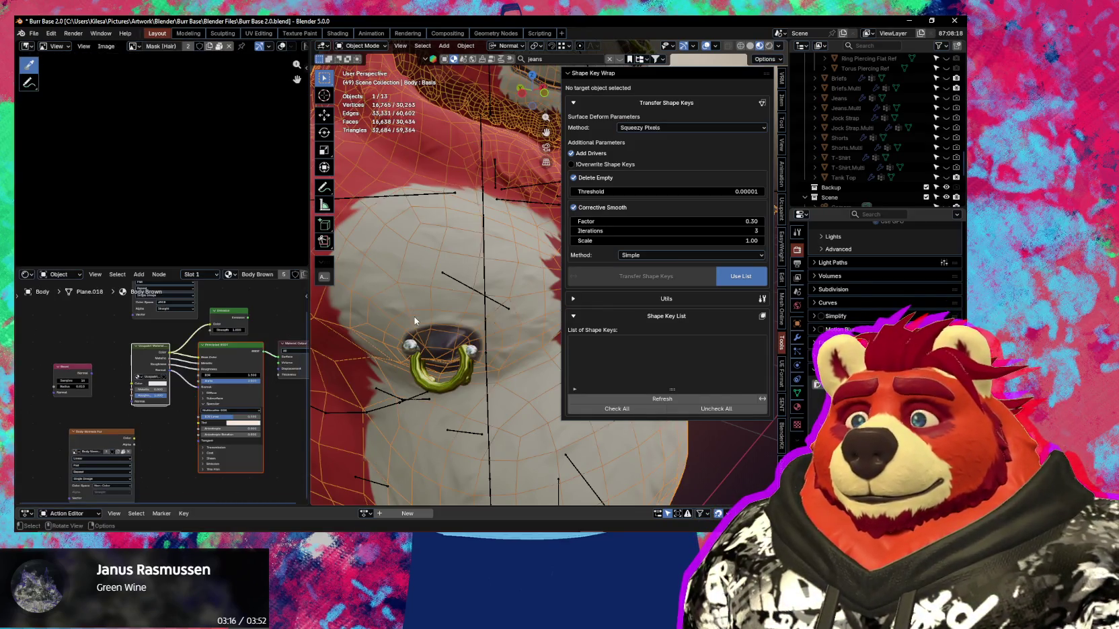
pyautogui.keyDown('shift'); pyautogui.click(414, 361); pyautogui.keyUp('shift')
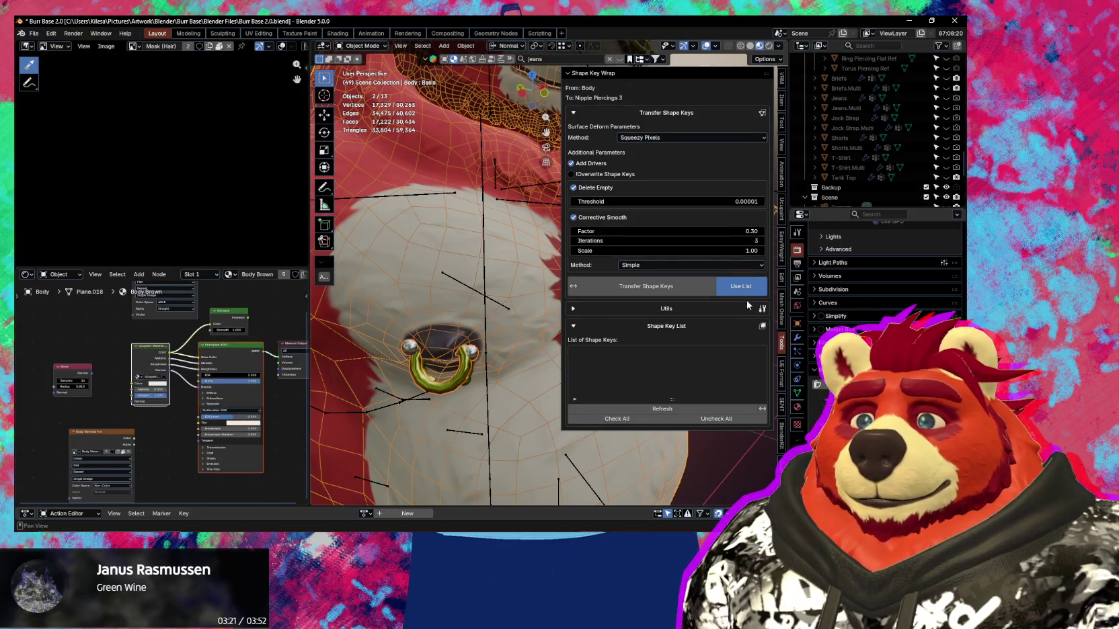
pyautogui.click(655, 410)
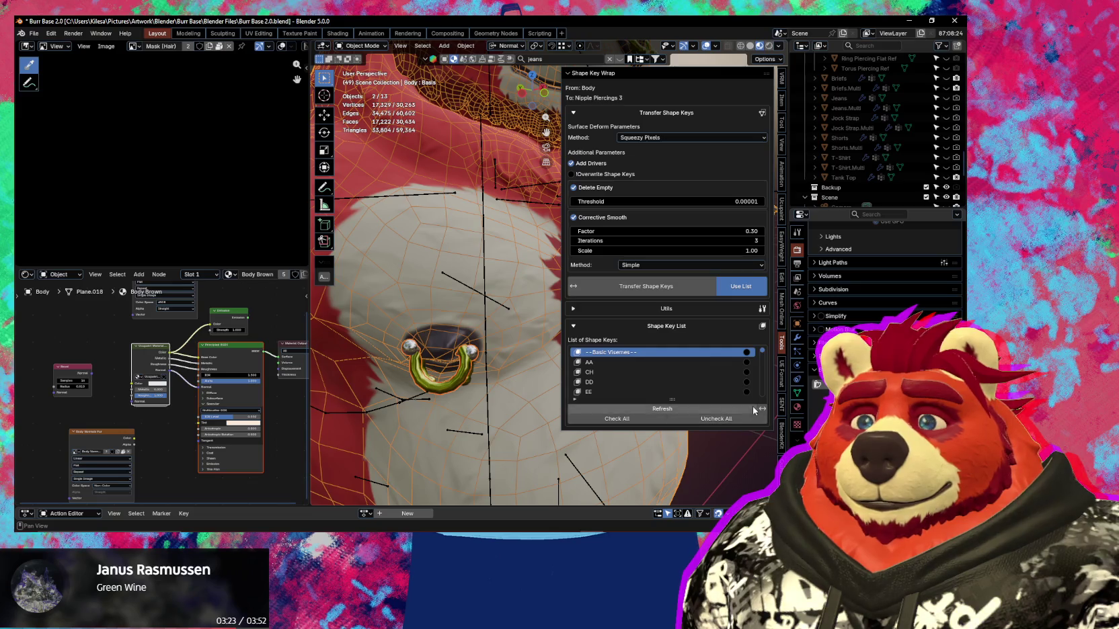
pyautogui.moveTo(763, 351); pyautogui.dragTo(760, 388)
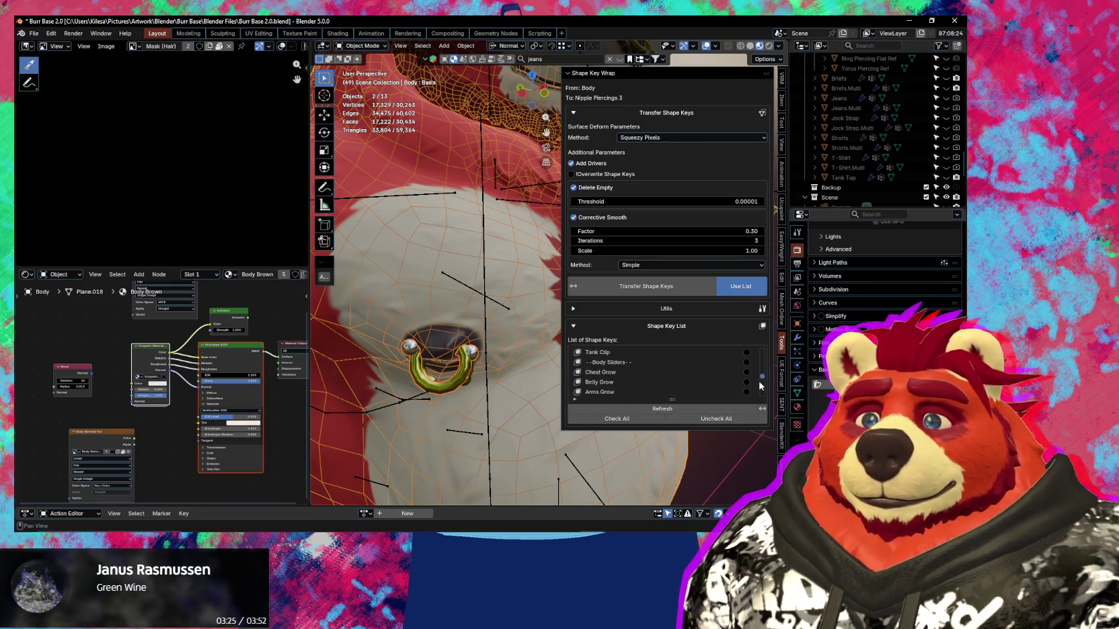
pyautogui.scroll(-3, 715, 371)
pyautogui.scroll(-3, 716, 371)
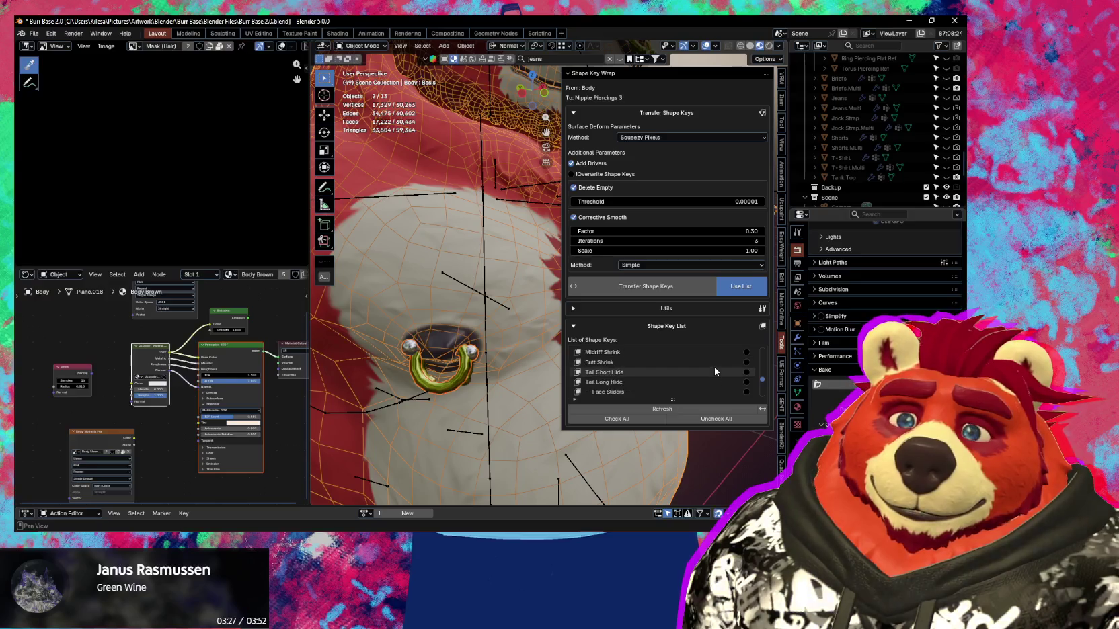
pyautogui.scroll(-2, 715, 371)
pyautogui.scroll(2, 715, 371)
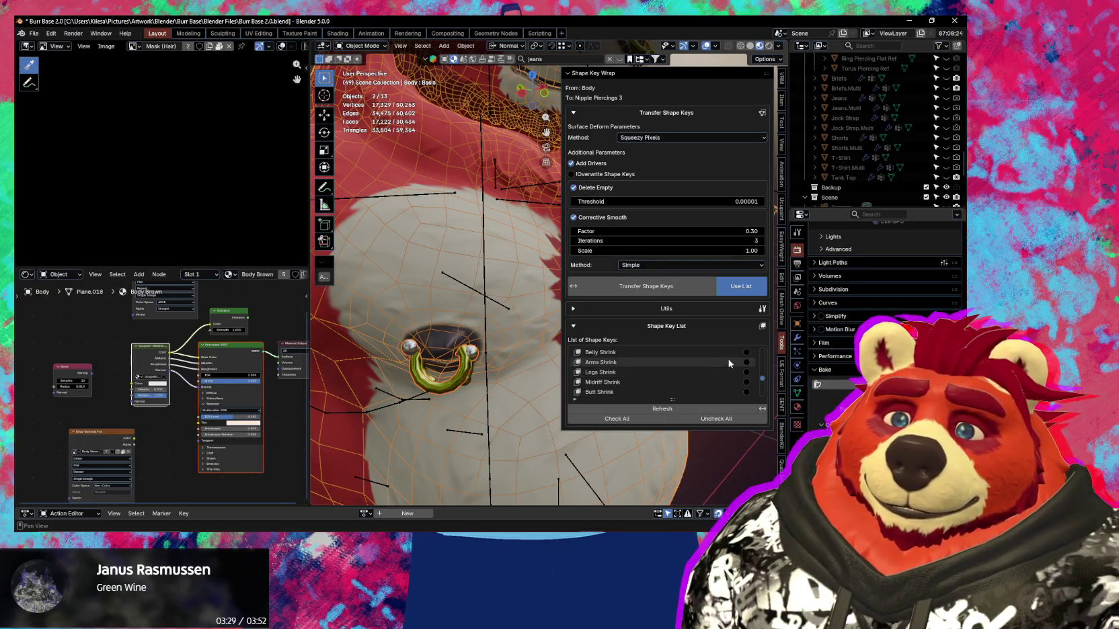
pyautogui.scroll(1, 743, 359)
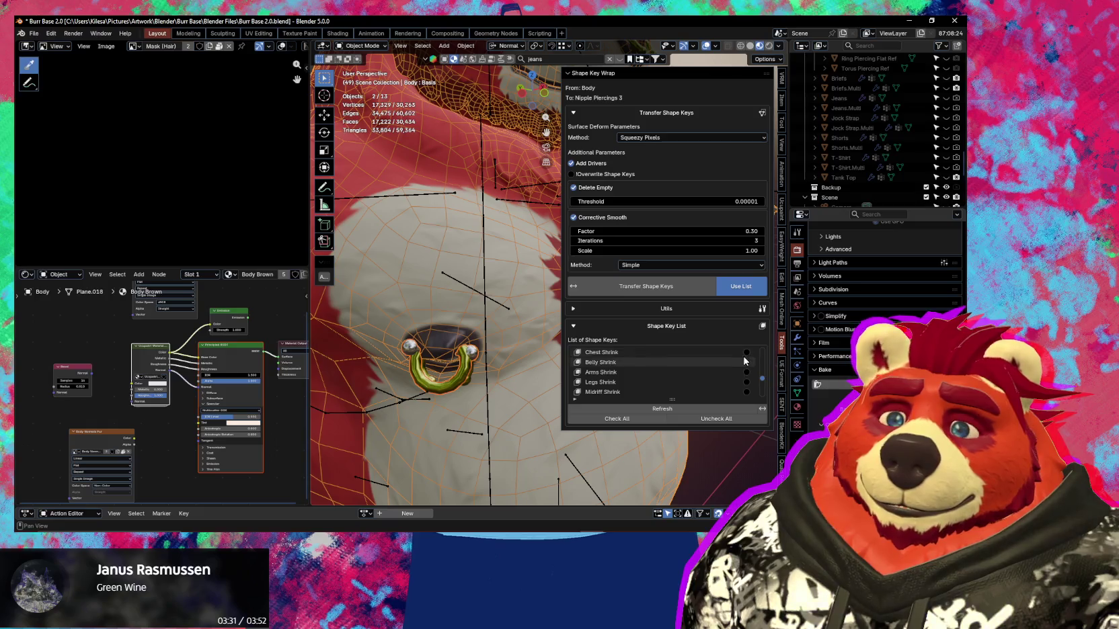
# Tick Belly Shrink, Chest Shrink and Belly Grow, disable Corrective Smooth, and transfer.
pyautogui.click(746, 361)
pyautogui.click(746, 352)
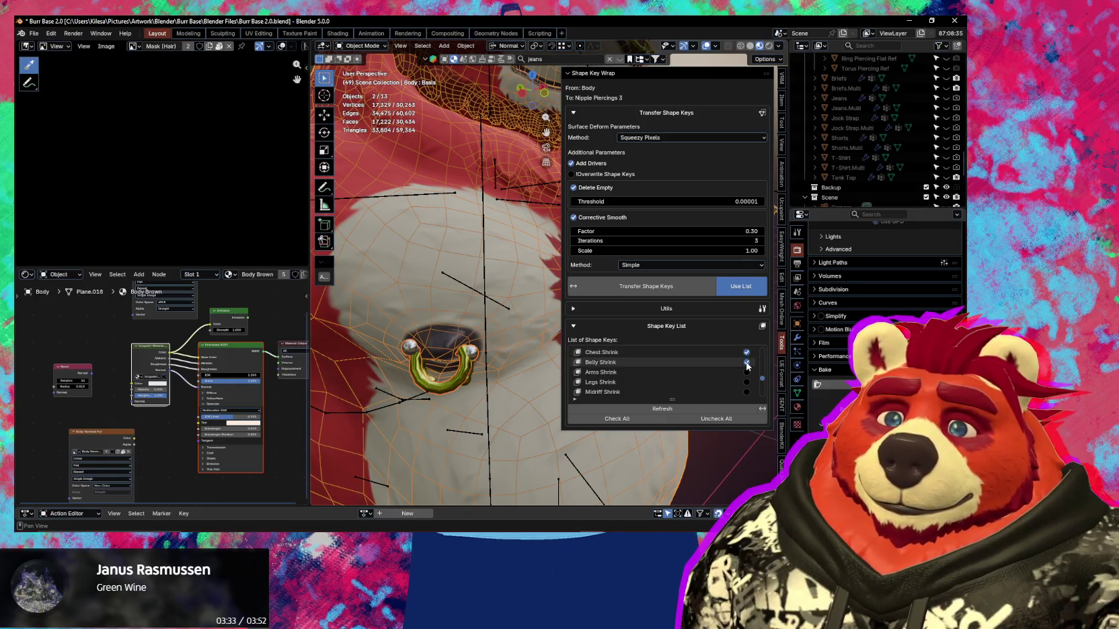
pyautogui.scroll(2, 733, 369)
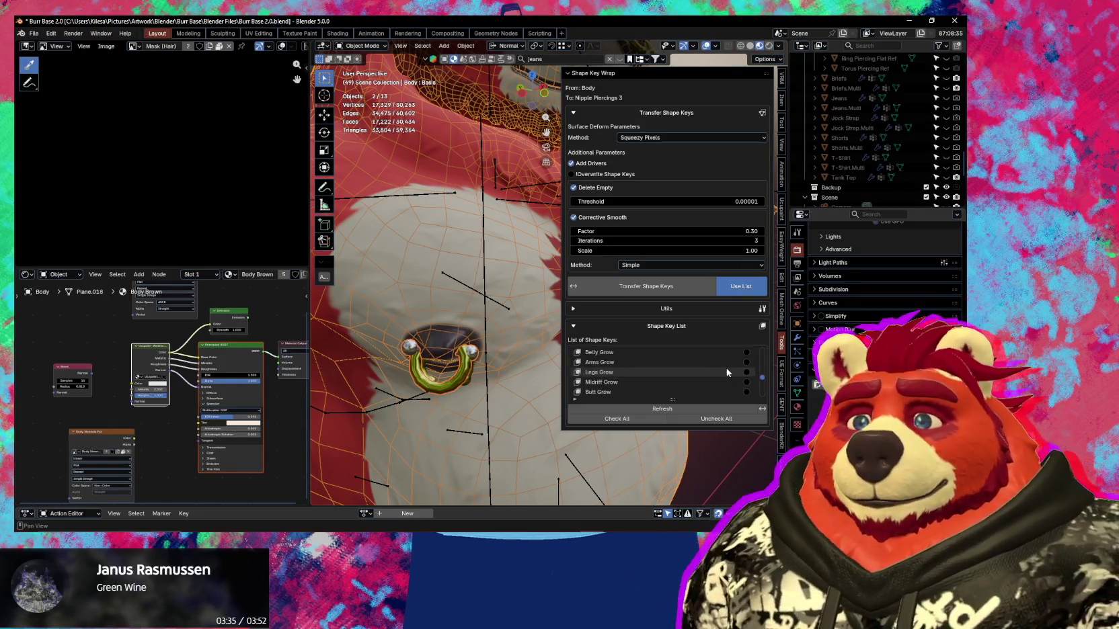
pyautogui.scroll(3, 740, 368)
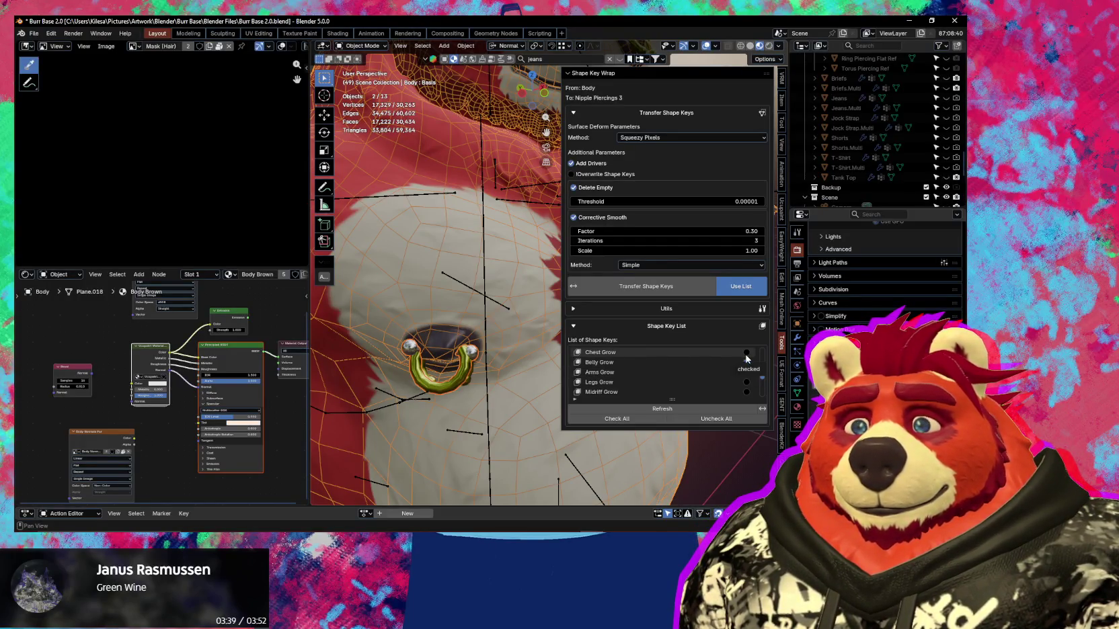
pyautogui.click(746, 362)
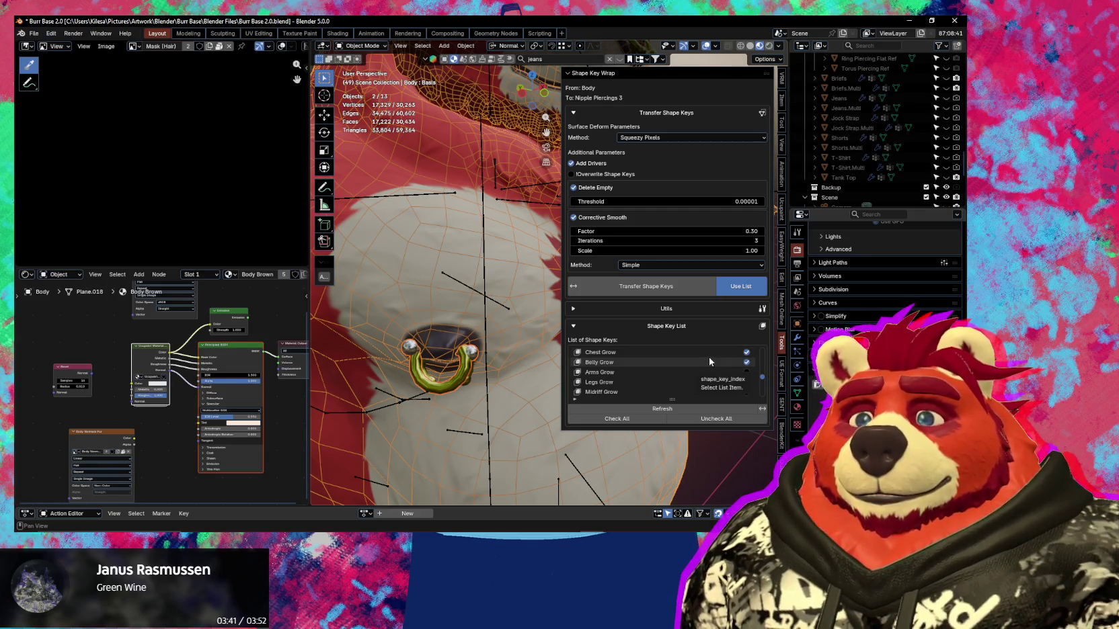
pyautogui.click(573, 217)
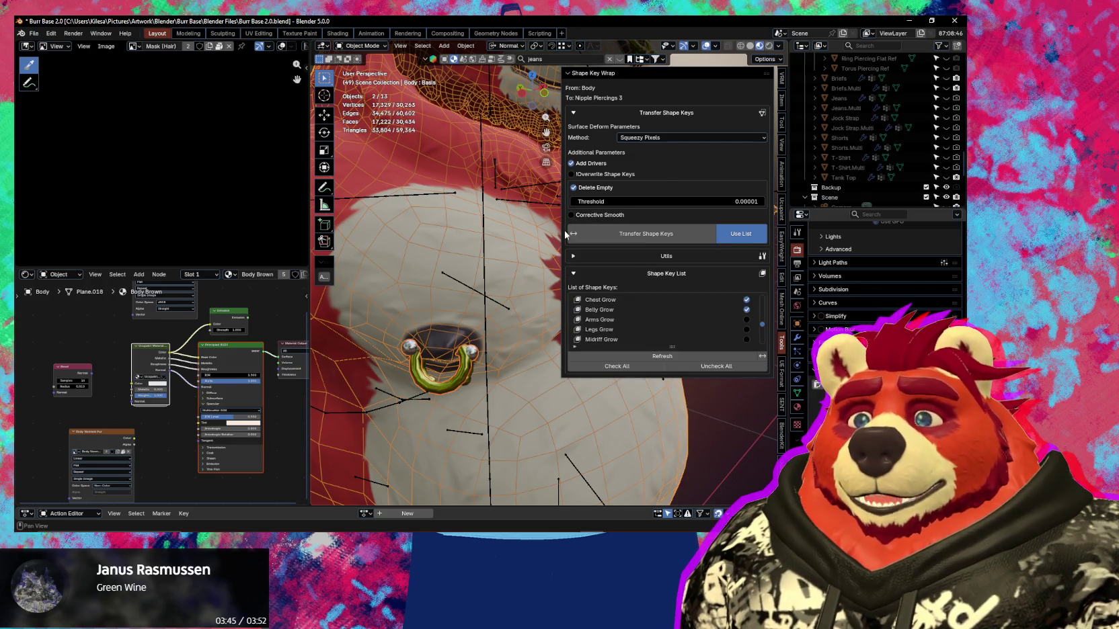
pyautogui.scroll(2, 713, 323)
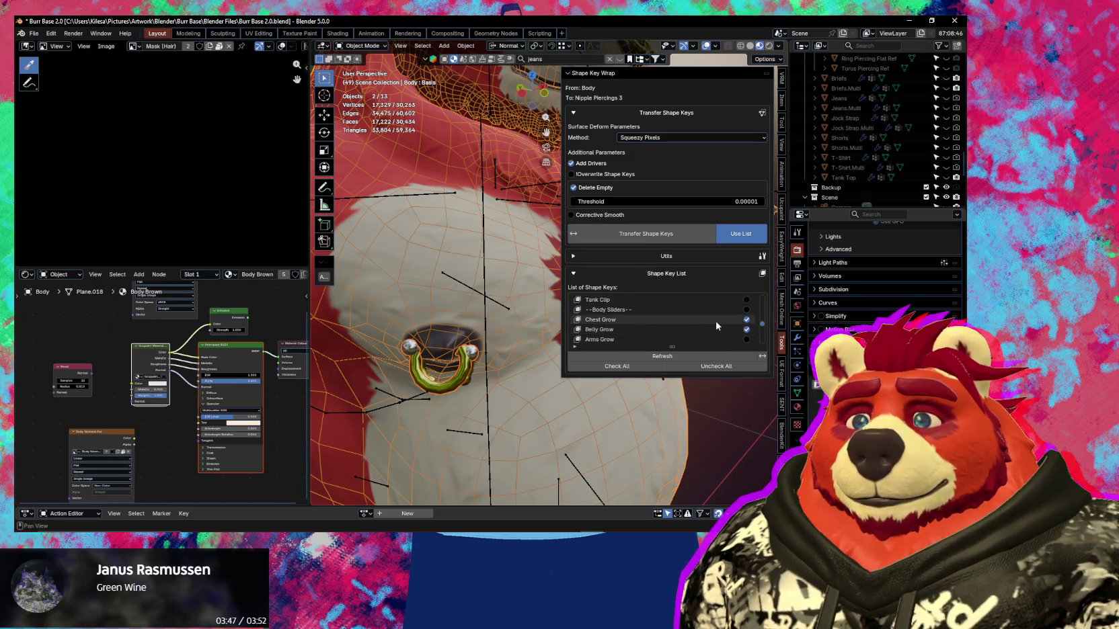
pyautogui.scroll(-3, 716, 326)
pyautogui.scroll(-2, 717, 327)
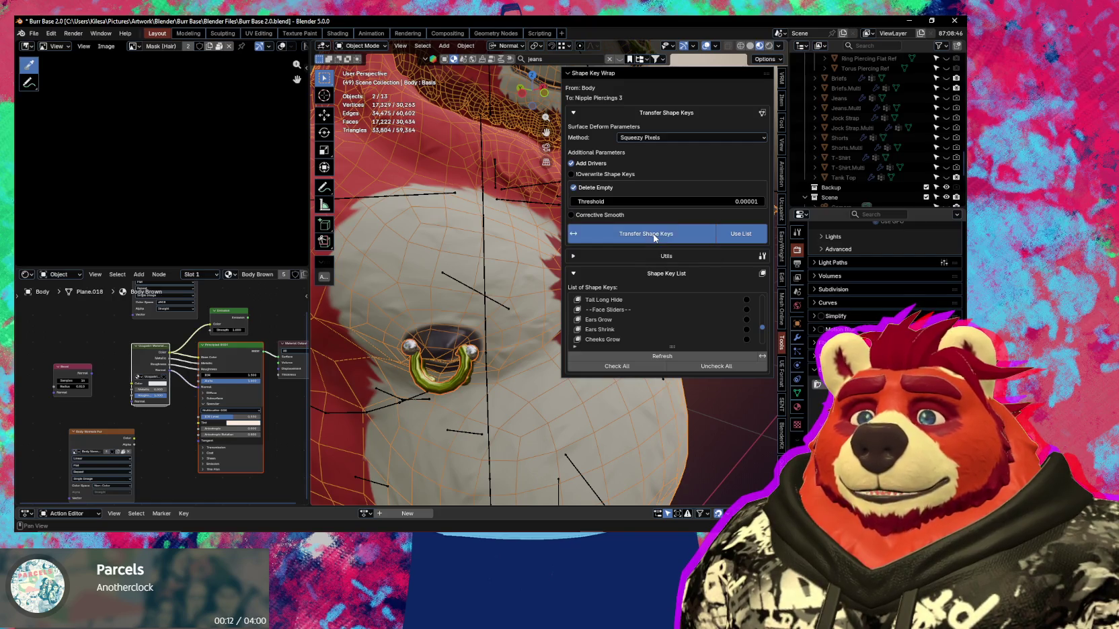
pyautogui.click(651, 240)
# Select Nipple Piercings 3 and show its shape key list.
pyautogui.click(797, 394)
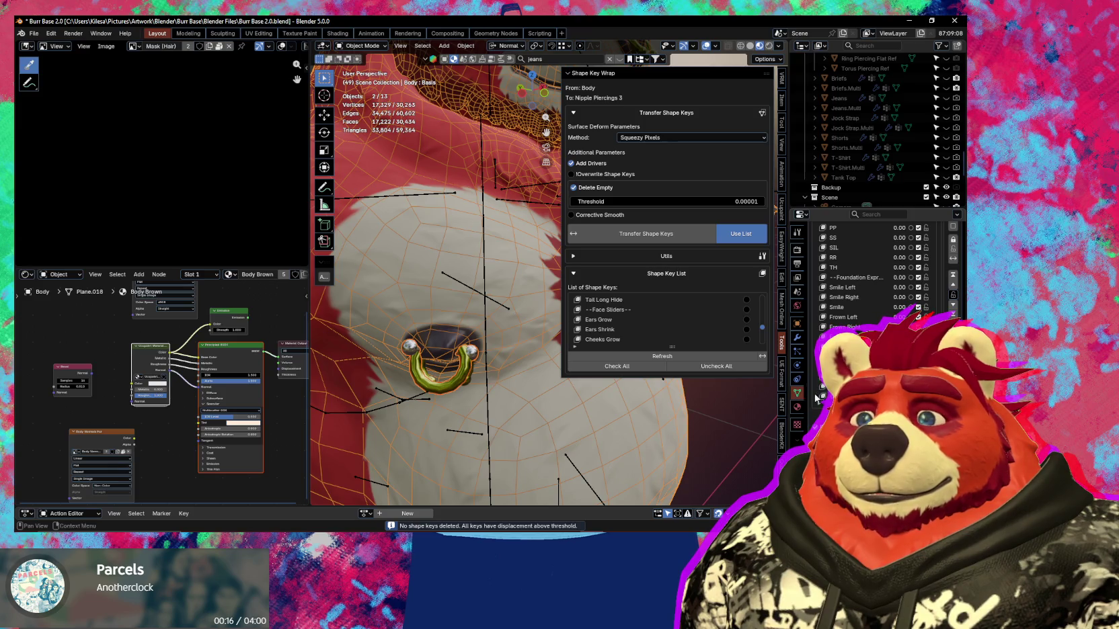
pyautogui.scroll(-2, 874, 283)
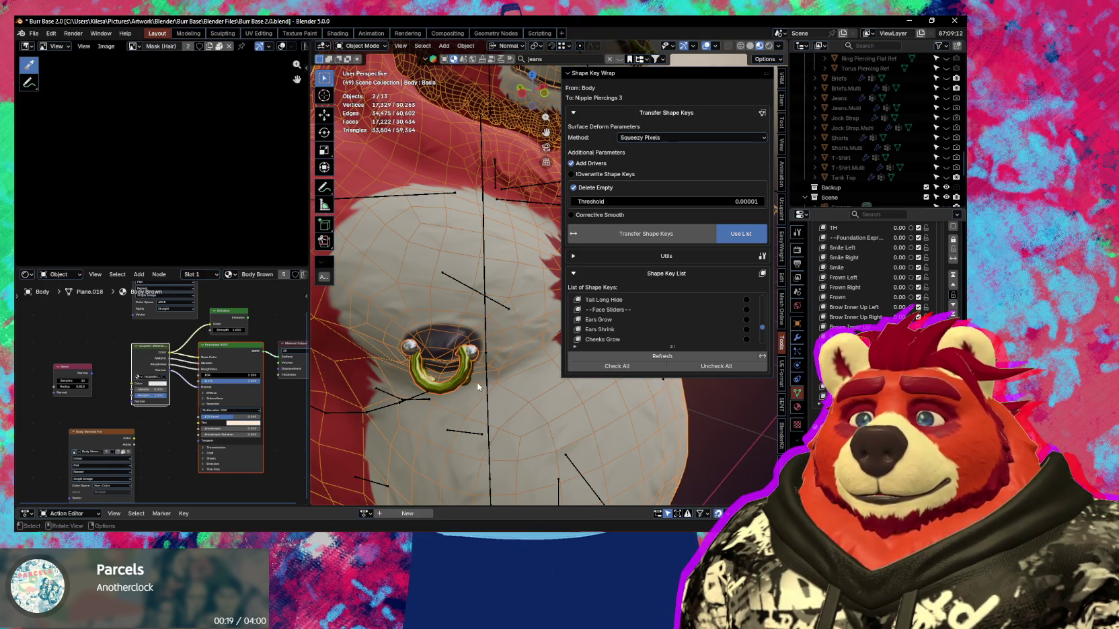
pyautogui.click(464, 366)
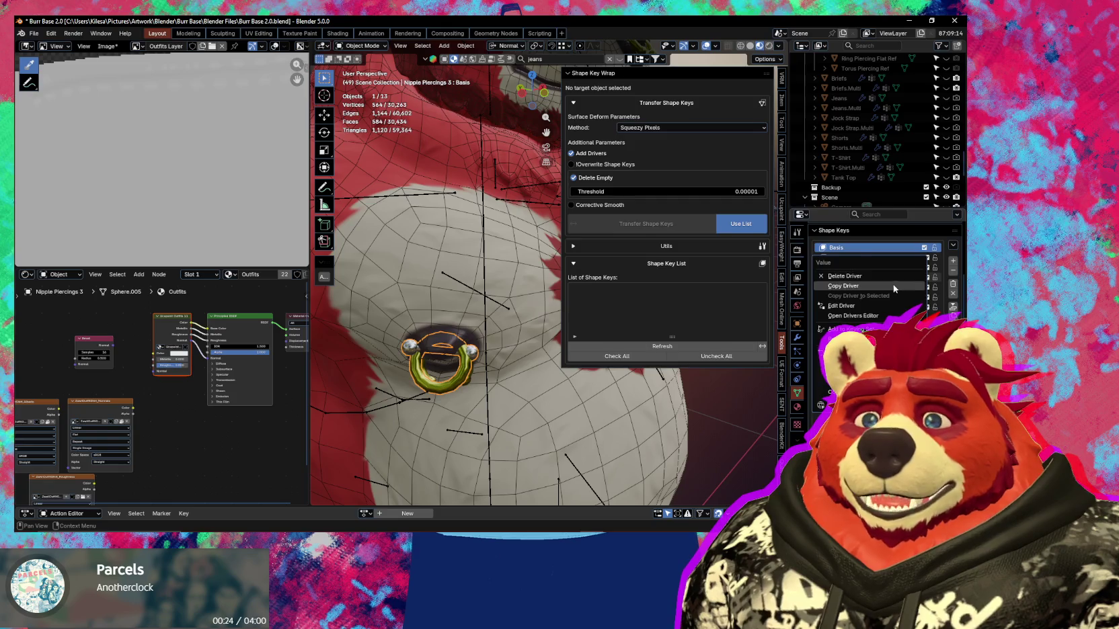
pyautogui.rightClick(908, 299)
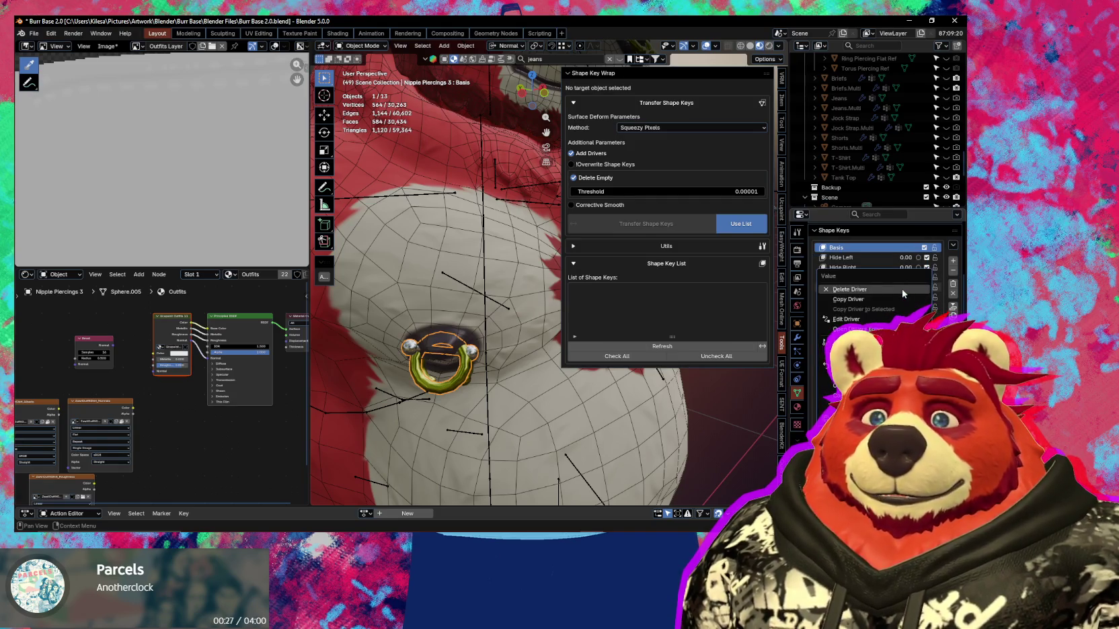
pyautogui.rightClick(909, 301)
pyautogui.press('Escape')
pyautogui.rightClick(909, 312)
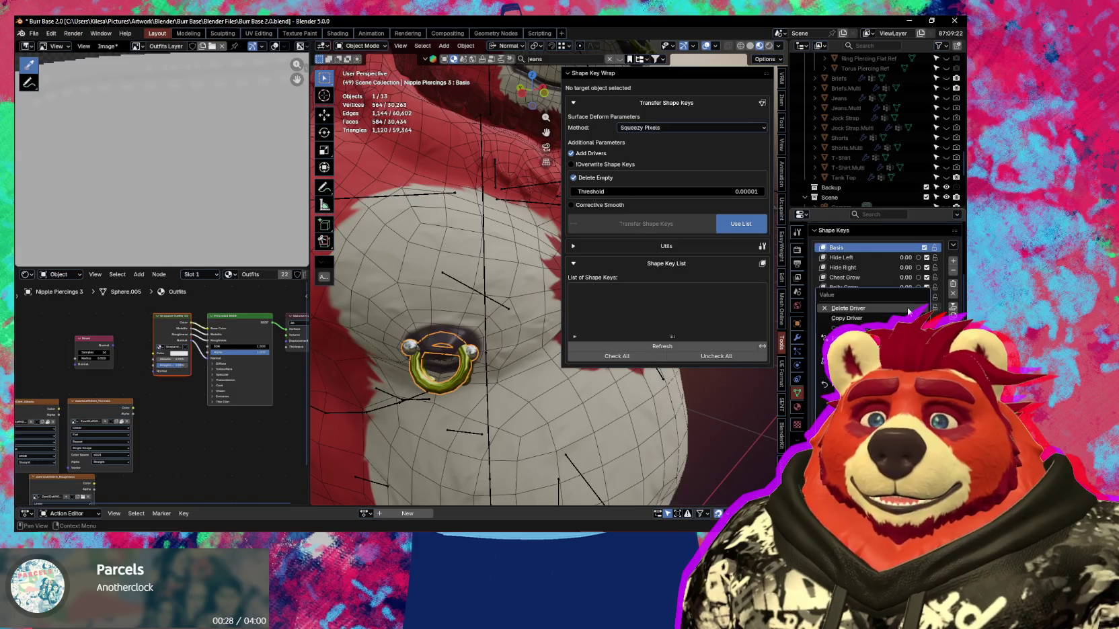
# Preview Chest Grow at full strength, then set it back to 0.15.
pyautogui.click(849, 308)
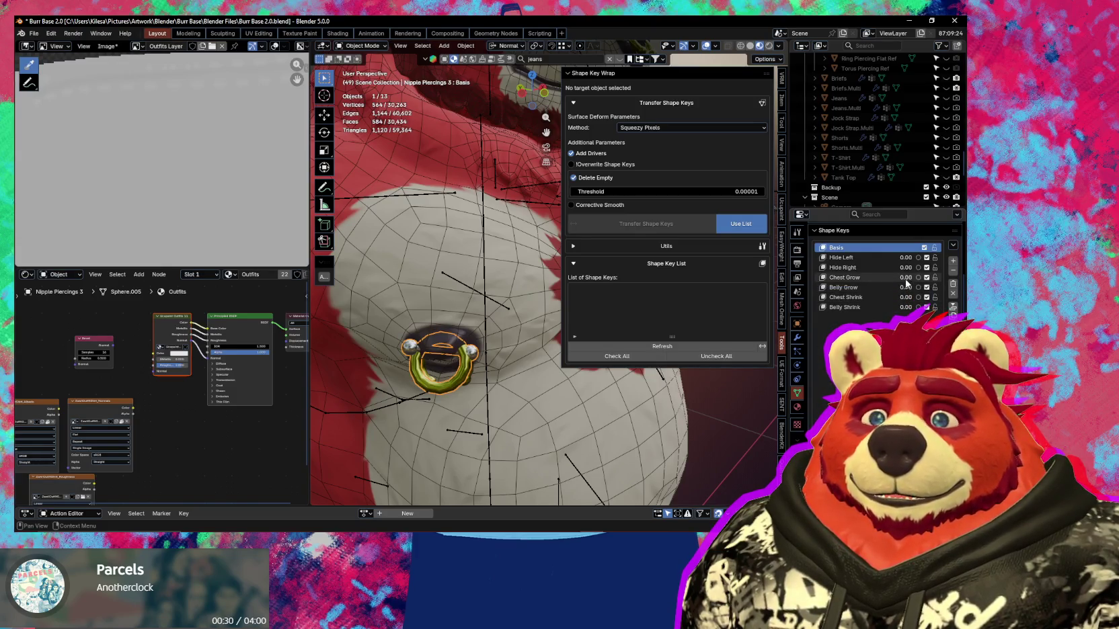
pyautogui.moveTo(906, 277); pyautogui.dragTo(935, 277)
pyautogui.scroll(-3, 469, 378)
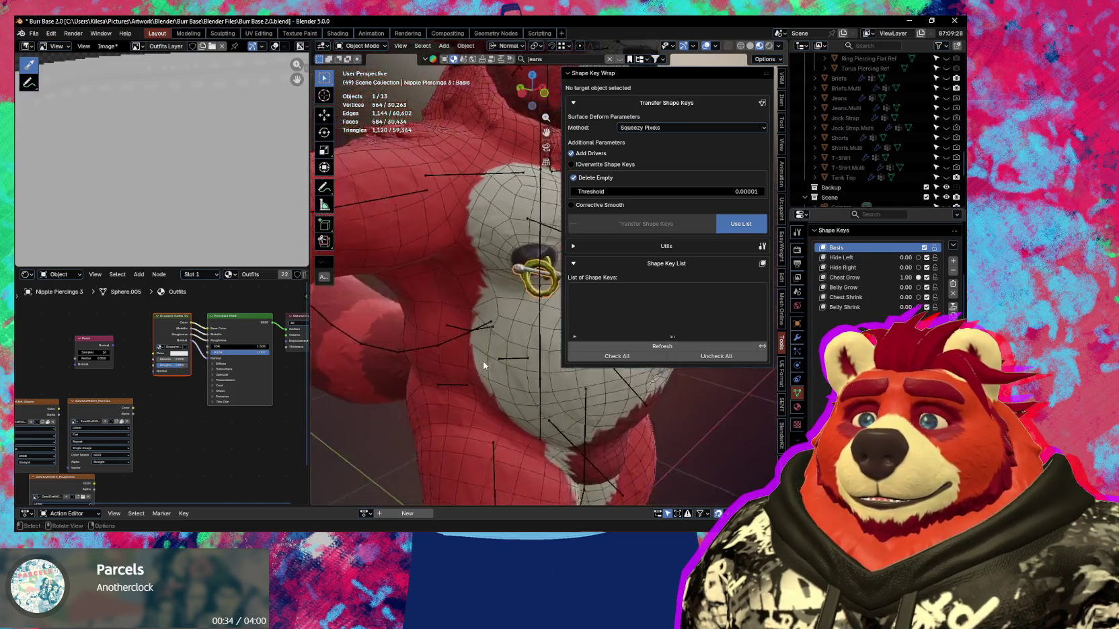
pyautogui.scroll(5, 483, 361)
pyautogui.press('n')
pyautogui.moveTo(510, 311); pyautogui.dragTo(606, 283, button='middle')
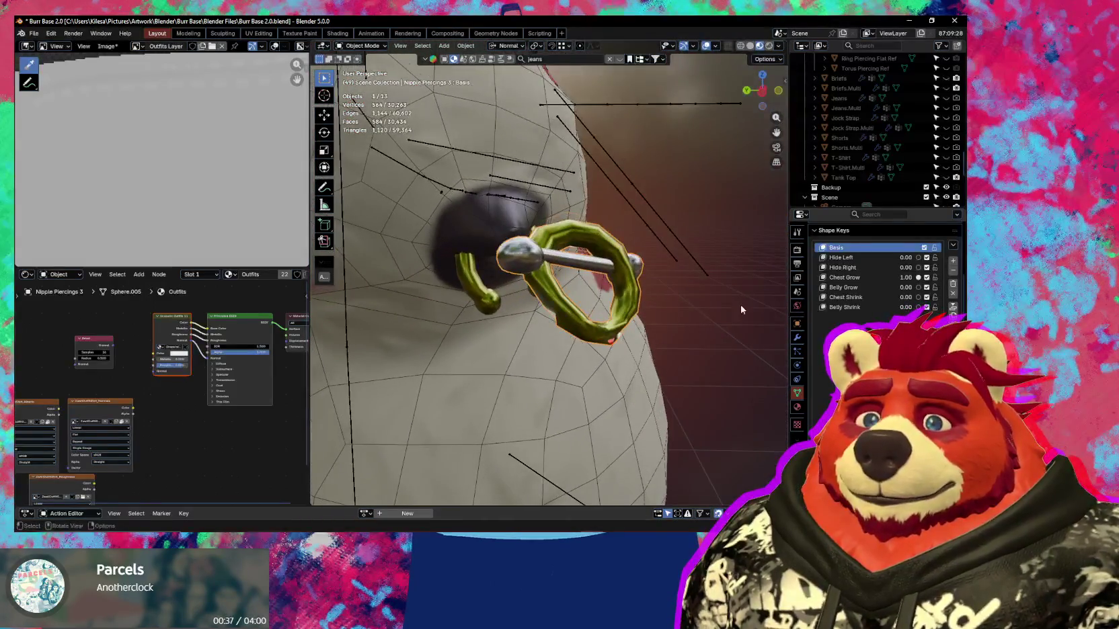
pyautogui.click(918, 278)
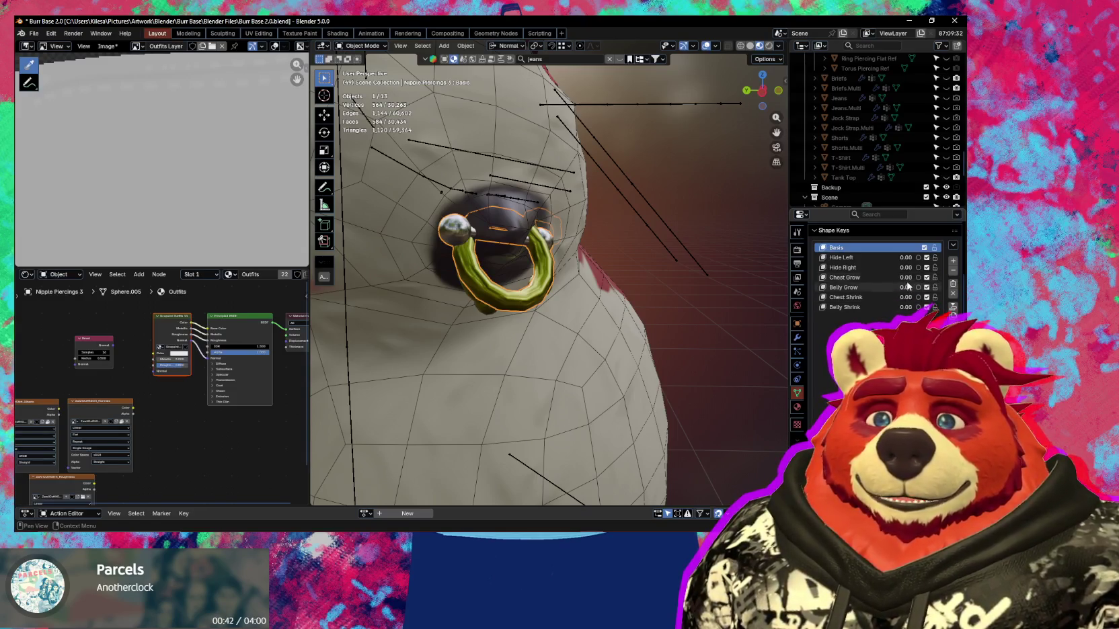
pyautogui.moveTo(904, 277)
pyautogui.mouseDown()
pyautogui.moveTo(914, 277)
pyautogui.moveTo(905, 277)
pyautogui.mouseUp()
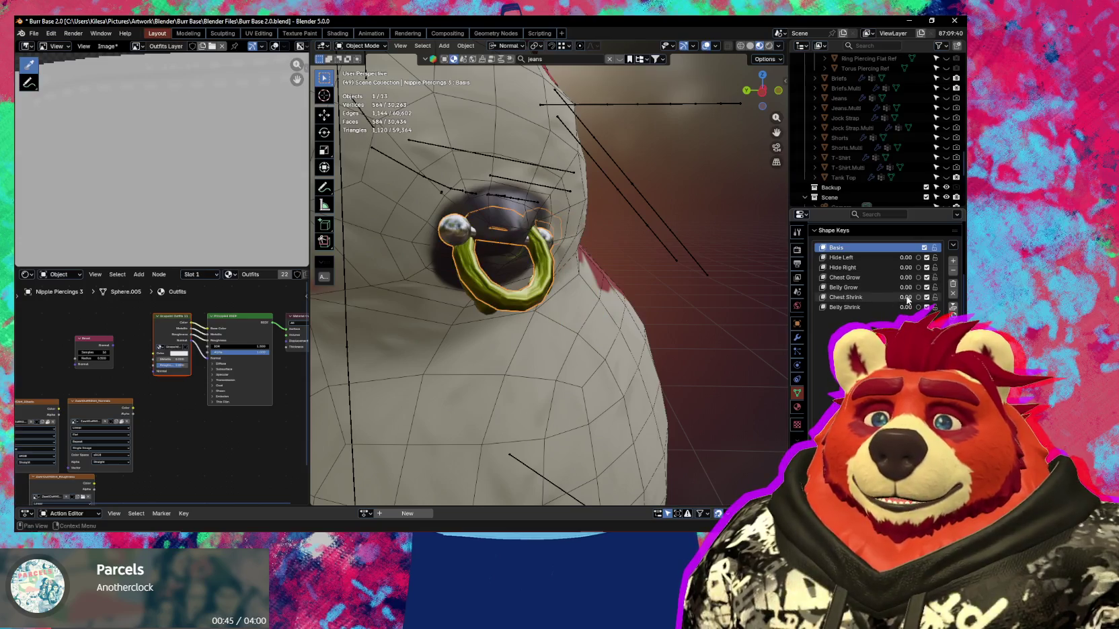
# Delete the Chest Grow, Belly Shrink, Chest Shrink and Belly Grow shape keys.
pyautogui.click(874, 277)
pyautogui.click(953, 270)
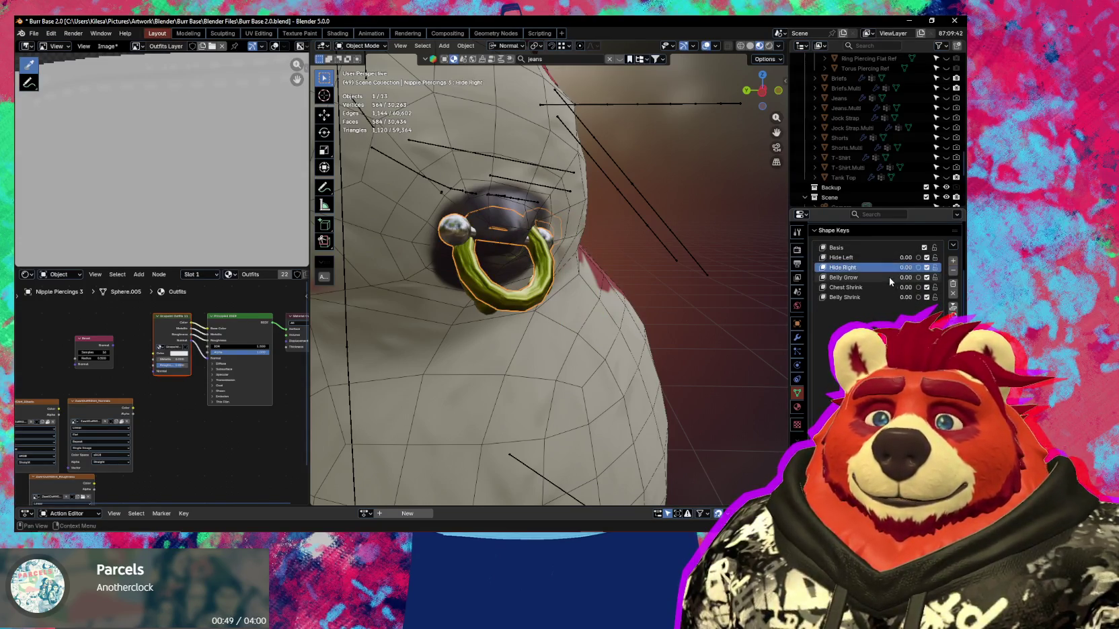
pyautogui.click(875, 277)
pyautogui.click(868, 297)
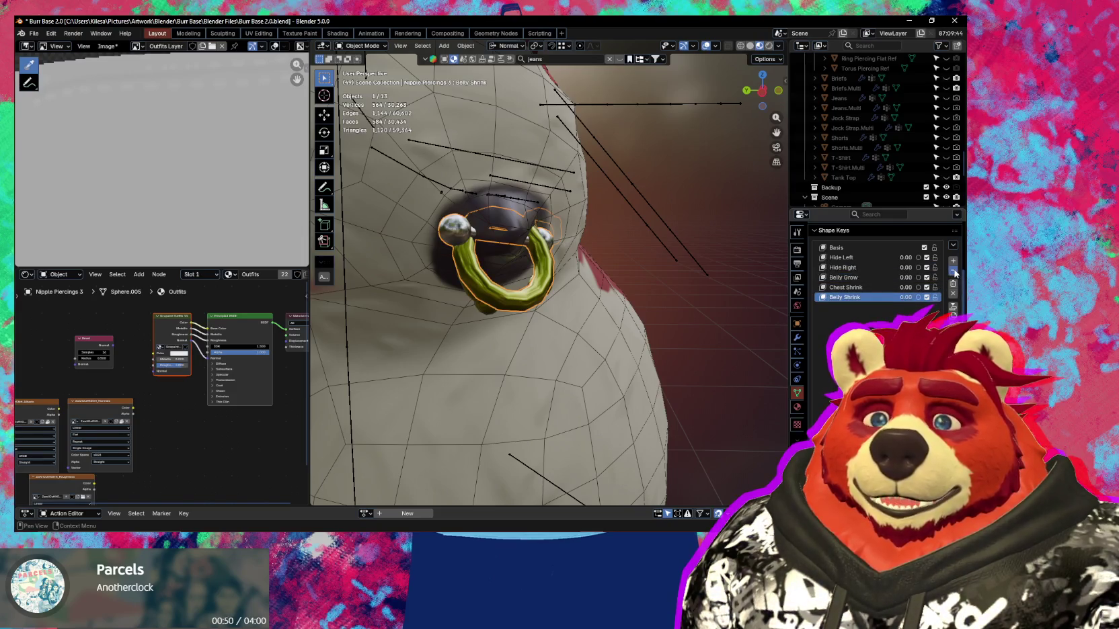
pyautogui.click(953, 271)
pyautogui.click(953, 270)
pyautogui.click(953, 270)
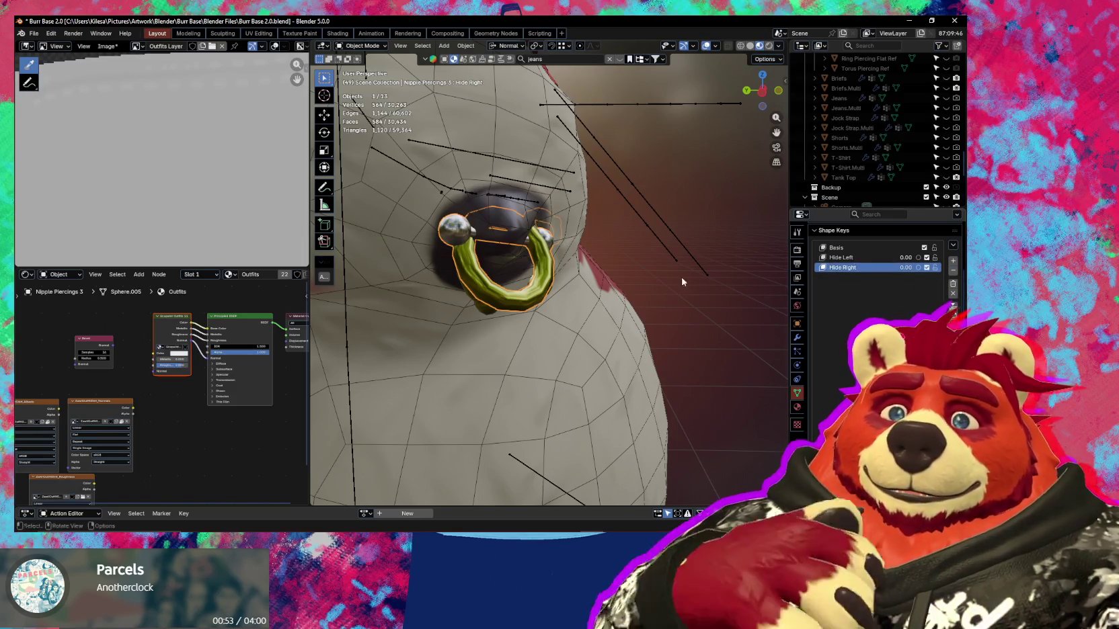
pyautogui.click(498, 303)
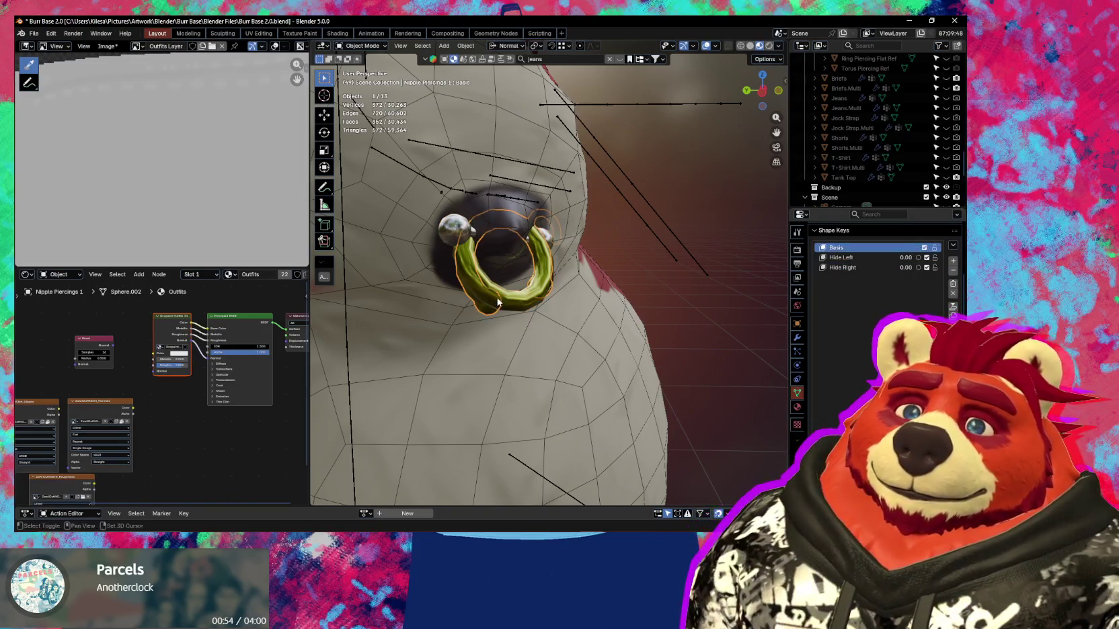
# Add a new shape key to Nipple Piercings 3 named 'Chest Grow'.
pyautogui.click(499, 303)
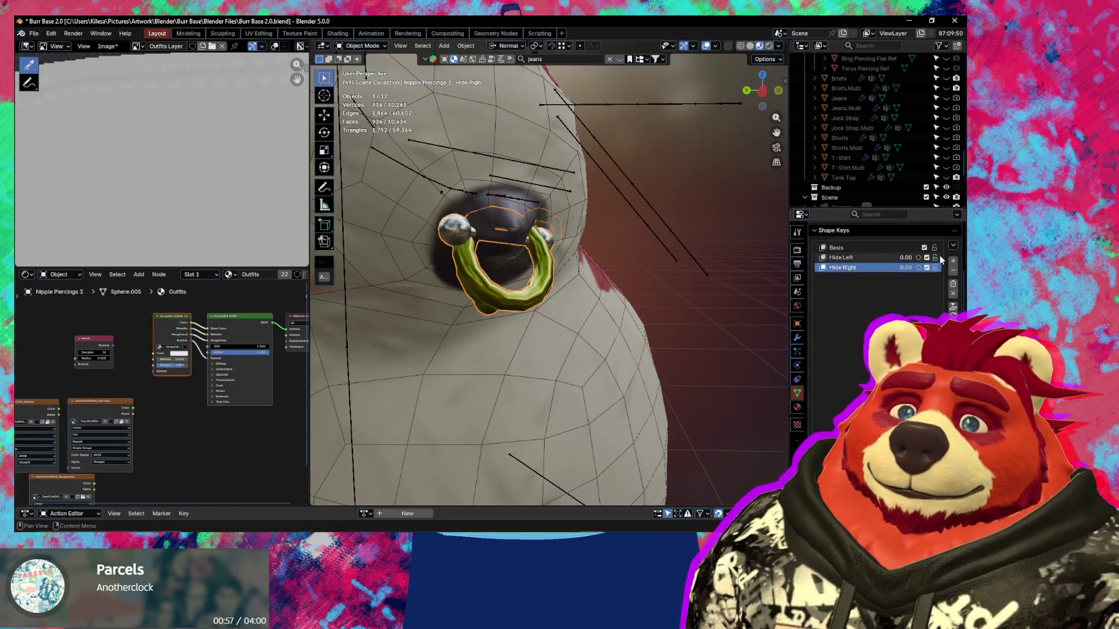
pyautogui.click(953, 260)
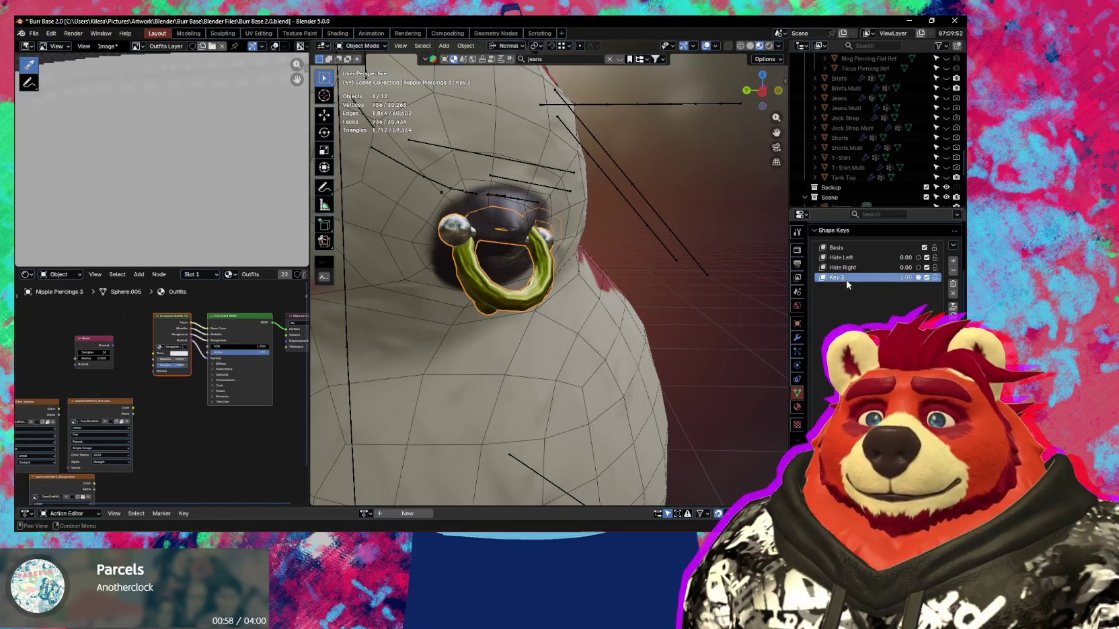
pyautogui.doubleClick(847, 280)
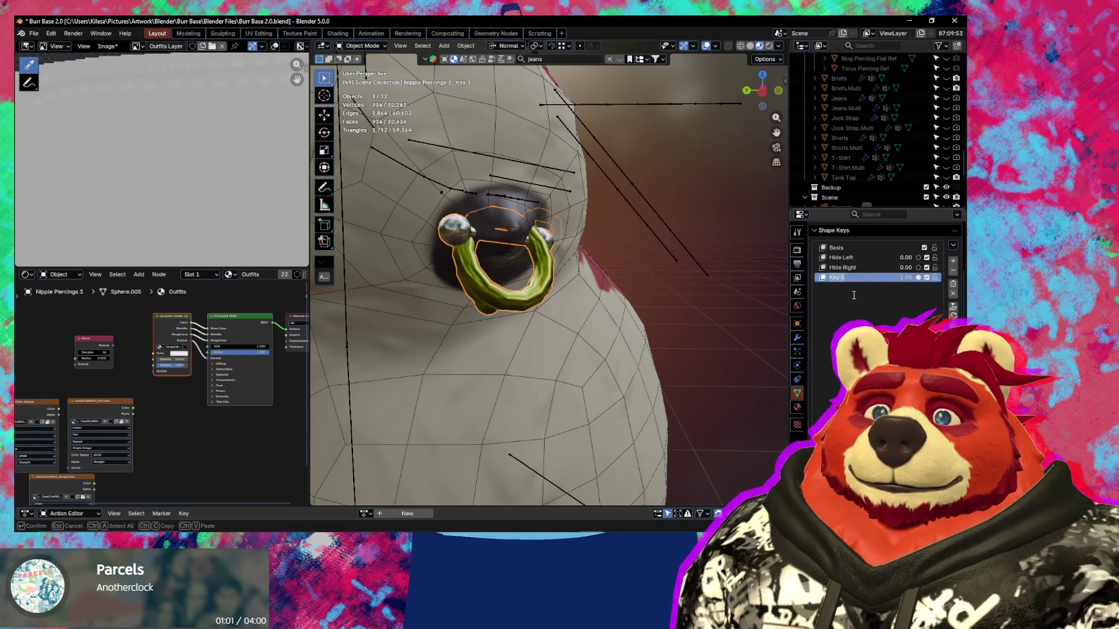
pyautogui.write('Chest')
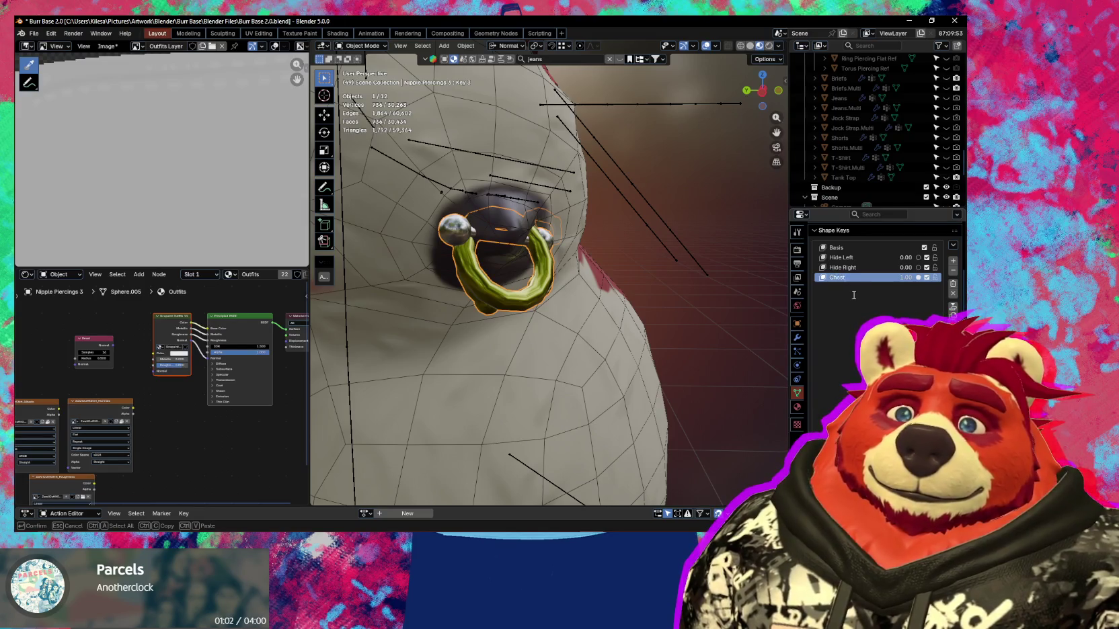
pyautogui.write(' Growl')
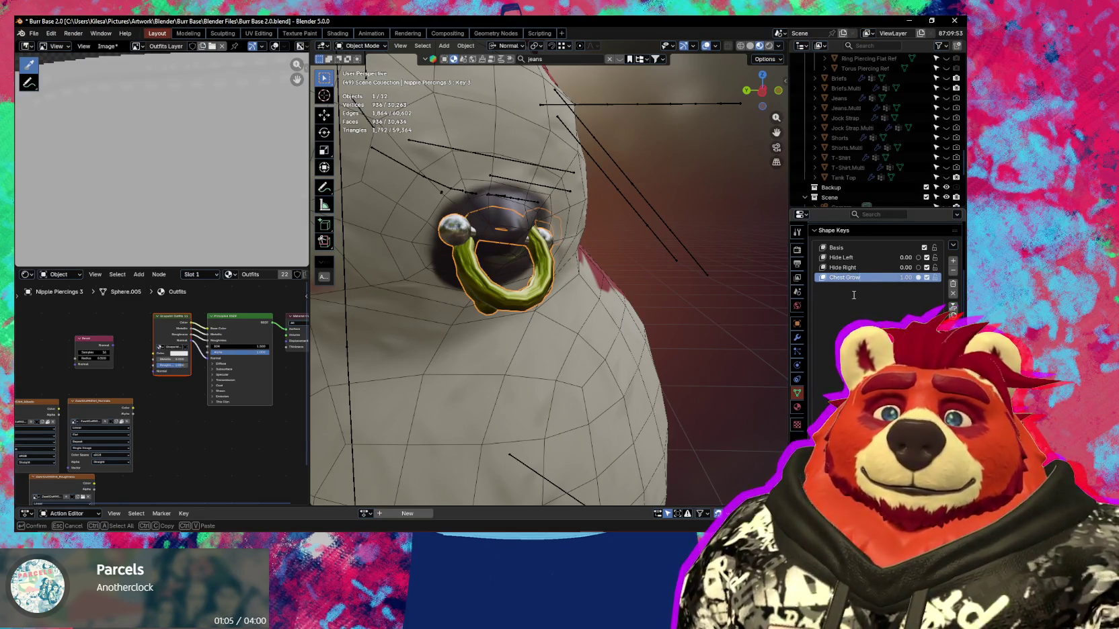
pyautogui.press('Return')
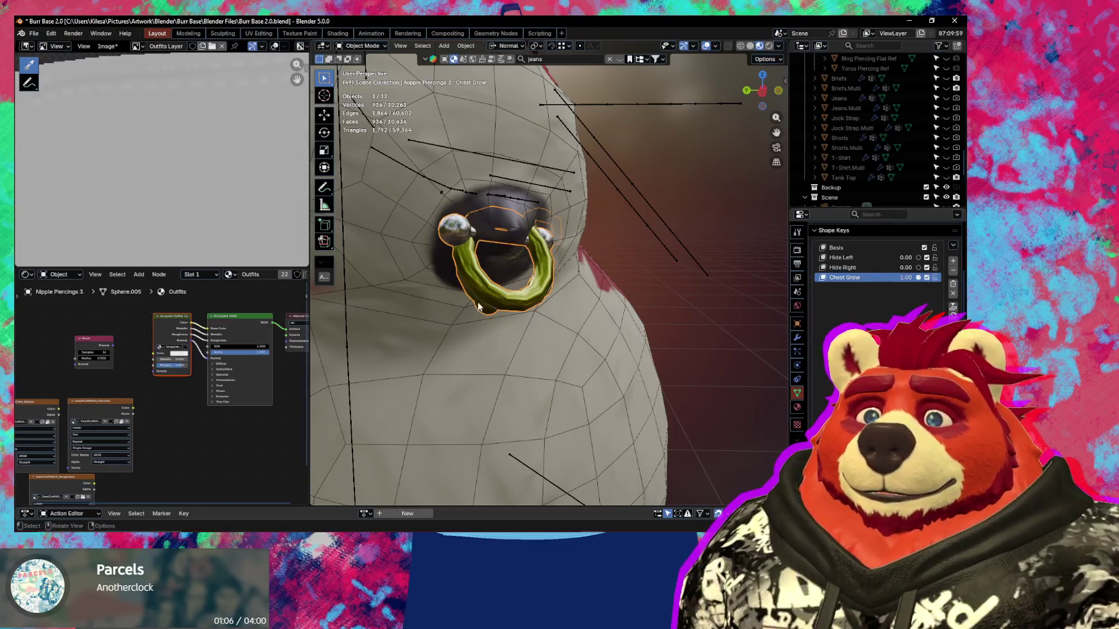
# Add a second shape key named 'Chest Shrink'.
pyautogui.click(952, 261)
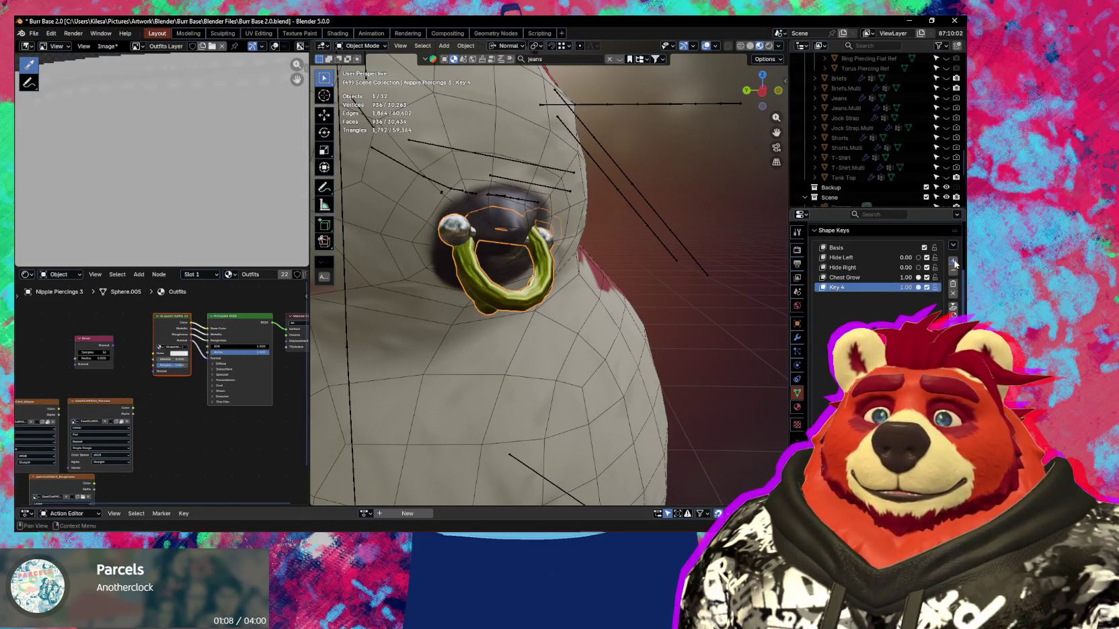
pyautogui.doubleClick(840, 287)
pyautogui.write('Chest Shr')
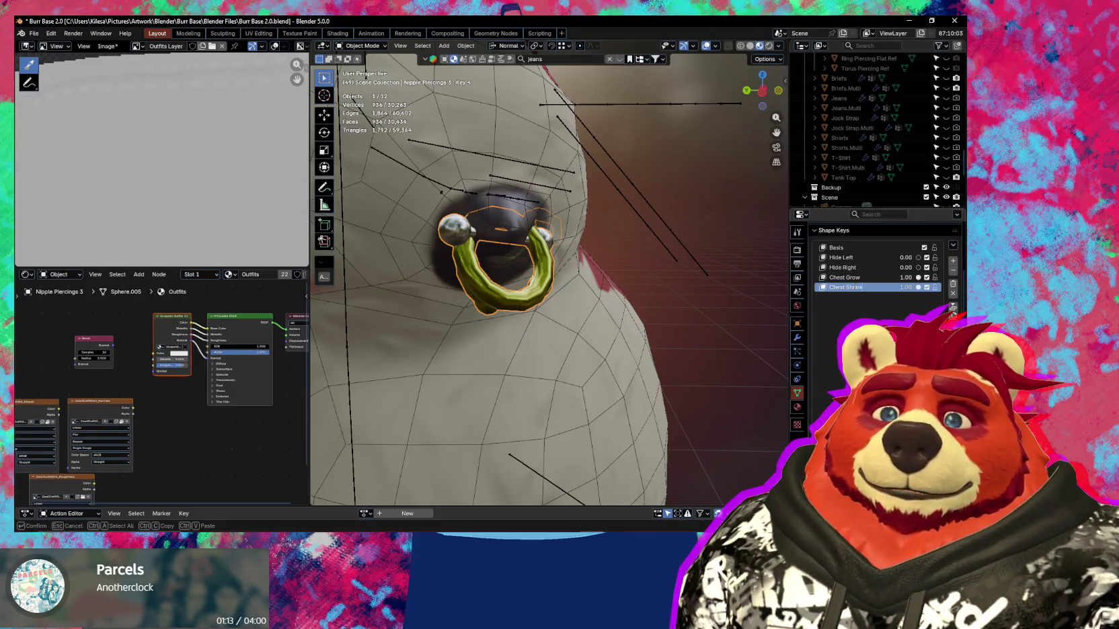
pyautogui.write('ink')
pyautogui.press('Return')
pyautogui.scroll(-4, 528, 287)
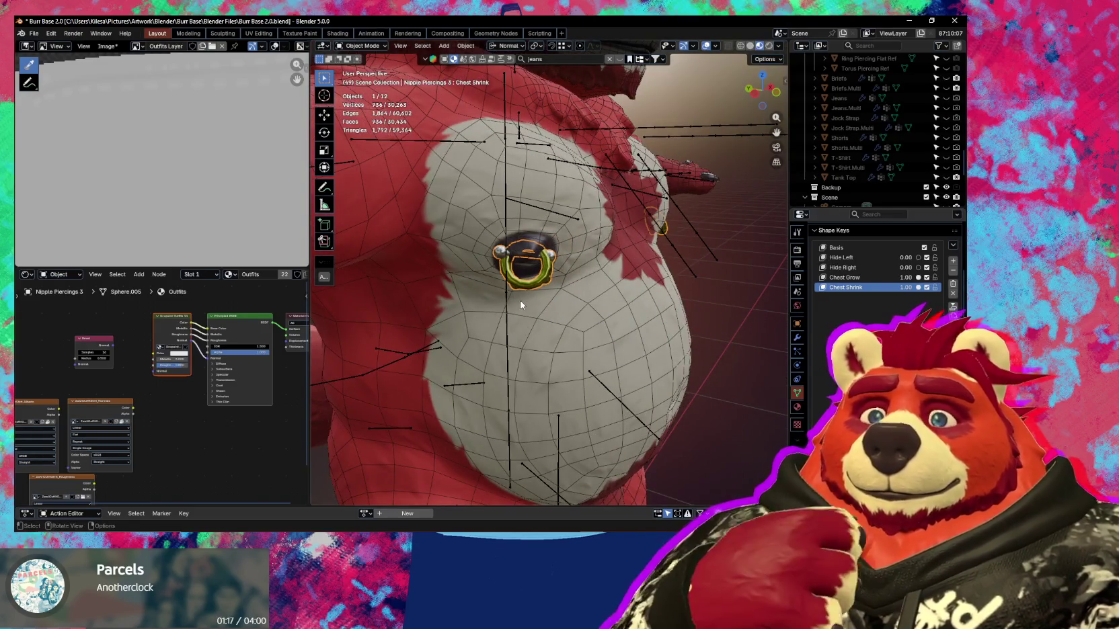
pyautogui.click(590, 275)
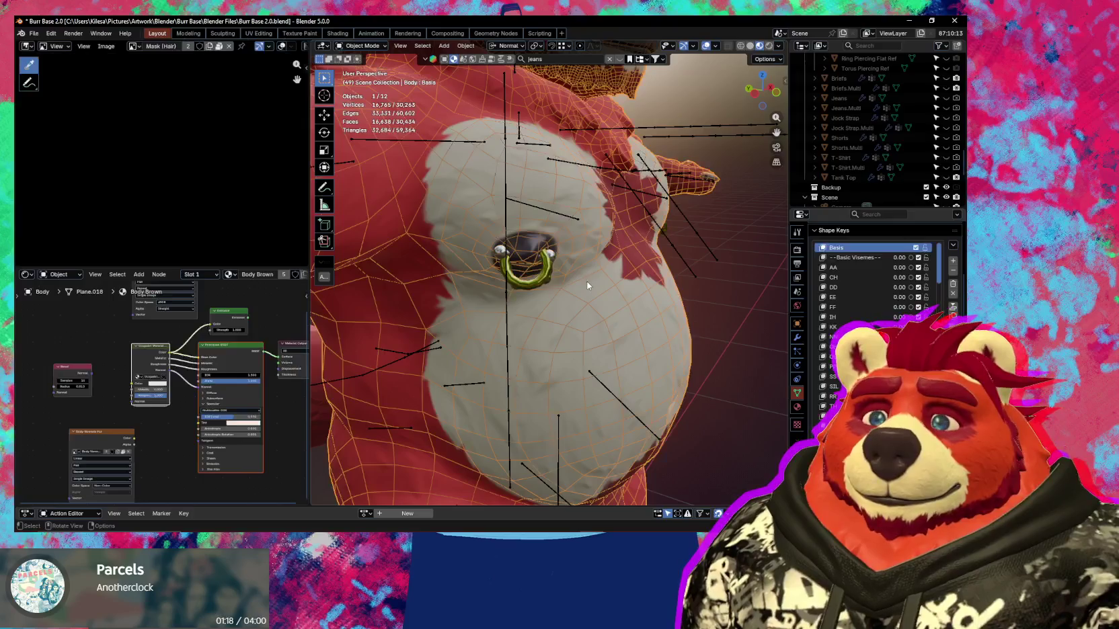
# Make Body the active object and preview one of its shape keys on the belly, then cancel it.
pyautogui.keyDown('shift'); pyautogui.moveTo(652, 272); pyautogui.dragTo(652, 272, button='middle'); pyautogui.keyUp('shift')
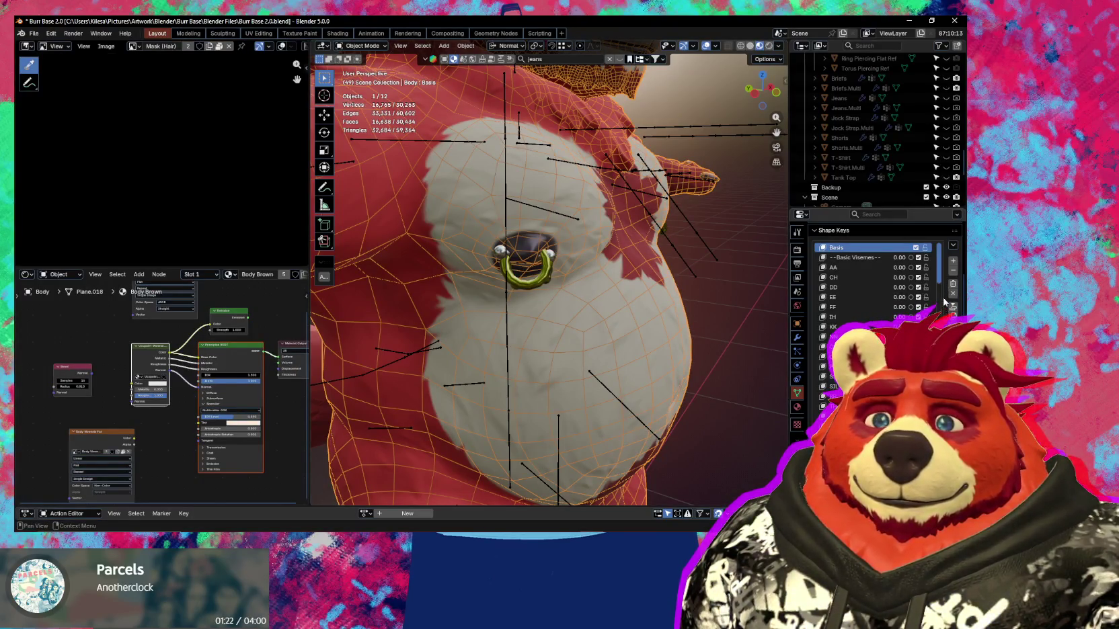
pyautogui.scroll(-3, 874, 282)
pyautogui.scroll(-3, 874, 283)
pyautogui.scroll(-3, 874, 283)
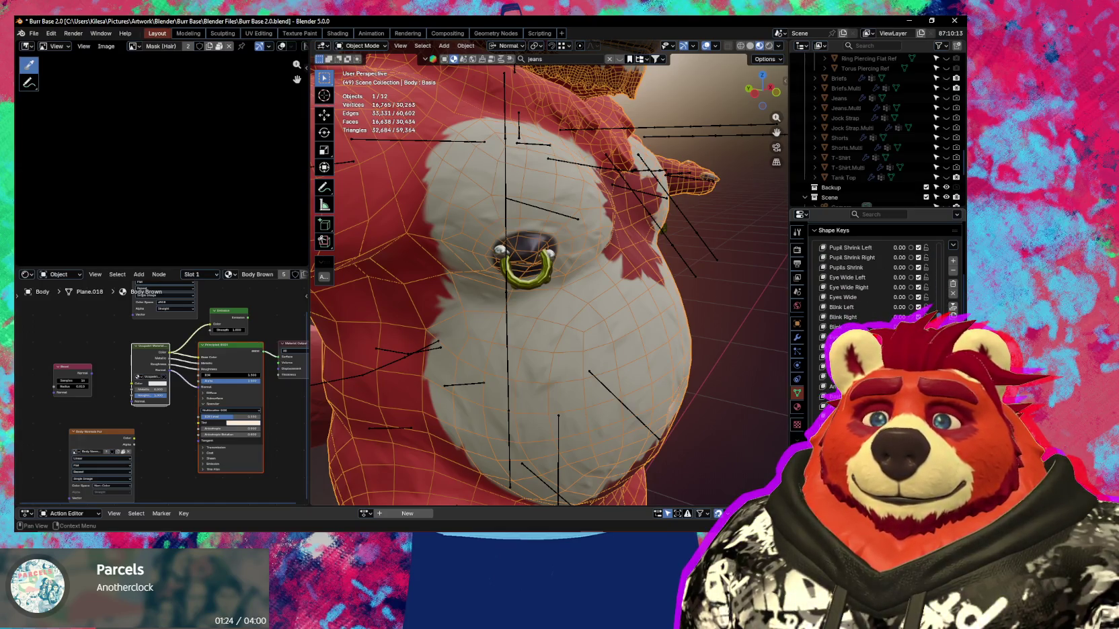
pyautogui.scroll(-3, 875, 282)
pyautogui.scroll(-3, 874, 283)
pyautogui.scroll(-3, 874, 283)
pyautogui.scroll(-3, 874, 283)
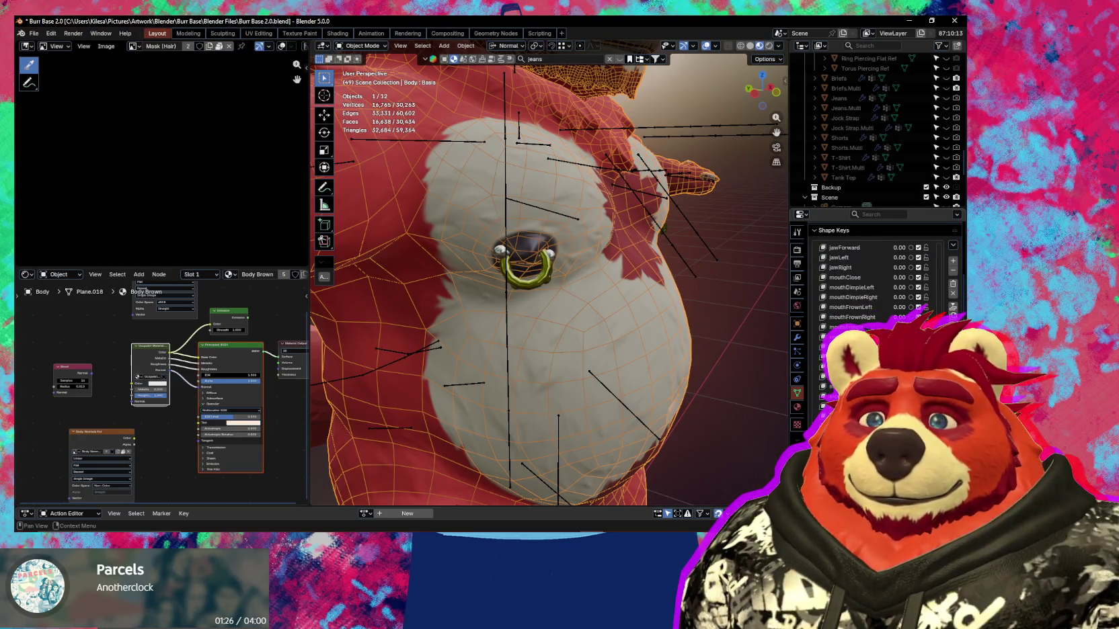
pyautogui.scroll(-4, 874, 283)
pyautogui.scroll(-1, 874, 282)
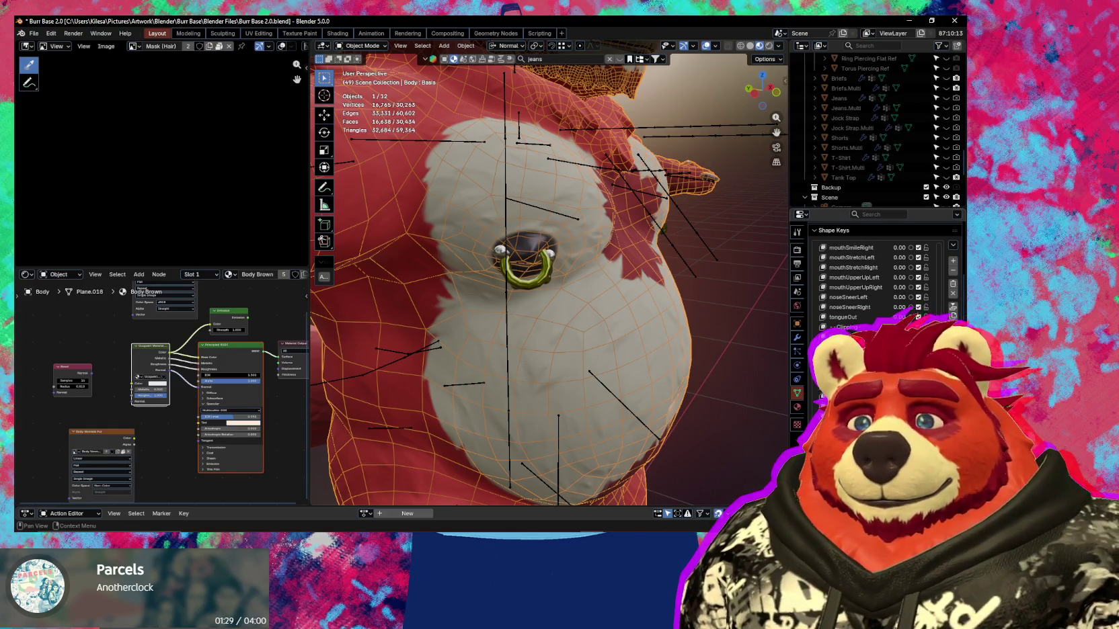
pyautogui.moveTo(901, 317); pyautogui.dragTo(928, 317)
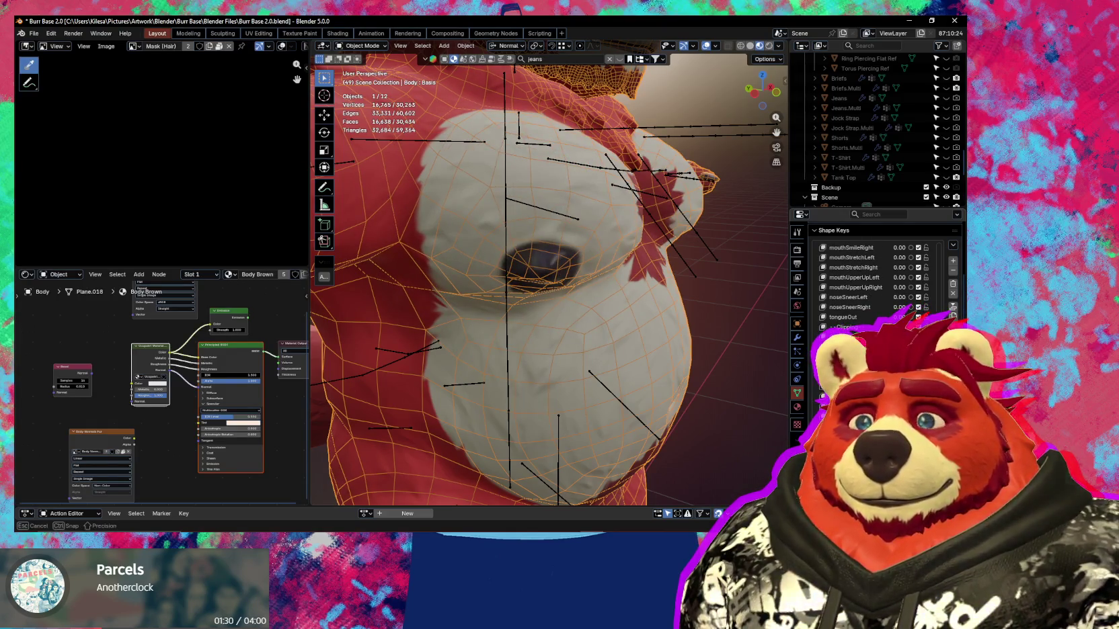
pyautogui.press('Escape')
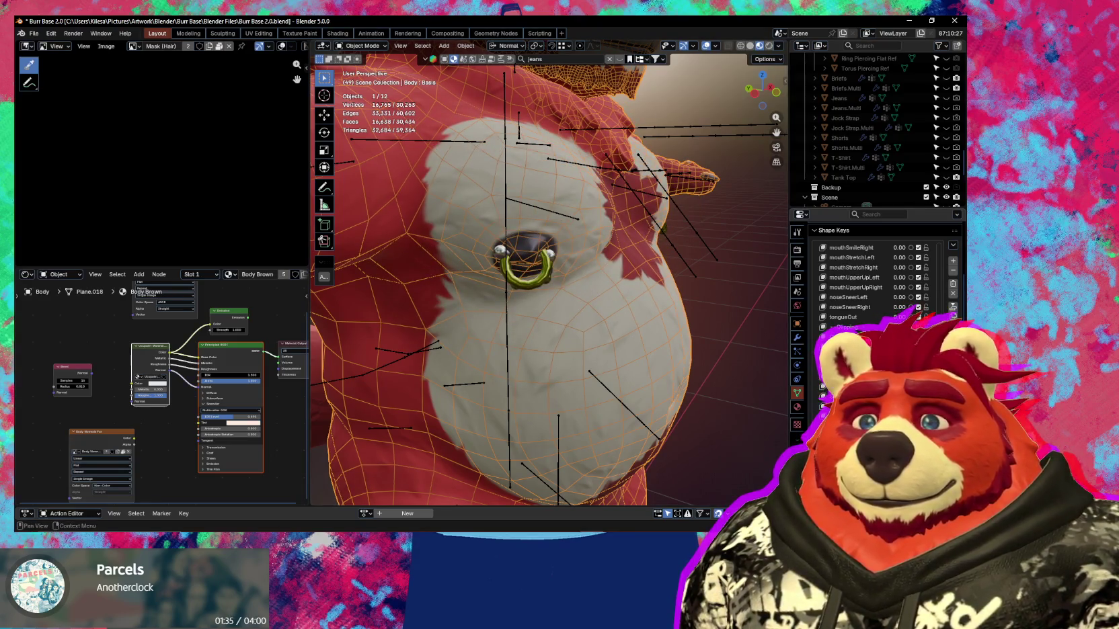
# Preview more Body shape keys on the armpit, hip and side bulge, leaving them at zero.
pyautogui.moveTo(901, 317); pyautogui.dragTo(923, 317)
pyautogui.moveTo(617, 336)
pyautogui.mouseDown(button='middle')
pyautogui.moveTo(586, 304)
pyautogui.moveTo(767, 372)
pyautogui.mouseUp(button='middle')
pyautogui.moveTo(899, 357); pyautogui.dragTo(898, 357)
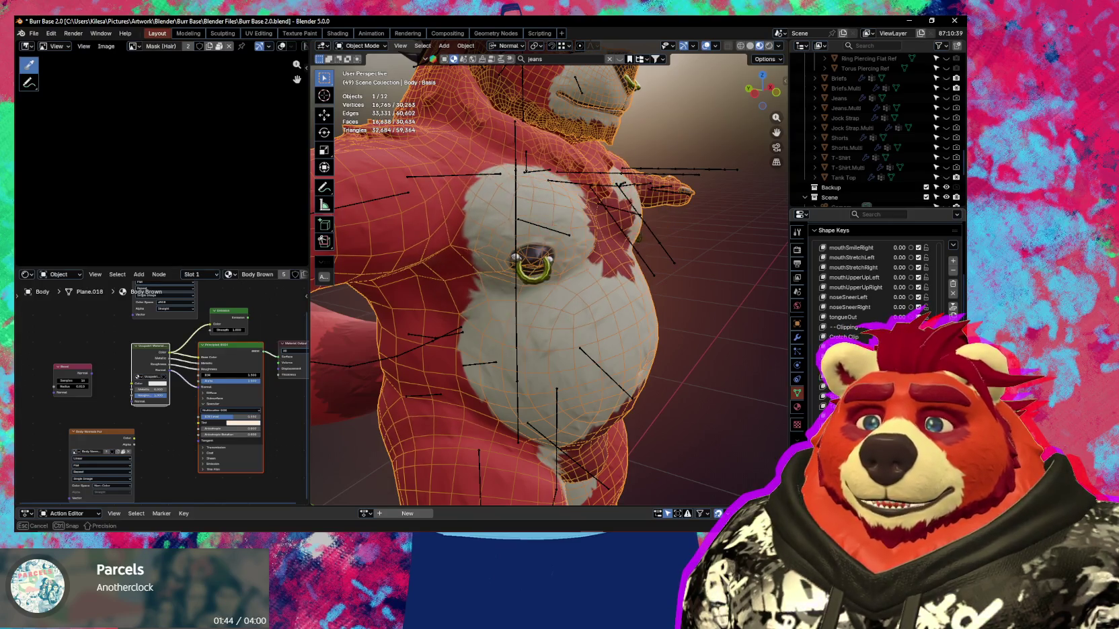
pyautogui.moveTo(649, 407)
pyautogui.mouseDown(button='middle')
pyautogui.moveTo(584, 428)
pyautogui.moveTo(623, 339)
pyautogui.mouseUp(button='middle')
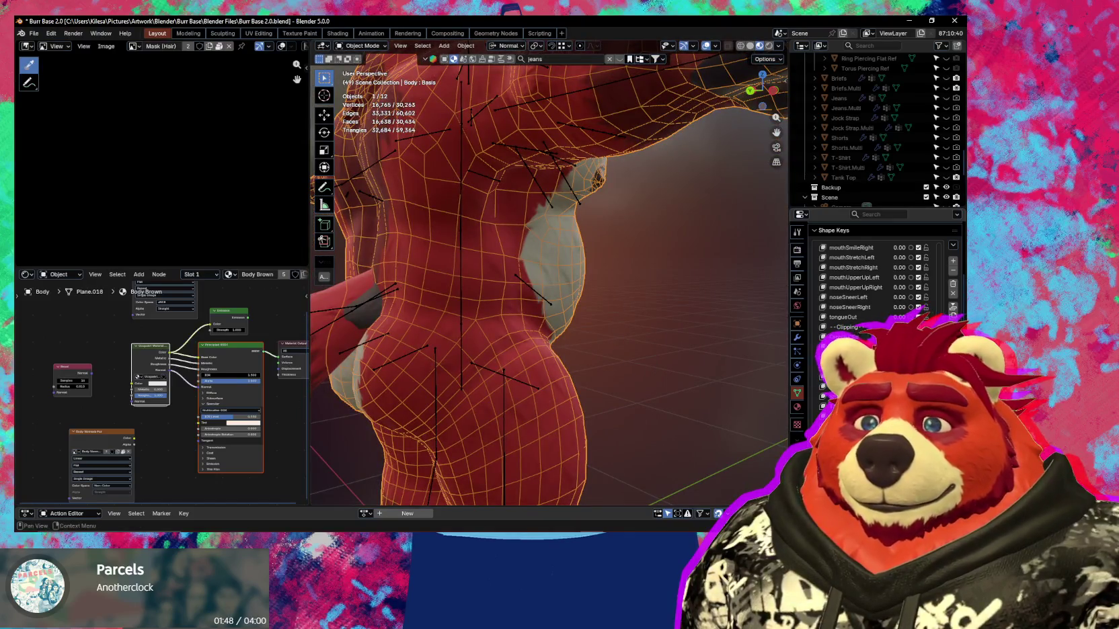
pyautogui.moveTo(901, 357); pyautogui.dragTo(904, 357)
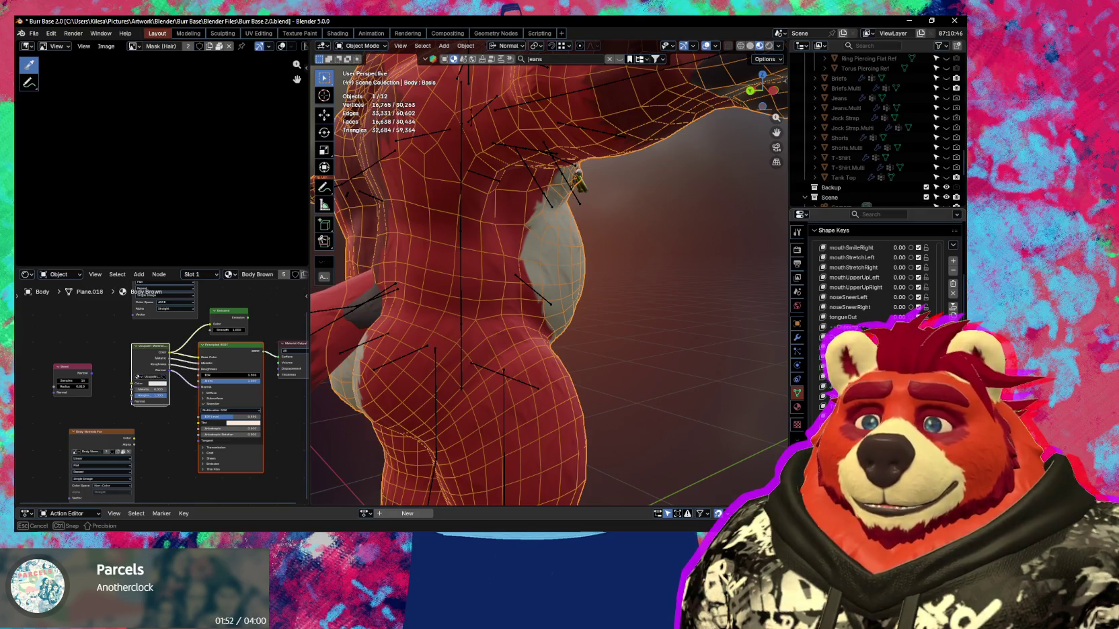
pyautogui.moveTo(901, 357); pyautogui.dragTo(898, 356)
pyautogui.moveTo(732, 411); pyautogui.dragTo(578, 395, button='middle')
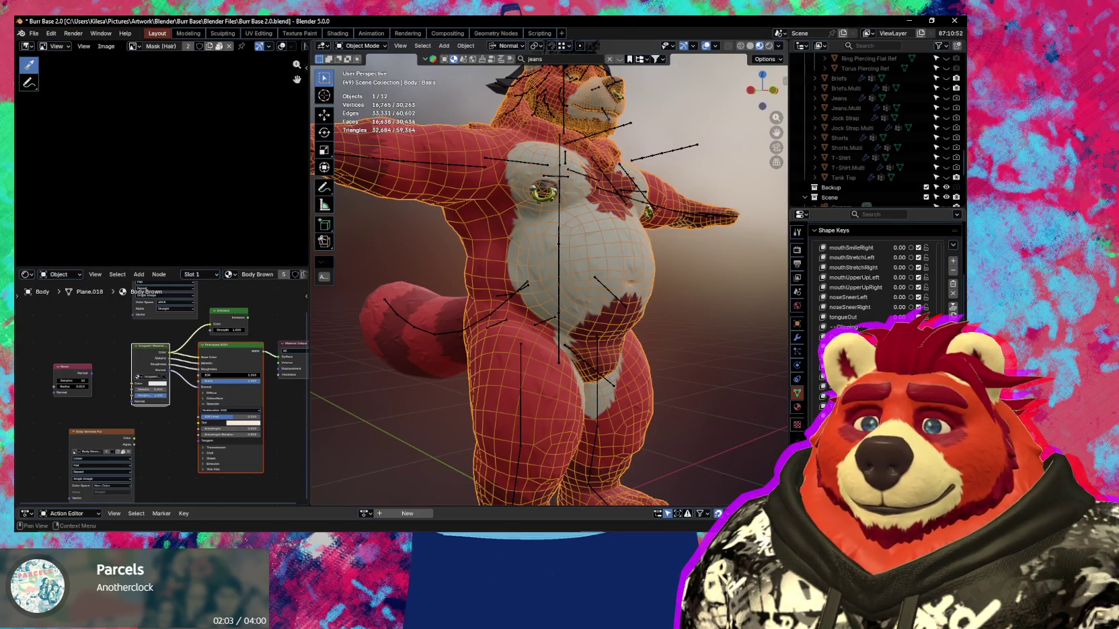
pyautogui.scroll(-2, 875, 282)
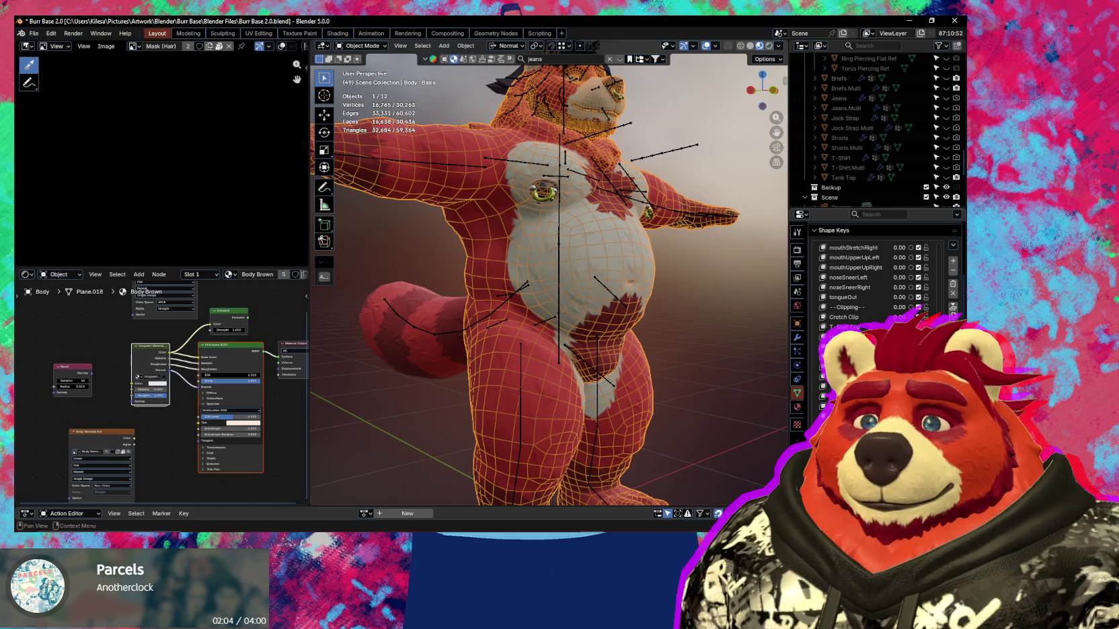
pyautogui.moveTo(899, 317)
pyautogui.mouseDown()
pyautogui.moveTo(928, 317)
pyautogui.moveTo(905, 317)
pyautogui.moveTo(914, 317)
pyautogui.mouseUp()
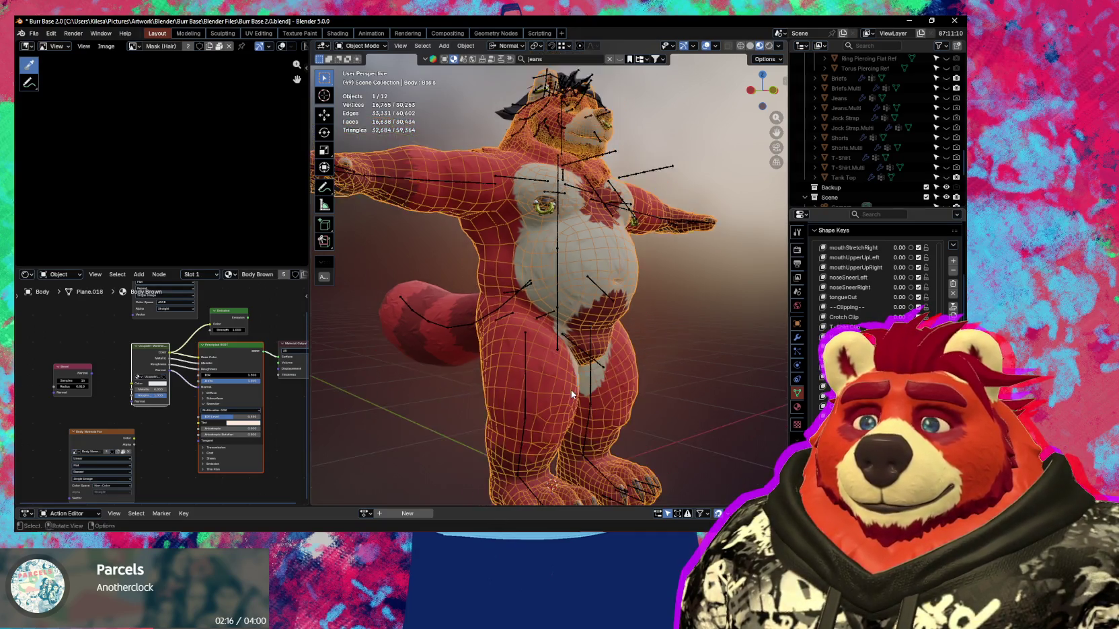
pyautogui.moveTo(571, 390)
pyautogui.mouseDown(button='middle')
pyautogui.moveTo(537, 382)
pyautogui.moveTo(545, 330)
pyautogui.mouseUp(button='middle')
pyautogui.scroll(2, 536, 376)
pyautogui.scroll(3, 533, 346)
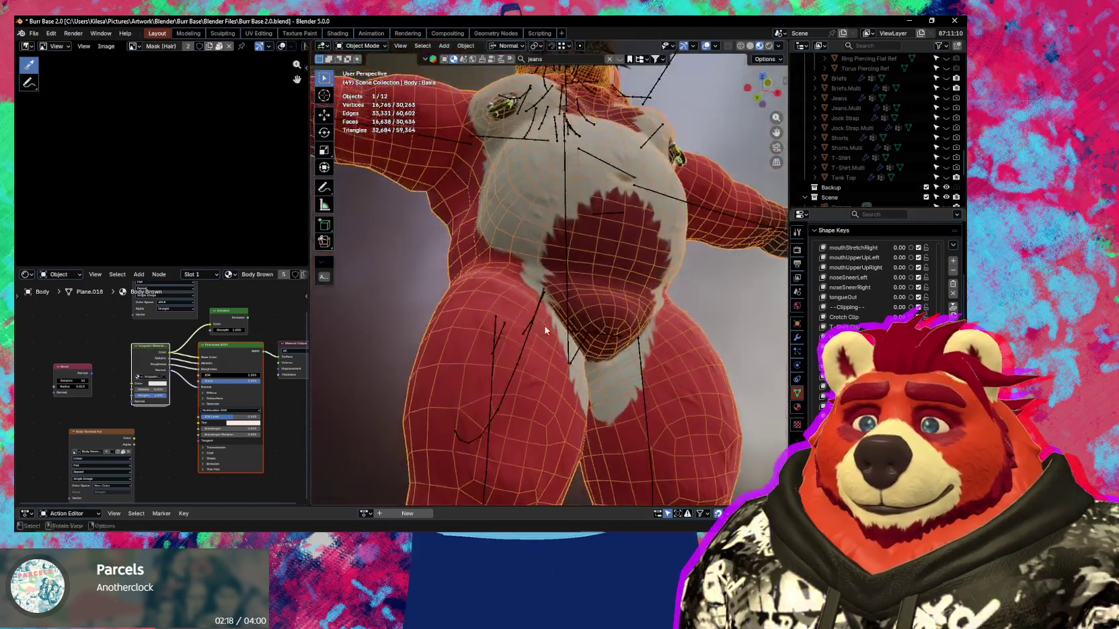
pyautogui.moveTo(900, 327)
pyautogui.mouseDown()
pyautogui.moveTo(934, 327)
pyautogui.moveTo(905, 317)
pyautogui.mouseUp()
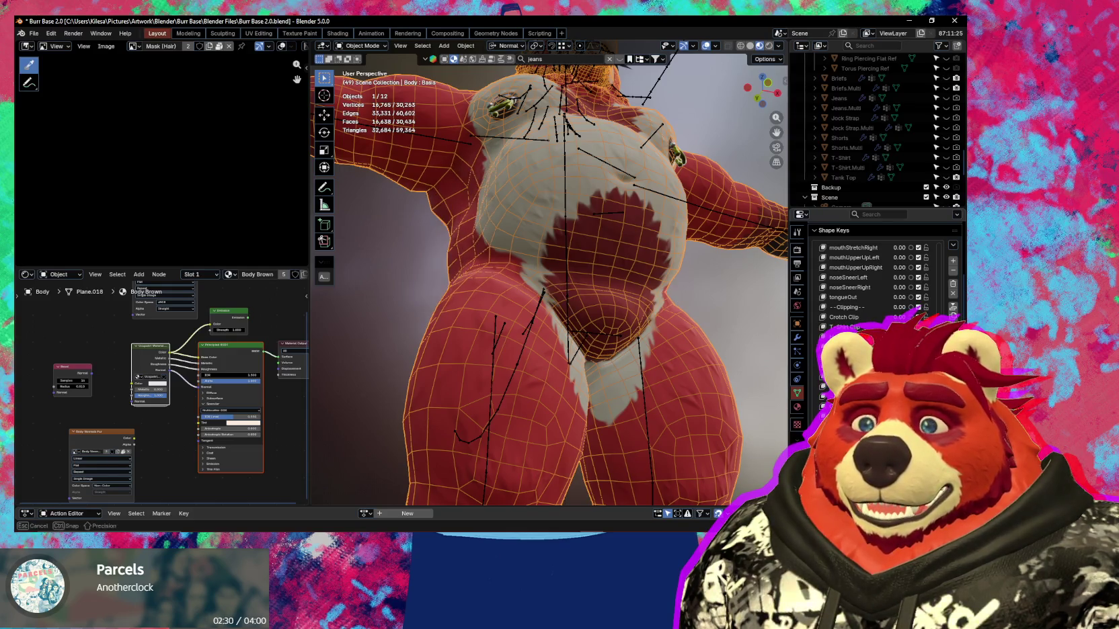
pyautogui.moveTo(573, 382)
pyautogui.mouseDown(button='middle')
pyautogui.moveTo(599, 421)
pyautogui.moveTo(646, 408)
pyautogui.moveTo(582, 398)
pyautogui.mouseUp(button='middle')
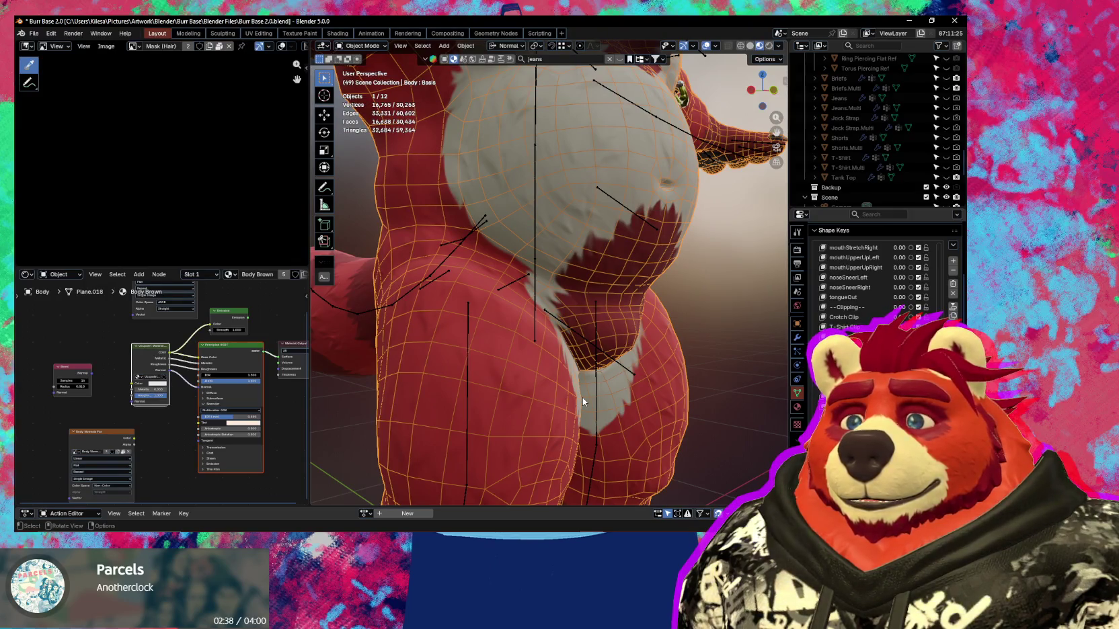
pyautogui.press('shift')
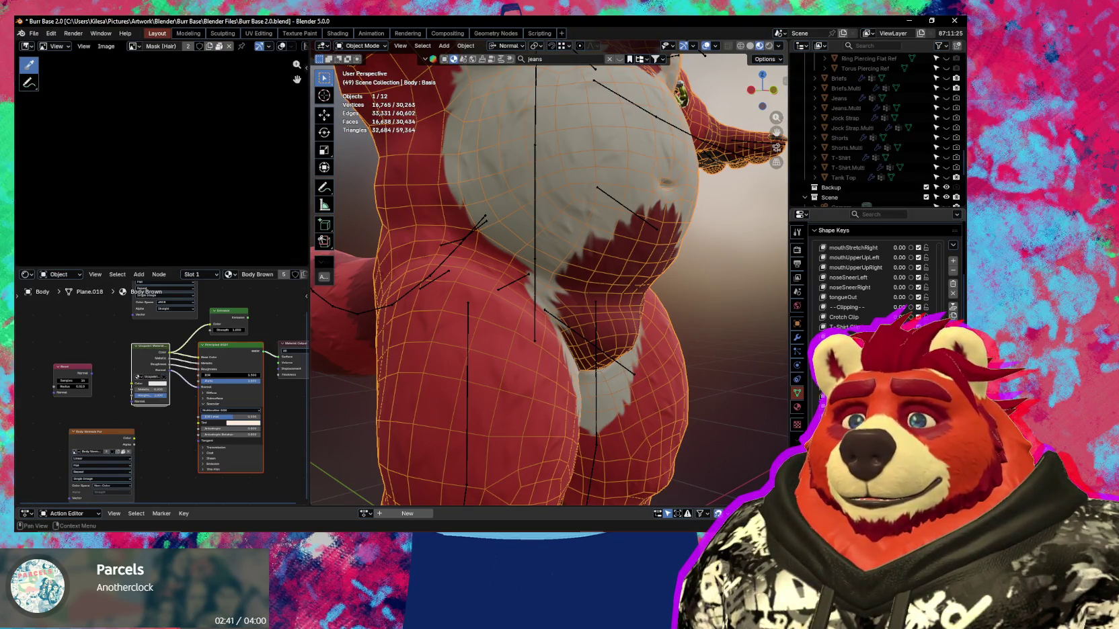
# Try the Crotch Clip and T-Shirt Clip keys, reset them to zero, and make Basis active.
pyautogui.scroll(-3, 875, 283)
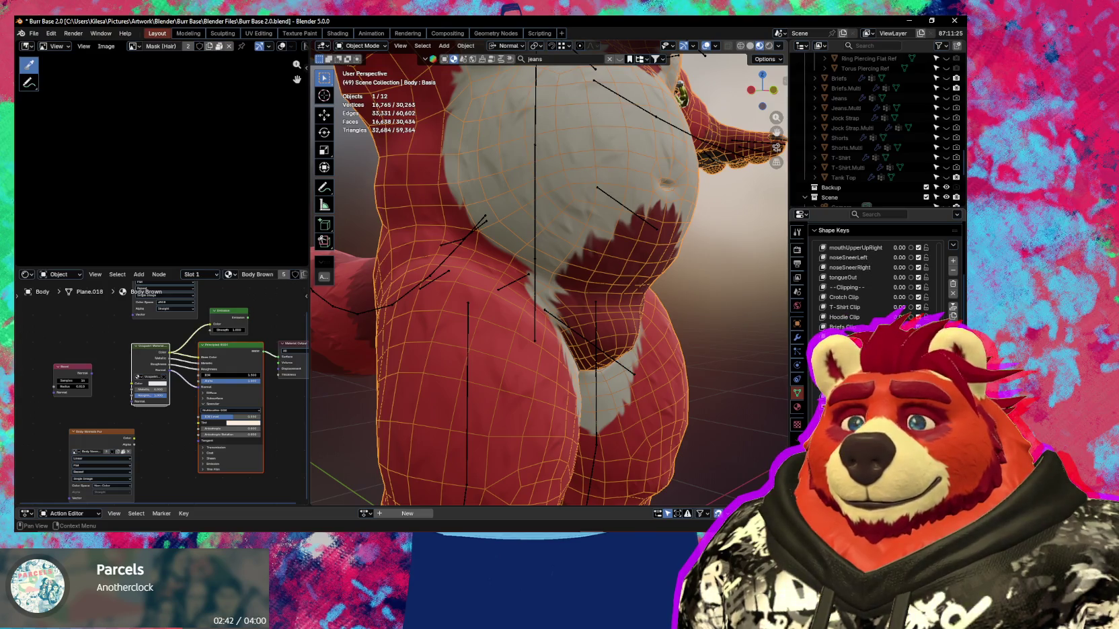
pyautogui.scroll(-2, 874, 283)
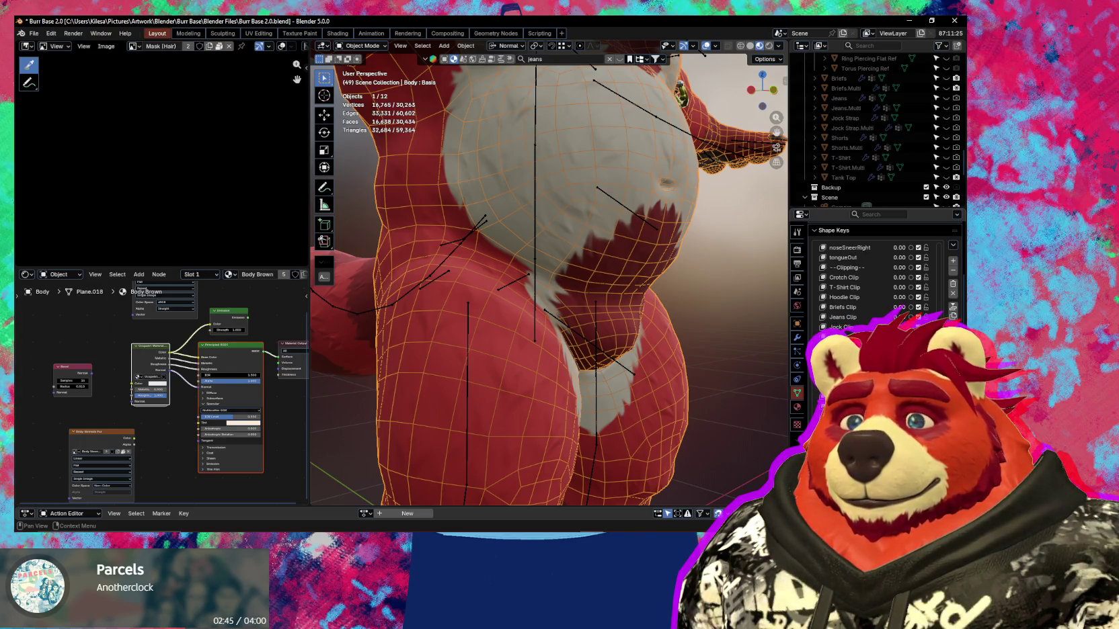
pyautogui.moveTo(899, 278)
pyautogui.mouseDown()
pyautogui.moveTo(935, 277)
pyautogui.moveTo(899, 277)
pyautogui.moveTo(908, 290)
pyautogui.mouseUp()
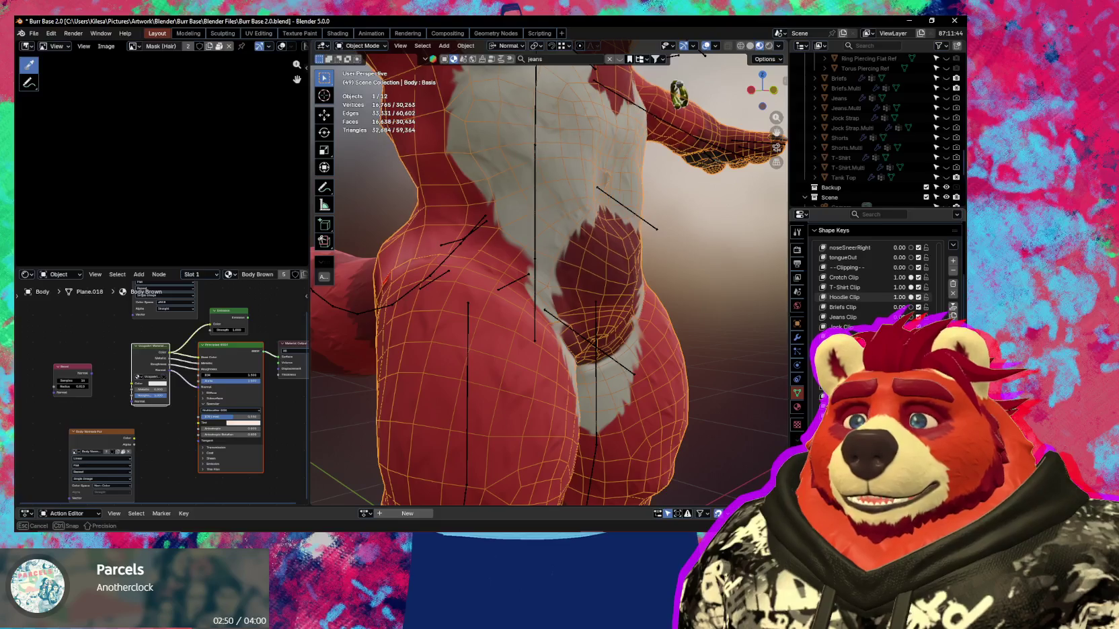
pyautogui.moveTo(909, 290); pyautogui.dragTo(928, 294)
pyautogui.hotkey('ctrl', 'z')
pyautogui.hotkey('ctrl', 'z')
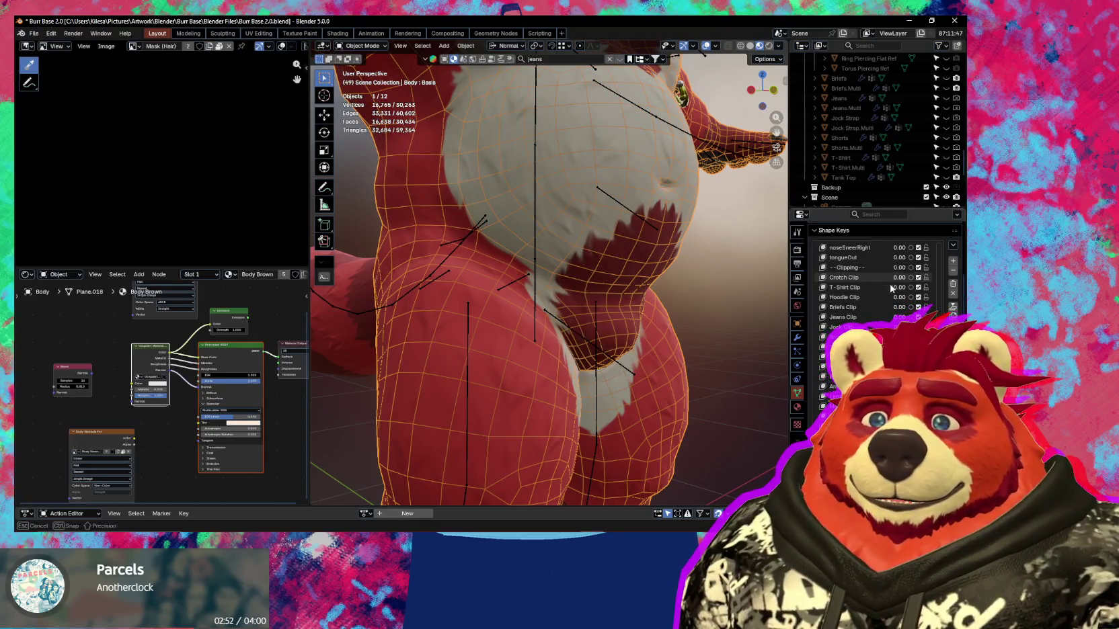
pyautogui.scroll(3, 875, 282)
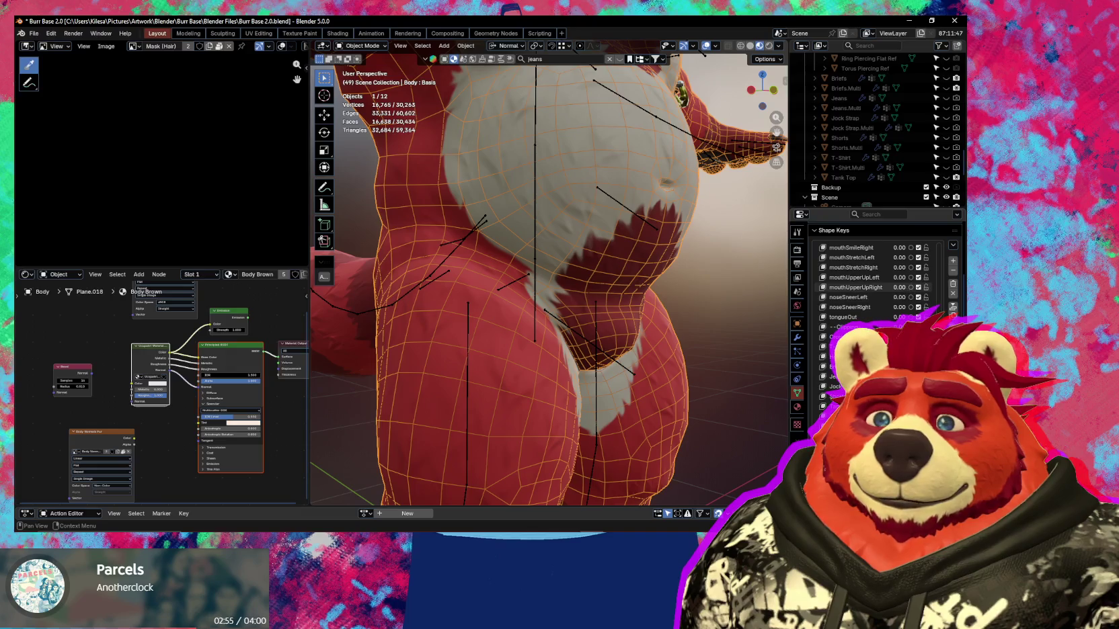
pyautogui.moveTo(899, 287); pyautogui.dragTo(928, 268)
pyautogui.click(913, 268)
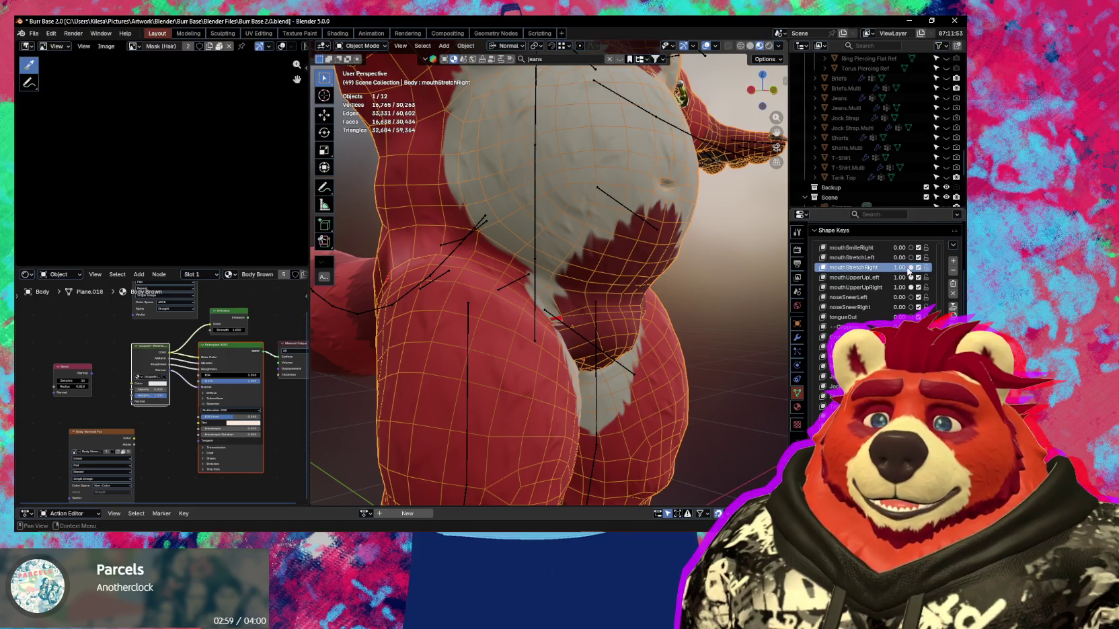
pyautogui.press('Escape')
pyautogui.hotkey('ctrl', 'z')
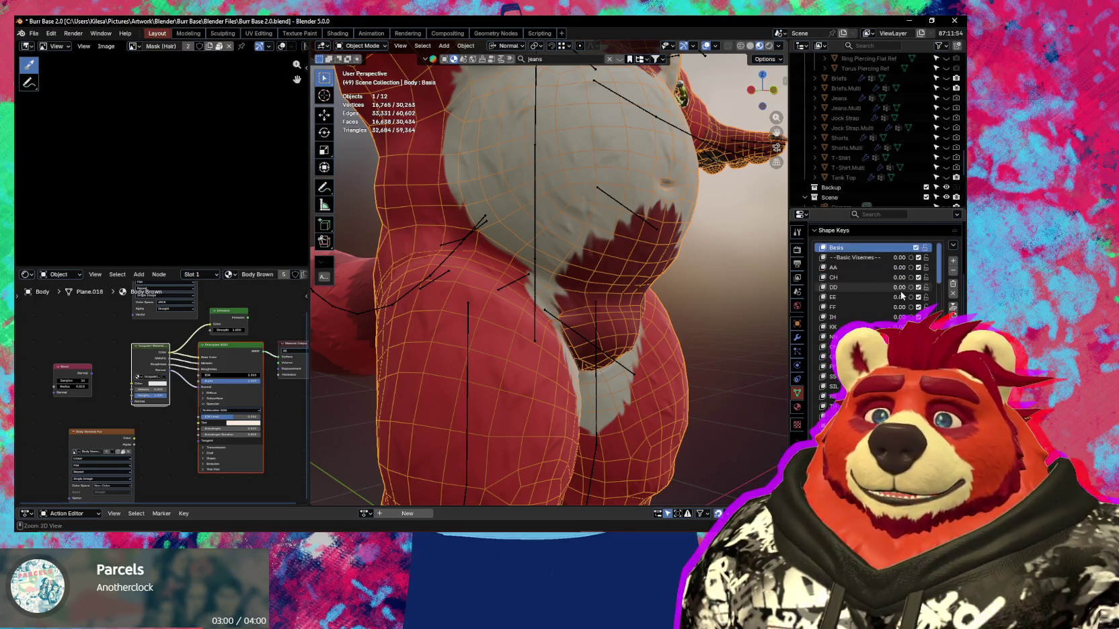
# Dismiss a stray context menu and switch the Body mesh into Edit Mode.
pyautogui.scroll(-5, 901, 294)
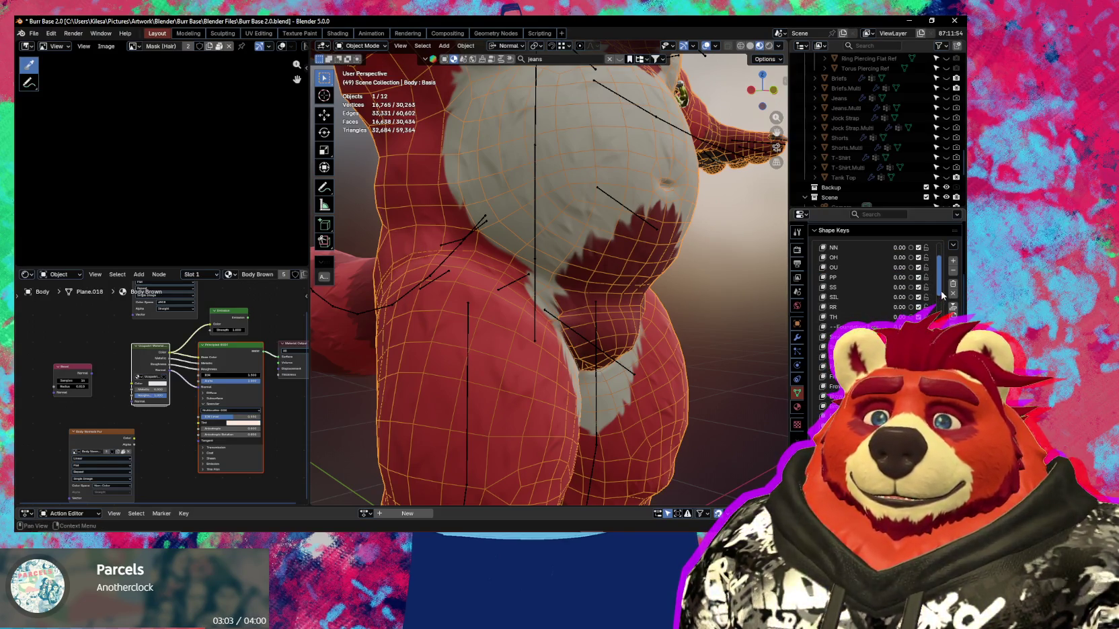
pyautogui.scroll(-3, 901, 295)
pyautogui.scroll(-2, 874, 282)
pyautogui.scroll(-1, 875, 283)
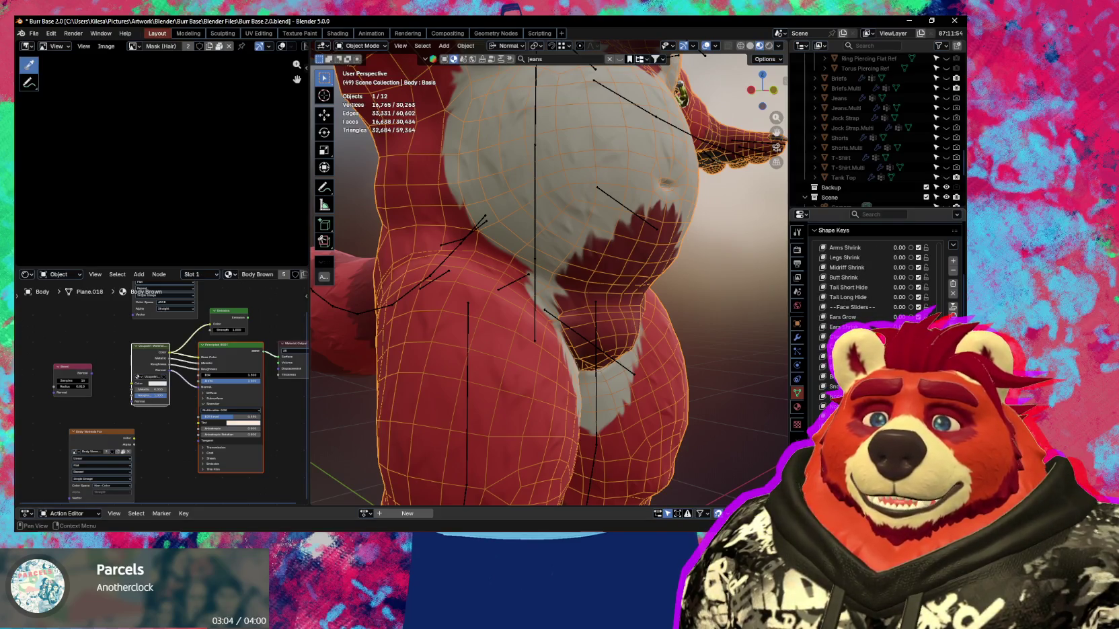
pyautogui.scroll(-10, 874, 282)
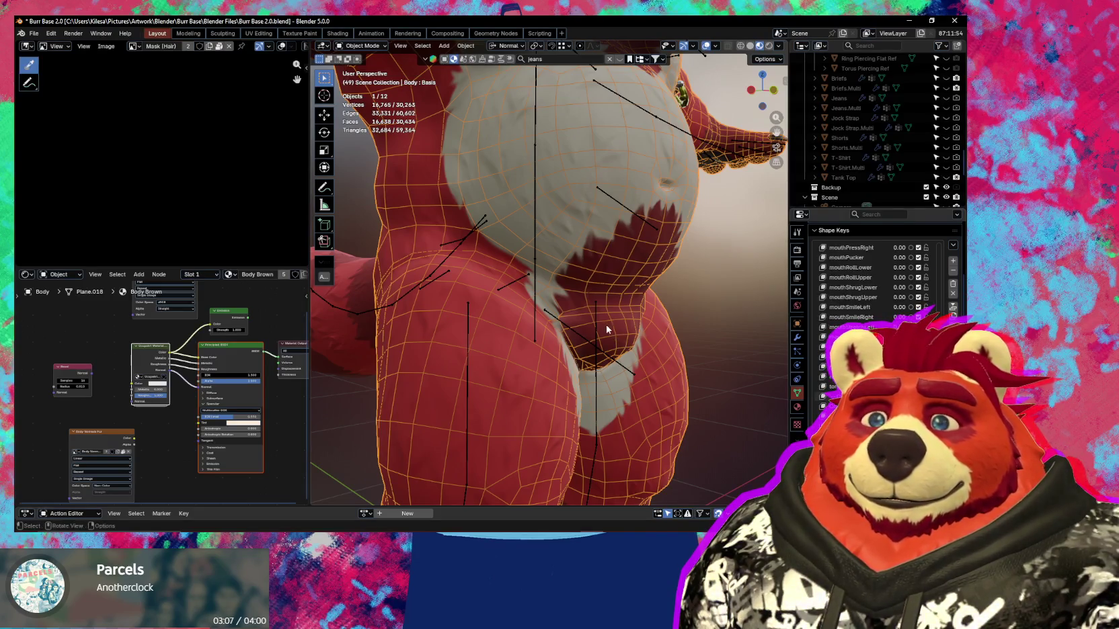
pyautogui.rightClick(572, 316)
pyautogui.press('Escape')
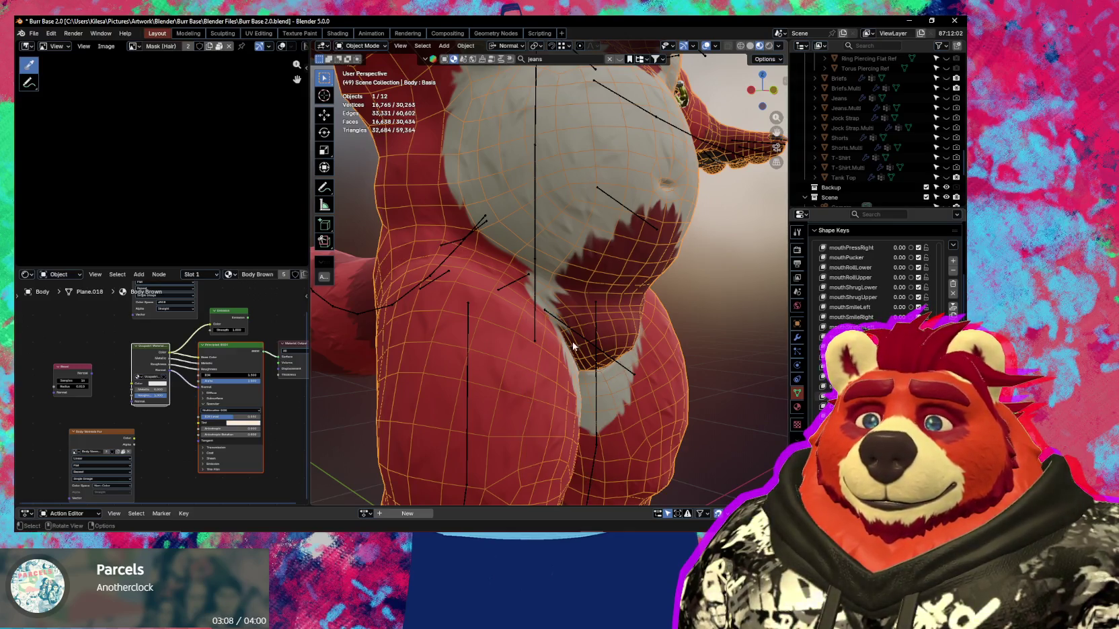
pyautogui.scroll(2, 573, 346)
pyautogui.scroll(3, 573, 346)
pyautogui.scroll(2, 573, 346)
pyautogui.press('Tab')
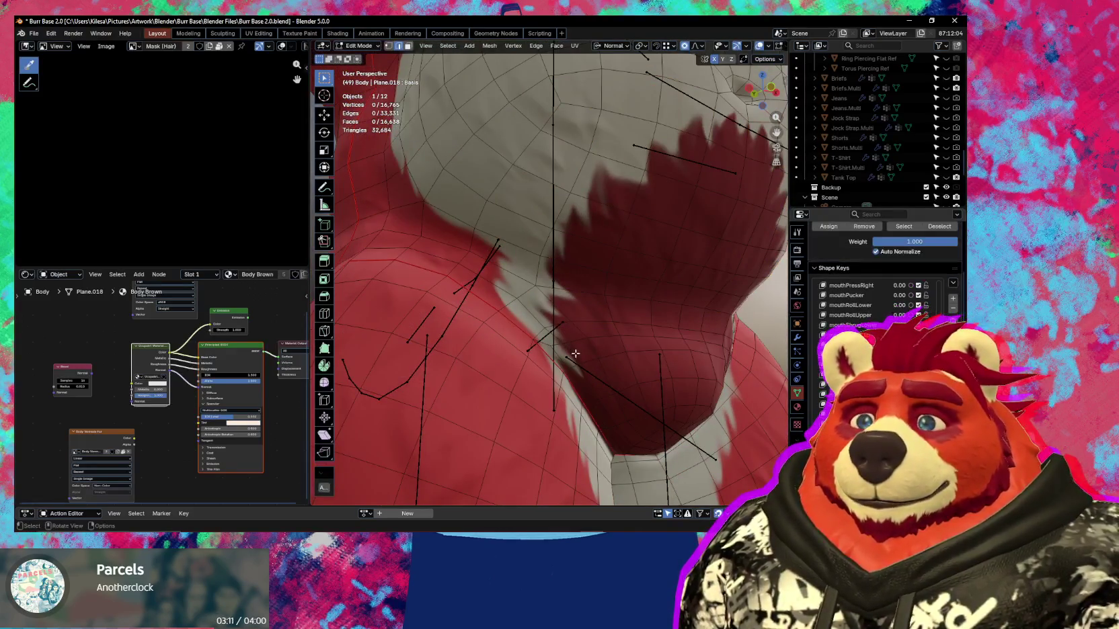
# Dissolve the old belly edge loop and cut a new loop across the belly patch.
pyautogui.moveTo(575, 353)
pyautogui.mouseDown(button='middle')
pyautogui.moveTo(566, 287)
pyautogui.moveTo(556, 299)
pyautogui.moveTo(722, 359)
pyautogui.mouseUp(button='middle')
pyautogui.keyDown('alt'); pyautogui.click(570, 286); pyautogui.keyUp('alt')
pyautogui.hotkey('ctrl', 'x')
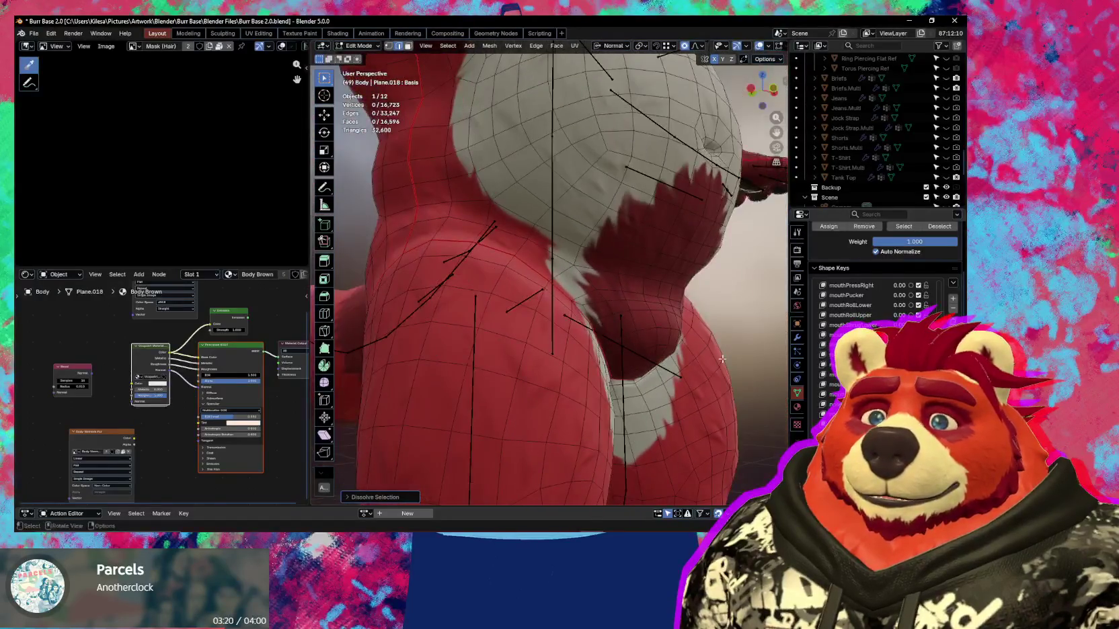
pyautogui.moveTo(565, 336)
pyautogui.keyDown('shift'); pyautogui.mouseDown(button='middle')
pyautogui.moveTo(557, 327)
pyautogui.moveTo(565, 337)
pyautogui.mouseUp(button='middle'); pyautogui.keyUp('shift')
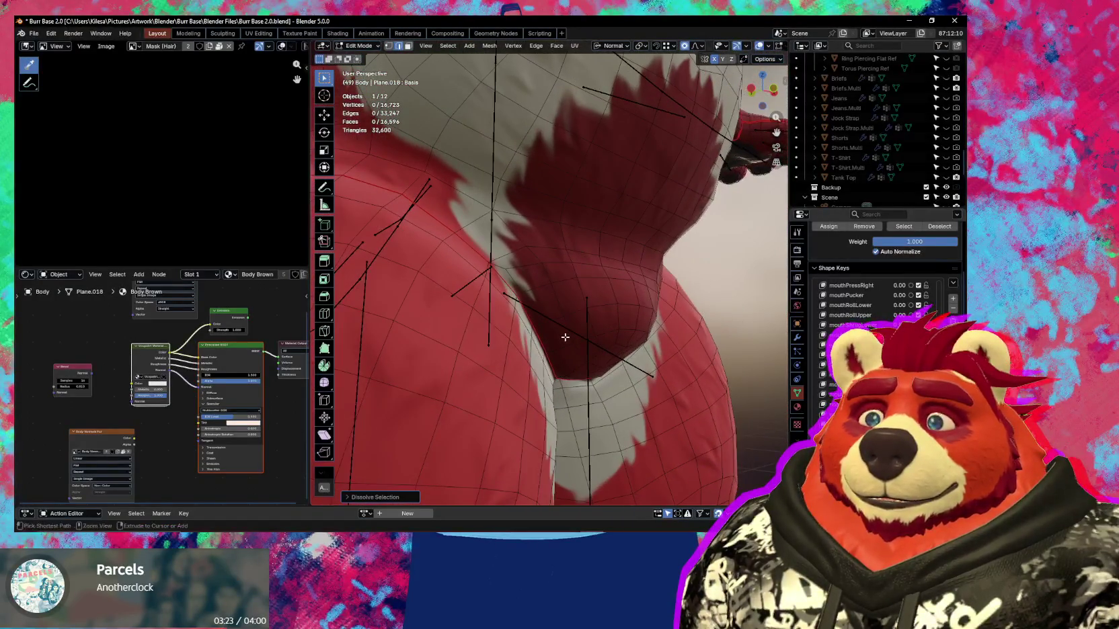
pyautogui.scroll(-2, 565, 337)
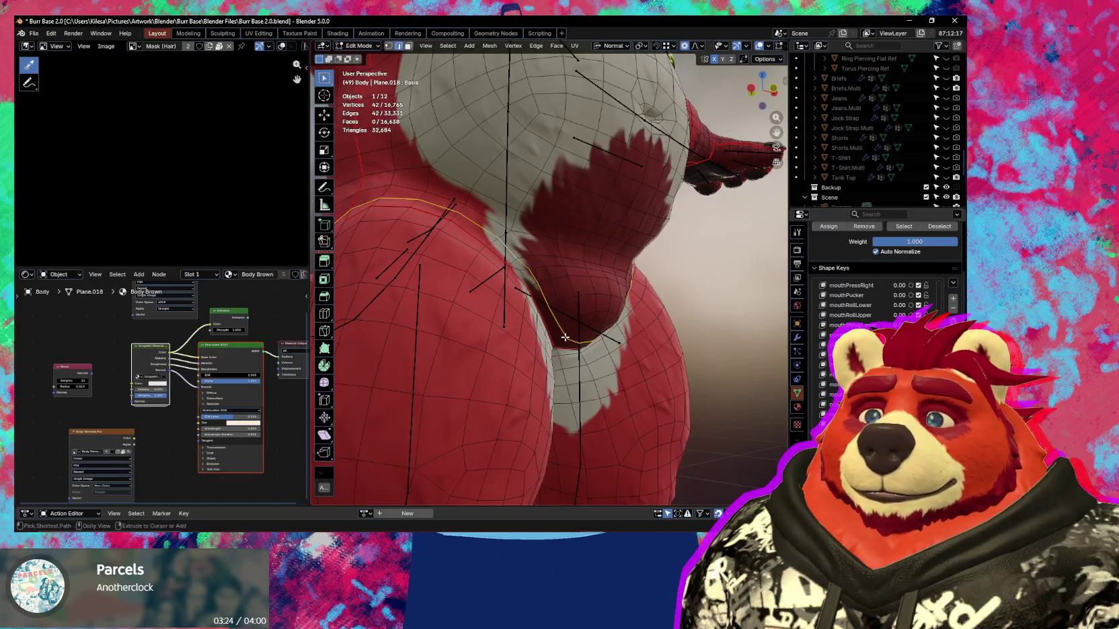
pyautogui.hotkey('ctrl', 'r')
pyautogui.click(565, 337)
pyautogui.moveTo(565, 336)
pyautogui.mouseDown(button='middle')
pyautogui.moveTo(618, 369)
pyautogui.moveTo(540, 315)
pyautogui.mouseUp(button='middle')
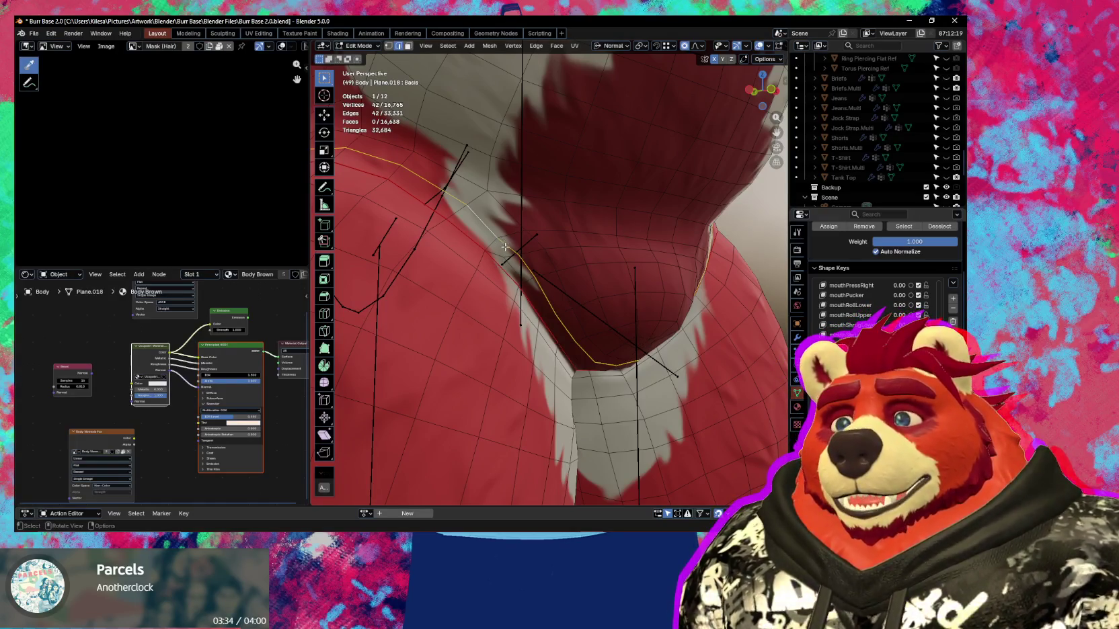
# Apply Vertex > Propagate to Shapes so the new belly loop reaches every shape key.
pyautogui.moveTo(505, 247); pyautogui.dragTo(512, 249, button='middle')
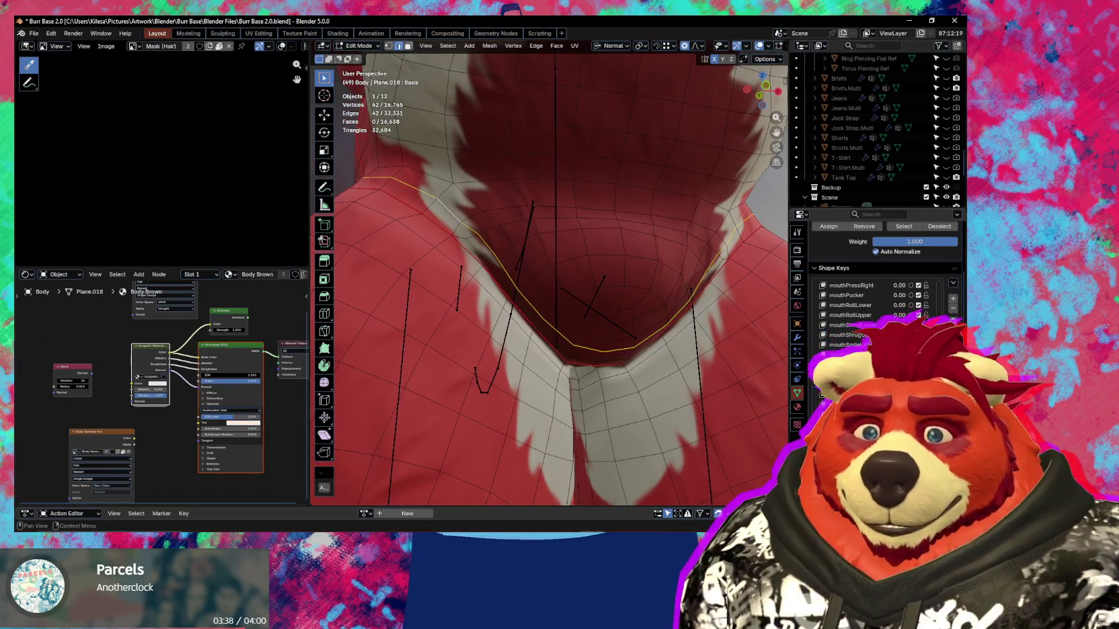
pyautogui.scroll(10, 868, 306)
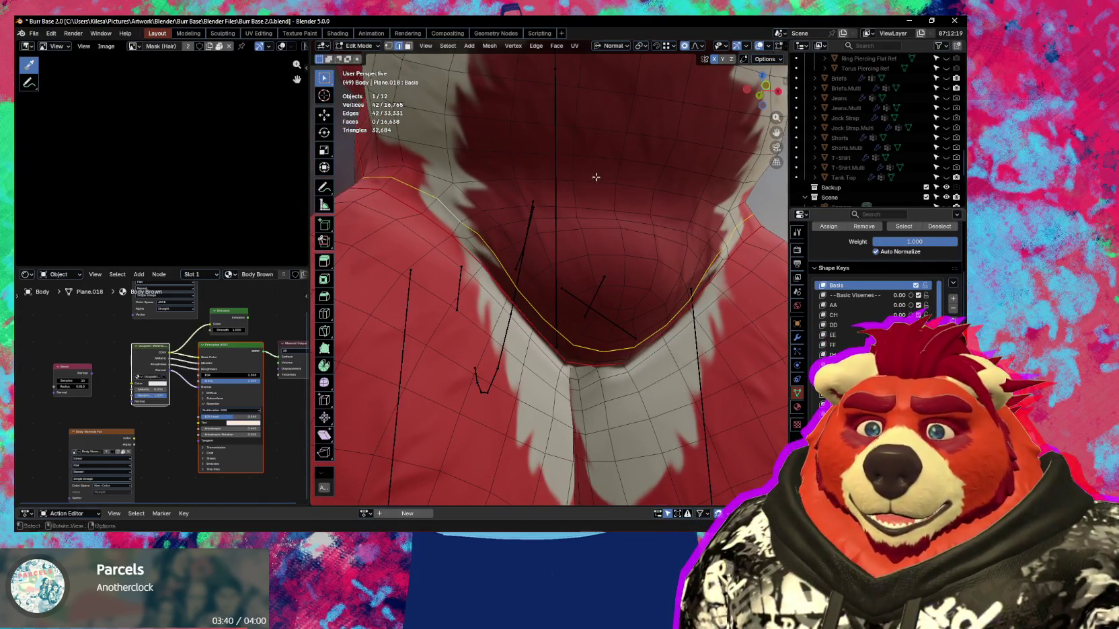
pyautogui.click(522, 47)
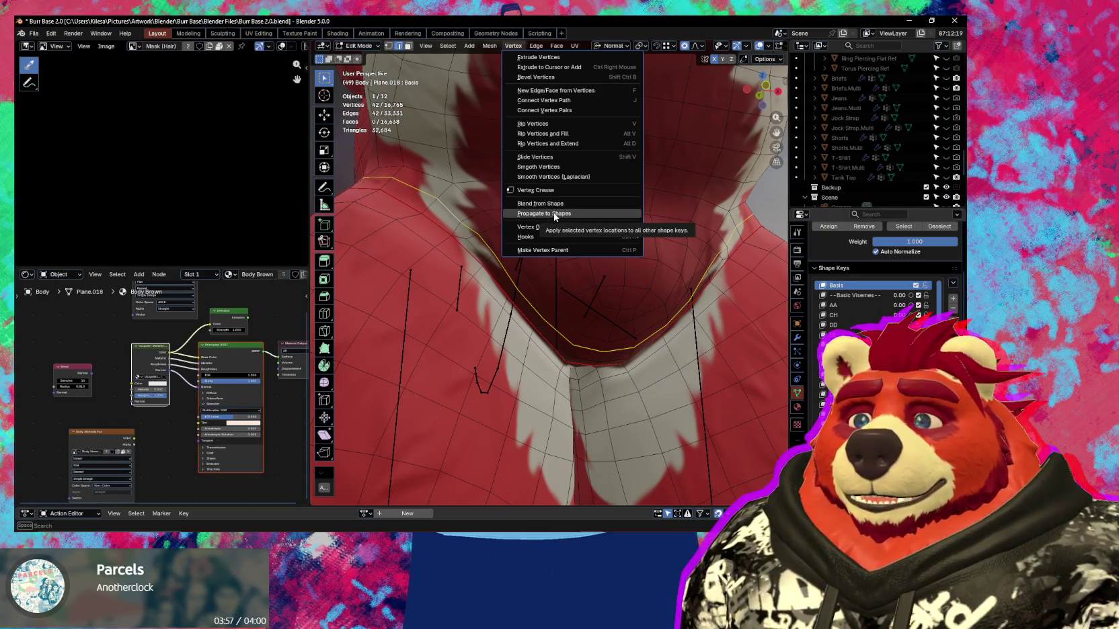
pyautogui.click(555, 214)
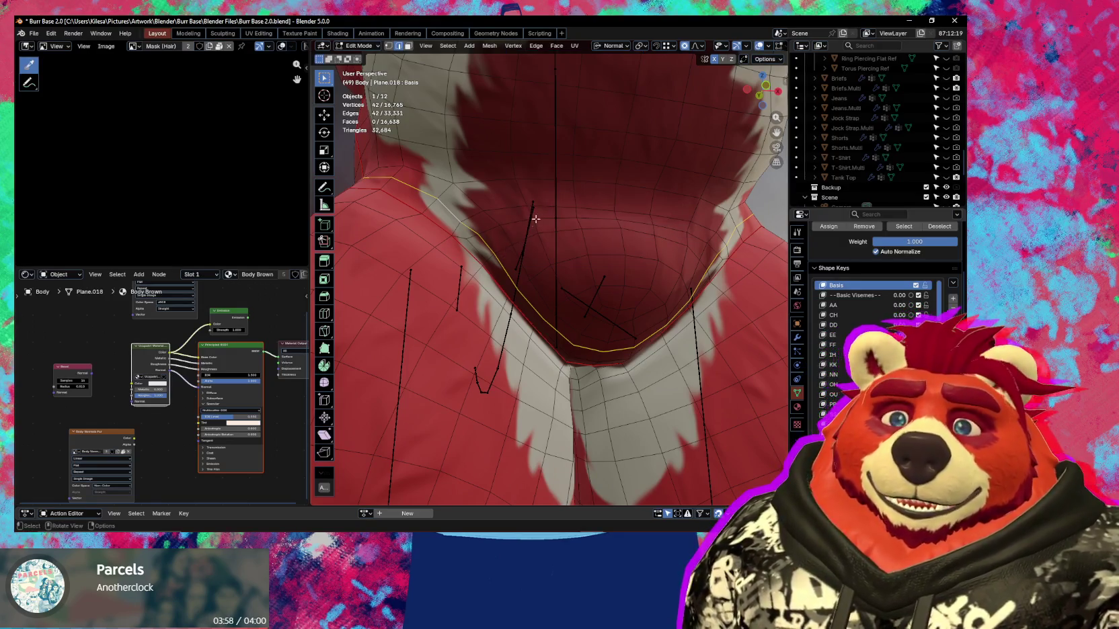
# Compare the hips with the AA shape key at 1 and back at 0.
pyautogui.moveTo(536, 218)
pyautogui.mouseDown(button='middle')
pyautogui.moveTo(515, 280)
pyautogui.moveTo(589, 250)
pyautogui.moveTo(521, 258)
pyautogui.moveTo(512, 305)
pyautogui.moveTo(538, 302)
pyautogui.mouseUp(button='middle')
pyautogui.moveTo(899, 305); pyautogui.dragTo(941, 305)
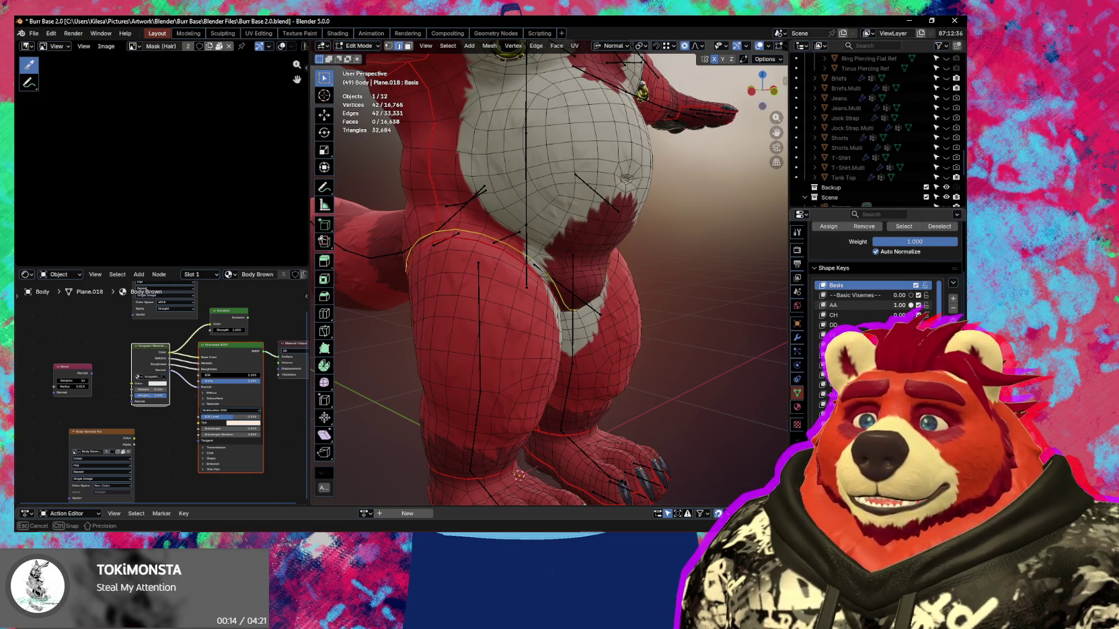
pyautogui.moveTo(519, 475)
pyautogui.mouseDown(button='middle')
pyautogui.moveTo(626, 275)
pyautogui.moveTo(679, 275)
pyautogui.mouseUp(button='middle')
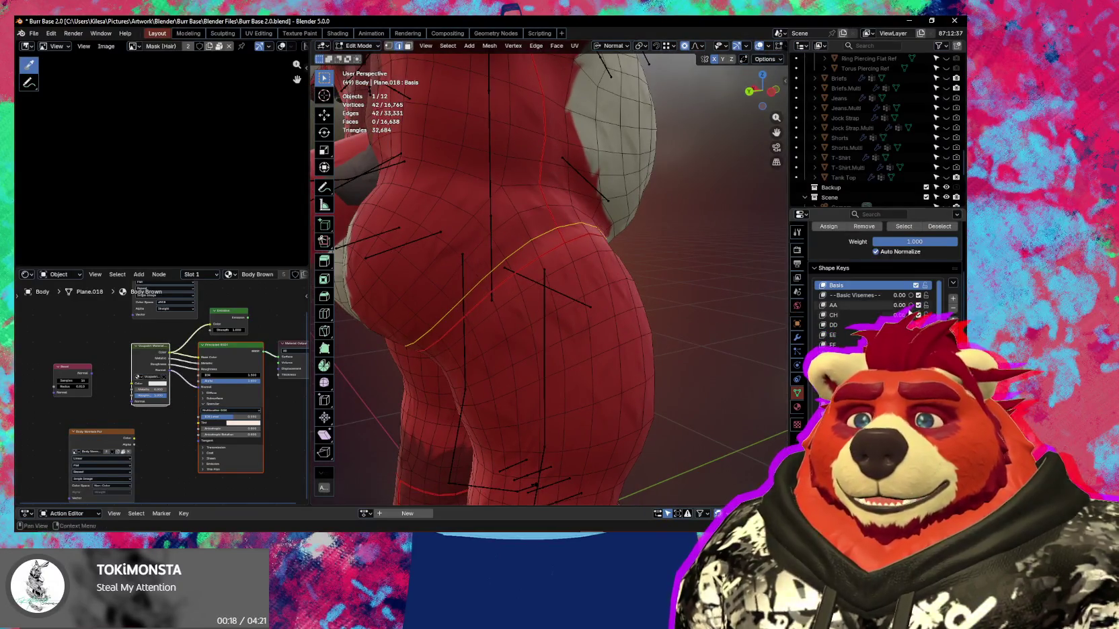
pyautogui.moveTo(900, 305); pyautogui.dragTo(916, 304)
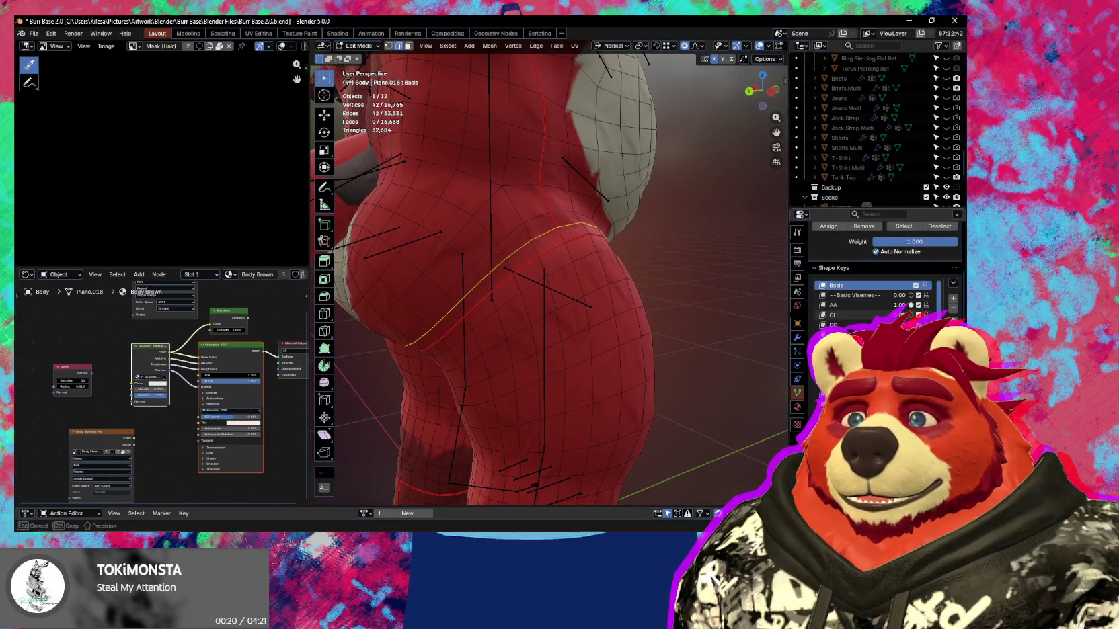
pyautogui.moveTo(612, 265); pyautogui.dragTo(636, 252, button='middle')
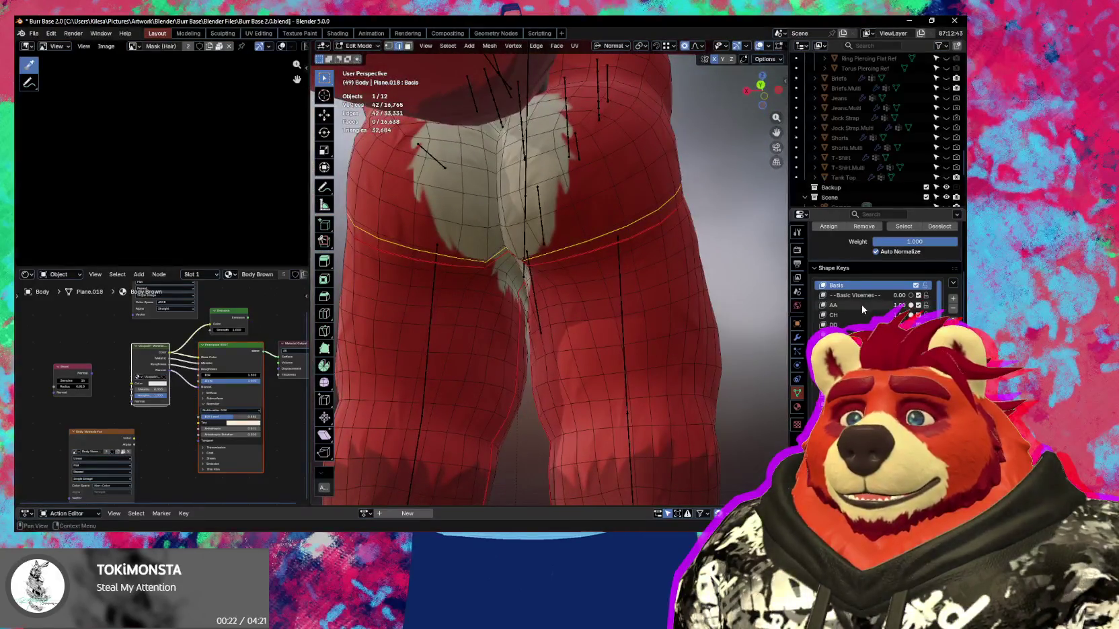
pyautogui.moveTo(902, 312); pyautogui.dragTo(899, 305)
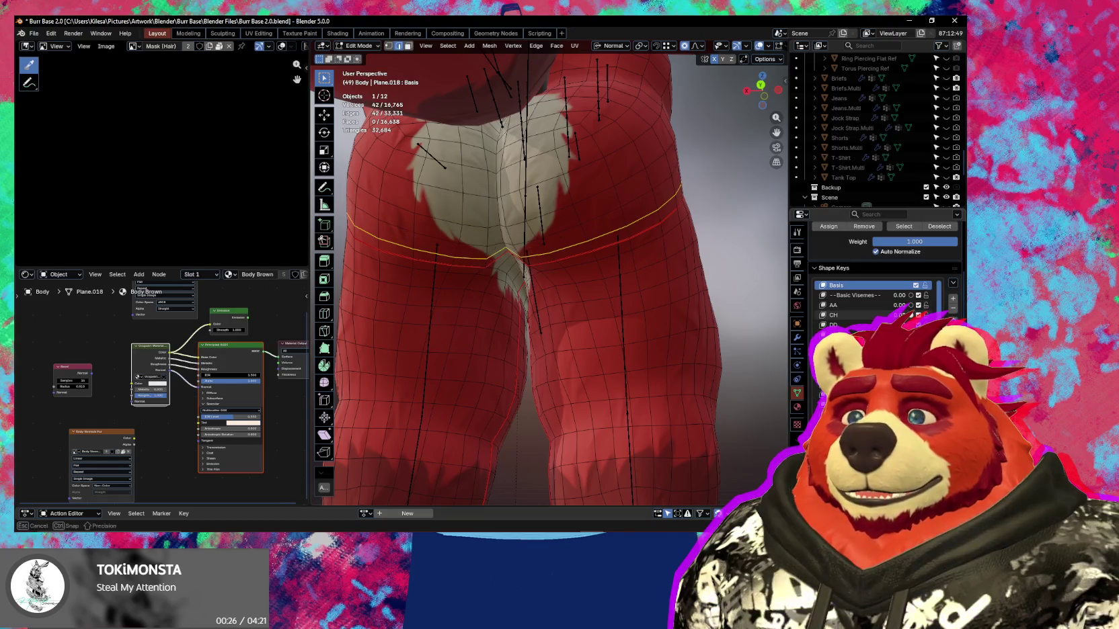
# Select the edge loop wrapping around the back of the hip.
pyautogui.keyDown('alt'); pyautogui.click(640, 198); pyautogui.keyUp('alt')
pyautogui.moveTo(641, 198)
pyautogui.mouseDown(button='middle')
pyautogui.moveTo(474, 229)
pyautogui.moveTo(606, 213)
pyautogui.mouseUp(button='middle')
pyautogui.moveTo(909, 309); pyautogui.dragTo(909, 309)
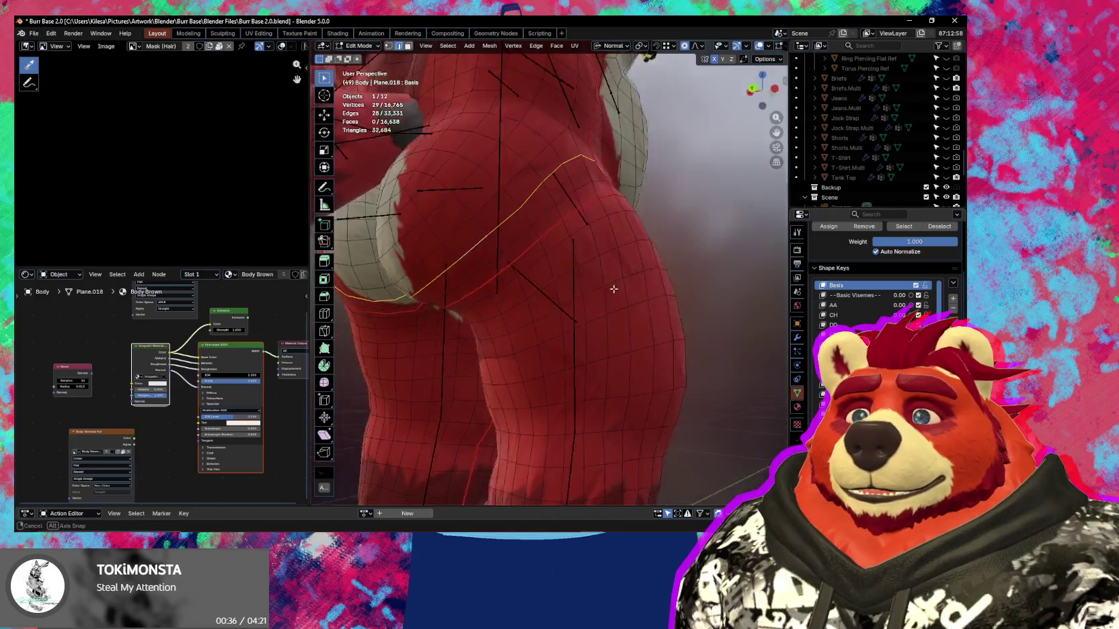
# Check the hip with AA at 1, 0.30 and 0, then select the 12-vertex buttock edge path.
pyautogui.moveTo(611, 293); pyautogui.dragTo(679, 303, button='middle')
pyautogui.moveTo(909, 309); pyautogui.dragTo(910, 309)
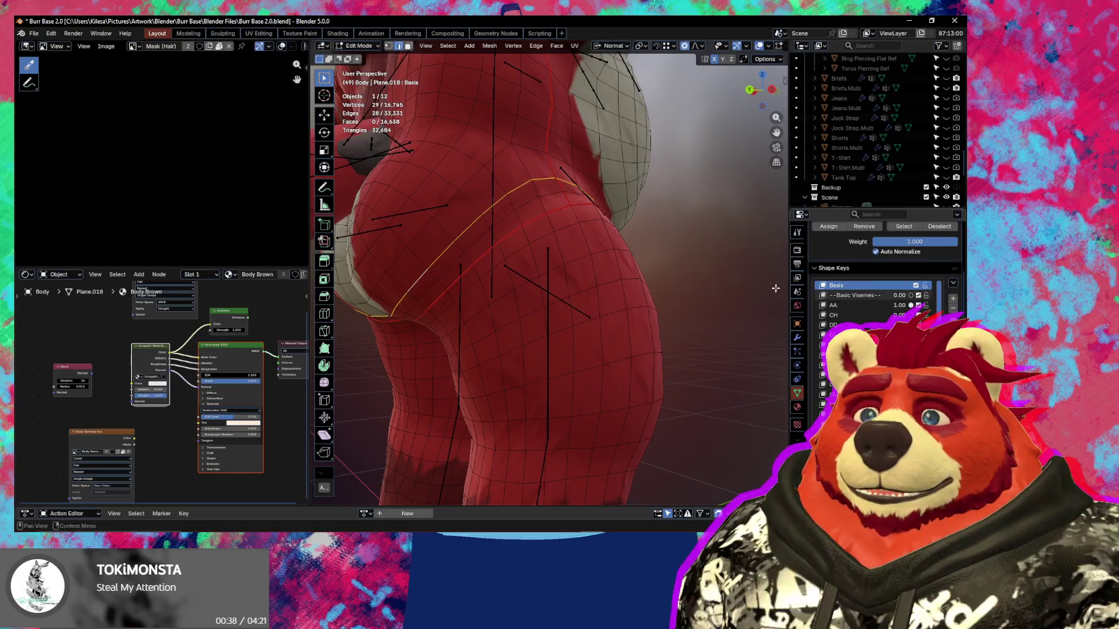
pyautogui.moveTo(637, 292); pyautogui.dragTo(652, 291, button='middle')
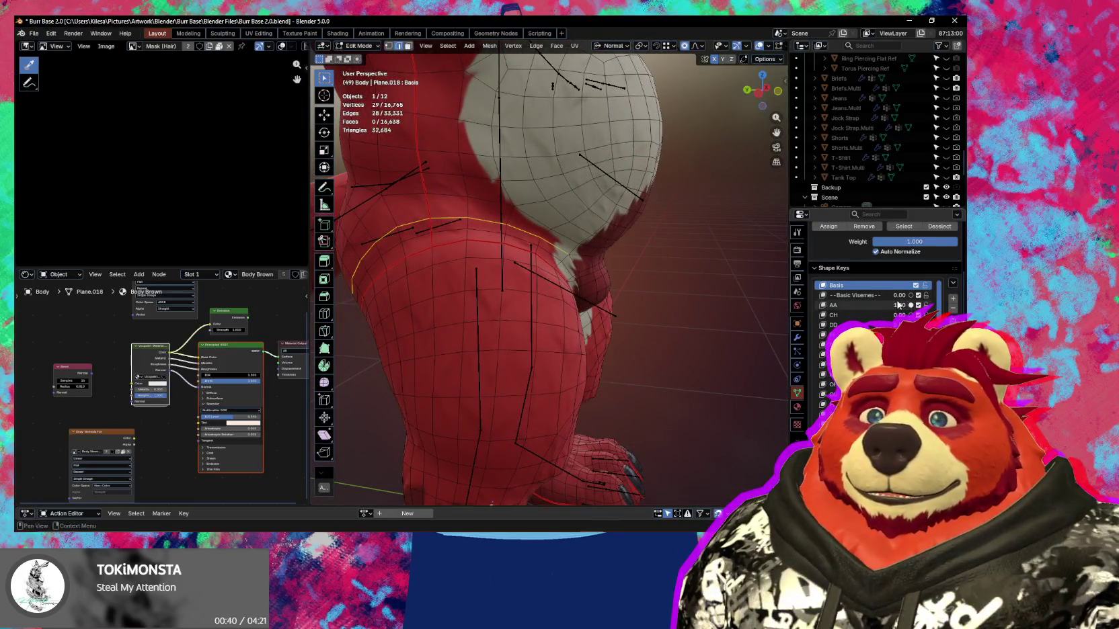
pyautogui.moveTo(901, 304)
pyautogui.mouseDown()
pyautogui.moveTo(874, 304)
pyautogui.moveTo(915, 305)
pyautogui.mouseUp()
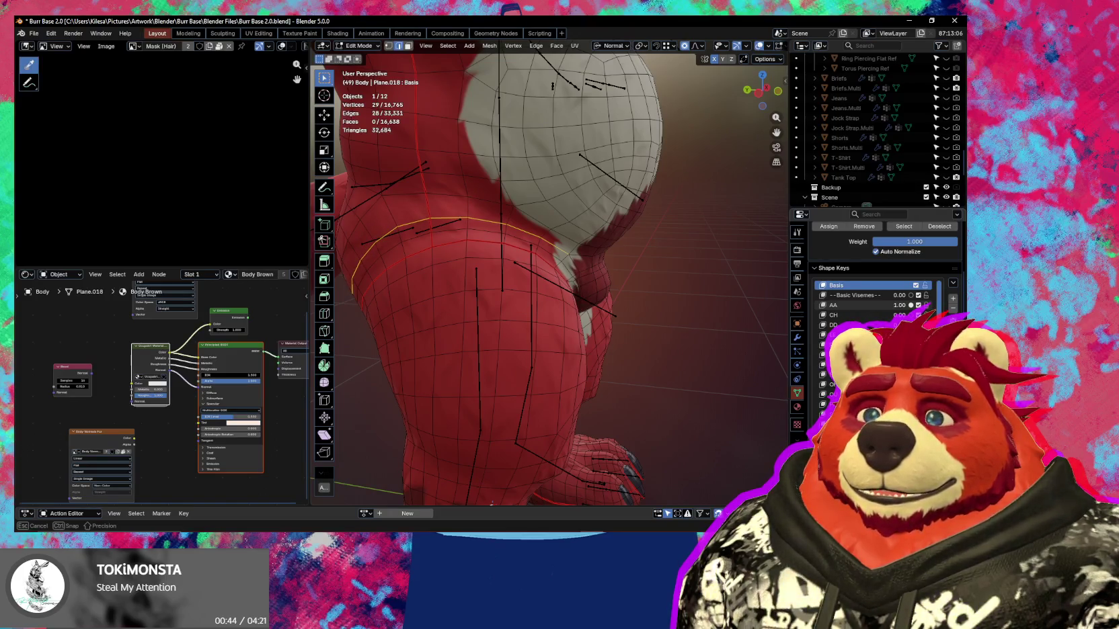
pyautogui.moveTo(915, 305); pyautogui.dragTo(874, 304)
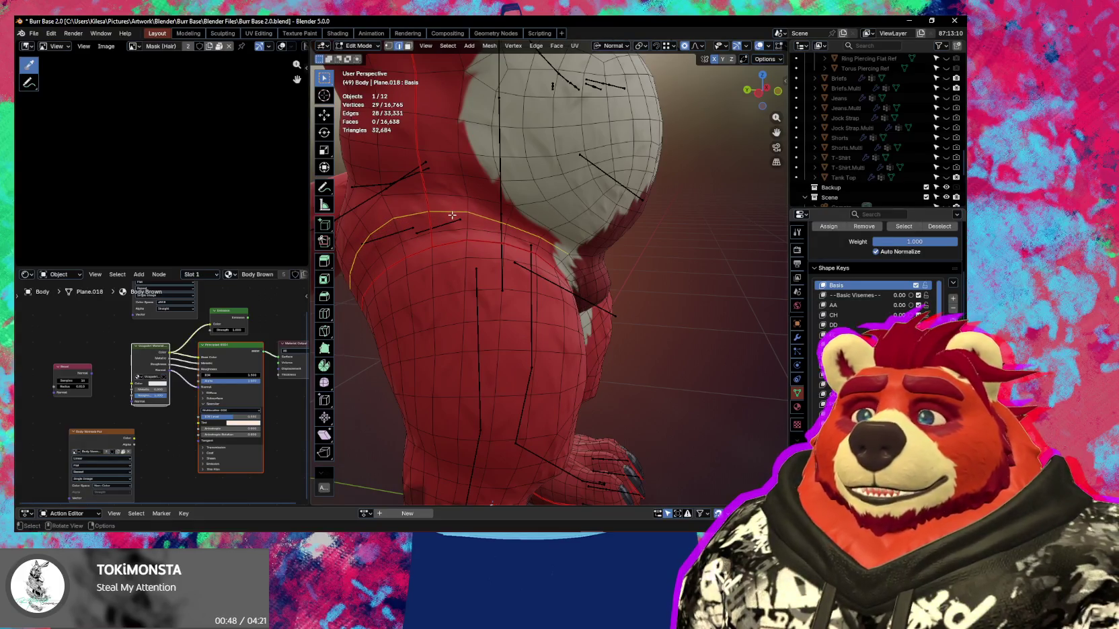
pyautogui.moveTo(471, 215)
pyautogui.mouseDown(button='middle')
pyautogui.moveTo(524, 194)
pyautogui.moveTo(580, 260)
pyautogui.moveTo(638, 277)
pyautogui.moveTo(657, 270)
pyautogui.moveTo(546, 318)
pyautogui.mouseUp(button='middle')
pyautogui.keyDown('ctrl'); pyautogui.click(543, 208); pyautogui.keyUp('ctrl')
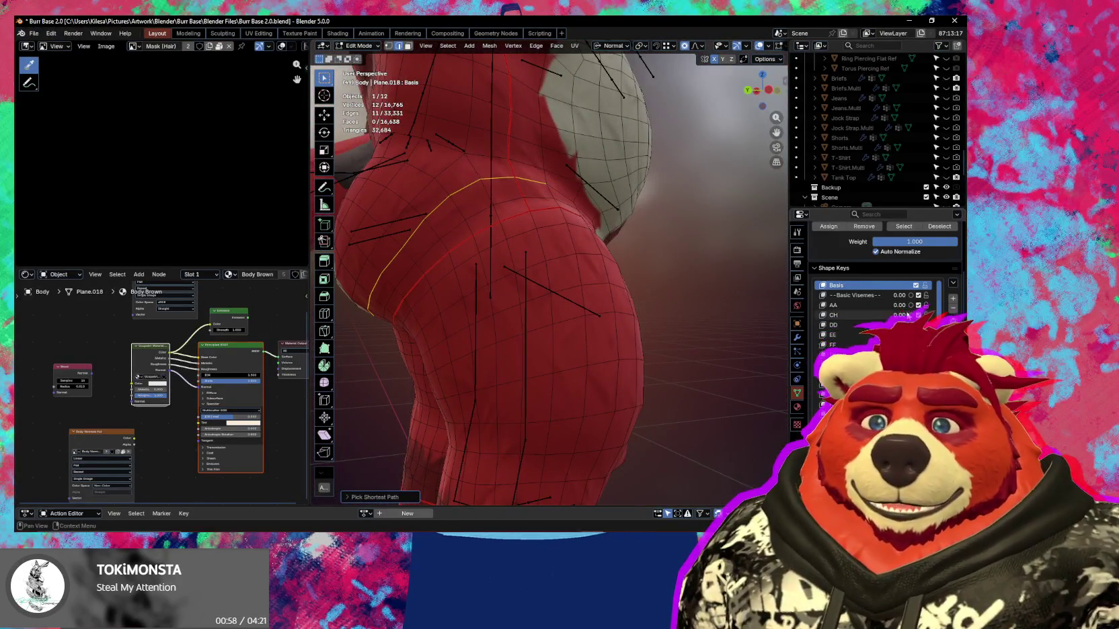
# Enlarge the Shape Keys list, review the hip edge path from rear to front, and bring up the Mode pie.
pyautogui.moveTo(874, 342); pyautogui.dragTo(874, 406)
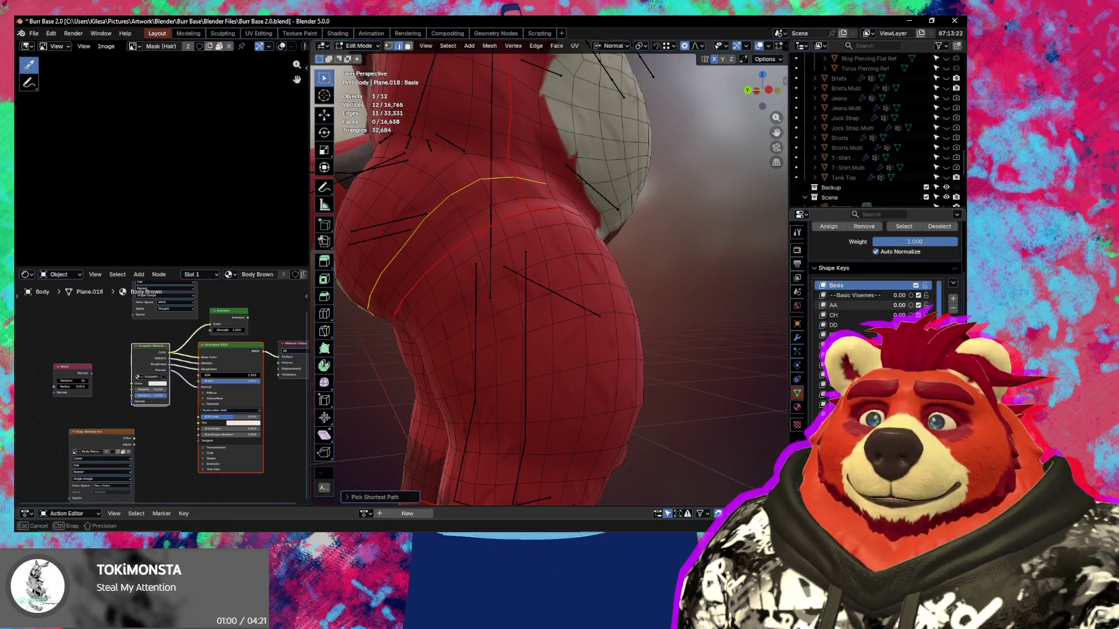
pyautogui.moveTo(507, 242)
pyautogui.mouseDown(button='middle')
pyautogui.moveTo(560, 240)
pyautogui.moveTo(504, 245)
pyautogui.mouseUp(button='middle')
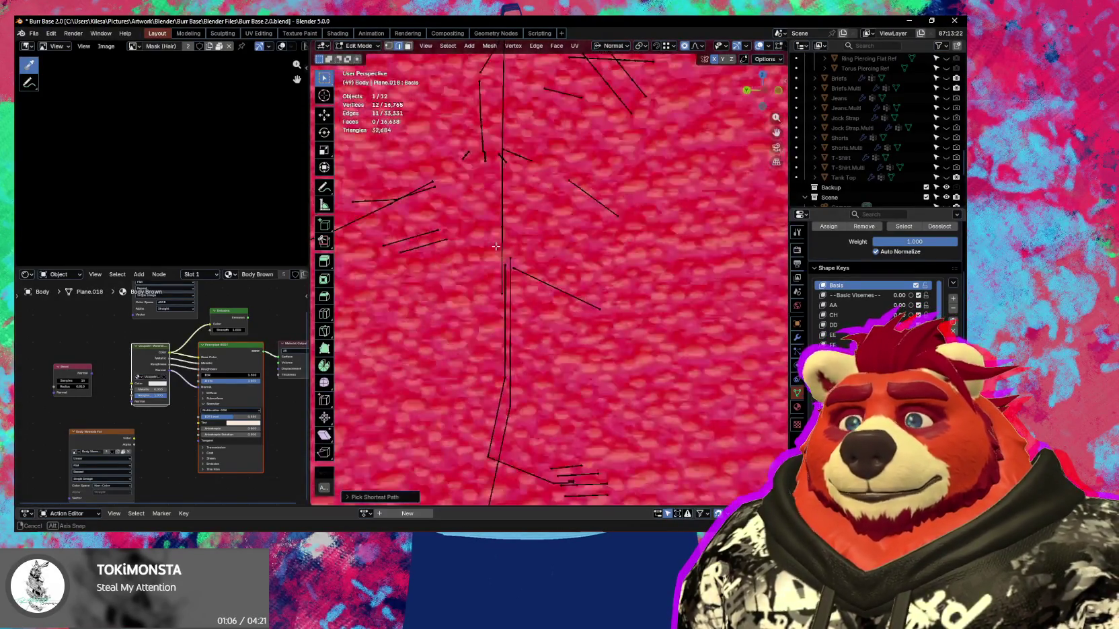
pyautogui.moveTo(505, 245); pyautogui.dragTo(459, 249, button='middle')
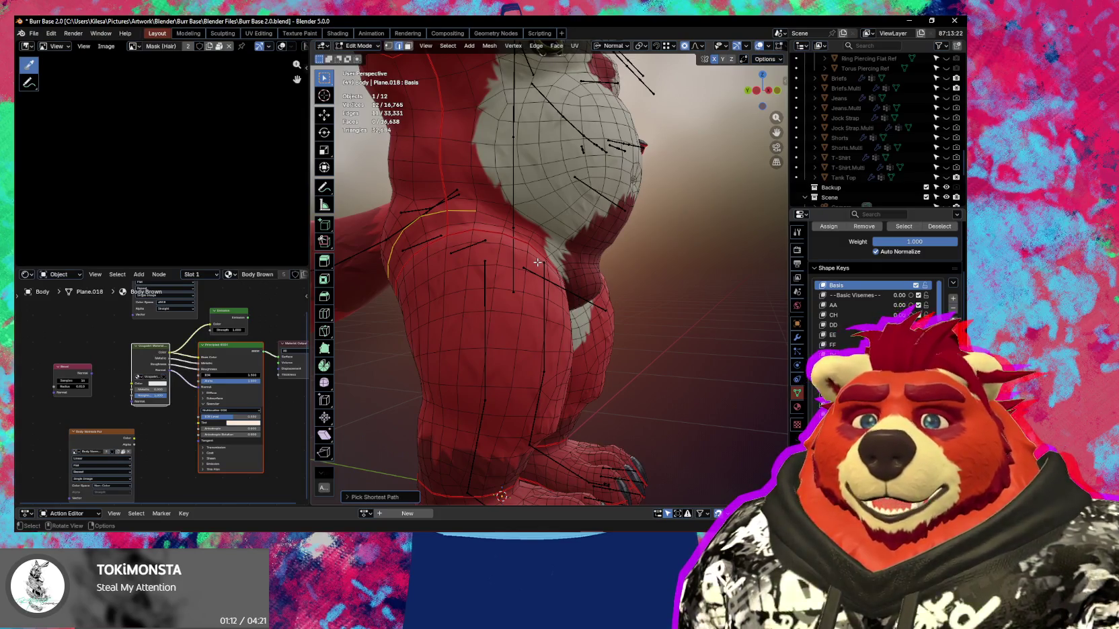
pyautogui.scroll(-4, 573, 263)
pyautogui.moveTo(573, 263); pyautogui.dragTo(534, 353, button='middle')
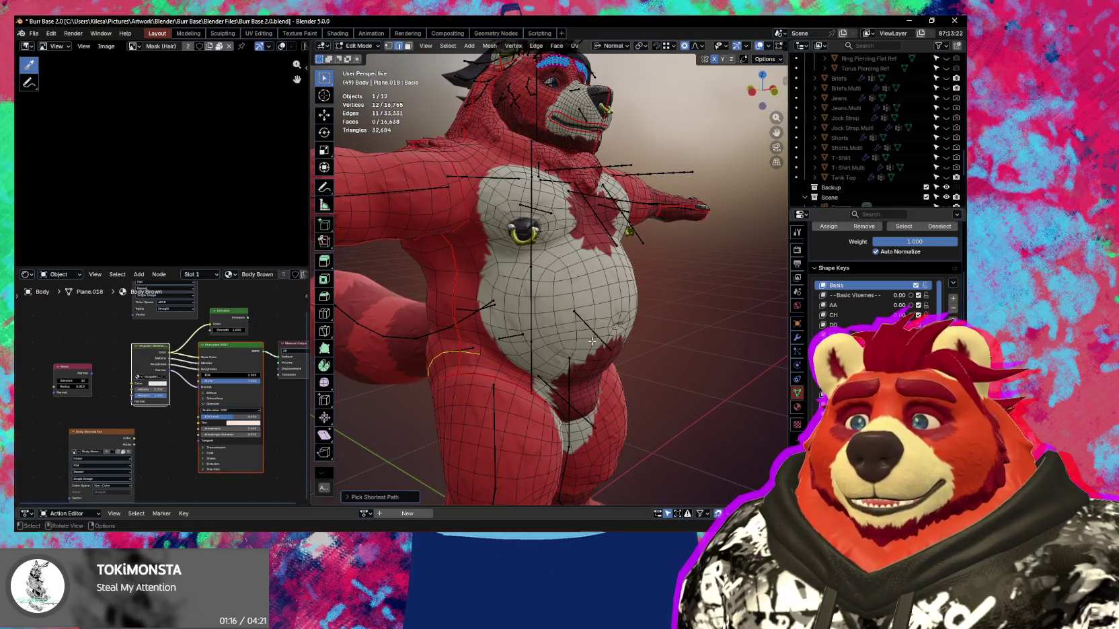
pyautogui.moveTo(604, 344); pyautogui.dragTo(600, 352, button='middle')
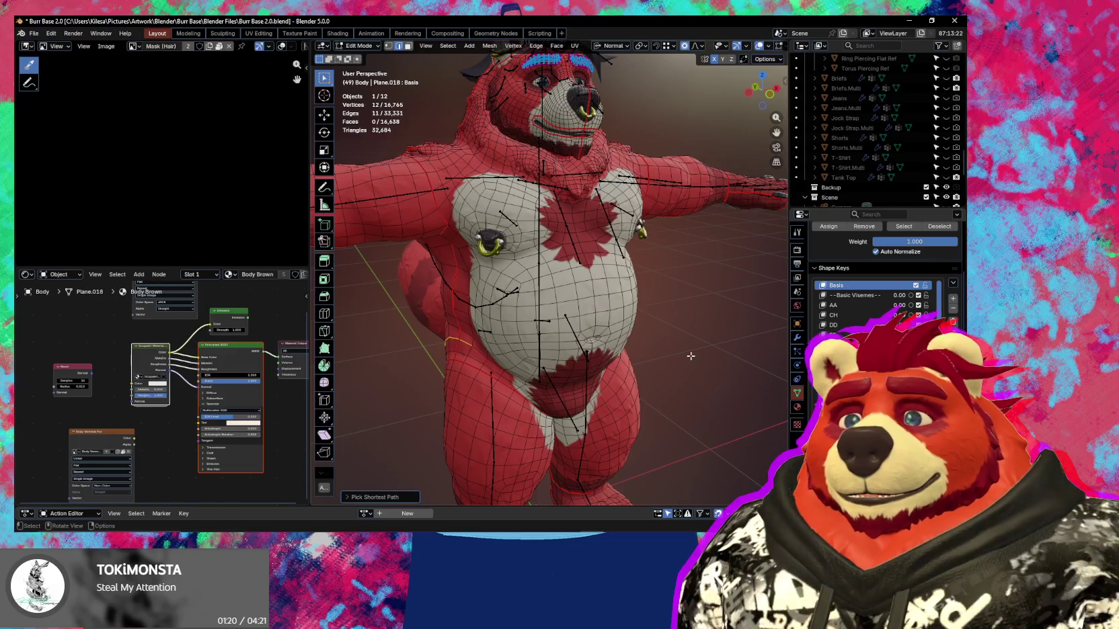
pyautogui.hotkey('ctrl', 'Tab')
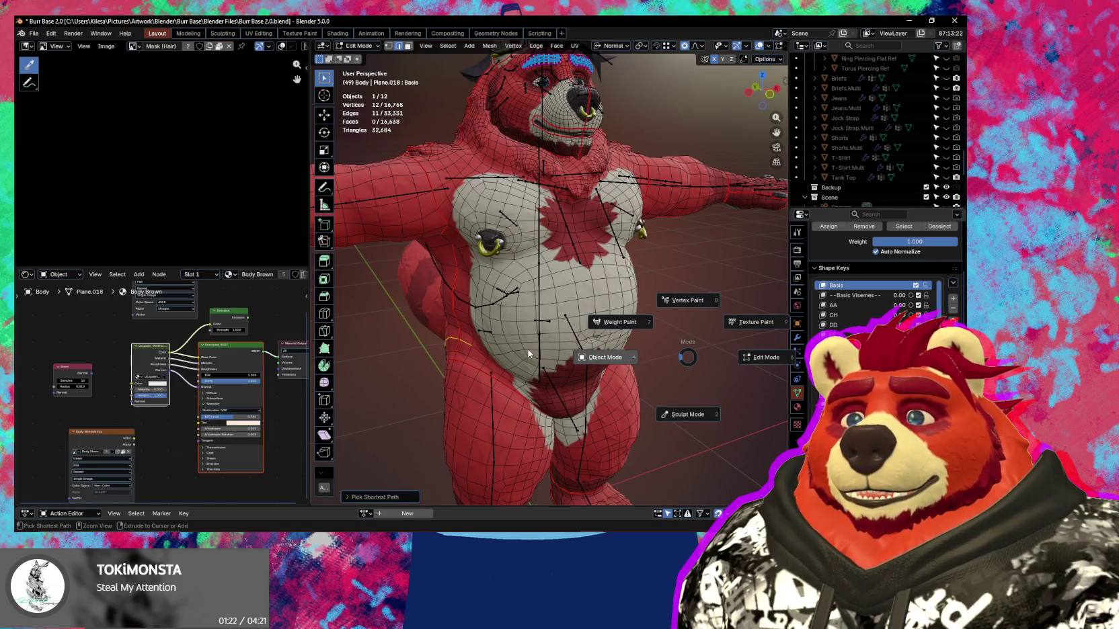
# Return to Object Mode, save Burr Base 2.0.blend, and duplicate the Body mesh as Body.002.
pyautogui.click(529, 354)
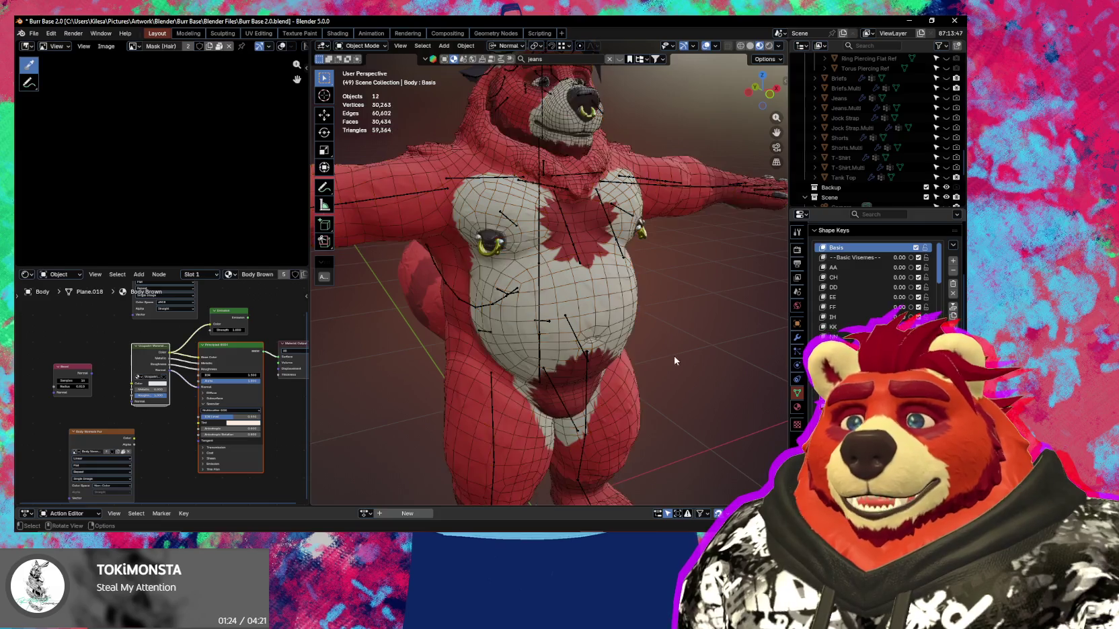
pyautogui.moveTo(675, 361); pyautogui.dragTo(638, 341, button='middle')
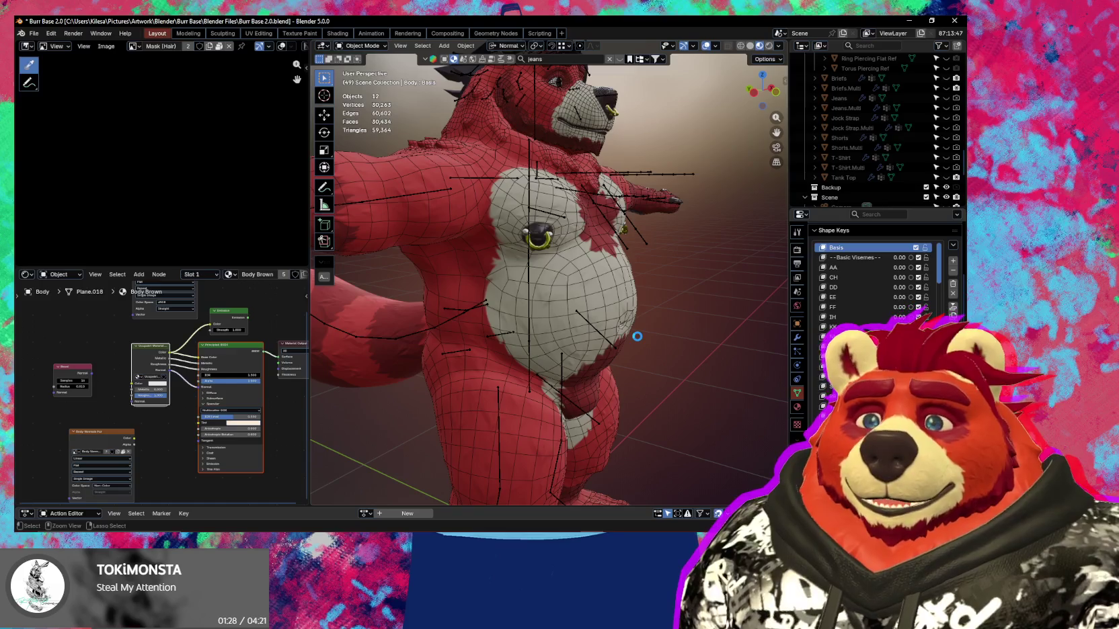
pyautogui.hotkey('ctrl', 's')
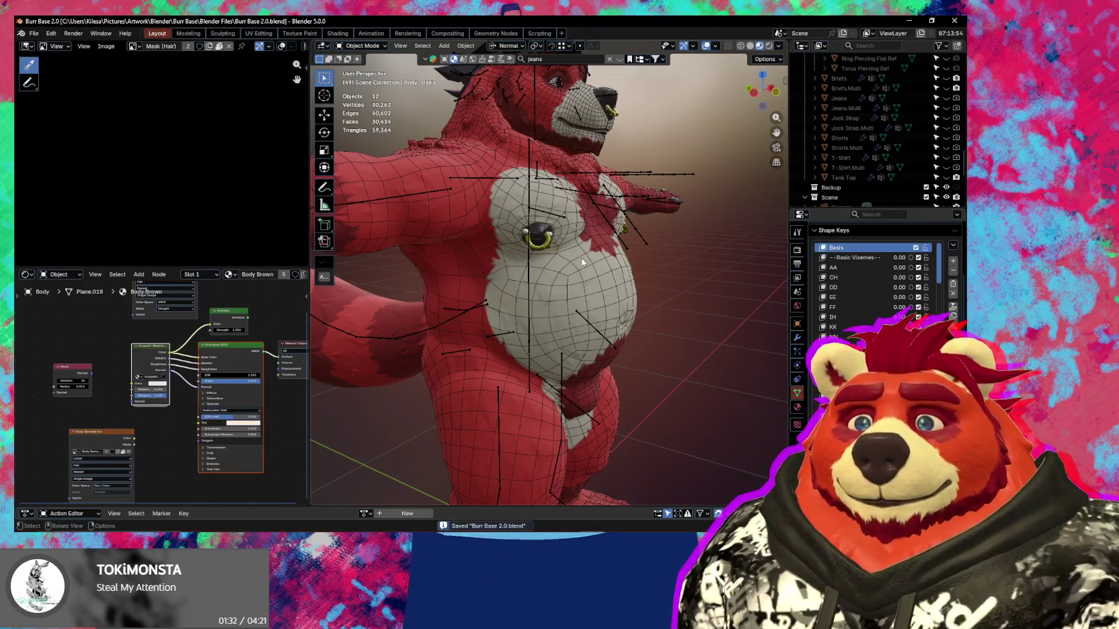
pyautogui.click(583, 262)
pyautogui.hotkey('shift', 'd')
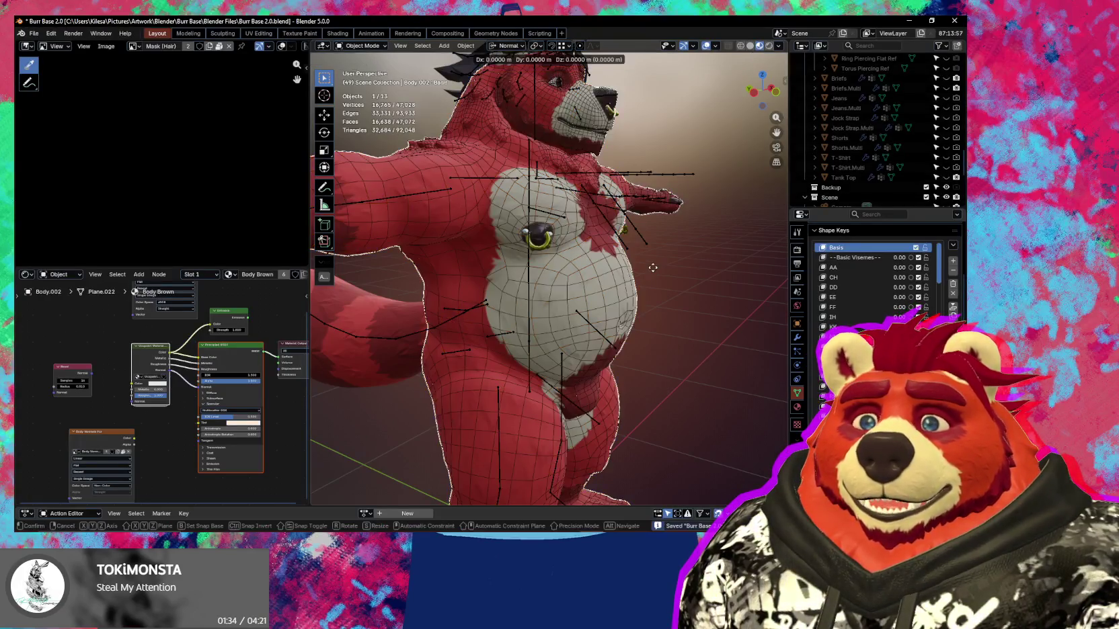
# Keep Body.002 in place and delete all its unlocked shape keys, leaving only Basis.
pyautogui.rightClick(653, 272)
pyautogui.scroll(10, 891, 167)
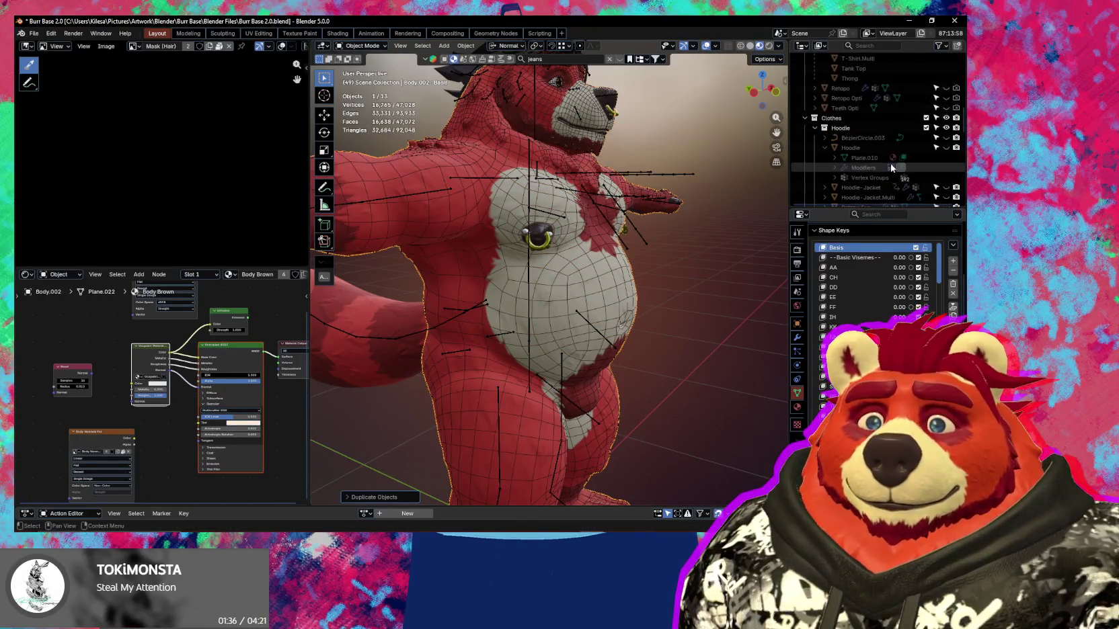
pyautogui.scroll(3, 891, 168)
pyautogui.scroll(3, 891, 168)
pyautogui.scroll(3, 891, 168)
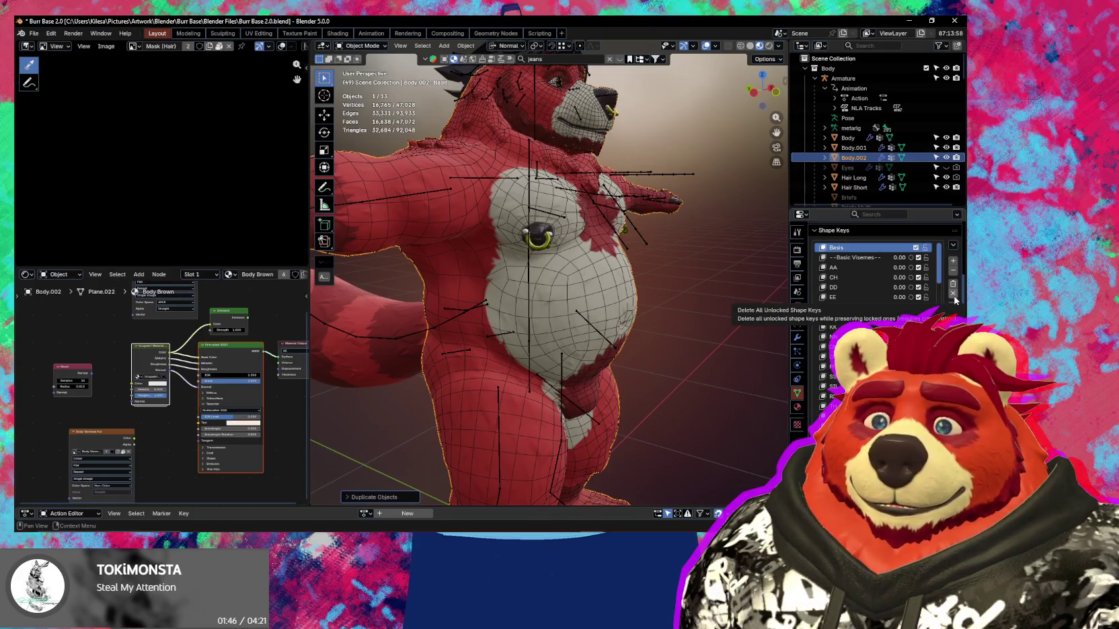
pyautogui.click(953, 296)
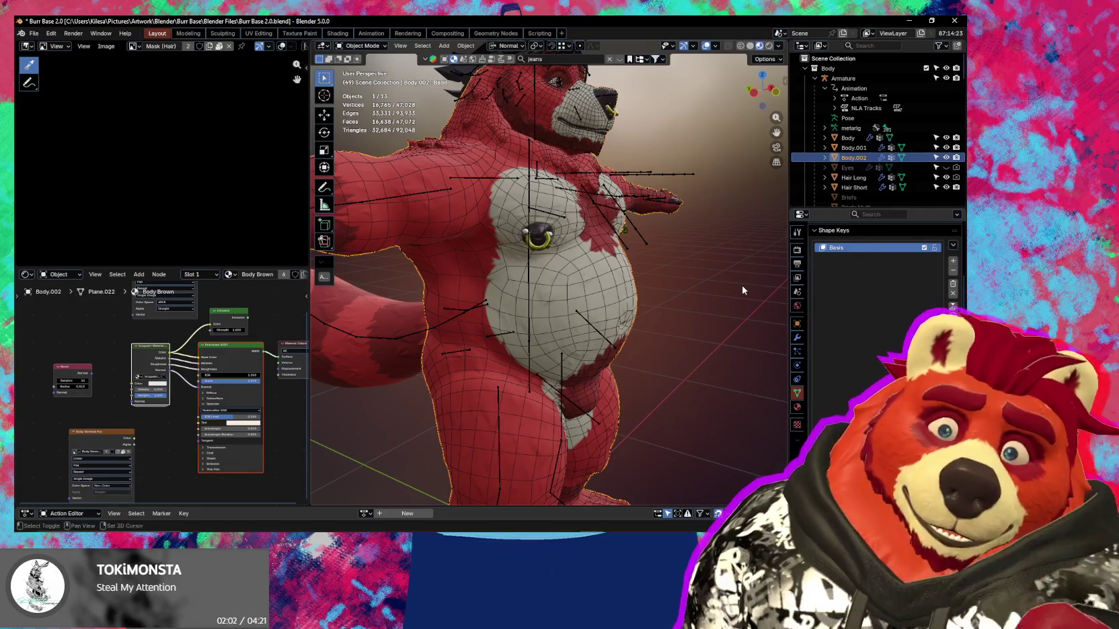
# Select the original Body object in the Outliner.
pyautogui.moveTo(743, 290); pyautogui.dragTo(766, 246, button='middle')
pyautogui.scroll(5, 655, 174)
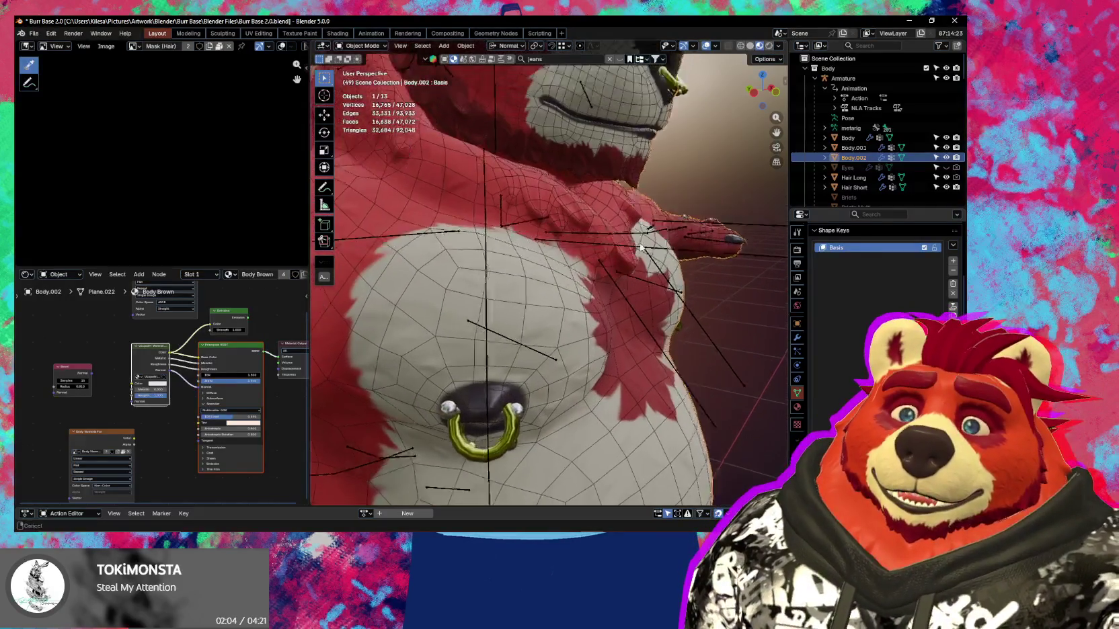
pyautogui.keyDown('shift'); pyautogui.moveTo(655, 173); pyautogui.dragTo(673, 363, button='middle'); pyautogui.keyUp('shift')
pyautogui.click(849, 138)
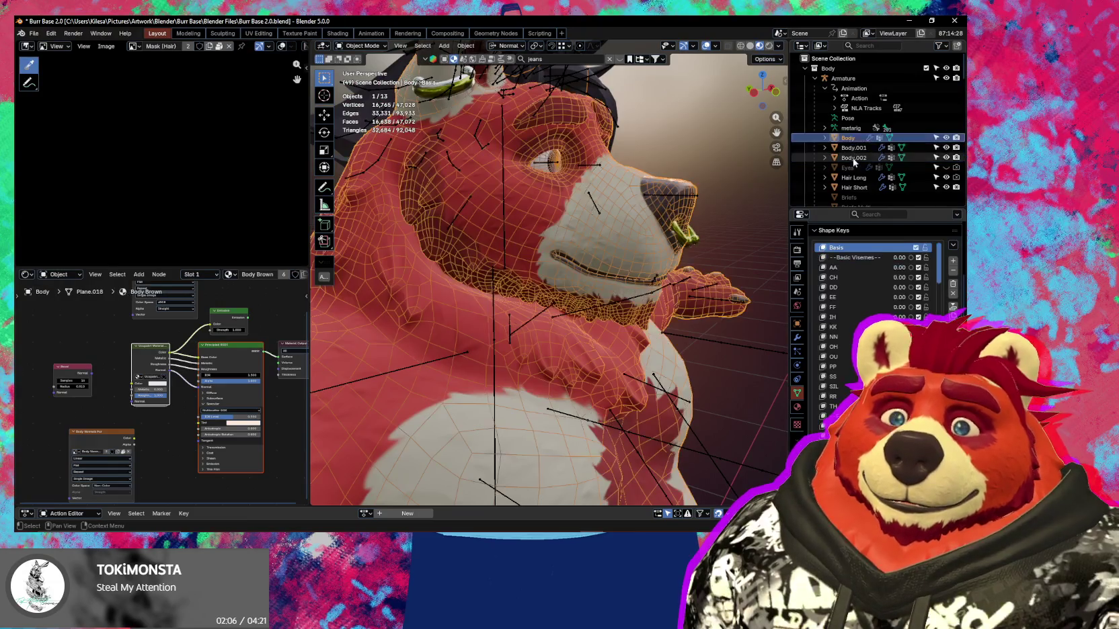
# Select Body and Body.002, disable Use List, Delete Empty and Add Drivers, and set Method to Blender.
pyautogui.click(854, 158)
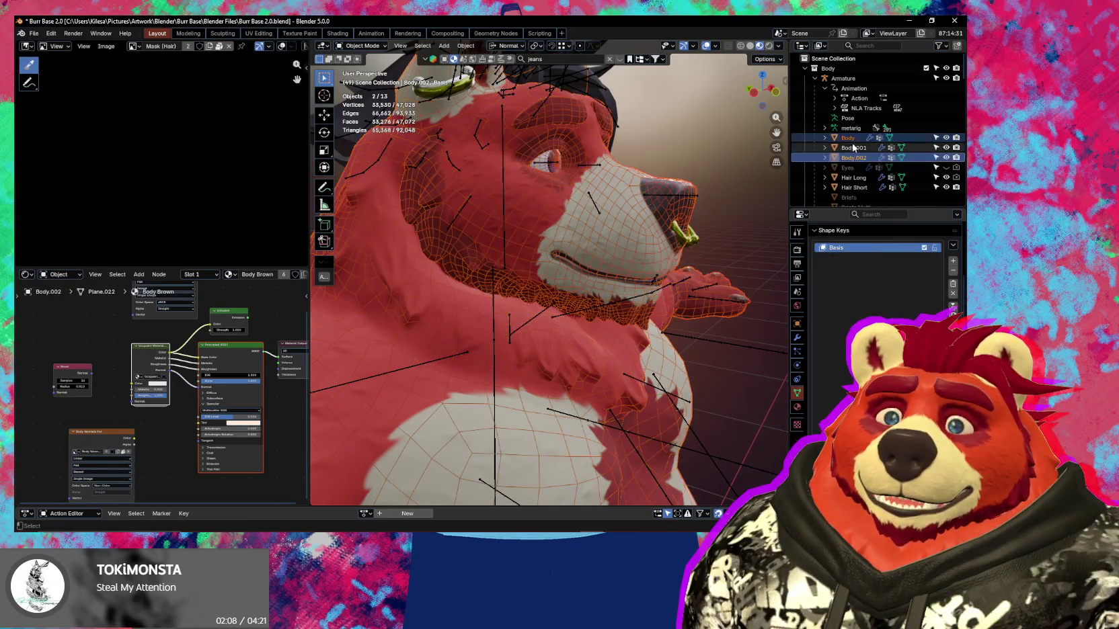
pyautogui.keyDown('ctrl'); pyautogui.click(849, 137); pyautogui.keyUp('ctrl')
pyautogui.press('n')
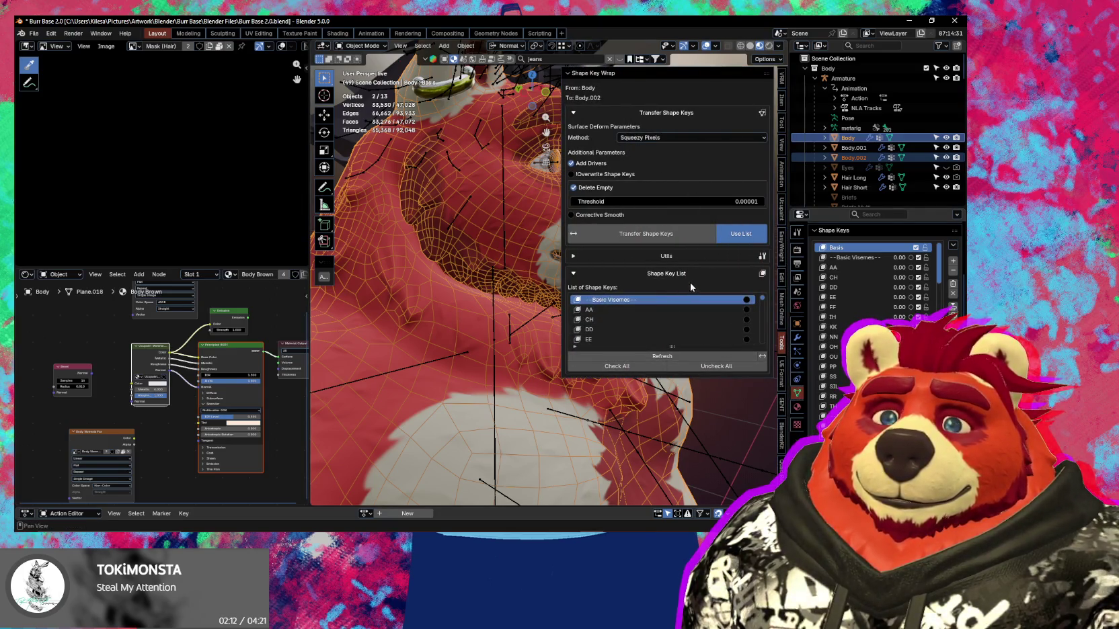
pyautogui.click(742, 233)
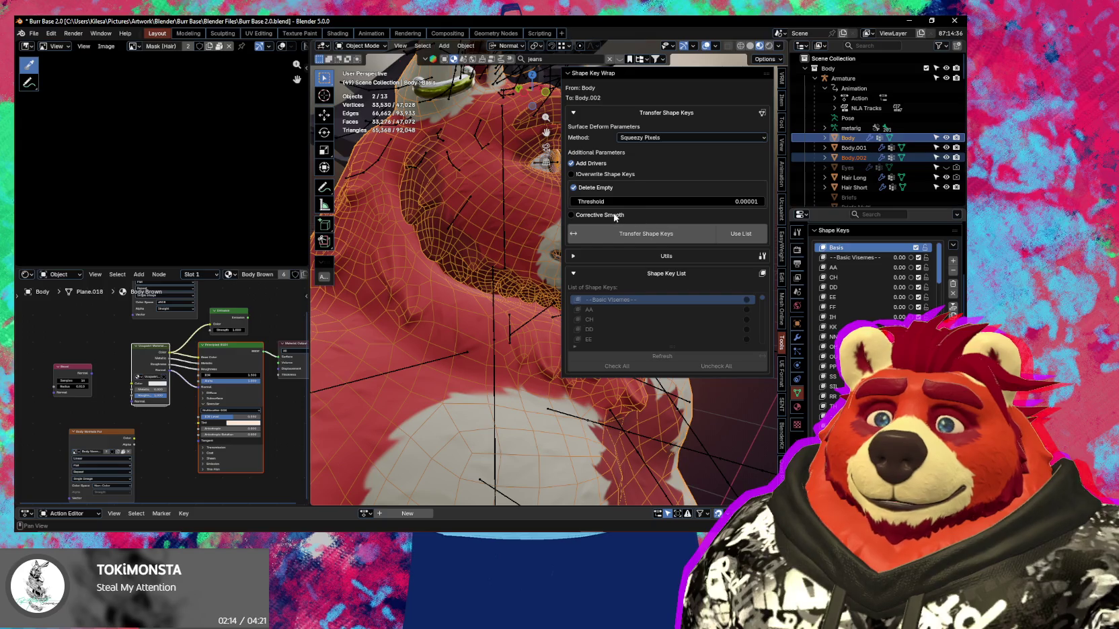
pyautogui.click(604, 188)
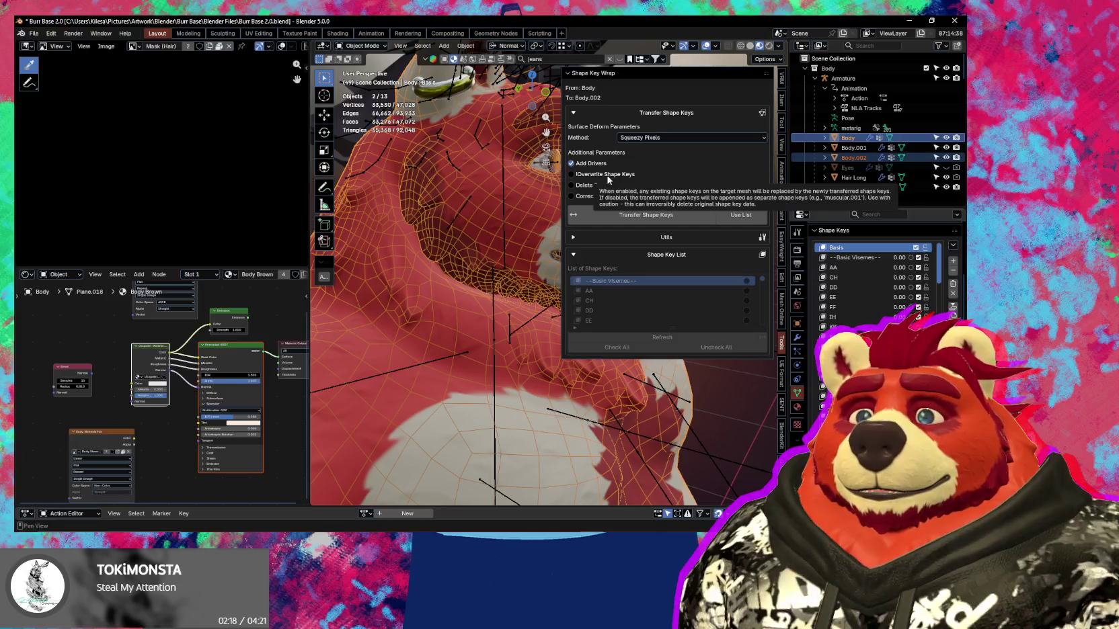
pyautogui.click(596, 165)
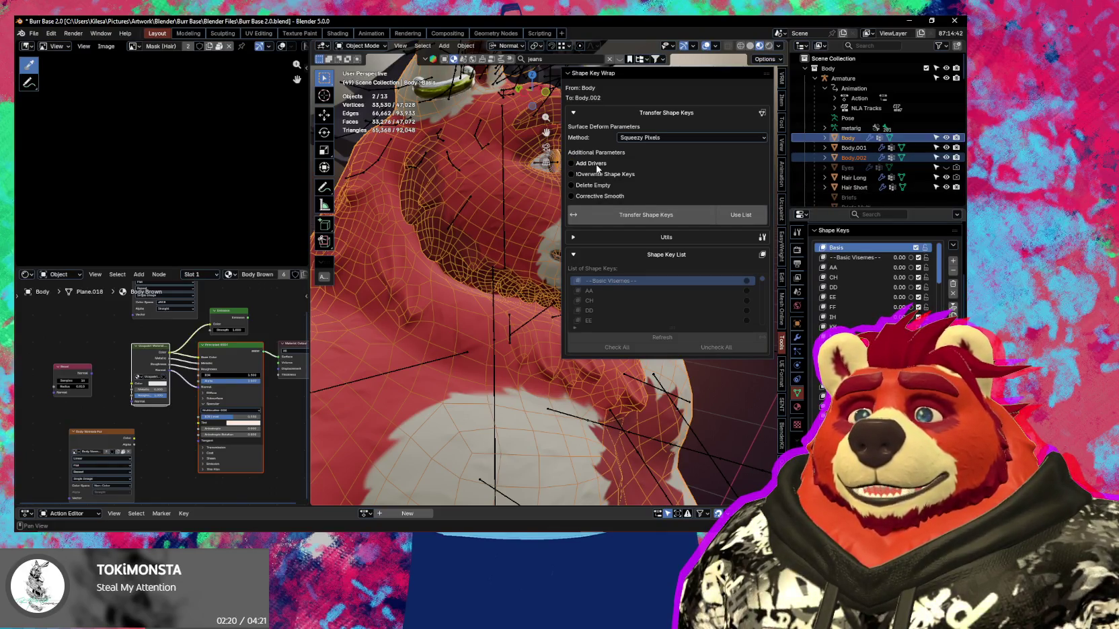
pyautogui.click(666, 138)
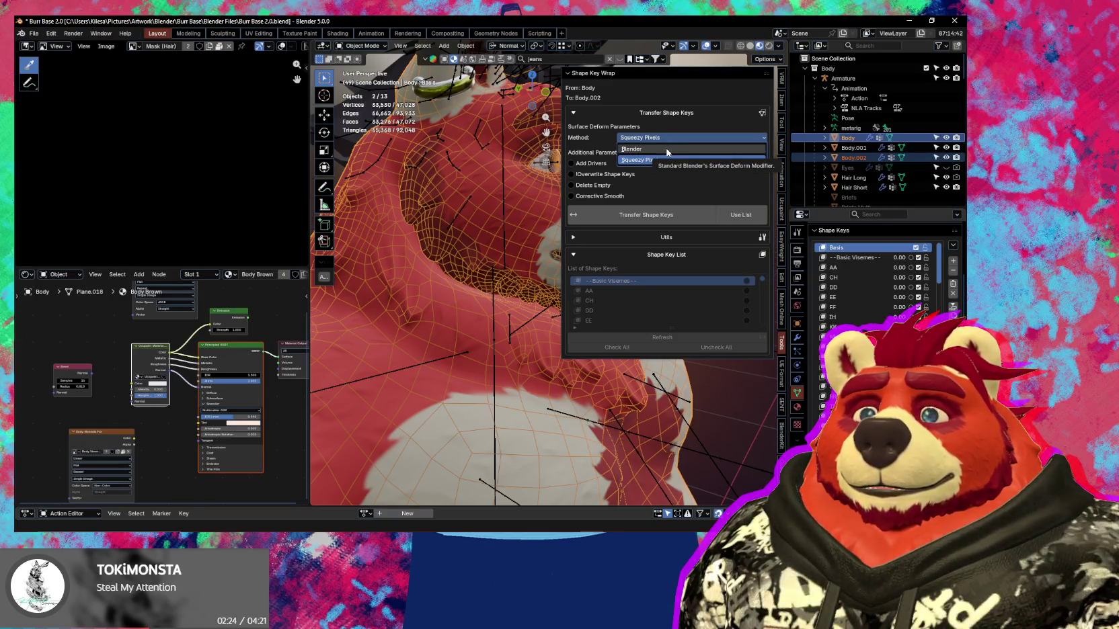
pyautogui.click(668, 149)
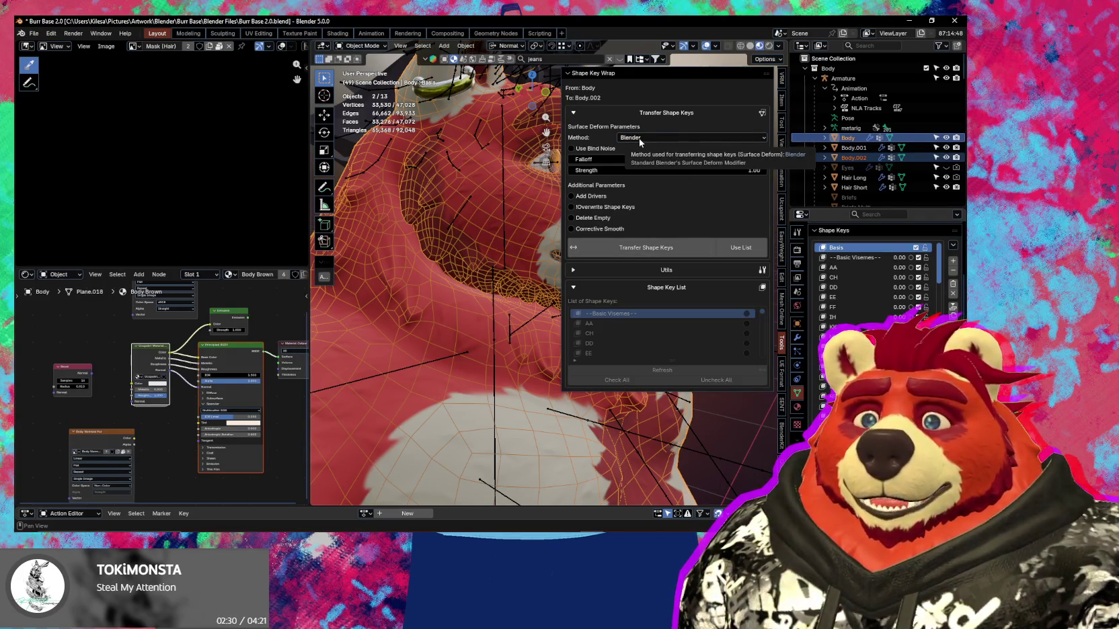
# Run the shape key transfer and save Burr Base 2.0.blend.
pyautogui.click(647, 248)
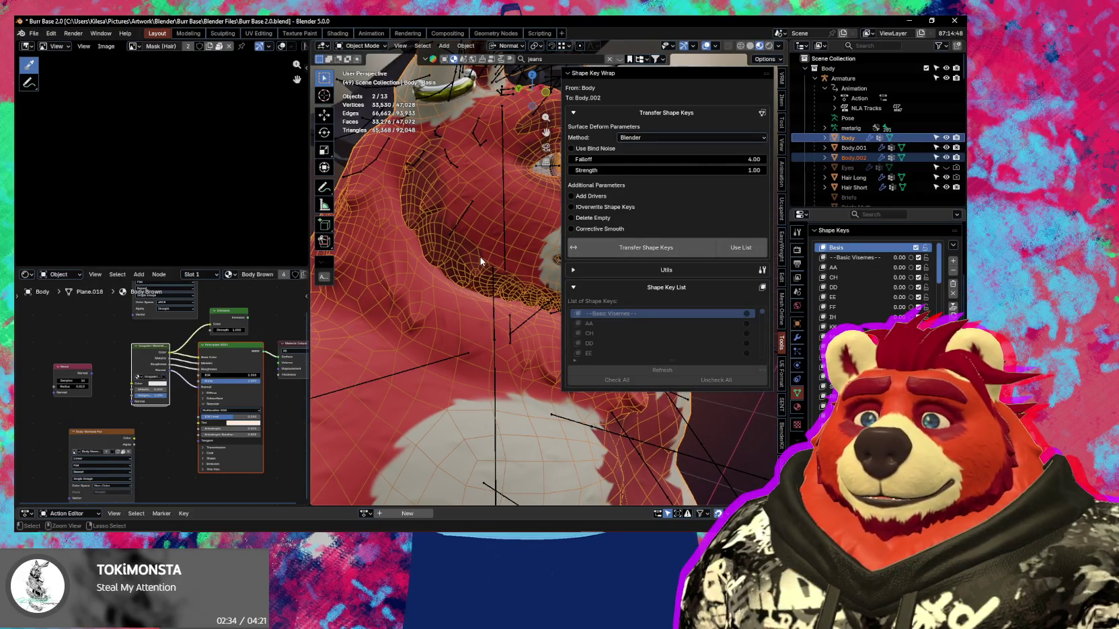
pyautogui.click(573, 270)
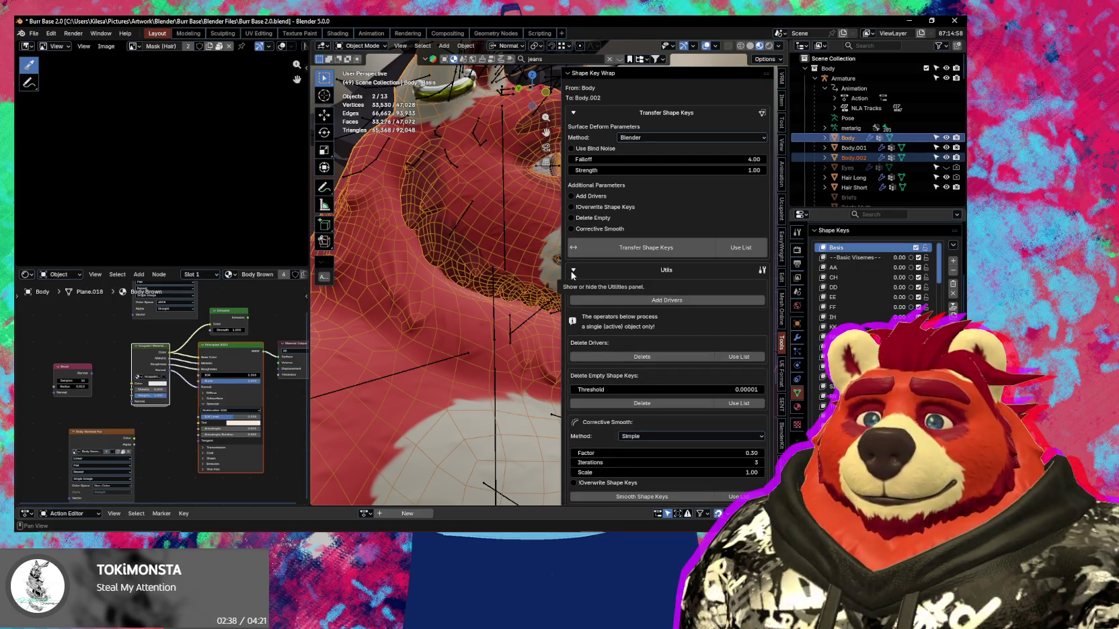
pyautogui.click(572, 270)
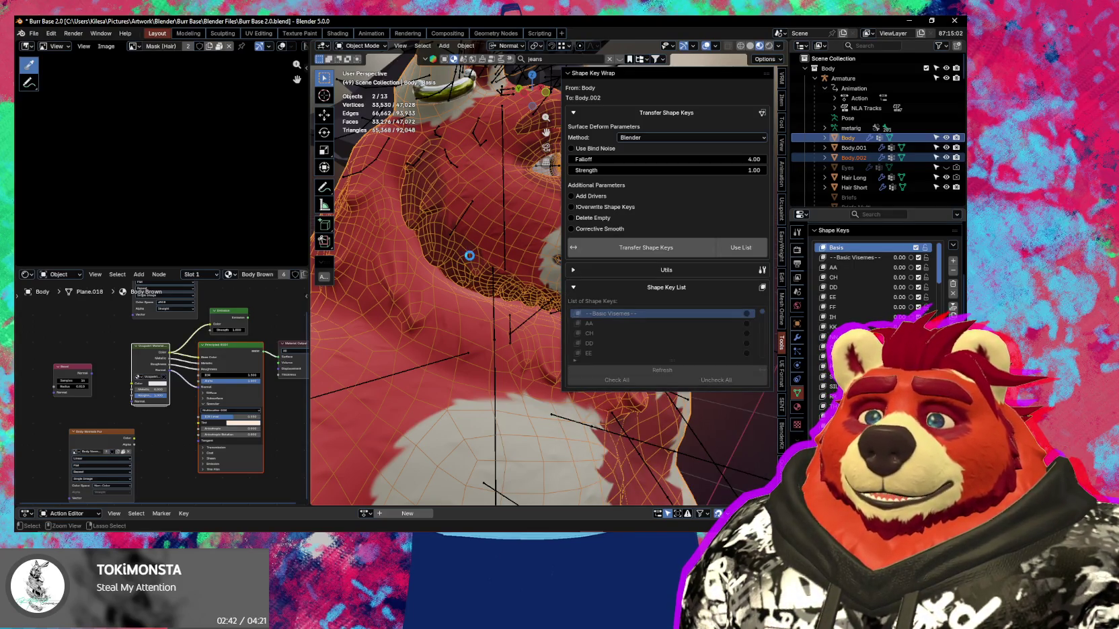
pyautogui.hotkey('ctrl', 's')
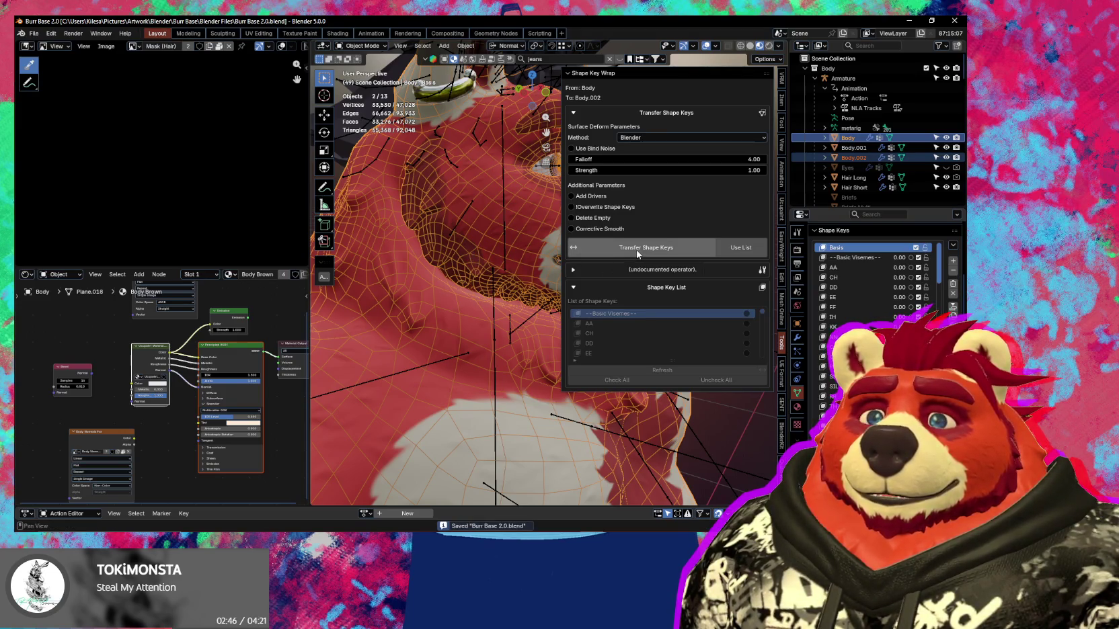
# Retry the shape key transfer from Body to Body.002 using the Squeezy Pixels method.
pyautogui.click(638, 250)
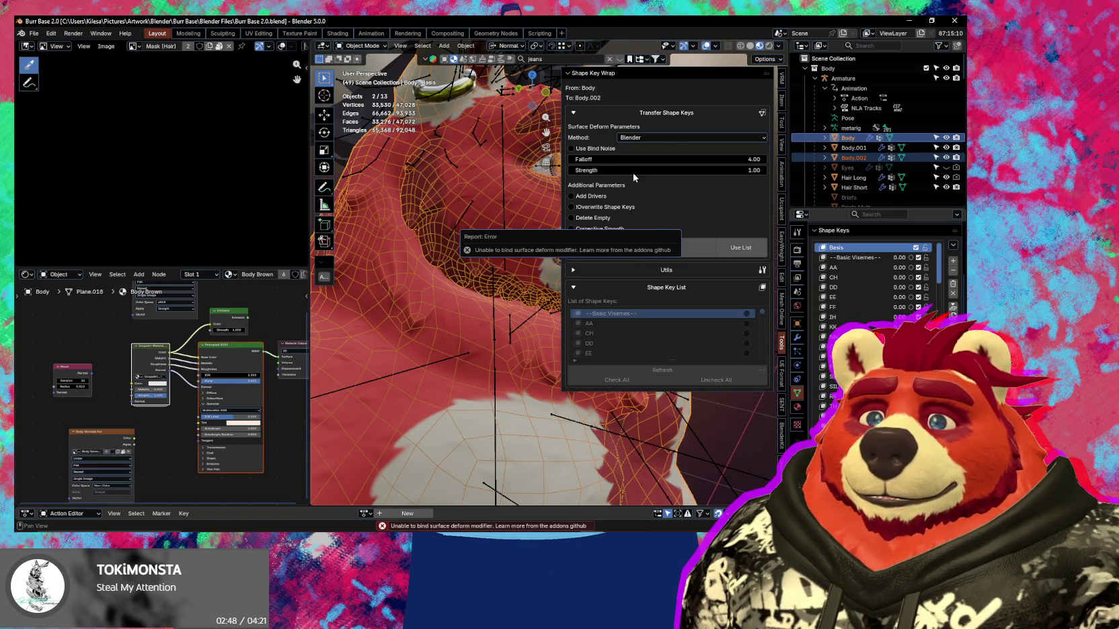
pyautogui.click(668, 138)
pyautogui.click(669, 161)
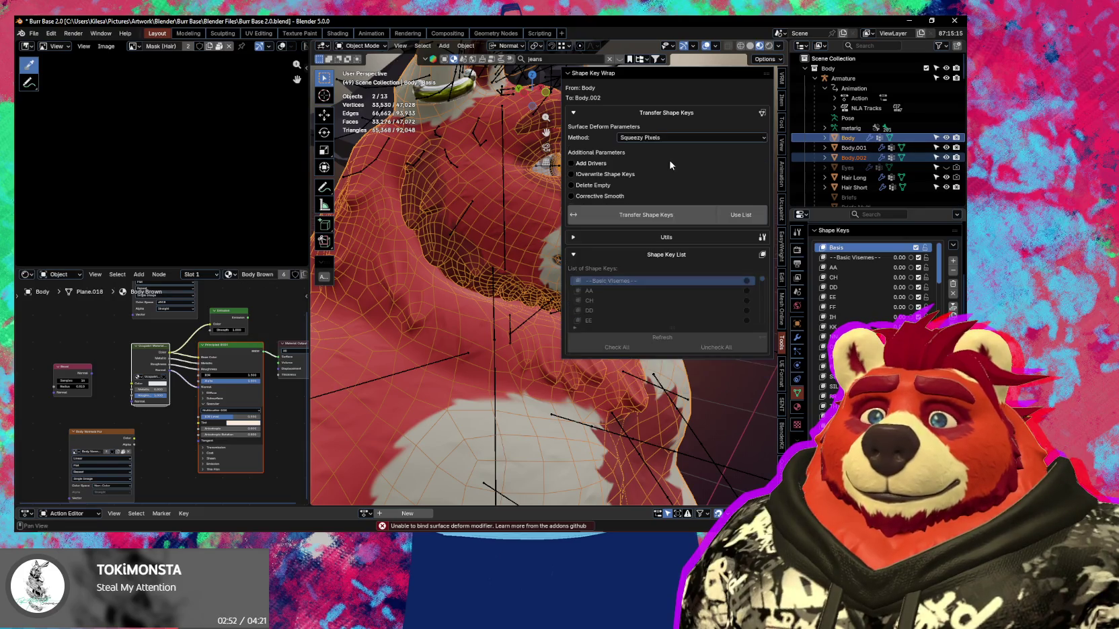
pyautogui.click(638, 215)
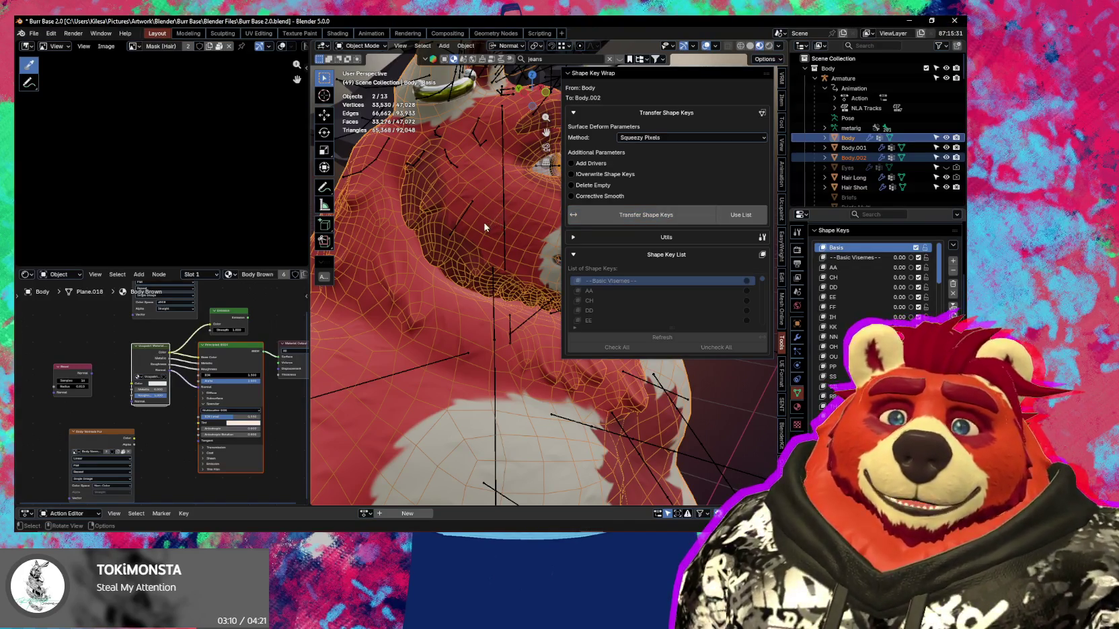
# Inspect Body.002's transferred keys, testing AA after zeroing all, then open the Undo History.
pyautogui.click(853, 158)
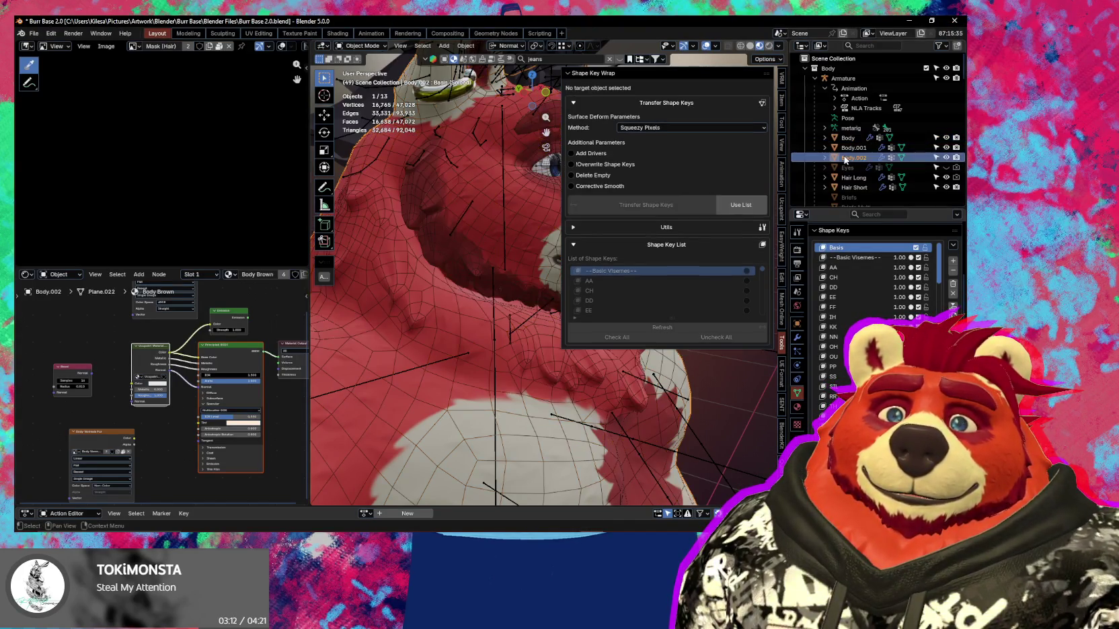
pyautogui.moveTo(483, 265); pyautogui.dragTo(356, 252, button='middle')
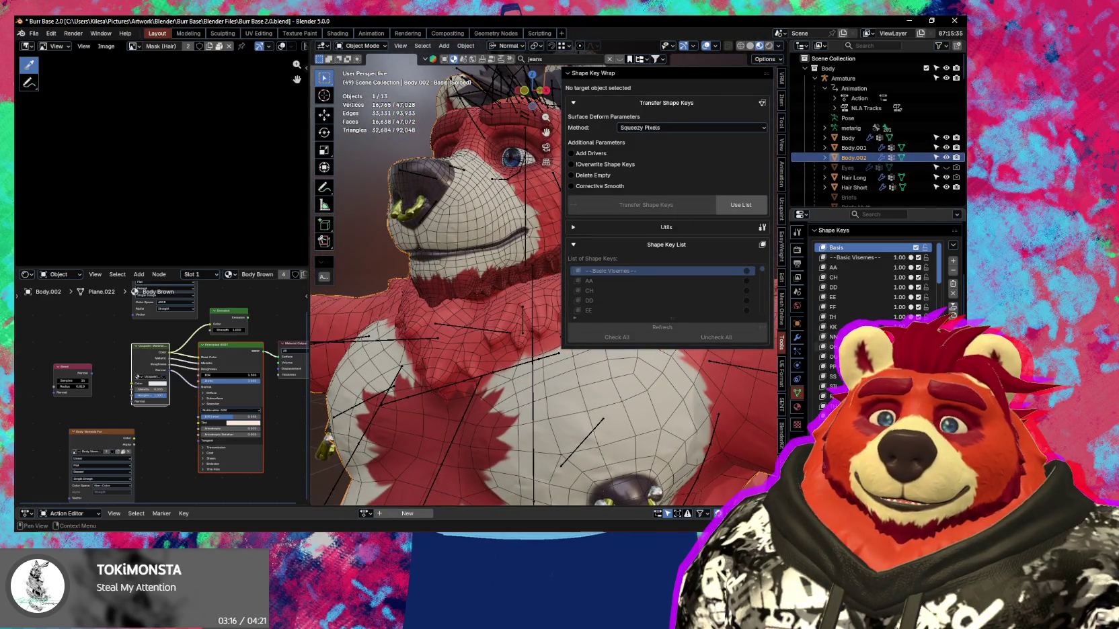
pyautogui.click(953, 293)
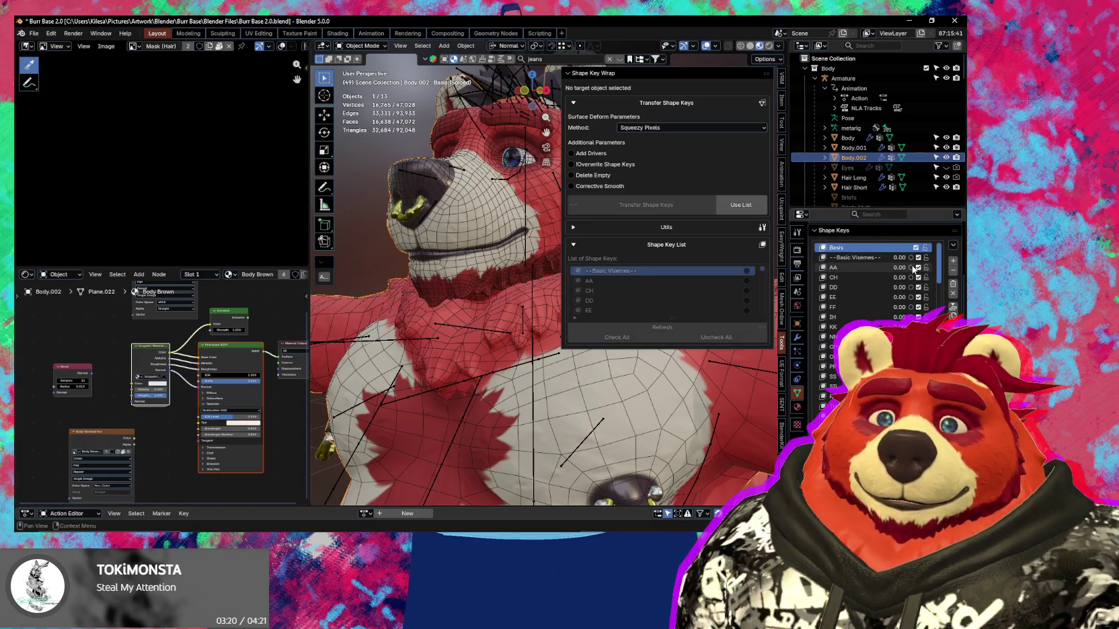
pyautogui.click(911, 267)
pyautogui.moveTo(403, 289)
pyautogui.mouseDown(button='middle')
pyautogui.moveTo(455, 289)
pyautogui.moveTo(467, 269)
pyautogui.moveTo(493, 313)
pyautogui.mouseUp(button='middle')
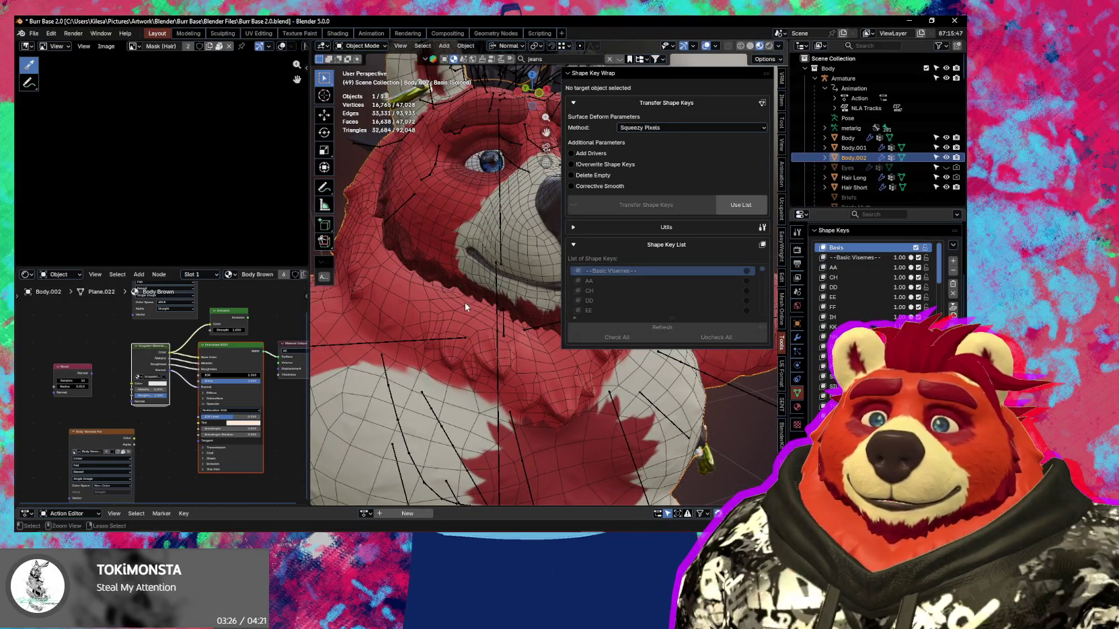
pyautogui.keyDown('shift'); pyautogui.click(496, 303); pyautogui.keyUp('shift')
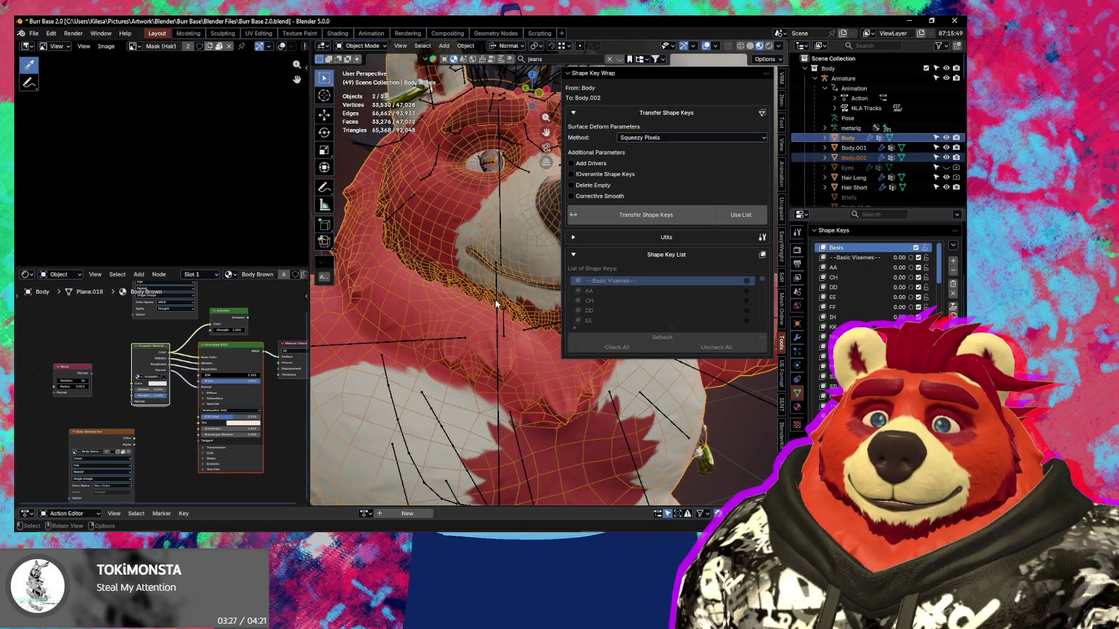
pyautogui.click(850, 157)
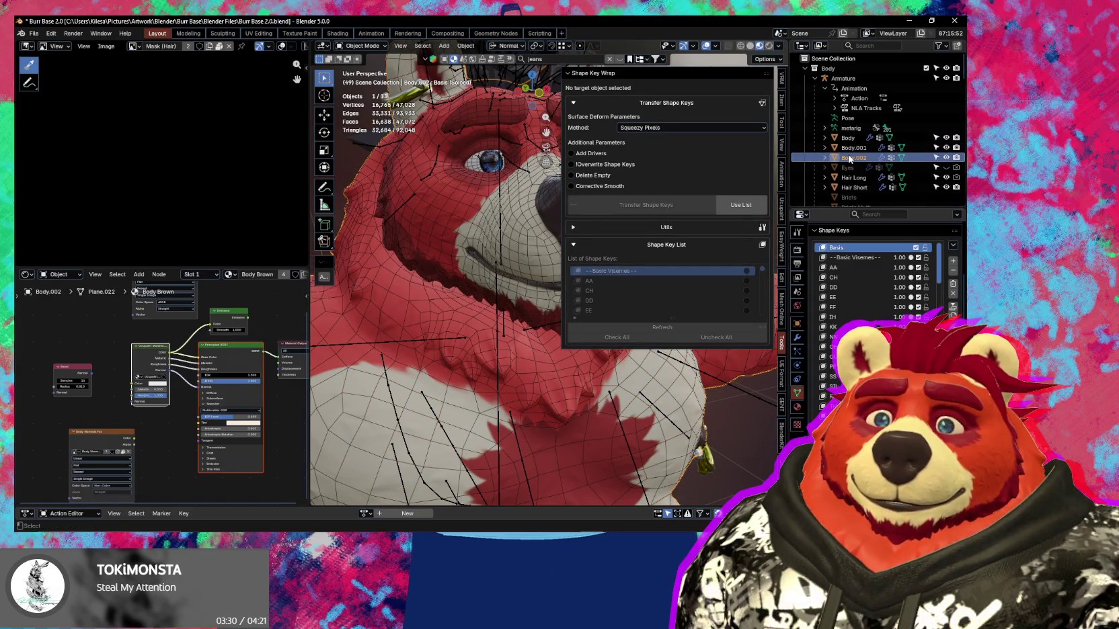
pyautogui.hotkey('ctrl', 'z')
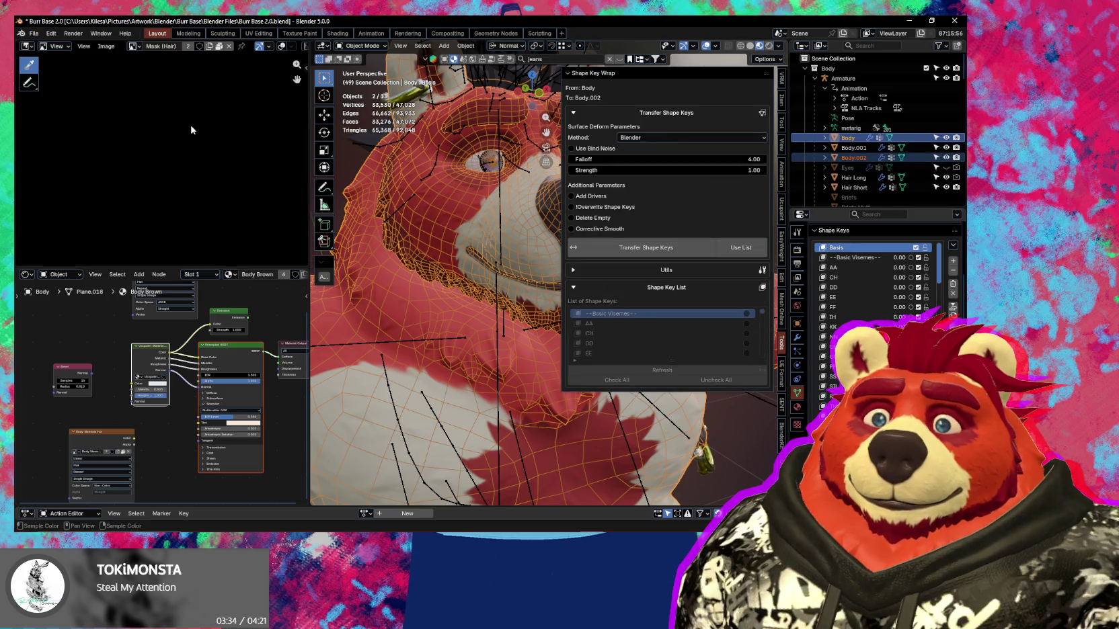
pyautogui.click(51, 33)
pyautogui.moveTo(75, 65)
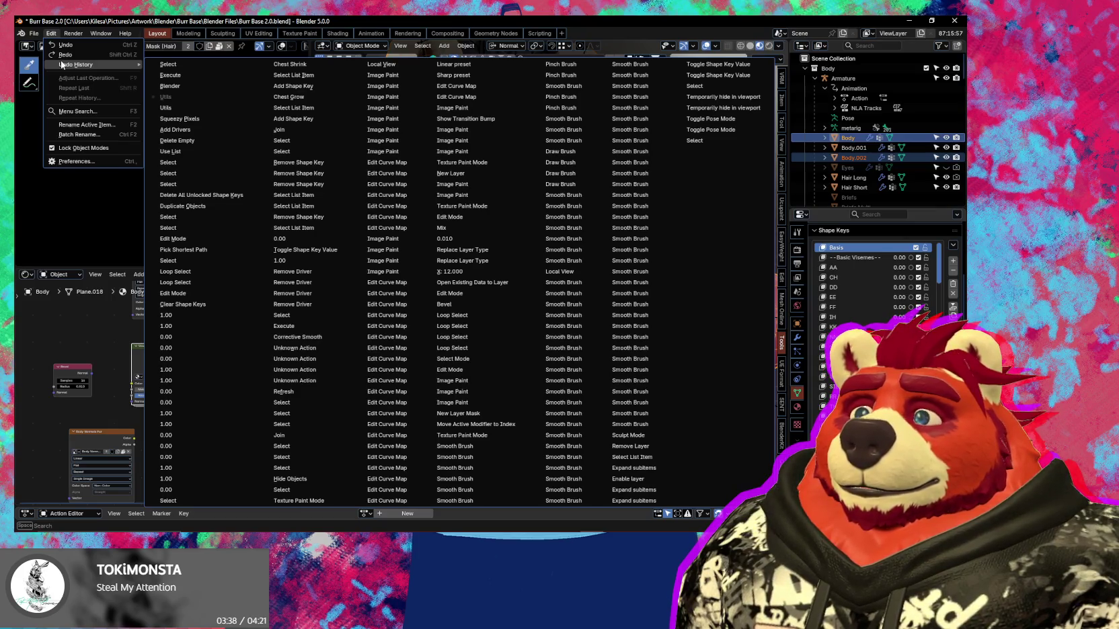
# Revert to the Add Drivers history step, then select Body.002 with Body as the active source.
pyautogui.click(179, 130)
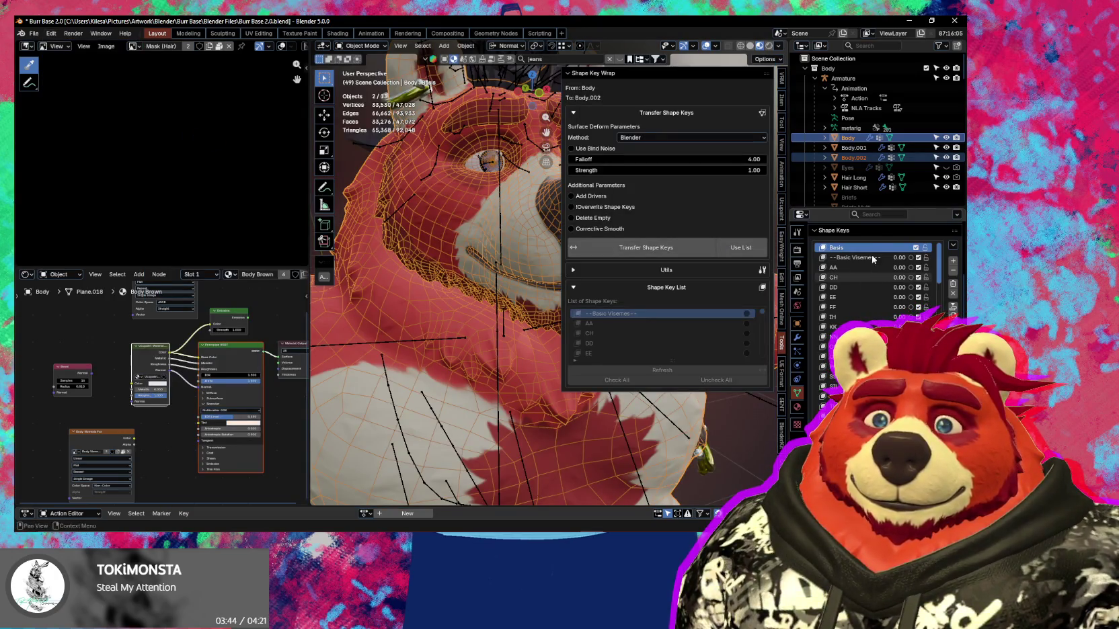
pyautogui.keyDown('ctrl'); pyautogui.click(851, 158); pyautogui.keyUp('ctrl')
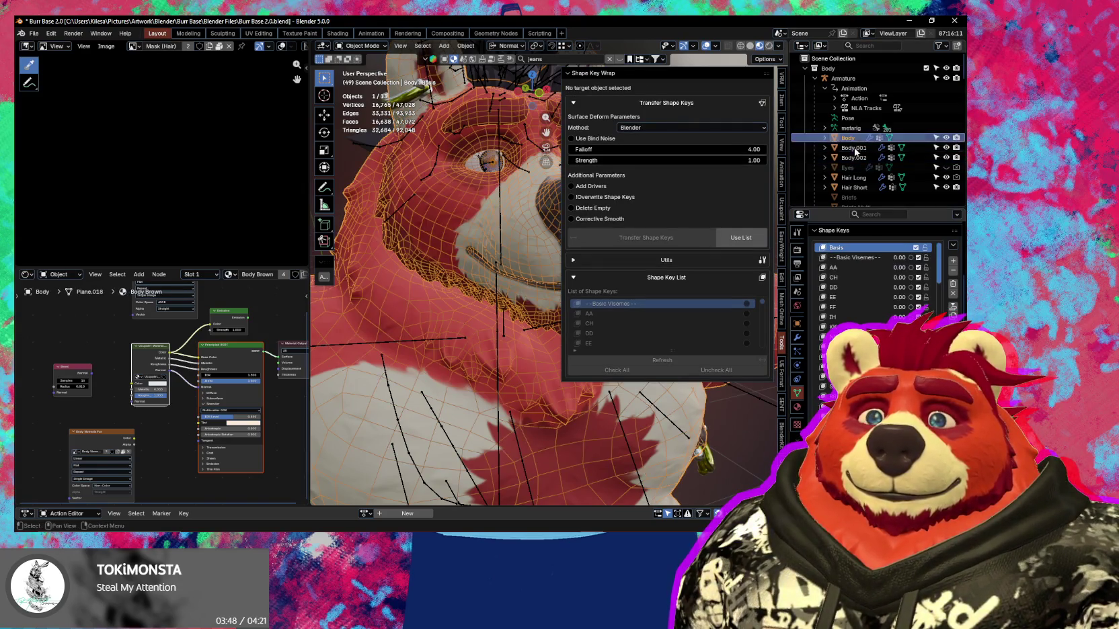
pyautogui.click(856, 159)
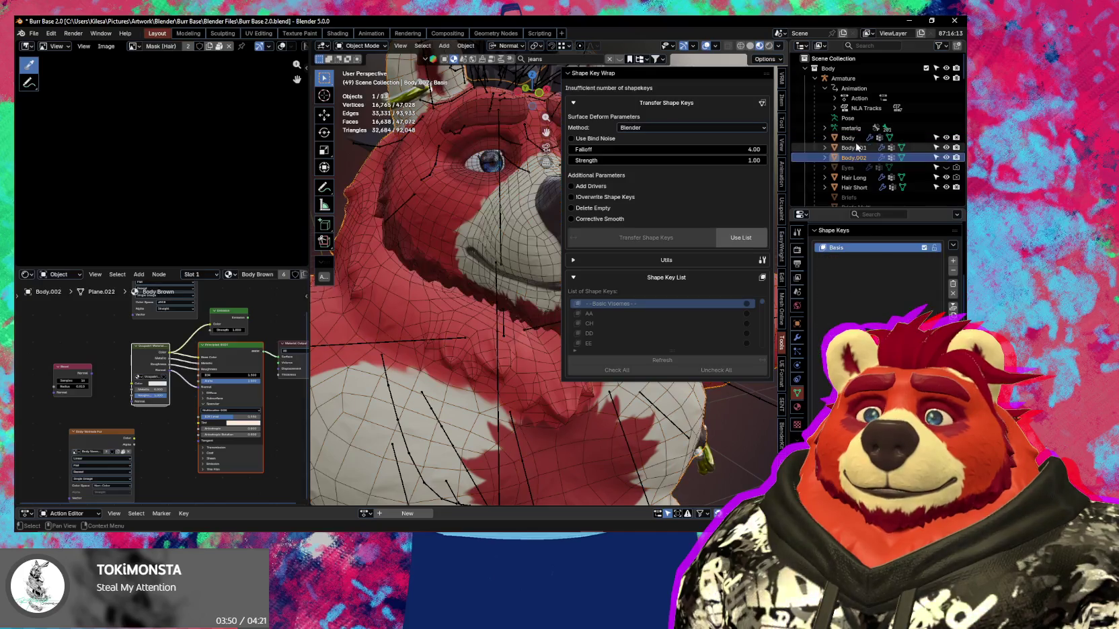
pyautogui.keyDown('ctrl'); pyautogui.click(852, 138); pyautogui.keyUp('ctrl')
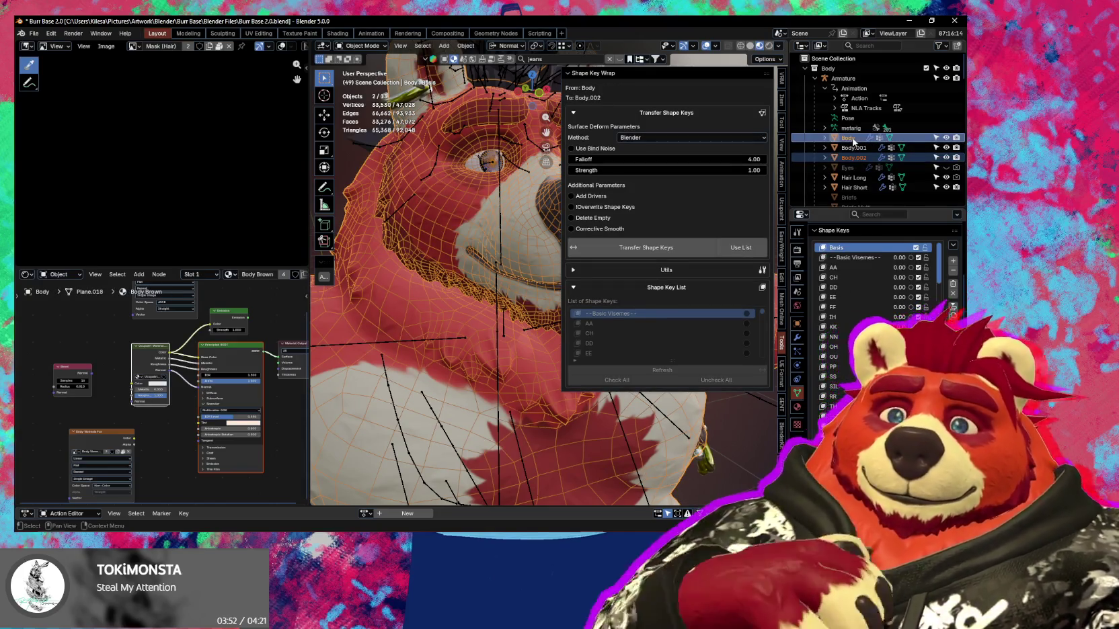
# Enable Use List with every shape key checked, keep the Blender method, and turn on Bind Noise.
pyautogui.click(571, 199)
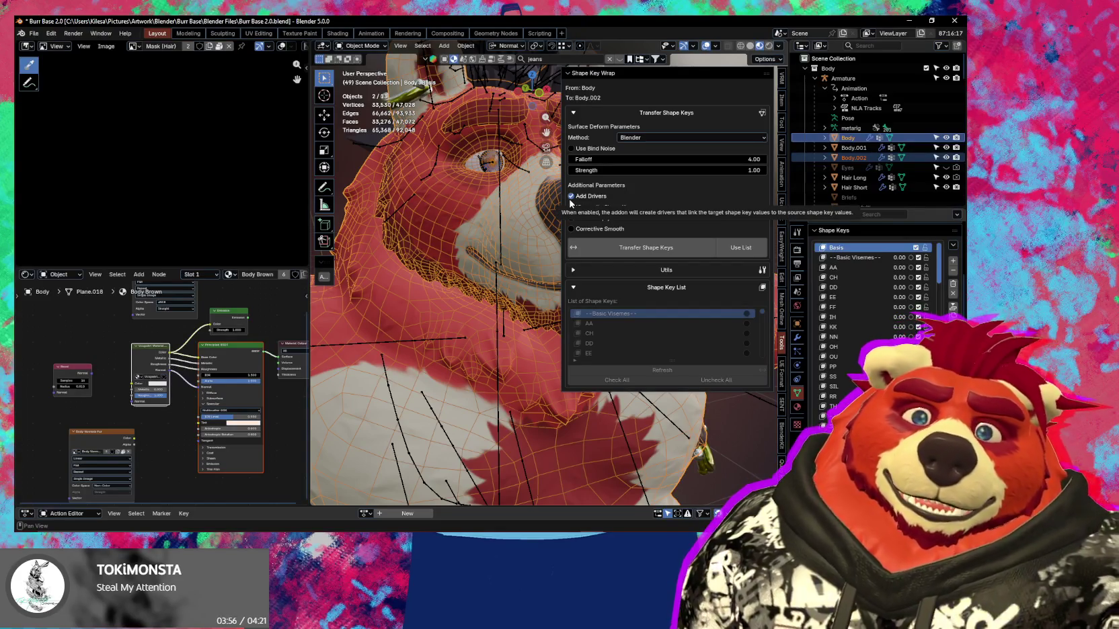
pyautogui.click(571, 199)
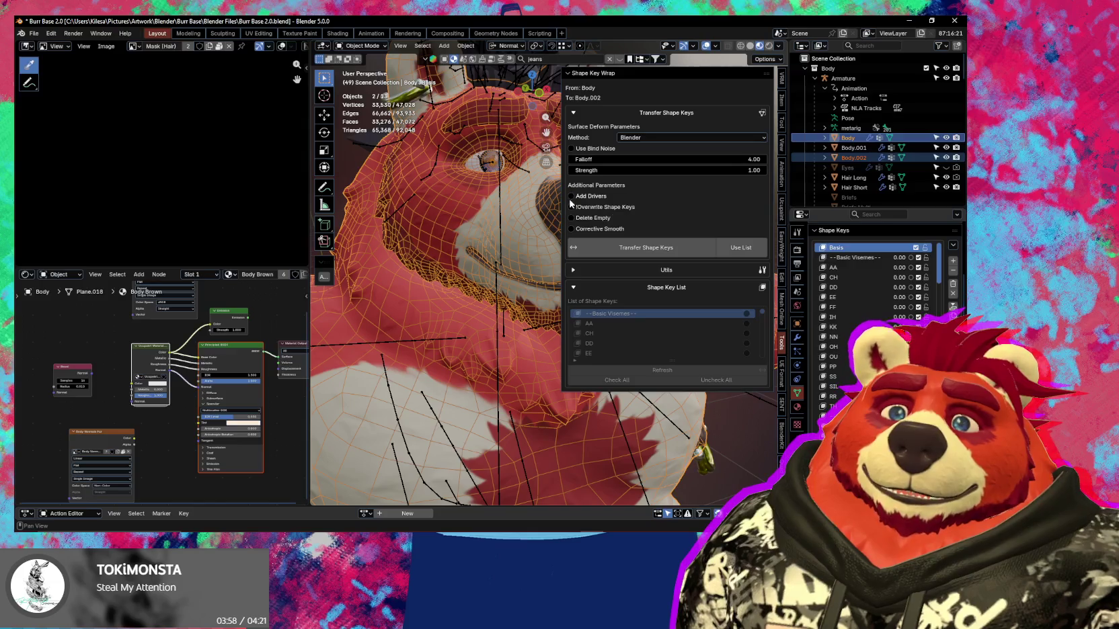
pyautogui.click(741, 248)
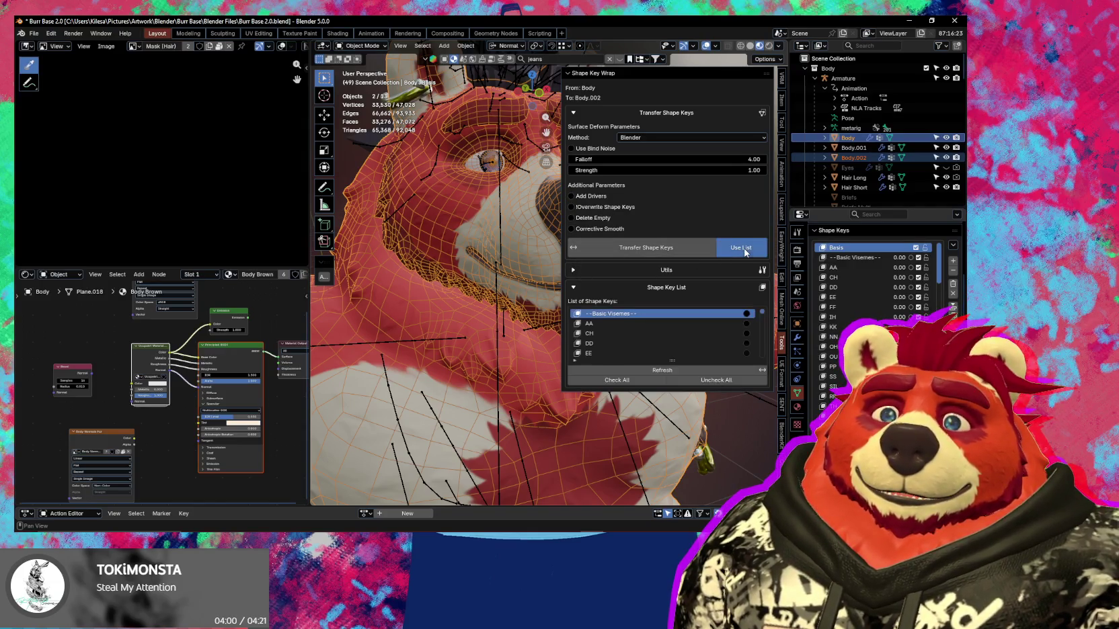
pyautogui.click(637, 382)
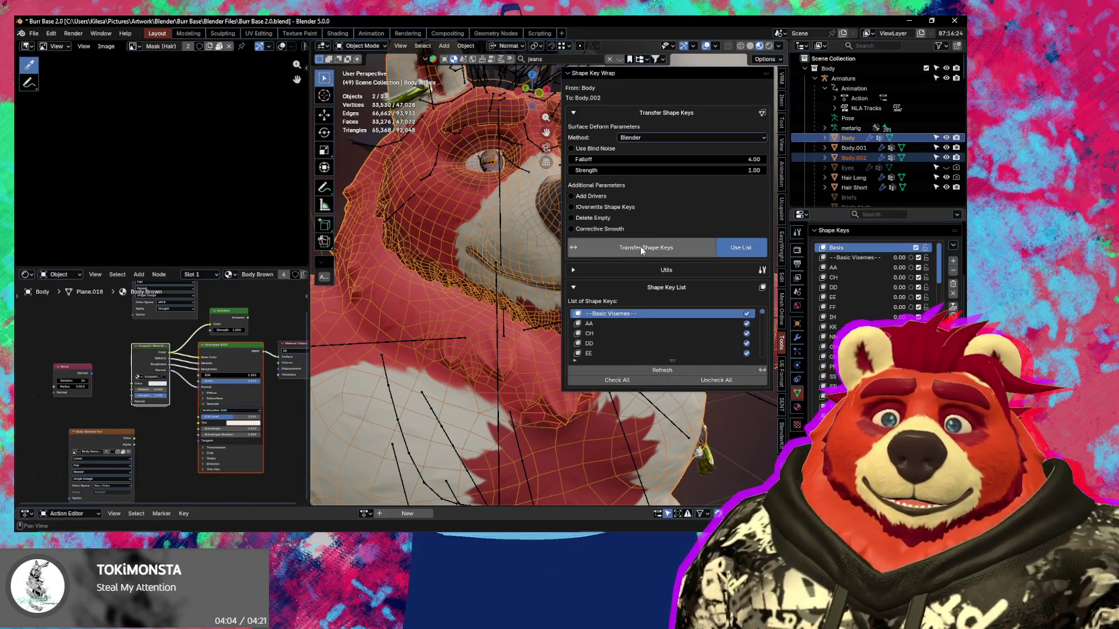
pyautogui.click(643, 137)
pyautogui.click(644, 140)
pyautogui.click(607, 151)
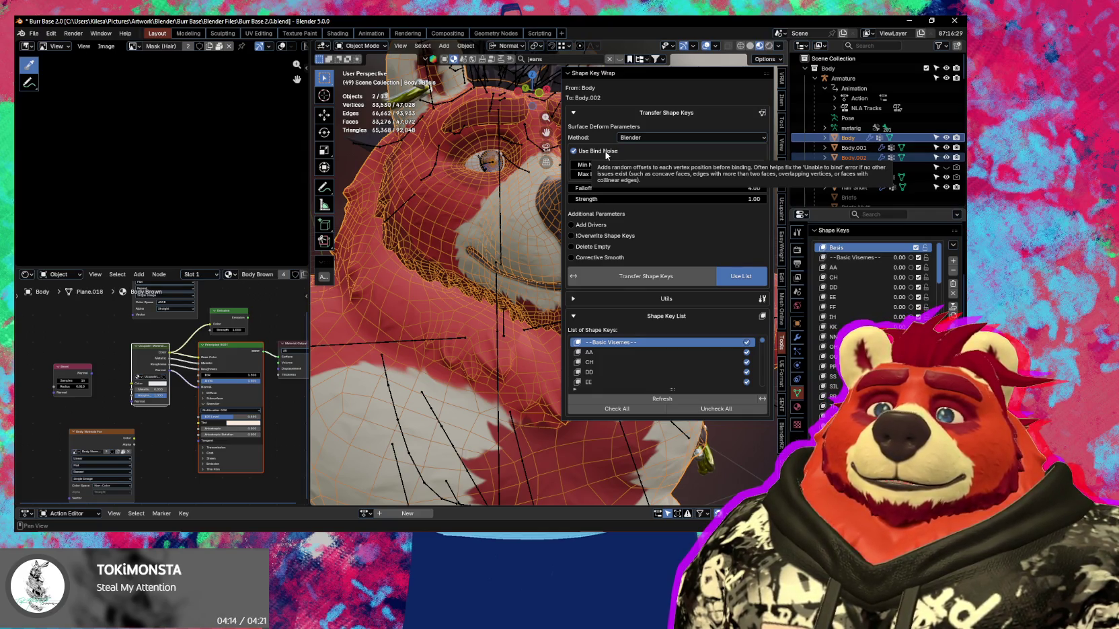
# Rerun the Body-to-Body.002 transfer, then switch the method to Squeezy Pixels and run it again.
pyautogui.click(634, 278)
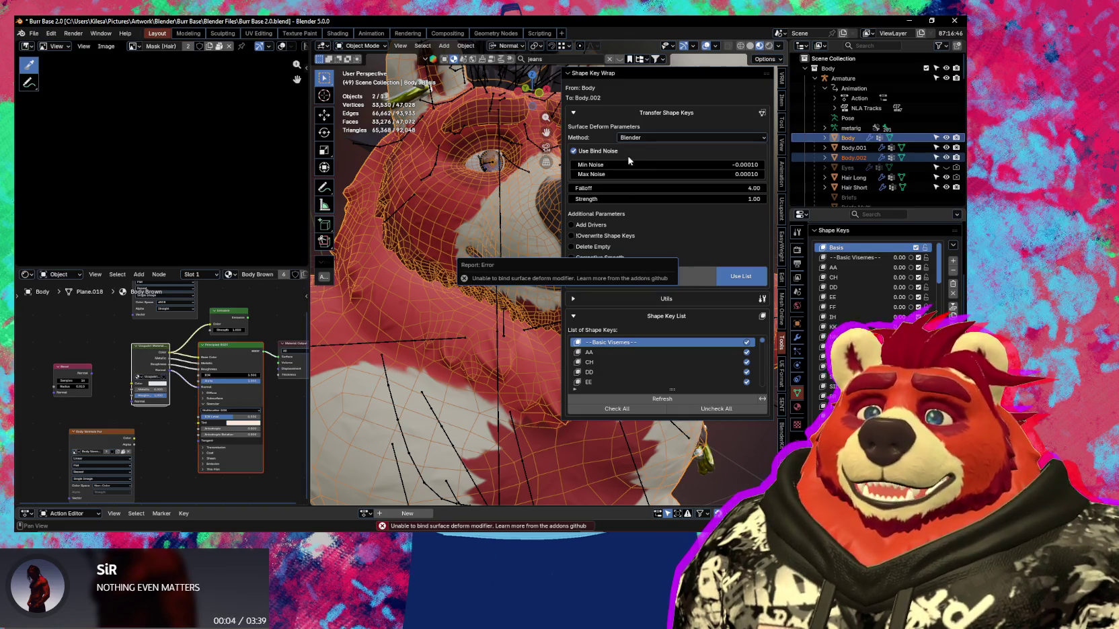
pyautogui.click(642, 137)
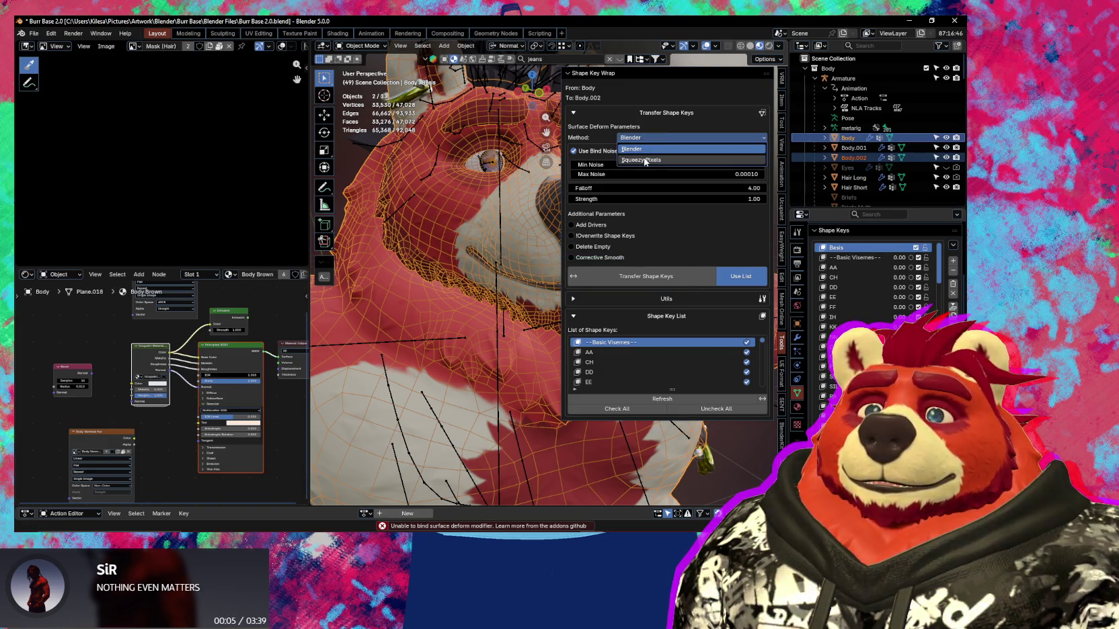
pyautogui.click(640, 162)
pyautogui.click(638, 216)
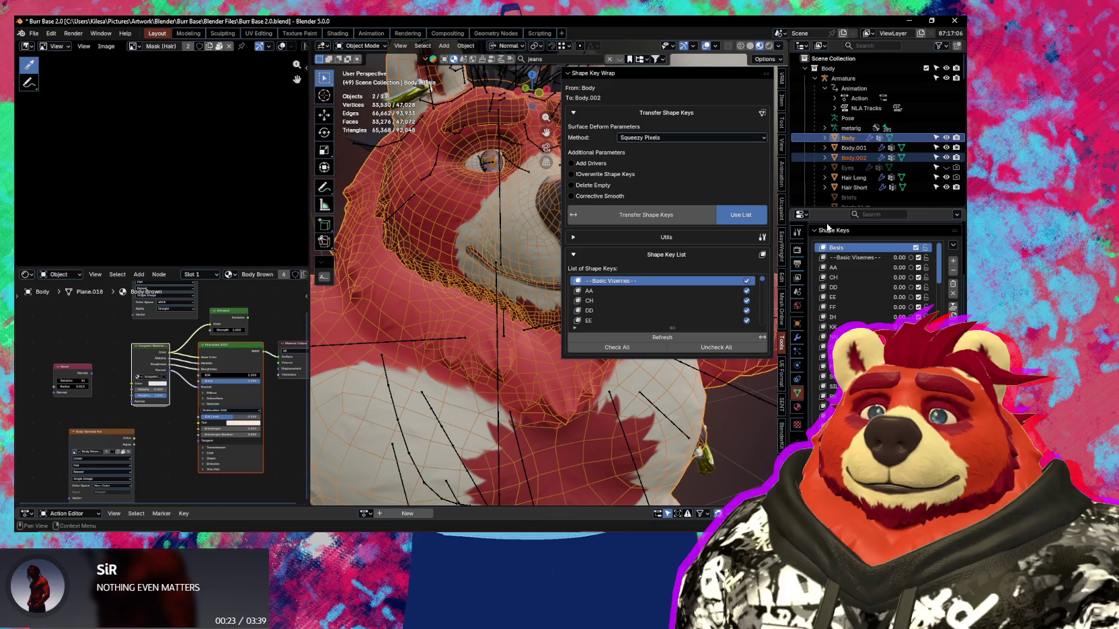
# Zero Body.002's shape key values via Quick Favorites, then revert to an earlier undo history step.
pyautogui.click(851, 159)
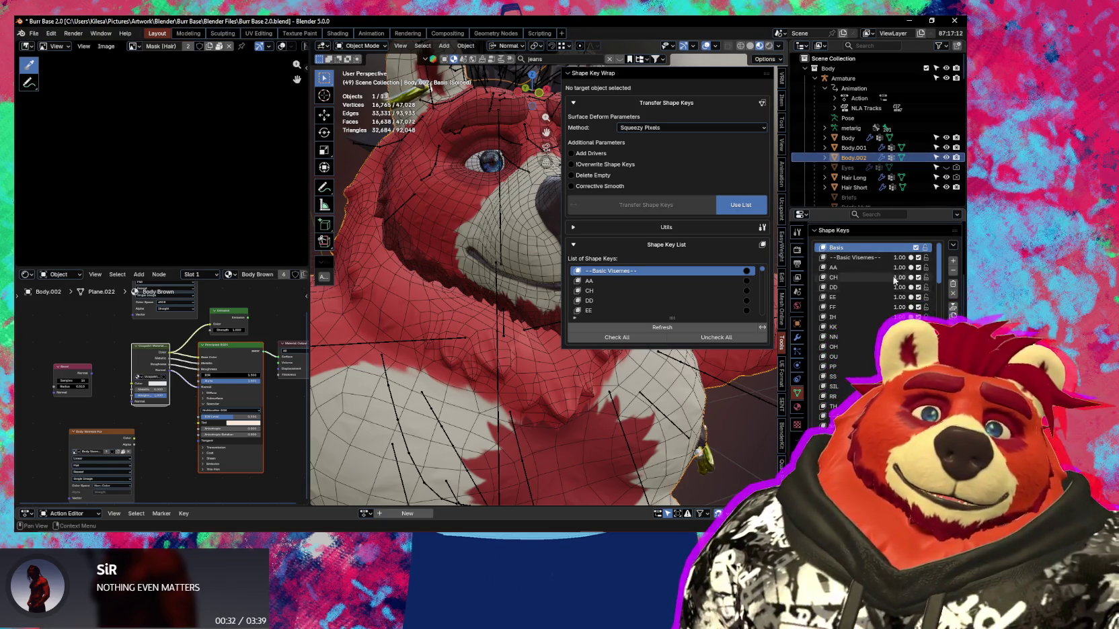
pyautogui.press('q')
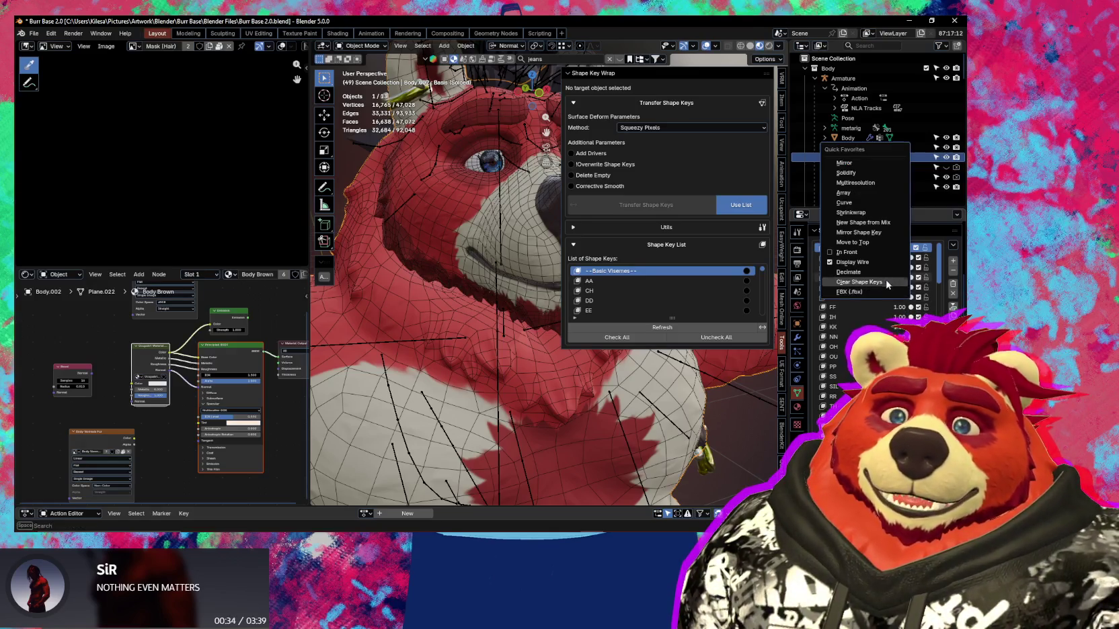
pyautogui.click(886, 284)
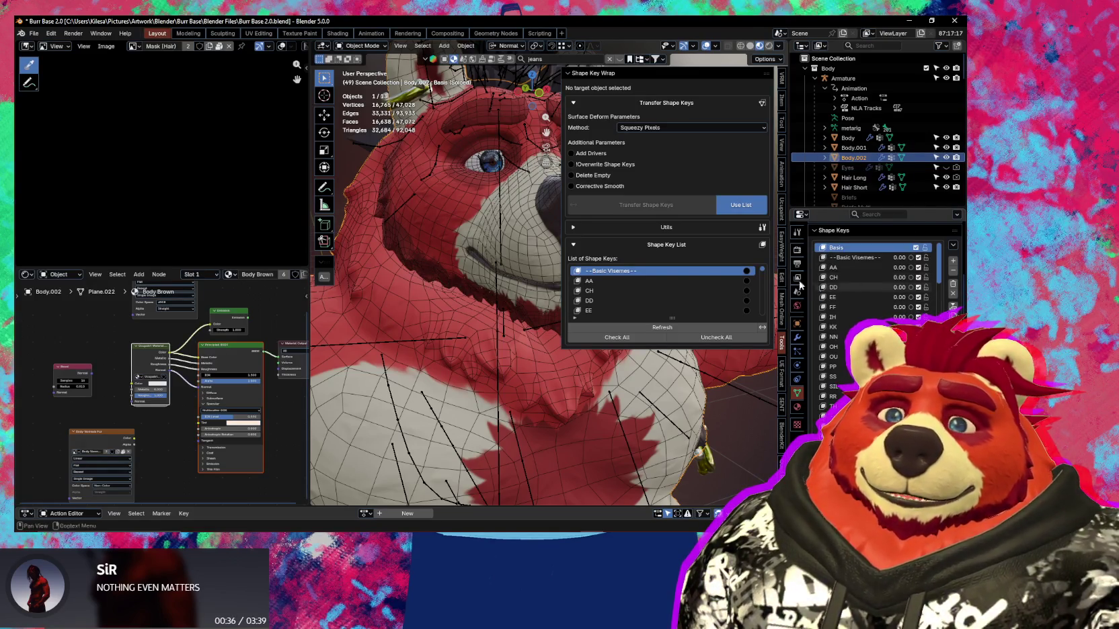
pyautogui.click(51, 33)
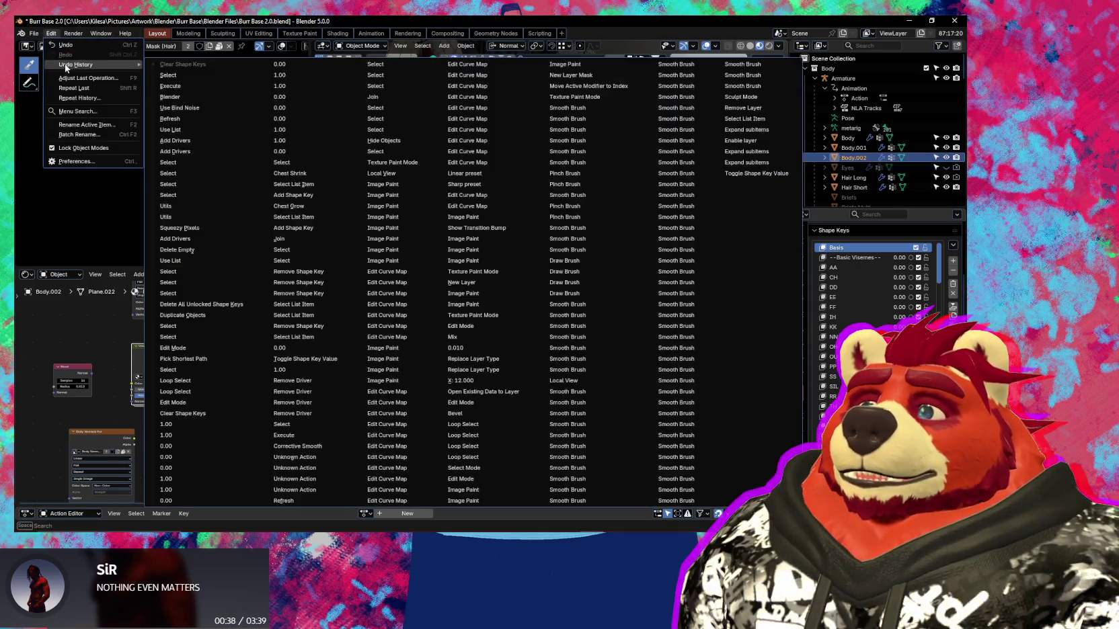
pyautogui.moveTo(76, 64)
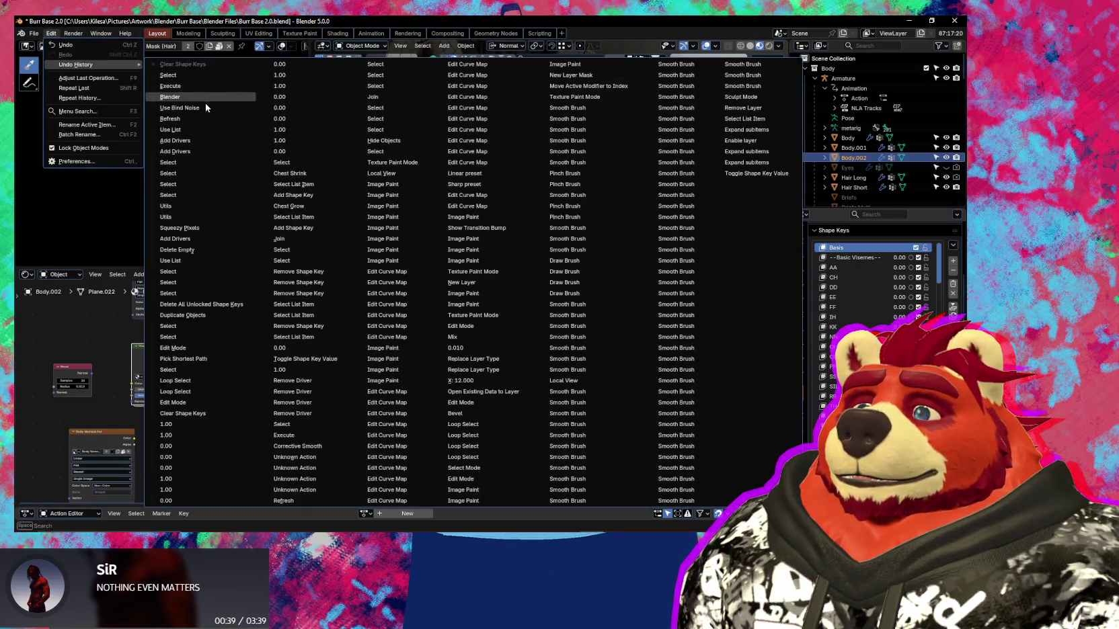
pyautogui.click(337, 126)
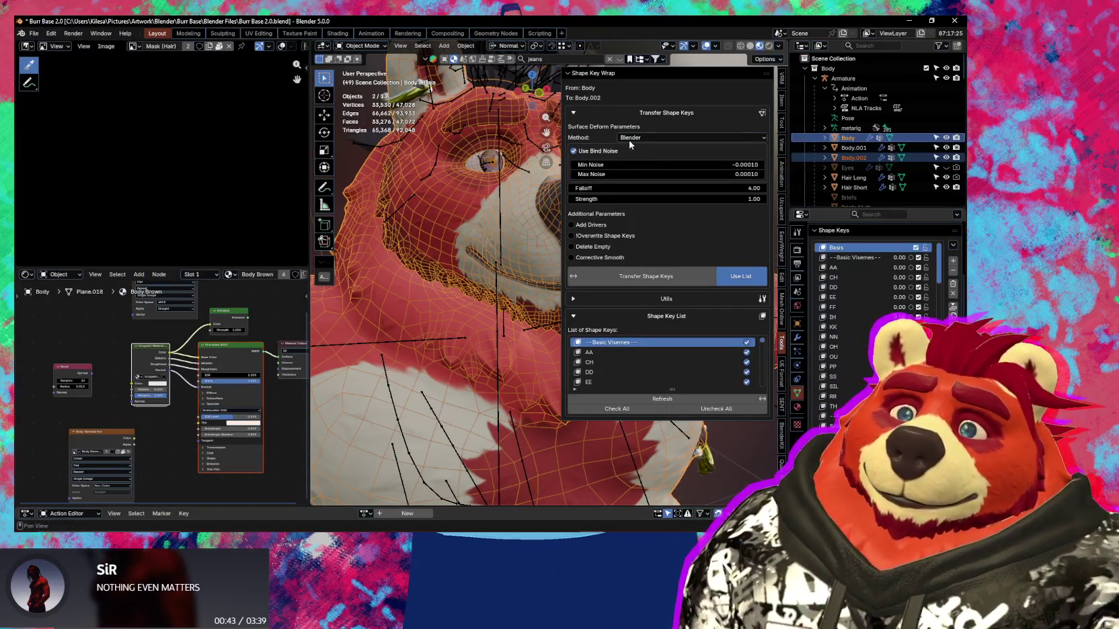
# Set the wrap method back to Squeezy Pixels and expand the wrap utilities.
pyautogui.click(638, 139)
pyautogui.click(634, 160)
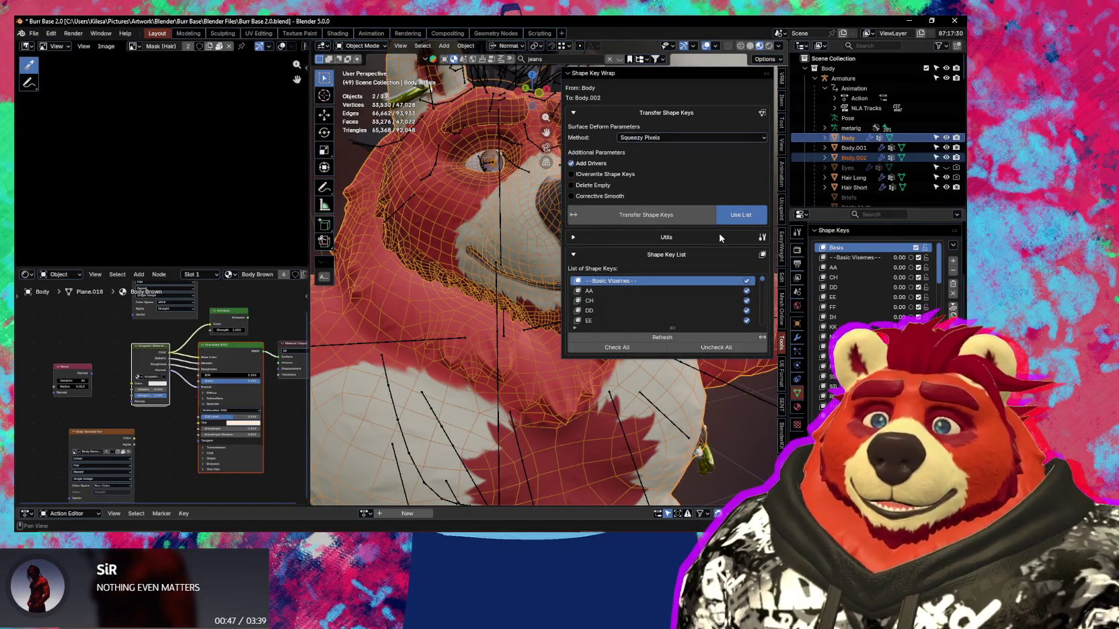
pyautogui.click(600, 237)
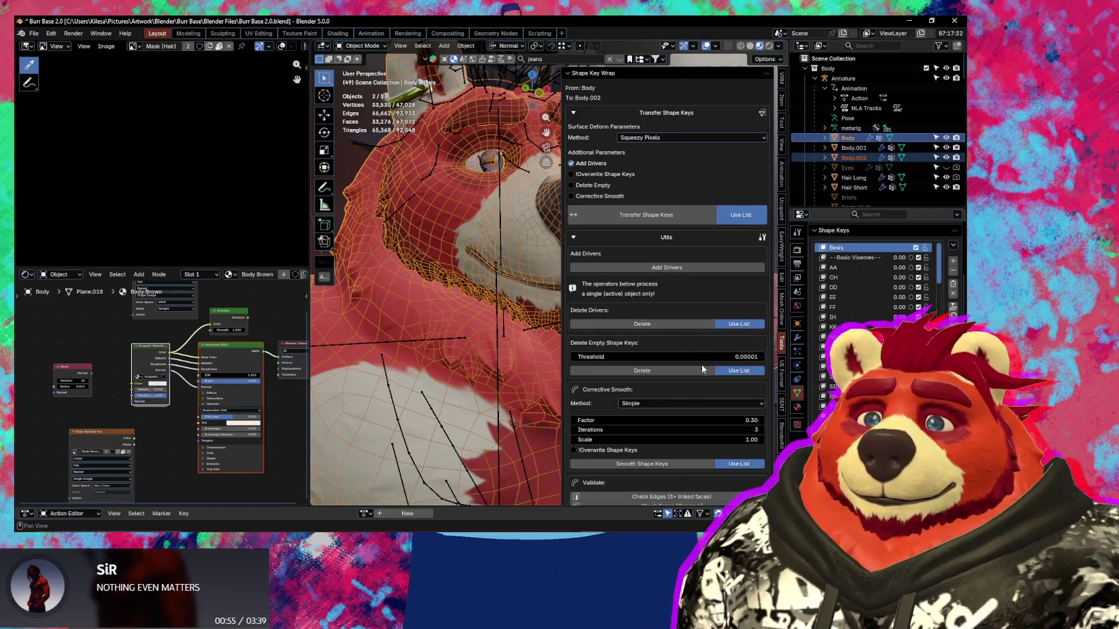
# Select Body.002 alone in the outliner, then add Body as the active source object.
pyautogui.scroll(-2, 649, 323)
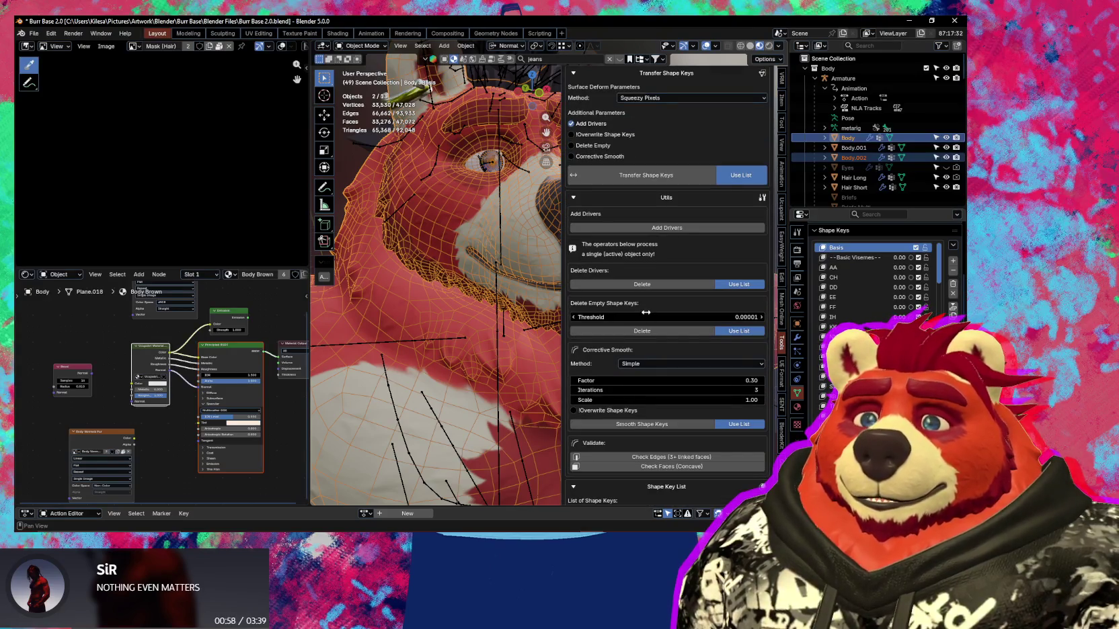
pyautogui.scroll(-2, 641, 271)
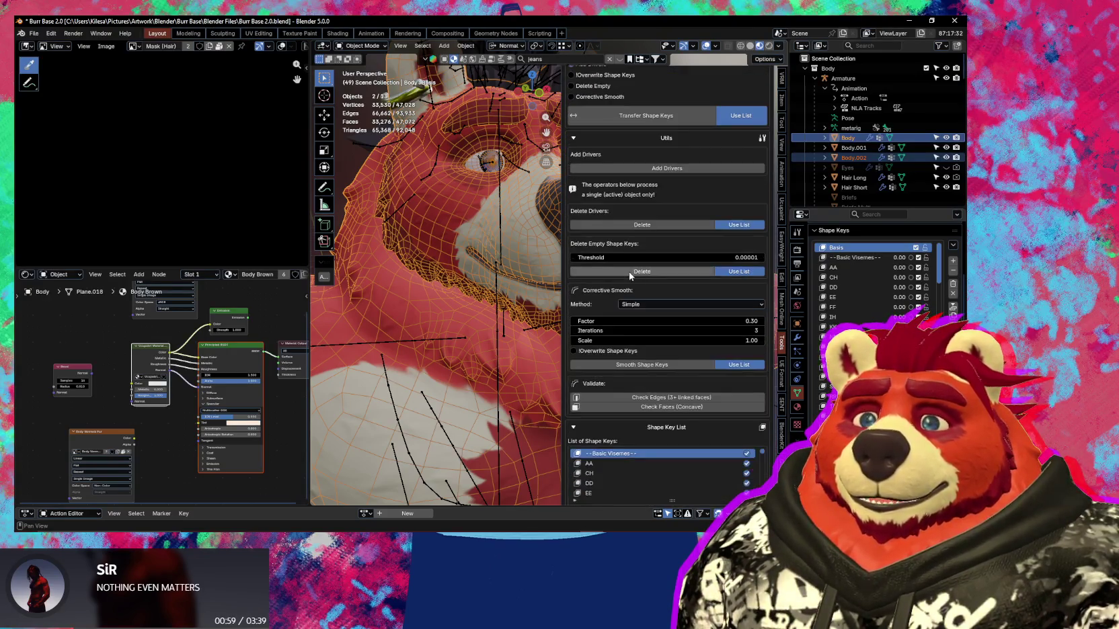
pyautogui.scroll(-2, 627, 271)
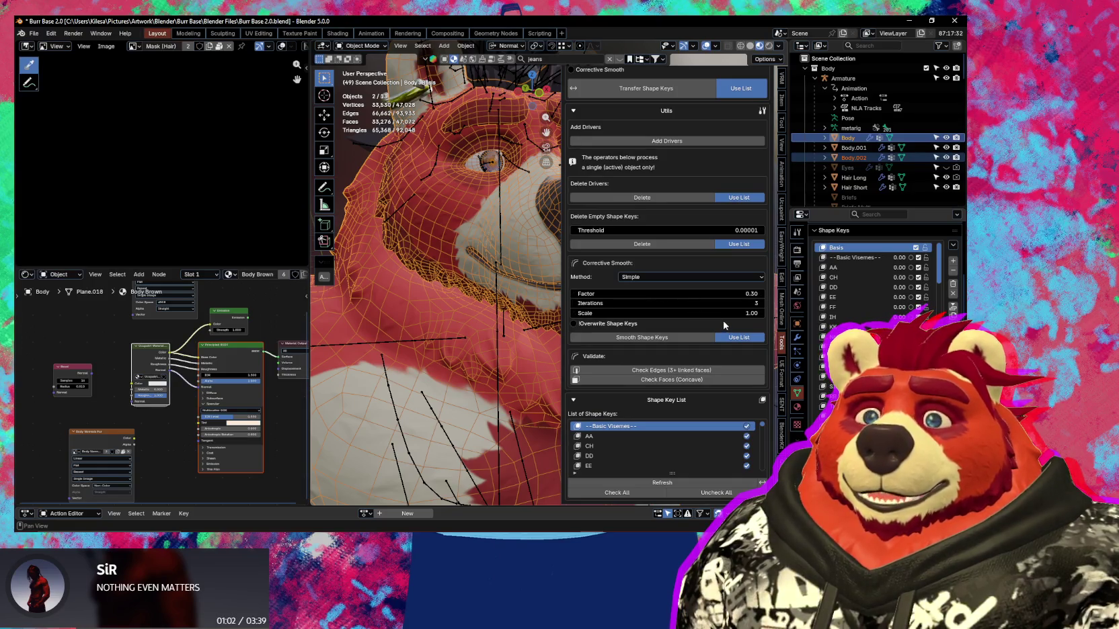
pyautogui.scroll(3, 689, 315)
pyautogui.click(853, 157)
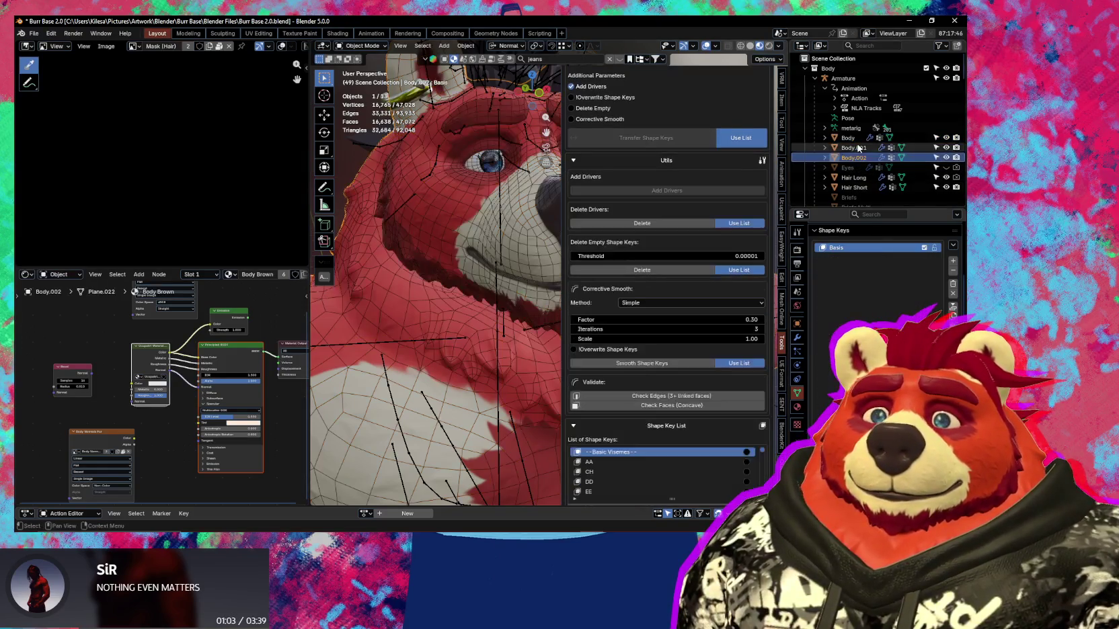
pyautogui.click(851, 139)
pyautogui.click(851, 138)
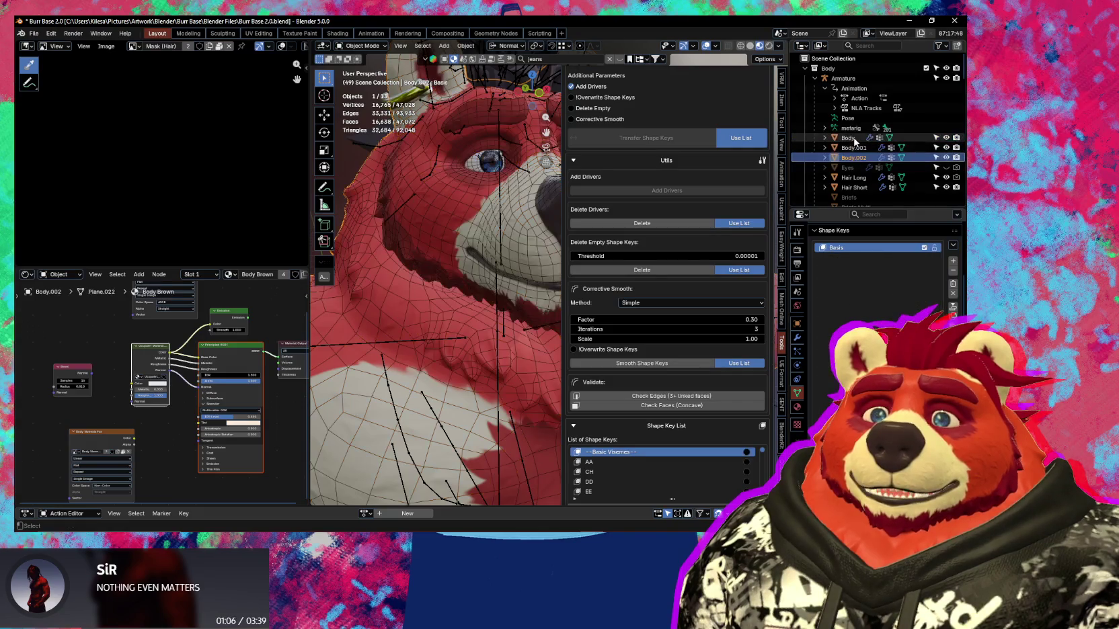
pyautogui.keyDown('ctrl'); pyautogui.click(851, 138); pyautogui.keyUp('ctrl')
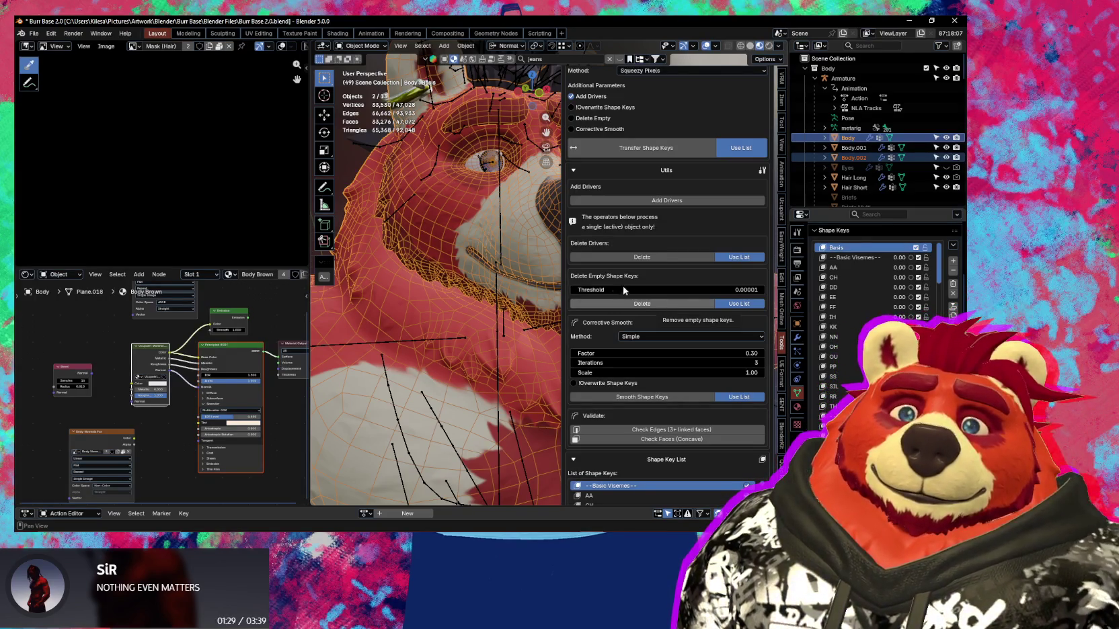
# Select Body.002 and add Body alongside it as the source.
pyautogui.moveTo(519, 308); pyautogui.dragTo(400, 308, button='middle')
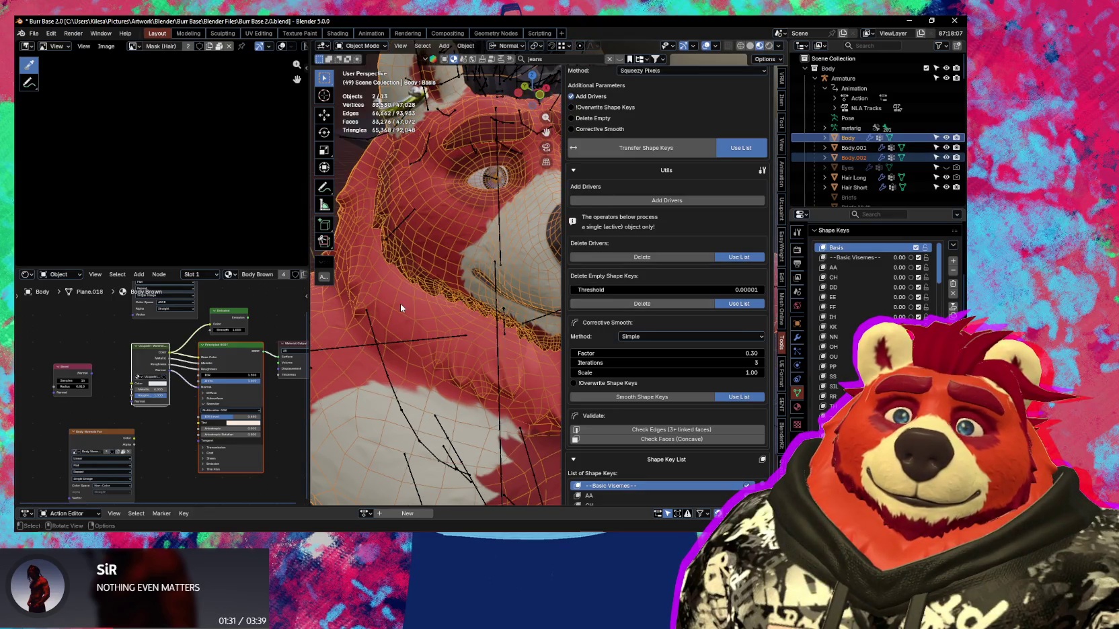
pyautogui.moveTo(483, 311); pyautogui.dragTo(494, 307, button='middle')
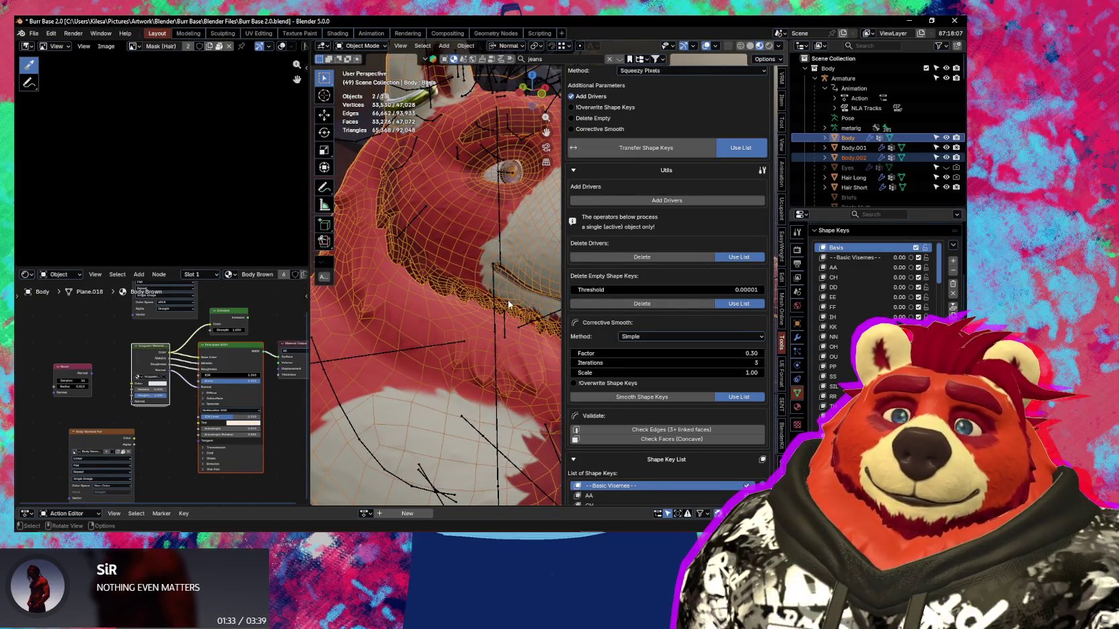
pyautogui.click(865, 157)
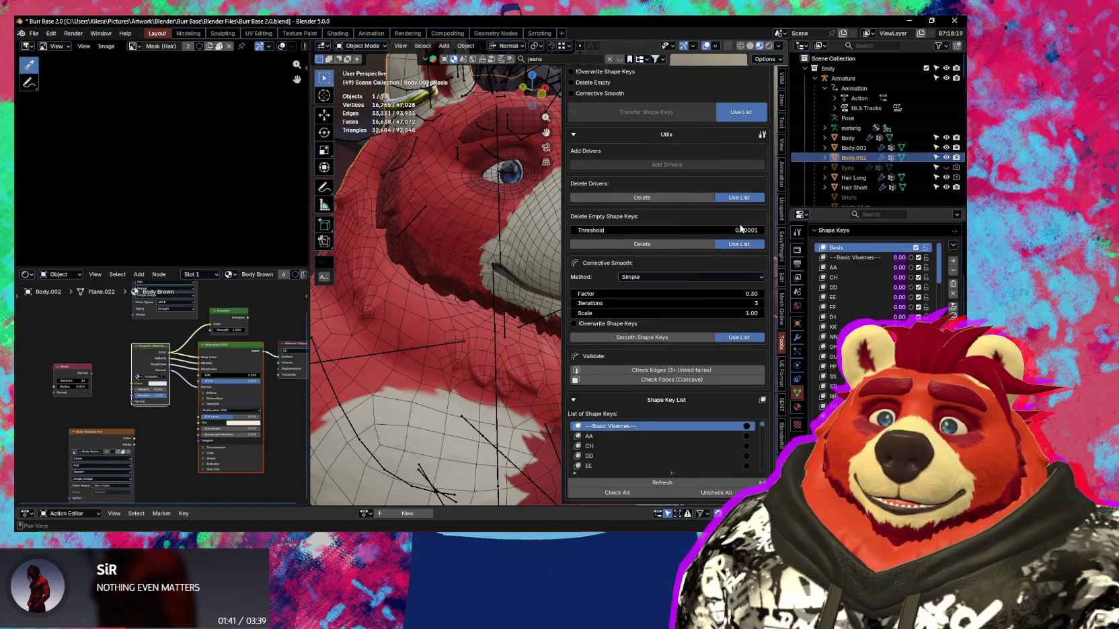
pyautogui.scroll(-1, 695, 227)
pyautogui.scroll(3, 694, 226)
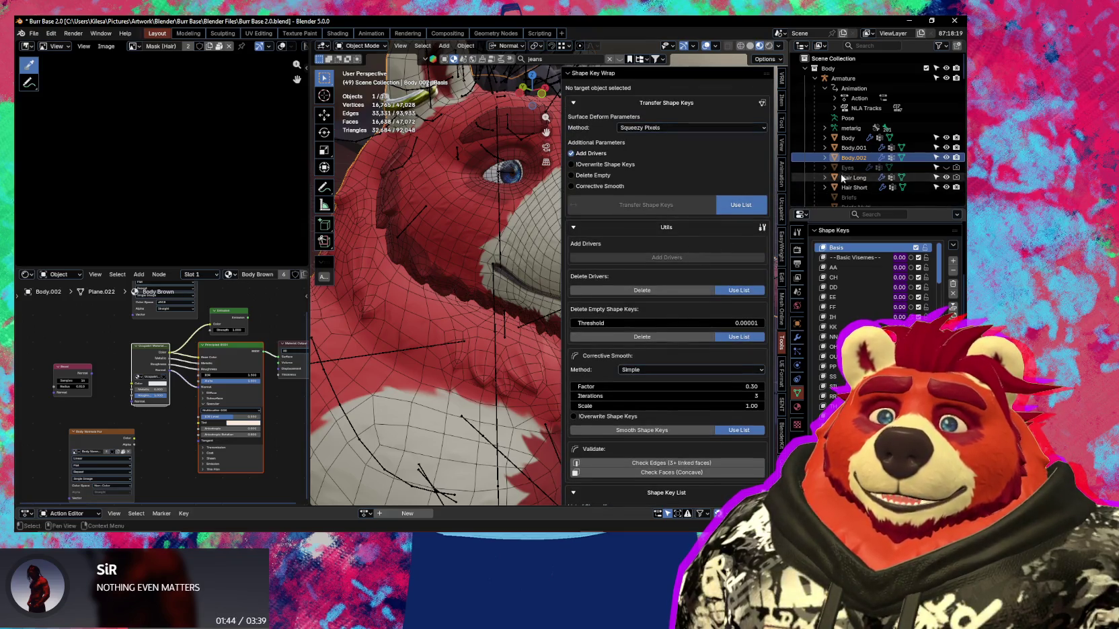
pyautogui.keyDown('ctrl'); pyautogui.click(850, 140); pyautogui.keyUp('ctrl')
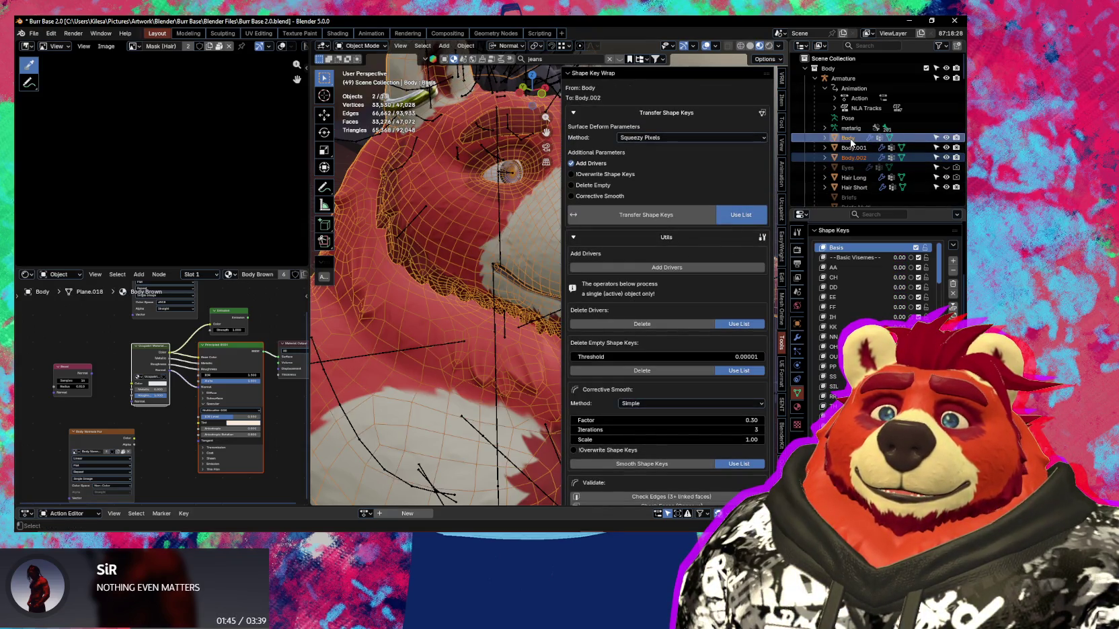
# Delete the drivers on Body.002's shape keys, turn off Use List, and reselect Body.002.
pyautogui.click(684, 325)
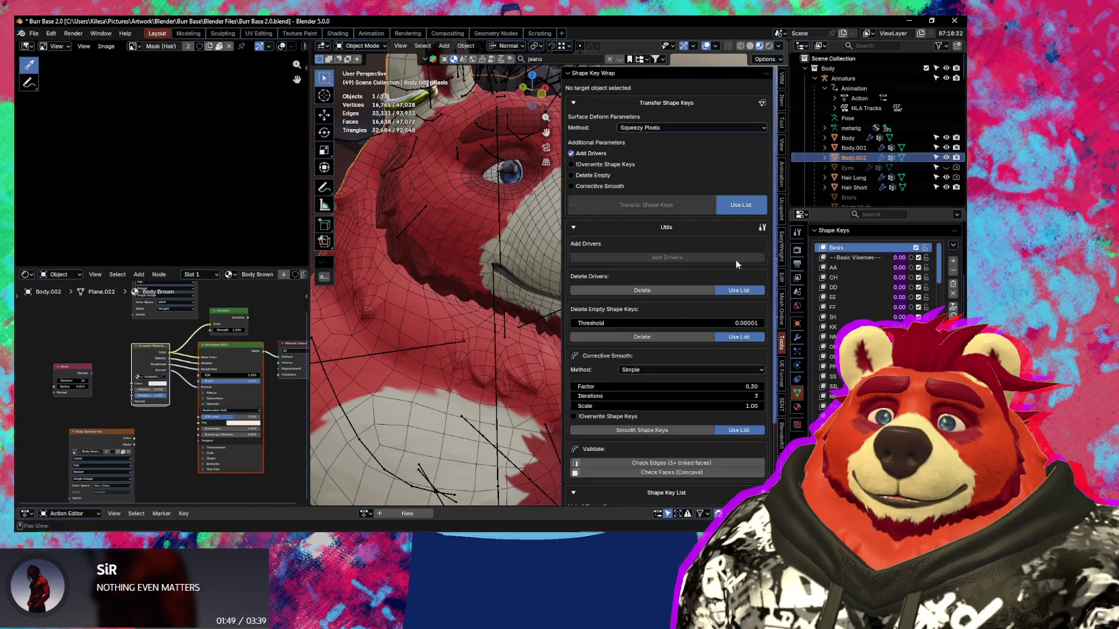
pyautogui.click(652, 295)
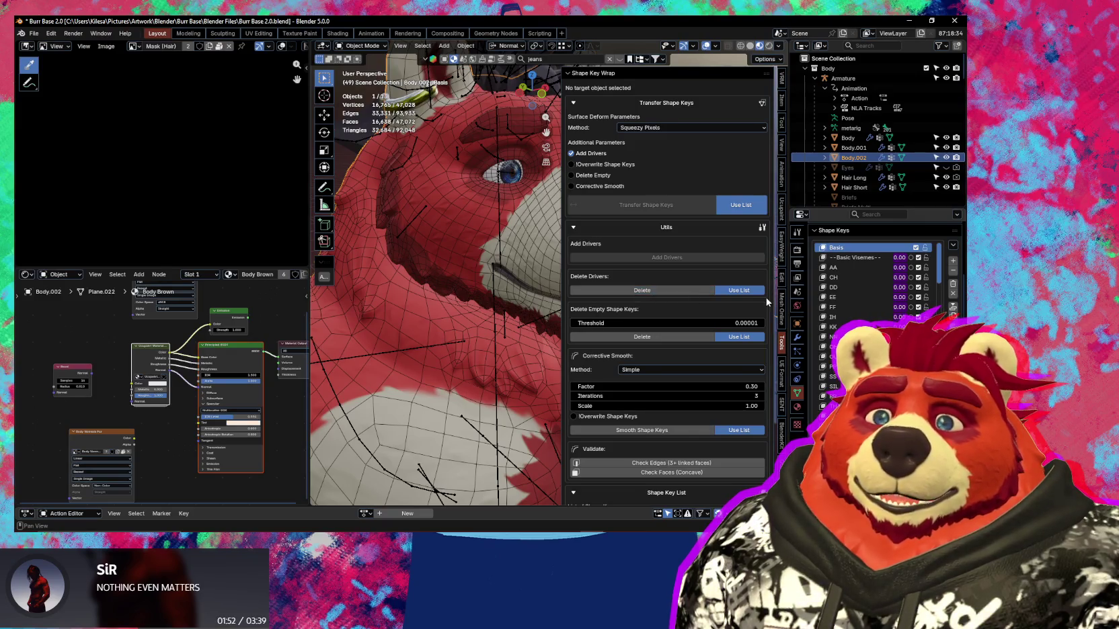
pyautogui.click(731, 290)
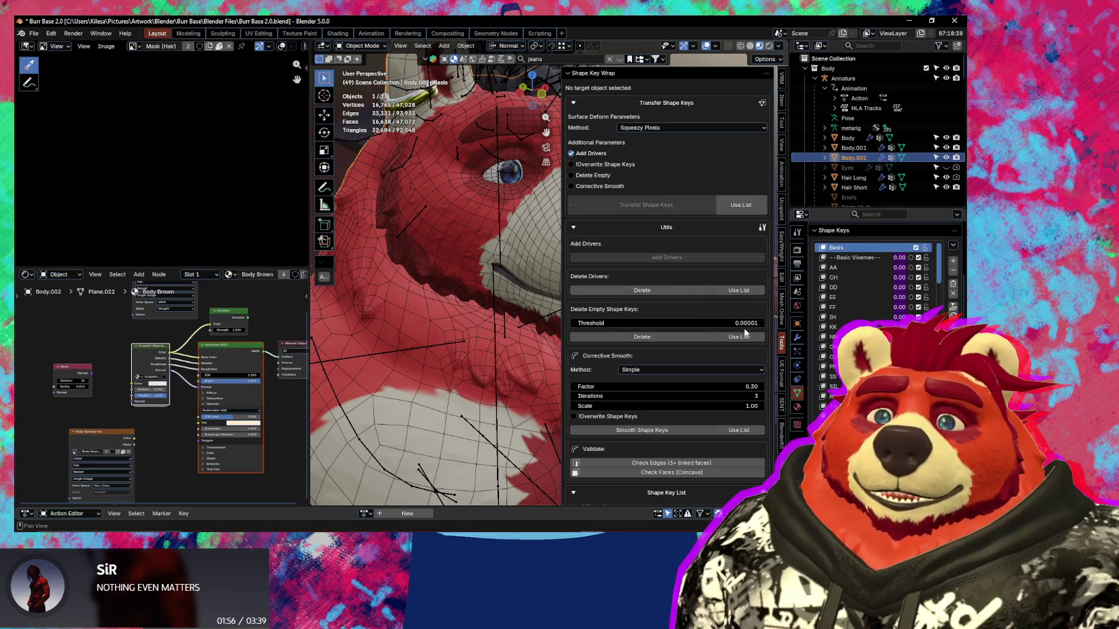
pyautogui.keyDown('ctrl'); pyautogui.click(848, 137); pyautogui.keyUp('ctrl')
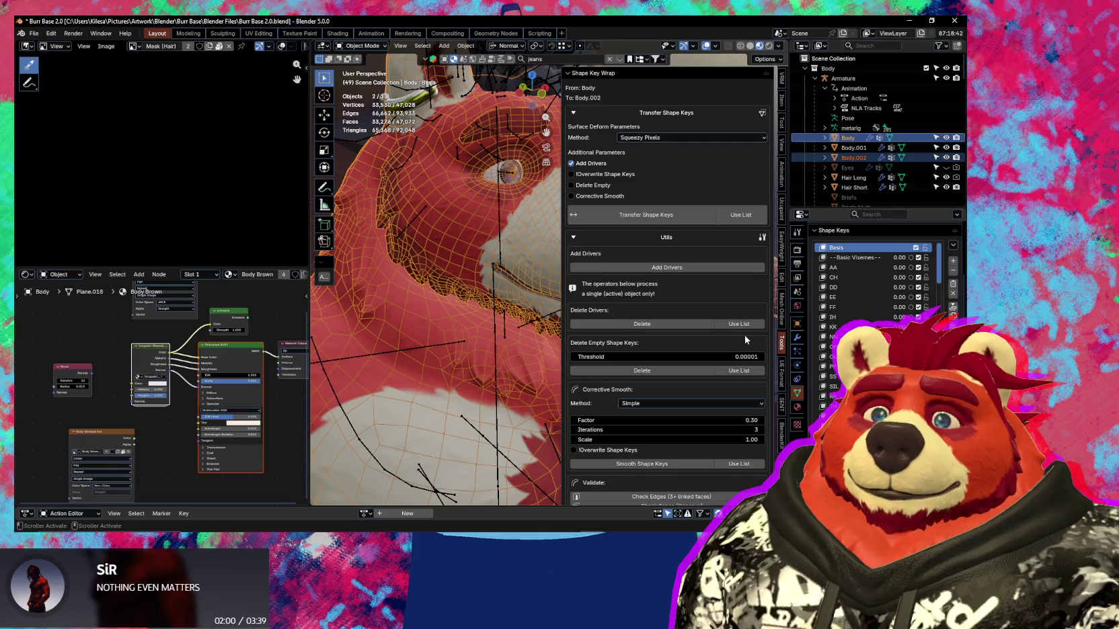
pyautogui.click(854, 158)
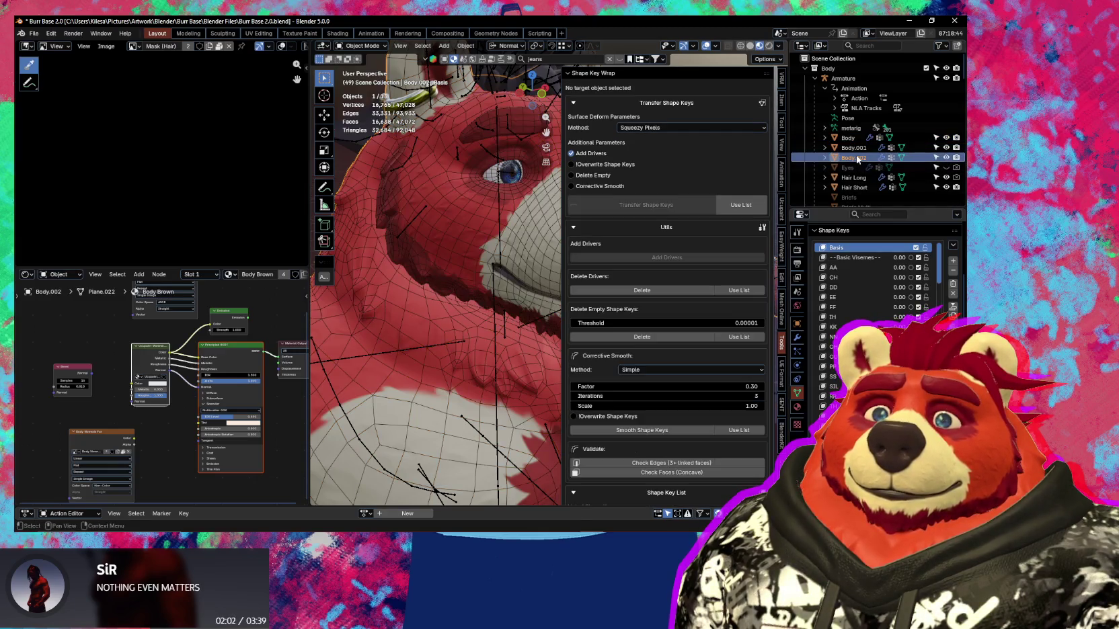
# Toggle the AA shape key on and off, hide the original Body, and close the sidebar.
pyautogui.click(912, 267)
pyautogui.click(913, 268)
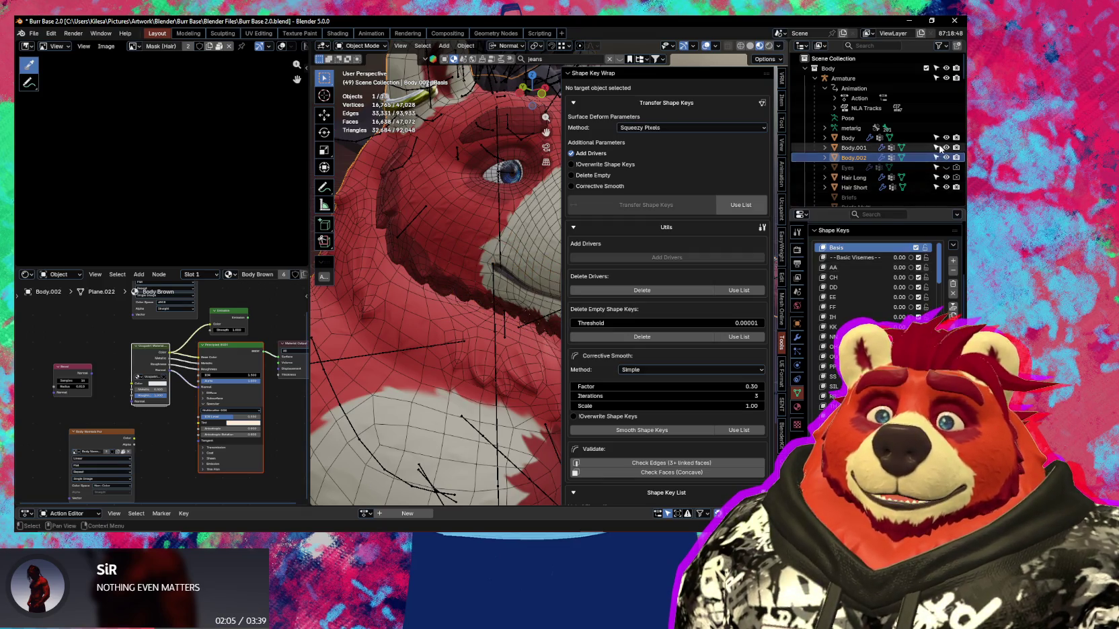
pyautogui.click(947, 138)
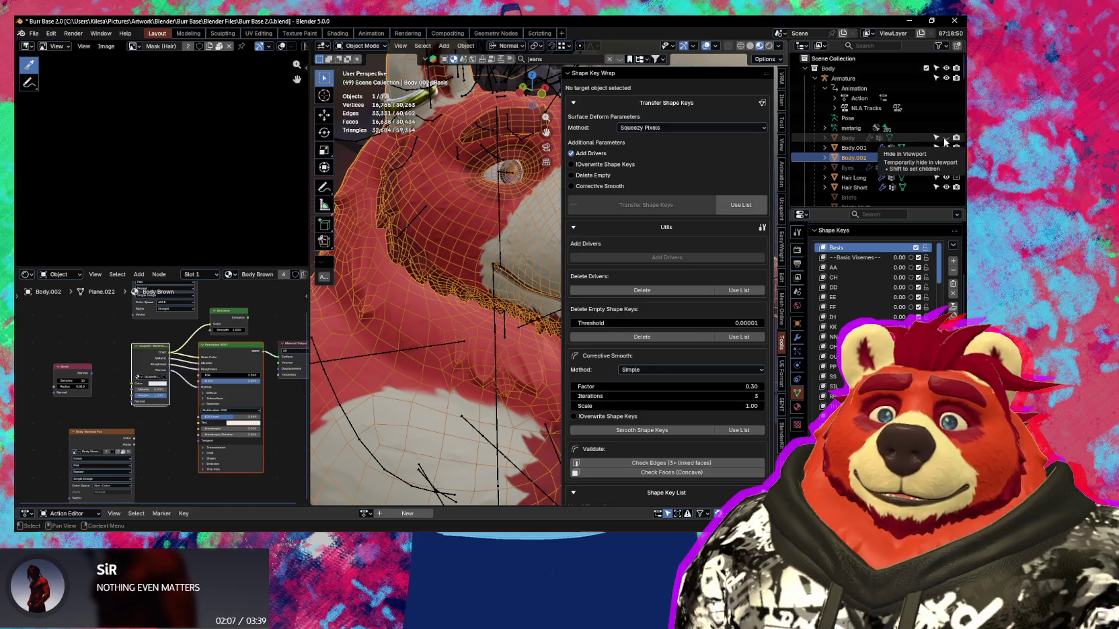
pyautogui.press('n')
# Inspect the AA mouth shape and belly on Body.002 from several angles, then delete Body.002.
pyautogui.moveTo(473, 234); pyautogui.dragTo(597, 244, button='middle')
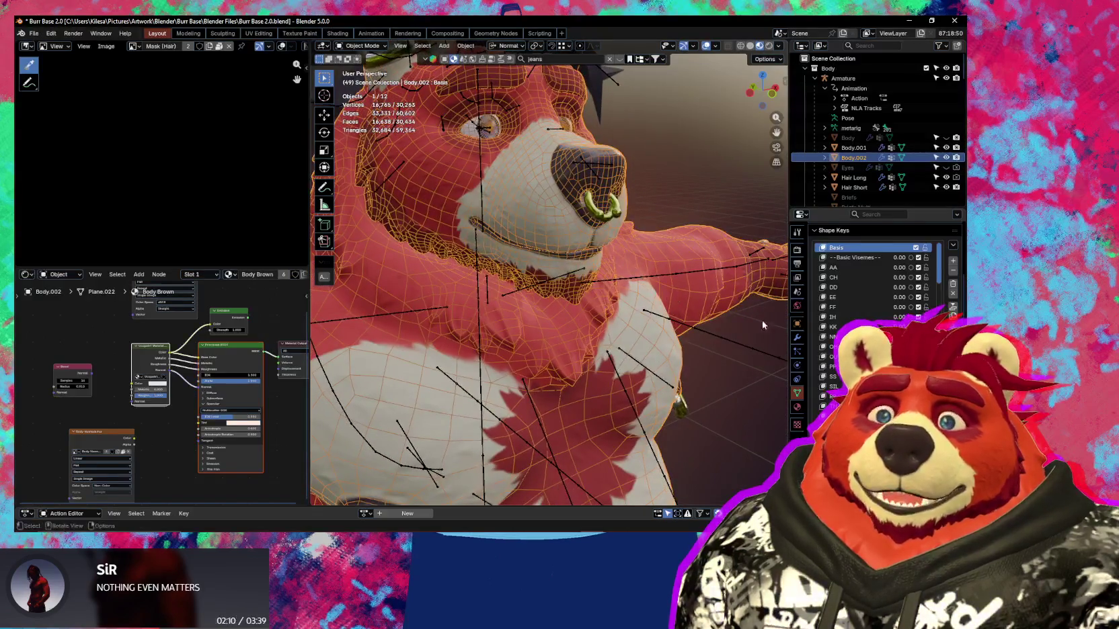
pyautogui.scroll(-4, 700, 333)
pyautogui.click(912, 268)
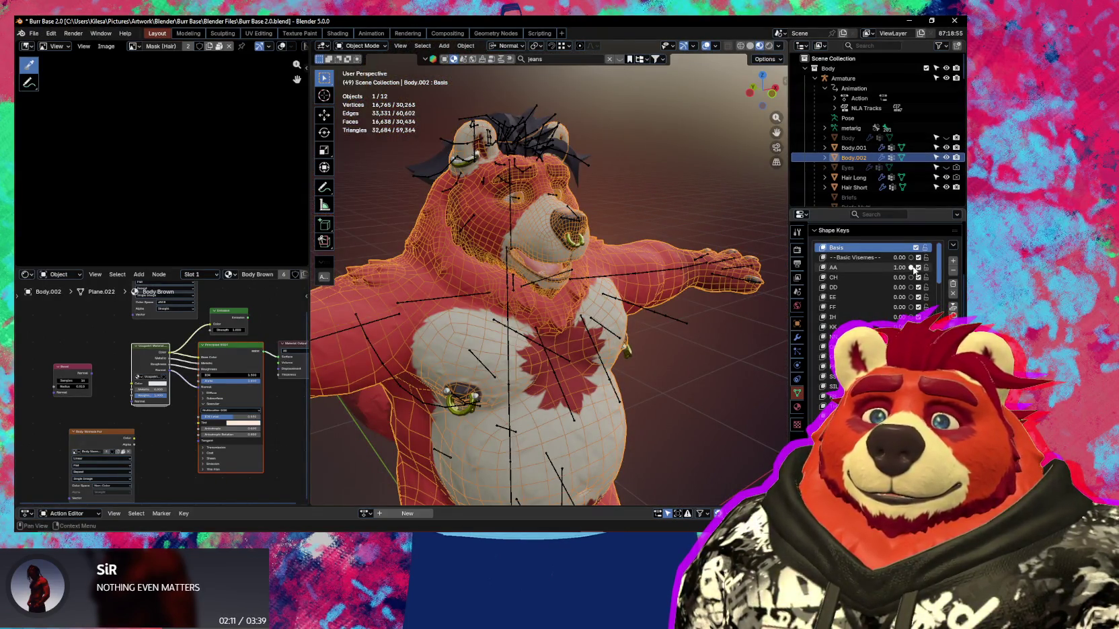
pyautogui.click(913, 267)
pyautogui.click(912, 268)
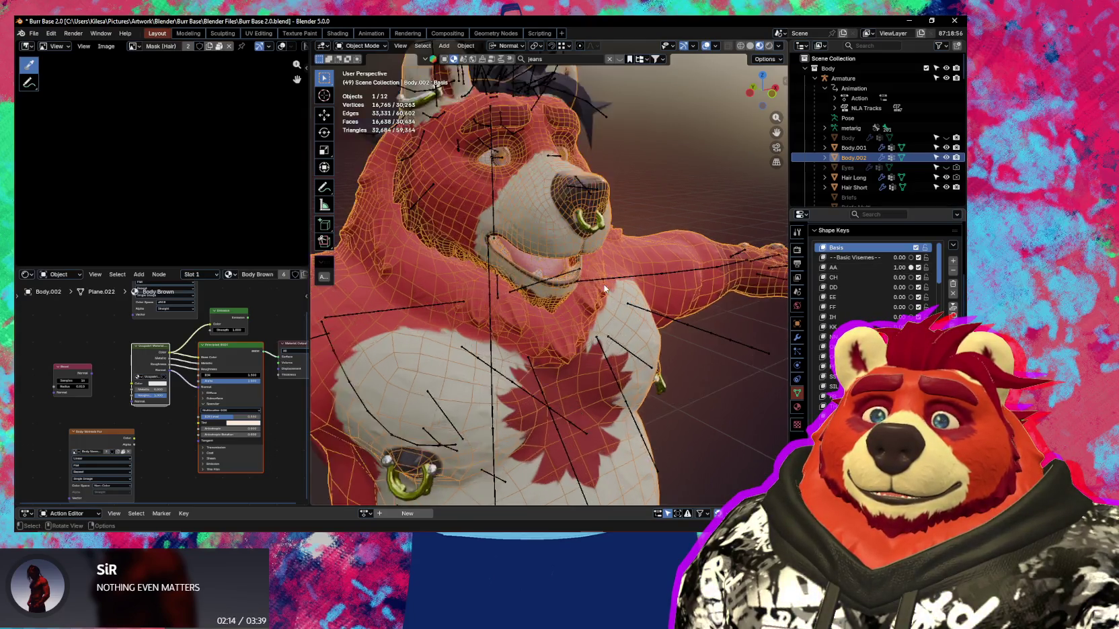
pyautogui.scroll(5, 546, 215)
pyautogui.moveTo(531, 229); pyautogui.dragTo(652, 103, button='middle')
pyautogui.scroll(-3, 652, 103)
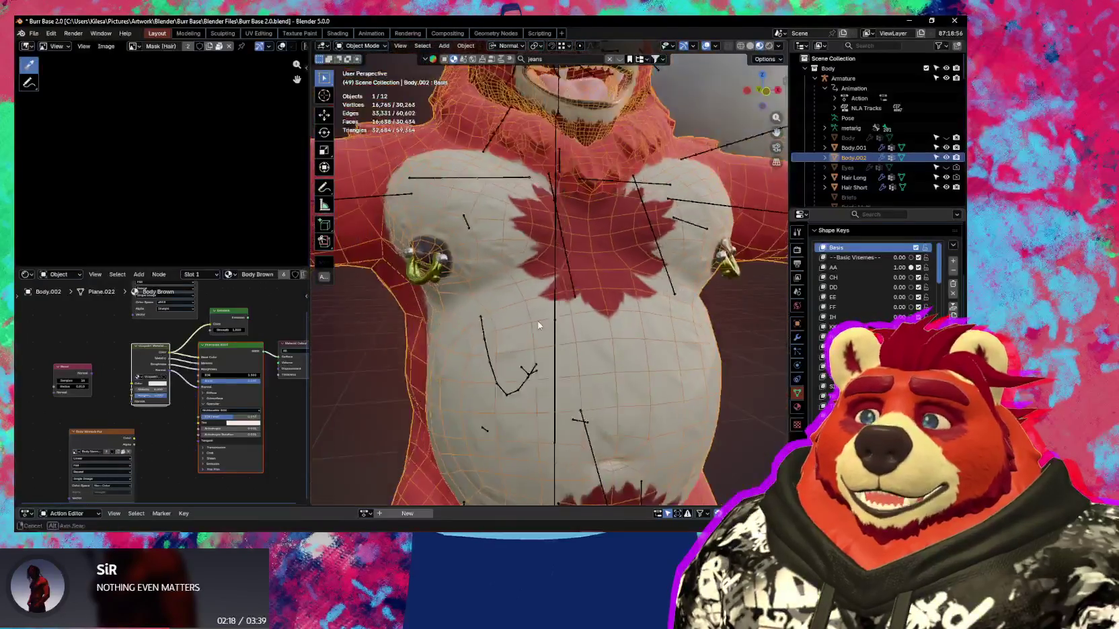
pyautogui.moveTo(626, 248); pyautogui.dragTo(734, 354, button='middle')
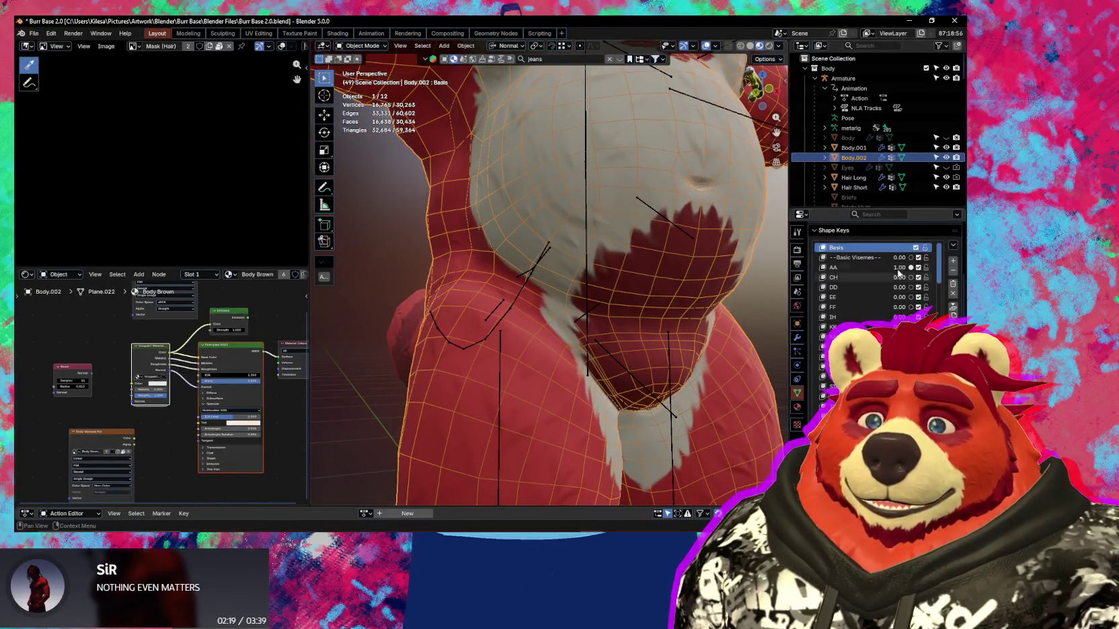
pyautogui.moveTo(899, 268)
pyautogui.mouseDown()
pyautogui.moveTo(874, 268)
pyautogui.moveTo(894, 291)
pyautogui.mouseUp()
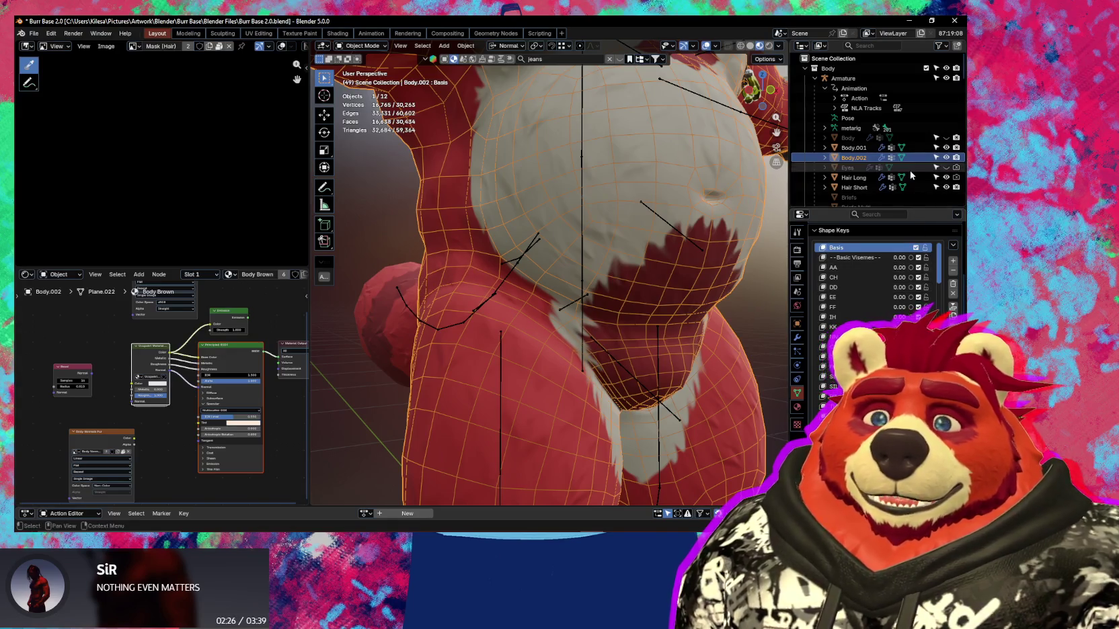
pyautogui.press('Delete')
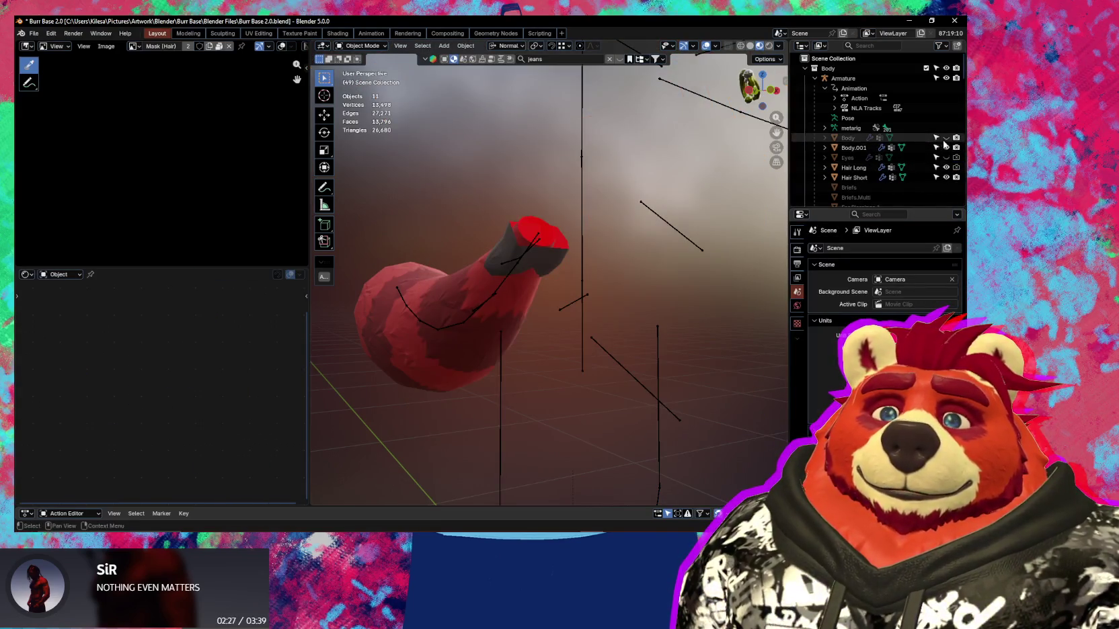
# Unhide and select Body, enter Edit Mode, and slide the edge loops at the belly/thigh crease.
pyautogui.click(946, 137)
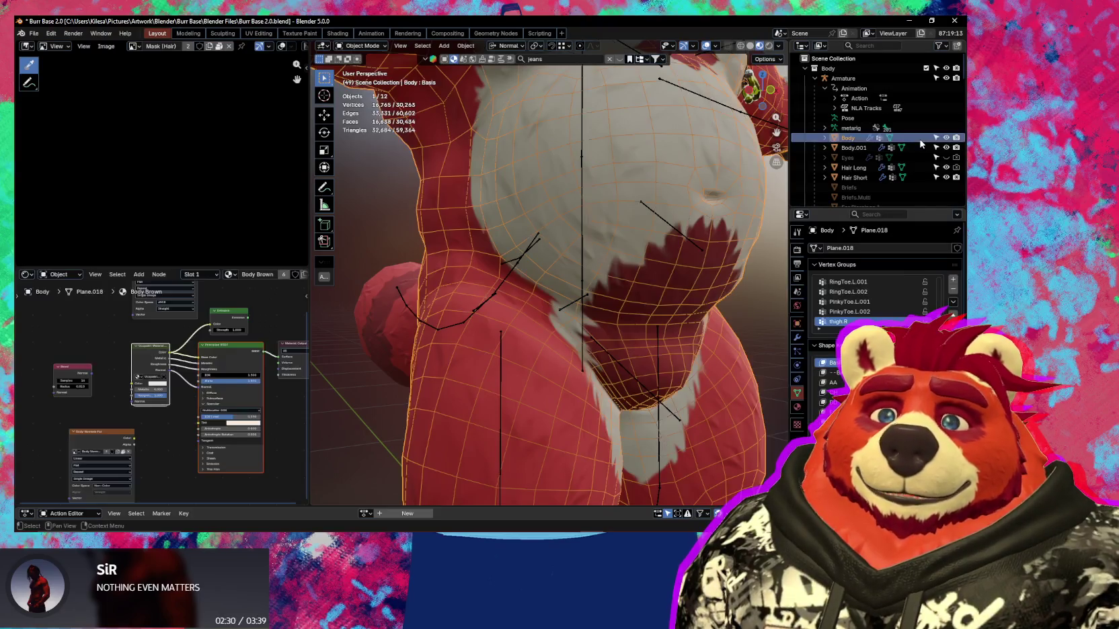
pyautogui.click(585, 298)
pyautogui.press('Tab')
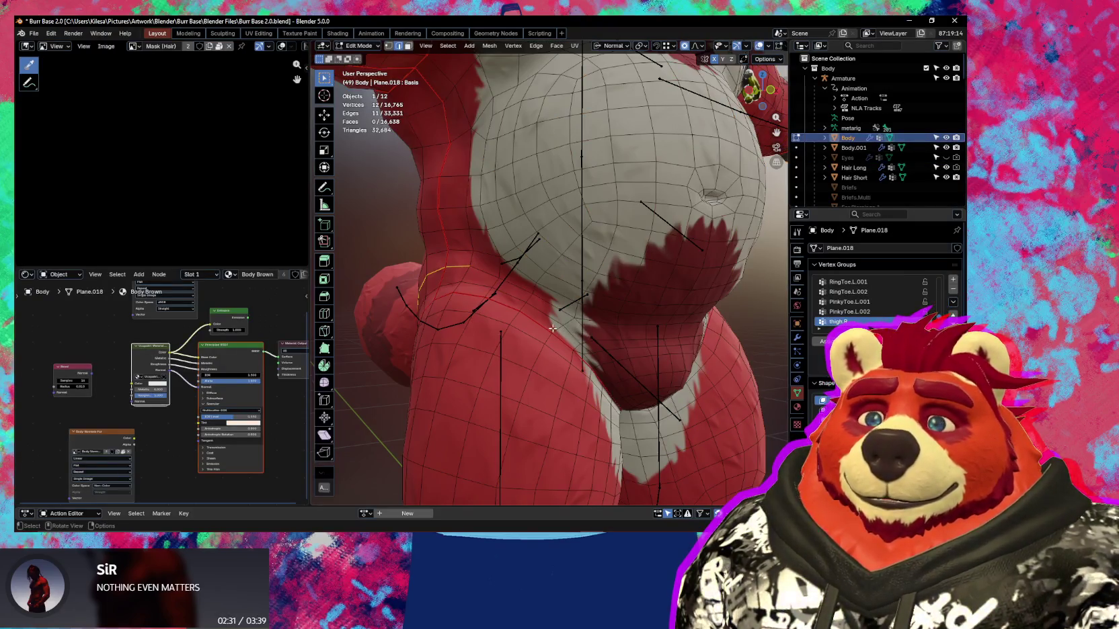
pyautogui.moveTo(552, 322)
pyautogui.mouseDown(button='middle')
pyautogui.moveTo(794, 384)
pyautogui.moveTo(782, 378)
pyautogui.mouseUp(button='middle')
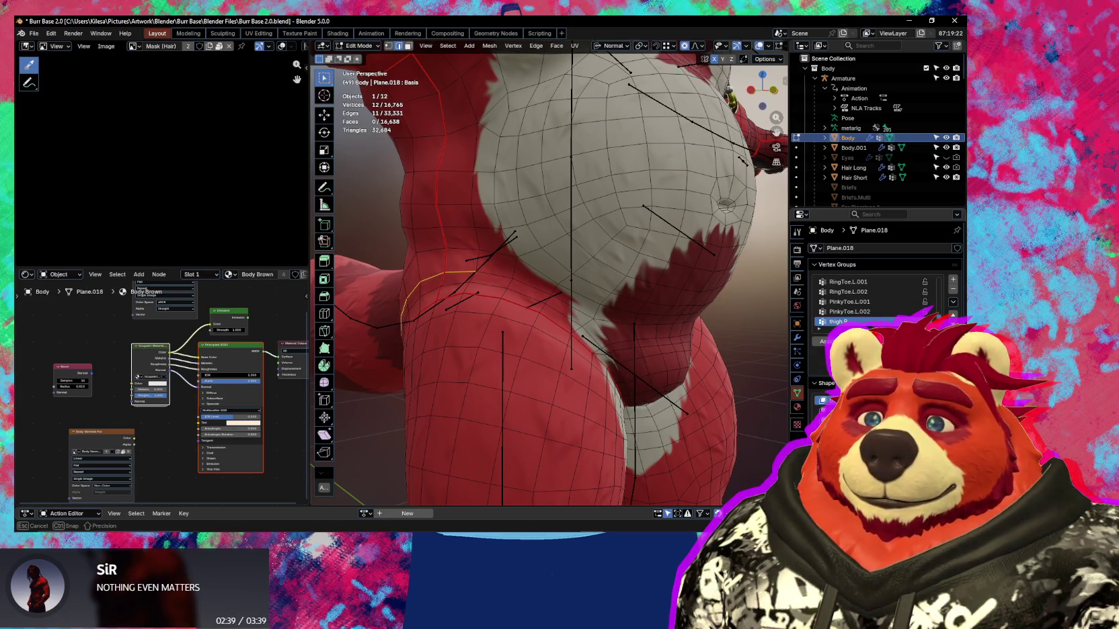
pyautogui.click(597, 325)
pyautogui.moveTo(597, 325); pyautogui.dragTo(597, 325, button='middle')
pyautogui.press('g')
pyautogui.press('g')
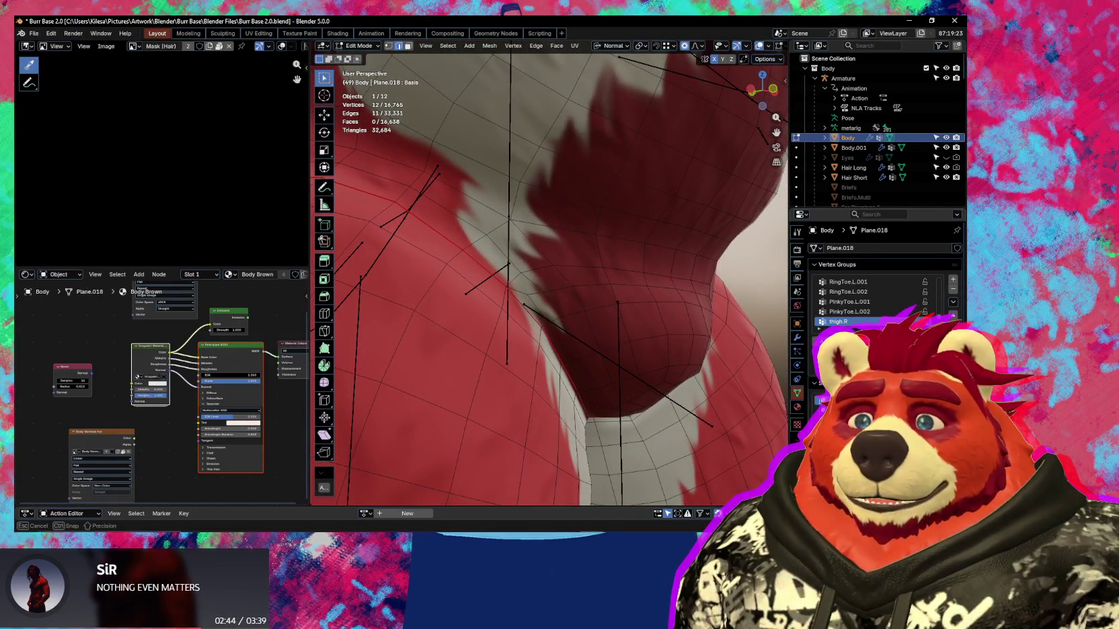
pyautogui.click(578, 307)
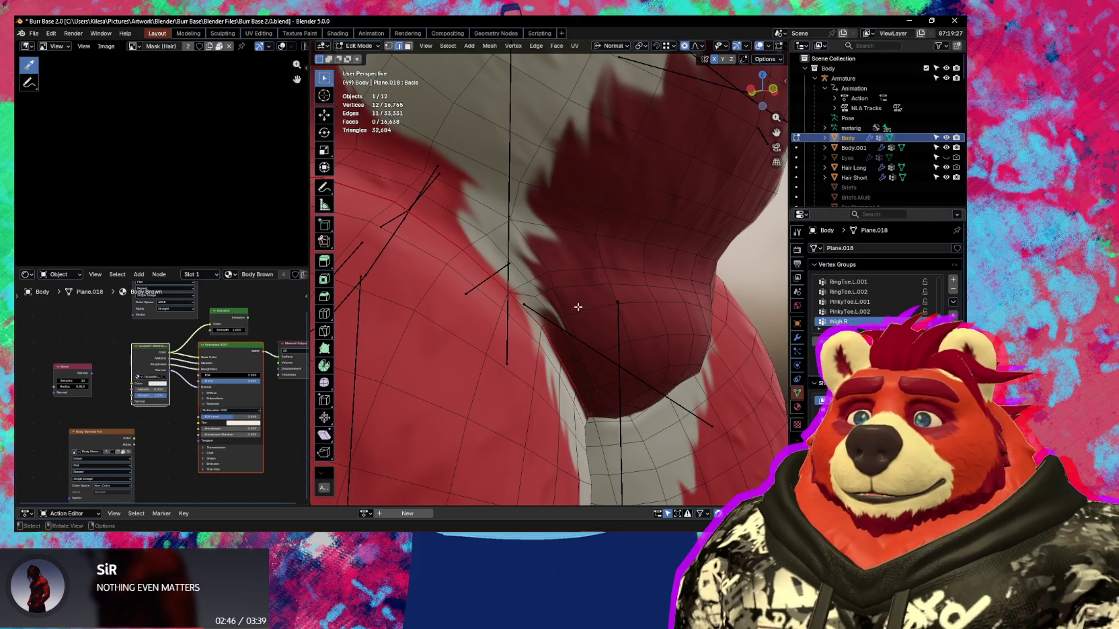
# Deselect all and select a path of faces along the belly crease.
pyautogui.hotkey('alt', 'a')
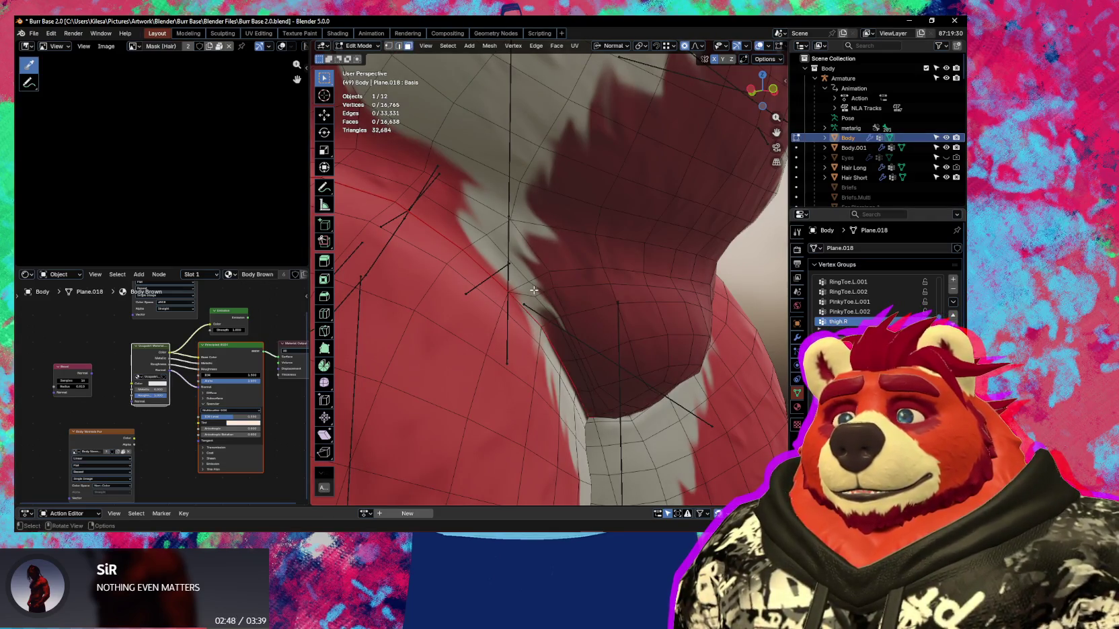
pyautogui.click(534, 290)
pyautogui.moveTo(599, 319)
pyautogui.mouseDown(button='middle')
pyautogui.moveTo(585, 290)
pyautogui.moveTo(610, 349)
pyautogui.mouseUp(button='middle')
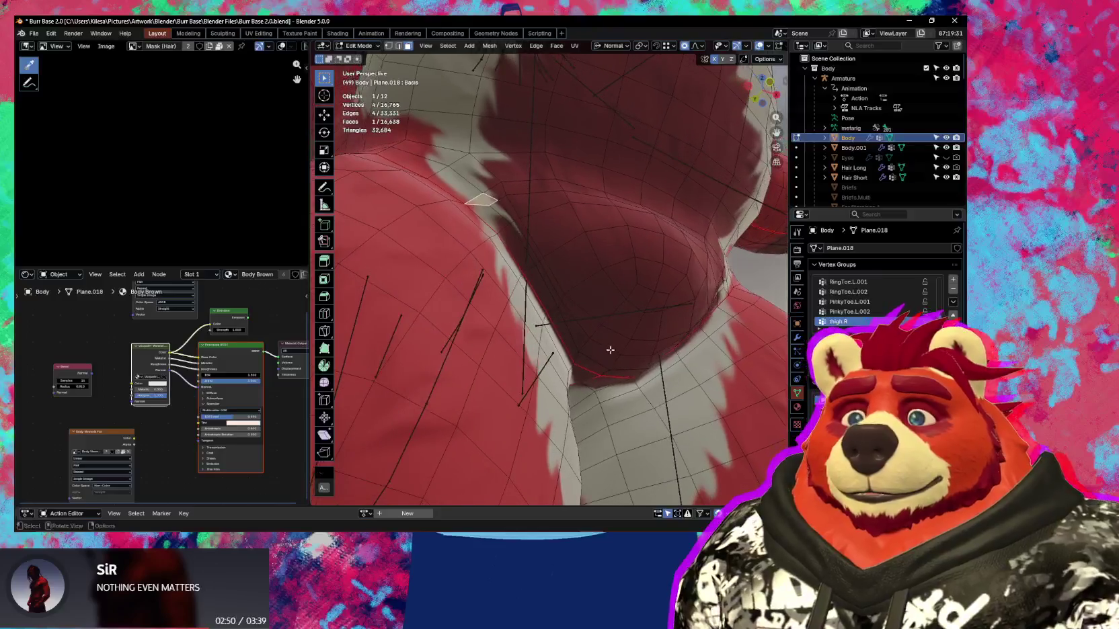
pyautogui.keyDown('ctrl'); pyautogui.click(608, 345); pyautogui.keyUp('ctrl')
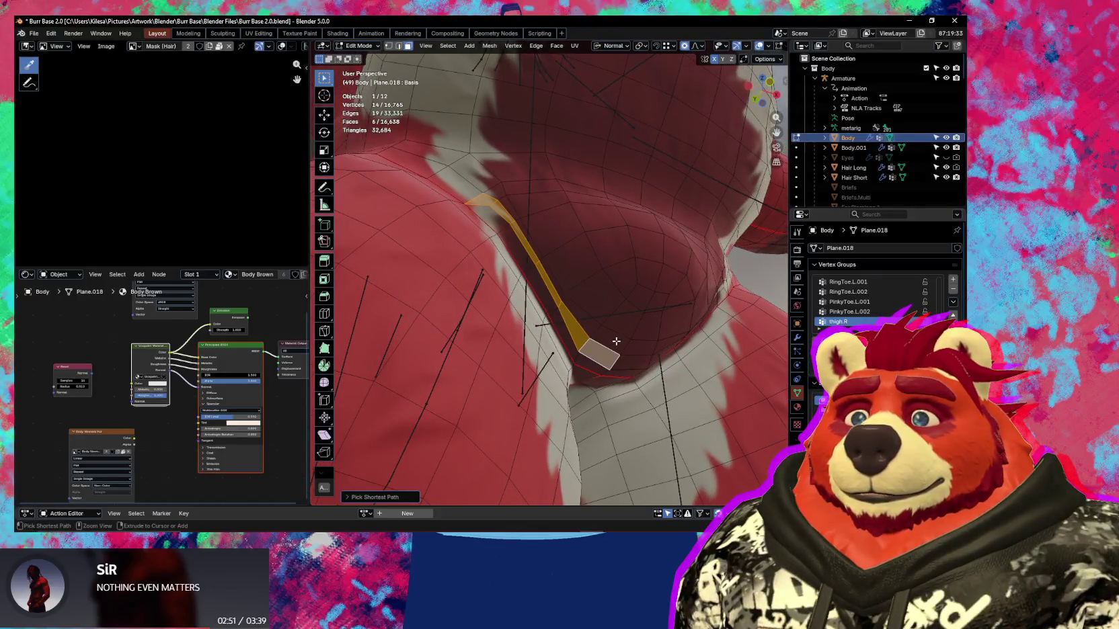
# Extend the face path under the belly and move the strip into its adjusted position.
pyautogui.keyDown('ctrl'); pyautogui.click(498, 192); pyautogui.keyUp('ctrl')
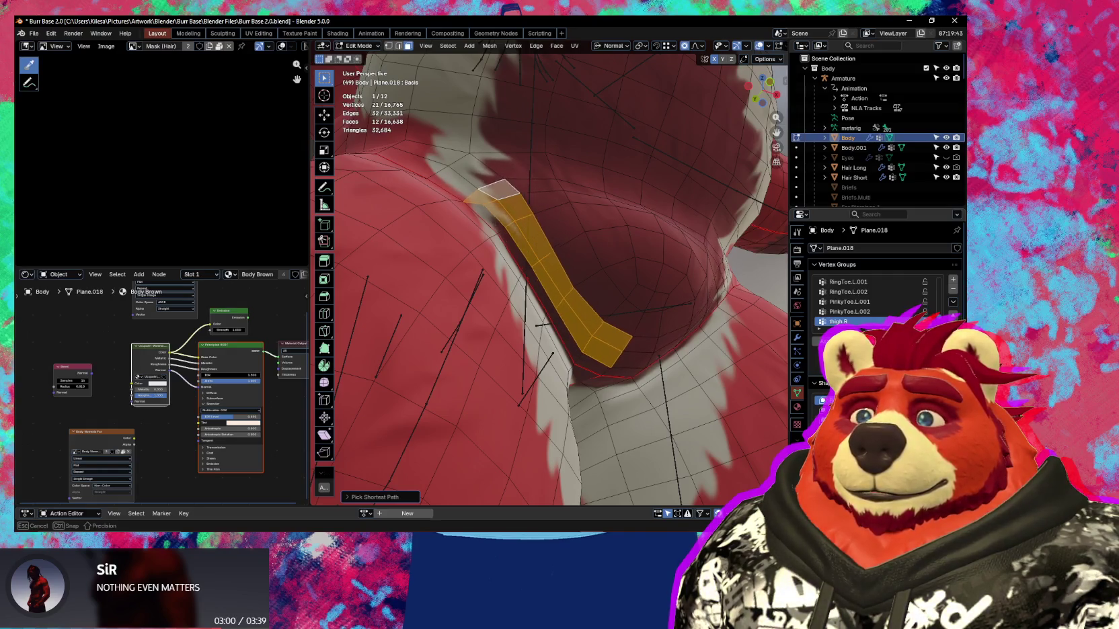
pyautogui.click(582, 321)
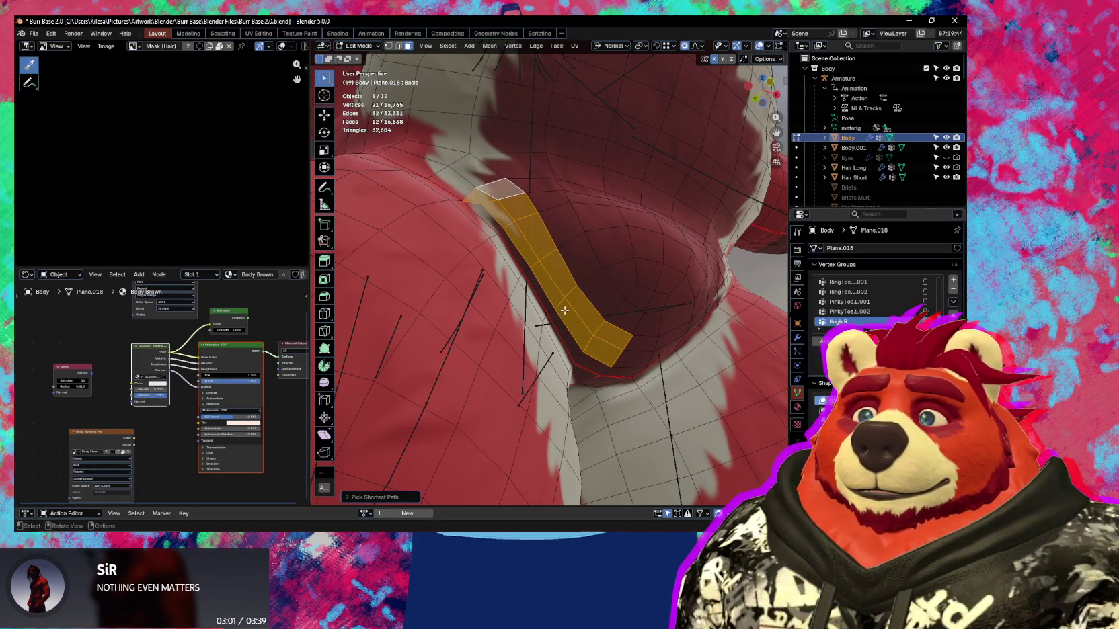
pyautogui.moveTo(582, 322); pyautogui.dragTo(614, 342, button='middle')
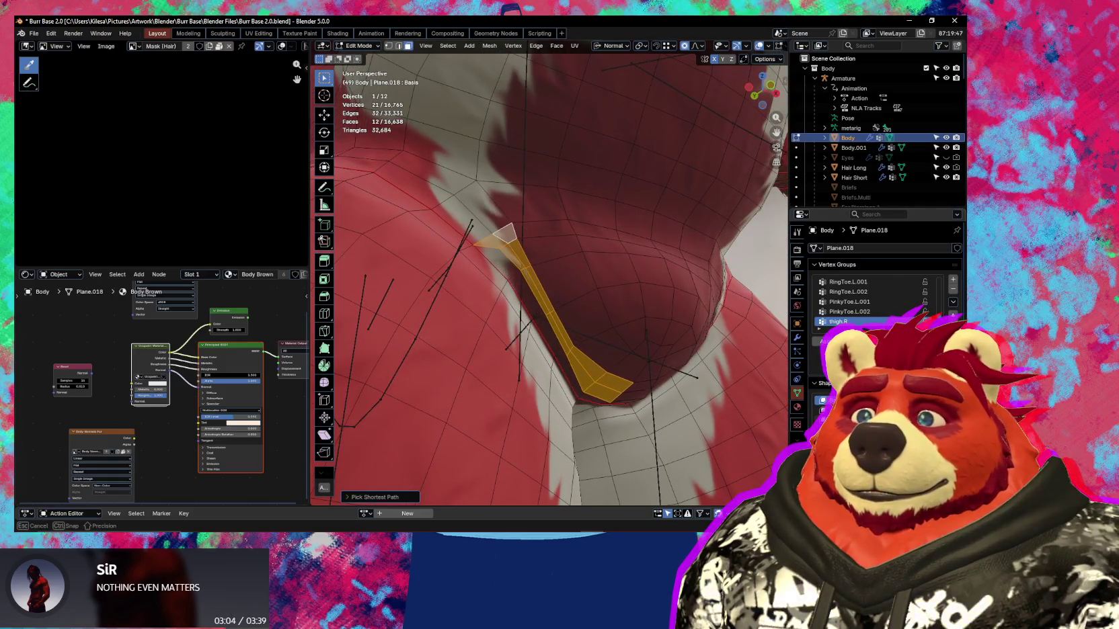
pyautogui.click(612, 363)
pyautogui.moveTo(612, 363)
pyautogui.mouseDown(button='middle')
pyautogui.moveTo(625, 347)
pyautogui.moveTo(554, 382)
pyautogui.moveTo(662, 415)
pyautogui.moveTo(554, 325)
pyautogui.moveTo(634, 353)
pyautogui.mouseUp(button='middle')
pyautogui.hotkey('shift', 'ctrl', 'm')
pyautogui.hotkey('ctrl', 'z')
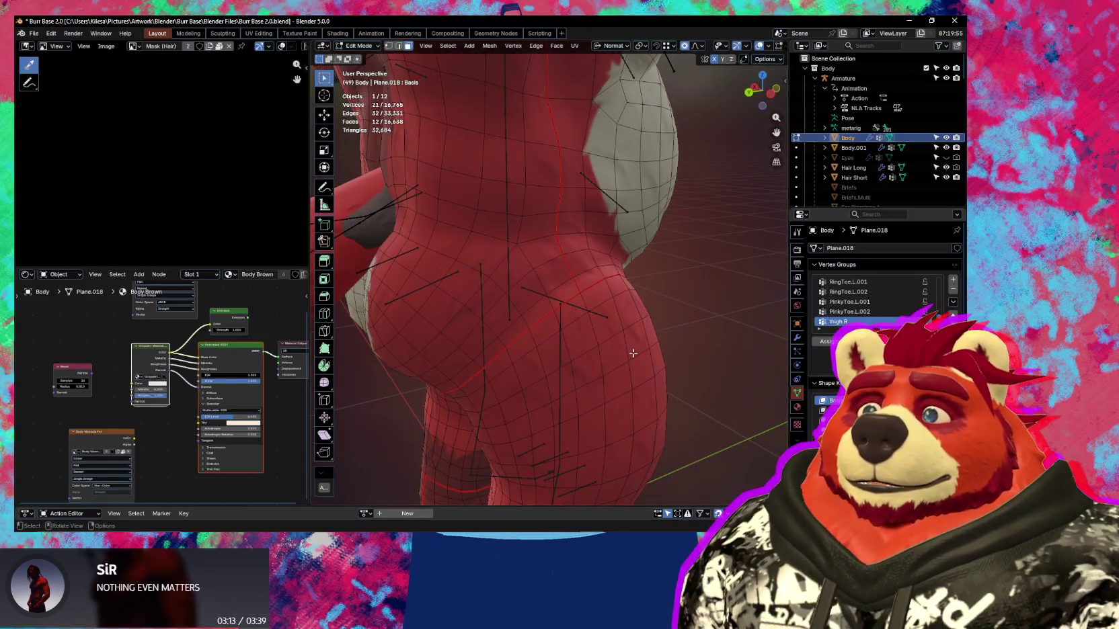
# In vertex mode, select the edge path across the hip and mirror it onto the other leg.
pyautogui.press('1')
pyautogui.moveTo(597, 320); pyautogui.dragTo(632, 316, button='middle')
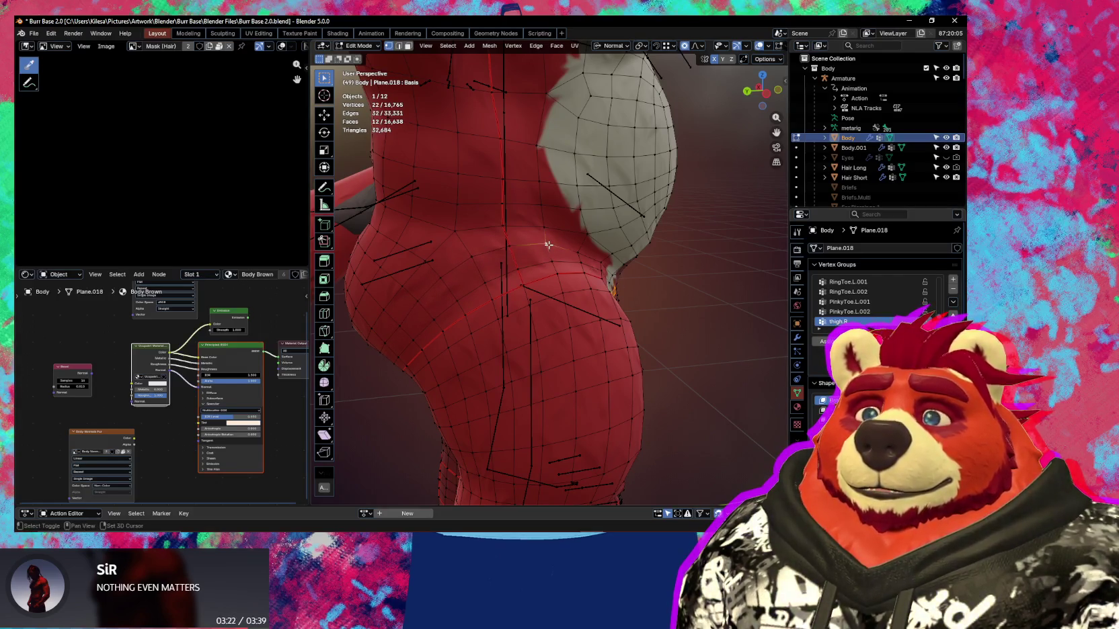
pyautogui.moveTo(549, 245); pyautogui.dragTo(548, 255, button='middle')
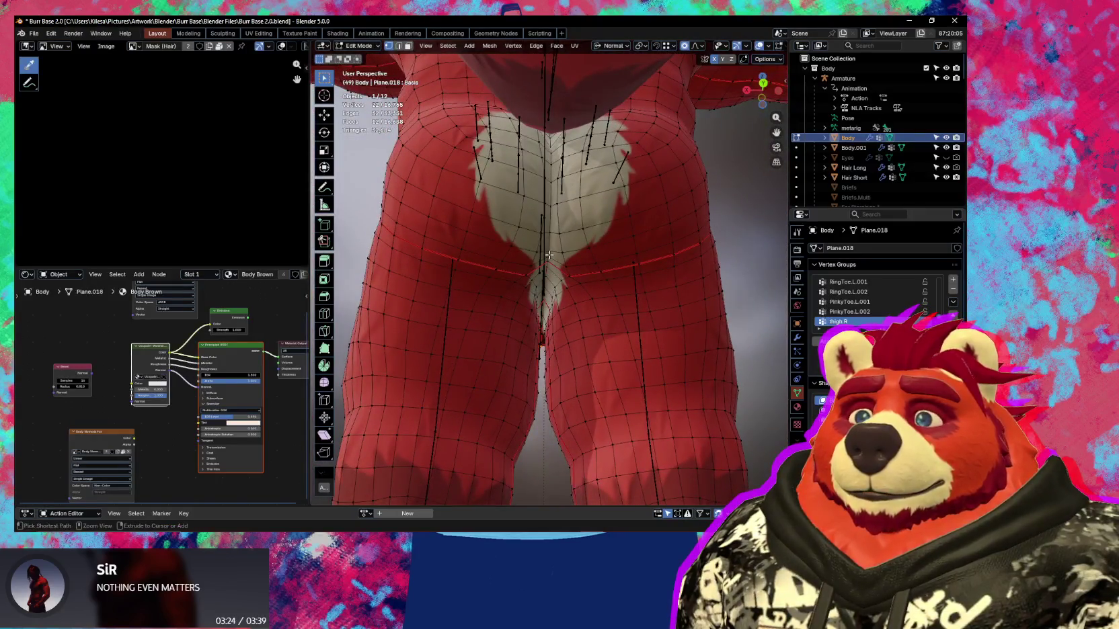
pyautogui.keyDown('ctrl'); pyautogui.click(591, 249); pyautogui.keyUp('ctrl')
pyautogui.moveTo(610, 257); pyautogui.dragTo(572, 286, button='middle')
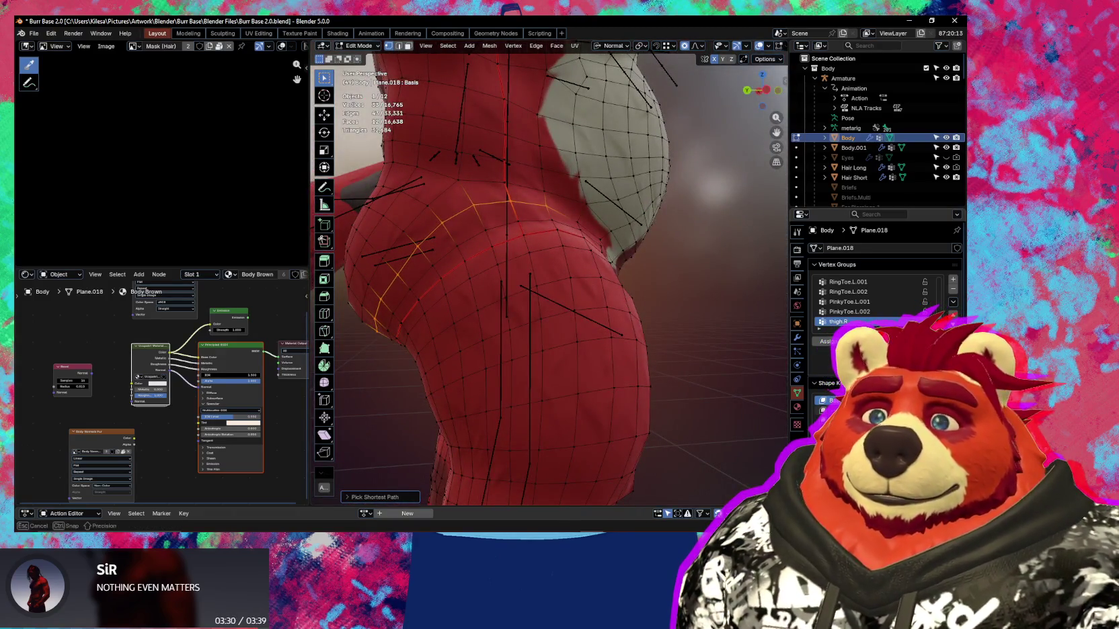
pyautogui.moveTo(572, 286)
pyautogui.mouseDown(button='middle')
pyautogui.moveTo(581, 336)
pyautogui.moveTo(567, 347)
pyautogui.moveTo(610, 313)
pyautogui.moveTo(495, 184)
pyautogui.mouseUp(button='middle')
pyautogui.hotkey('ctrl', 'shift', 'm')
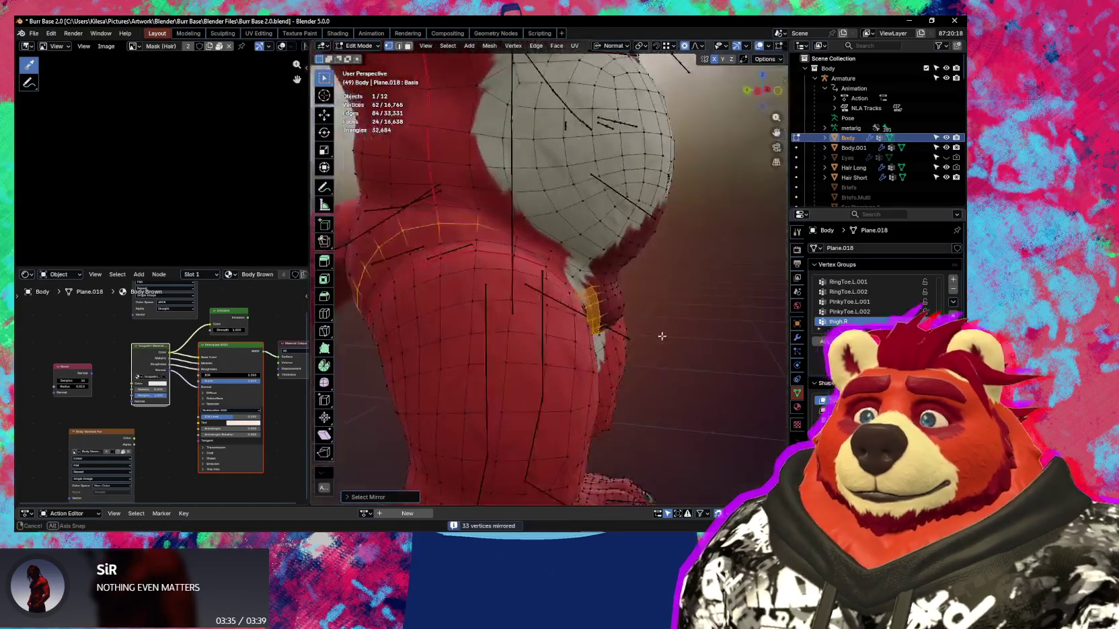
# Apply Vertex > Propagate to Shapes, confirm it in Undo History, and return to Object Mode.
pyautogui.click(508, 47)
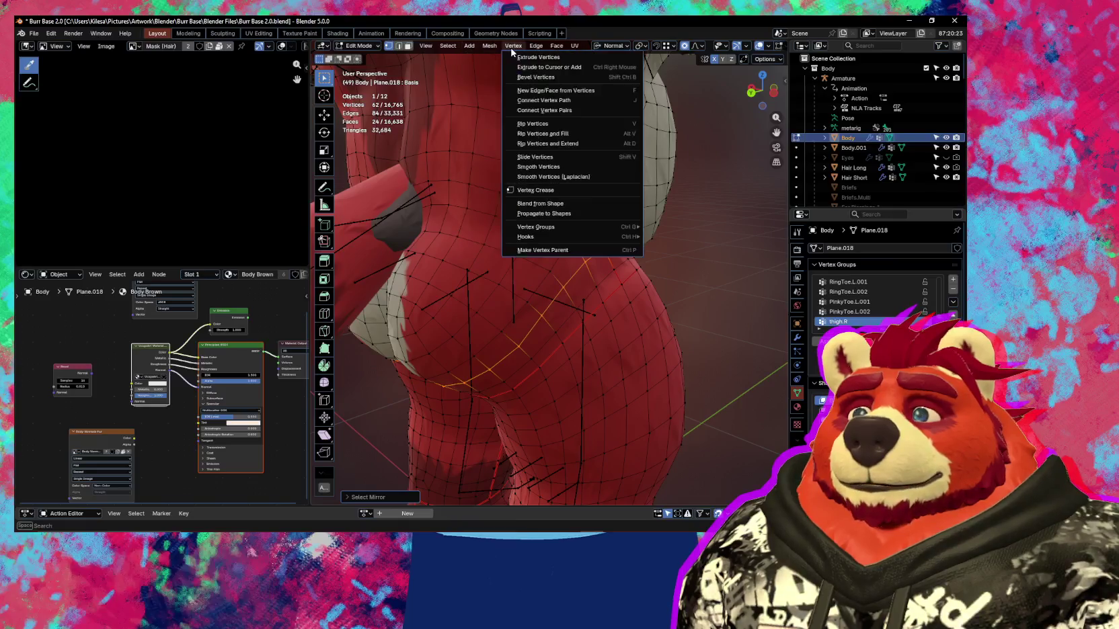
pyautogui.moveTo(544, 213)
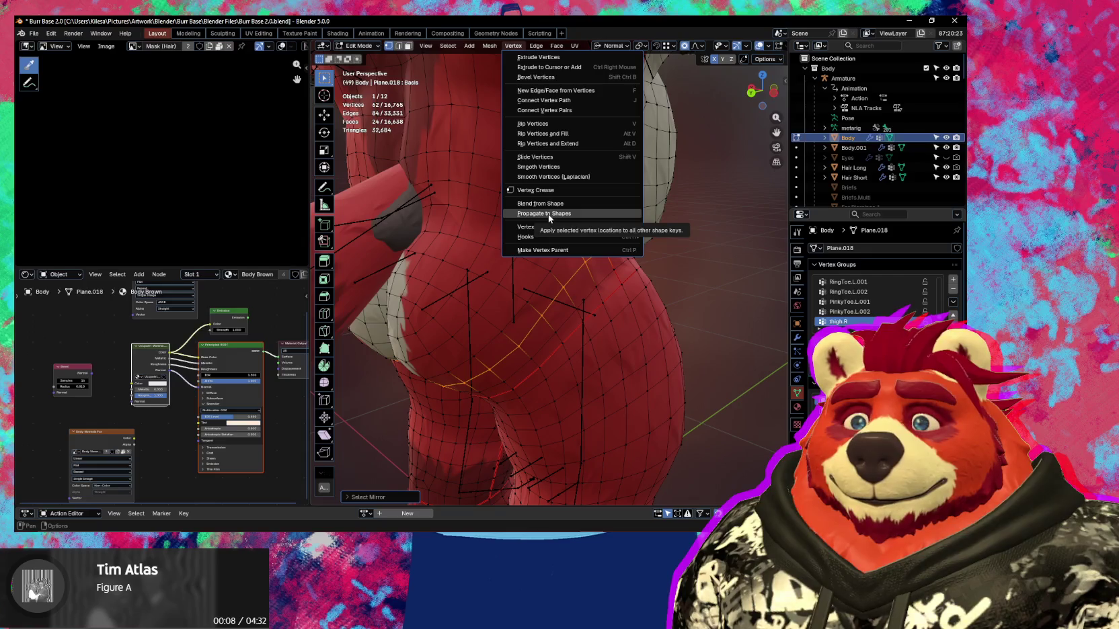
pyautogui.click(549, 214)
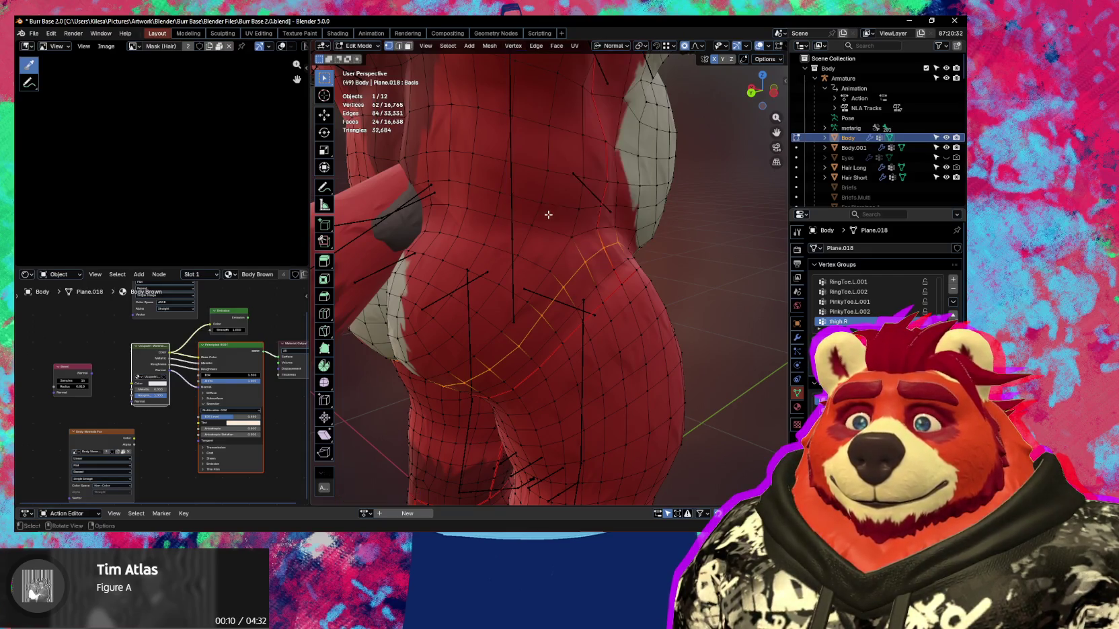
pyautogui.moveTo(549, 216)
pyautogui.mouseDown(button='middle')
pyautogui.moveTo(551, 261)
pyautogui.moveTo(520, 261)
pyautogui.mouseUp(button='middle')
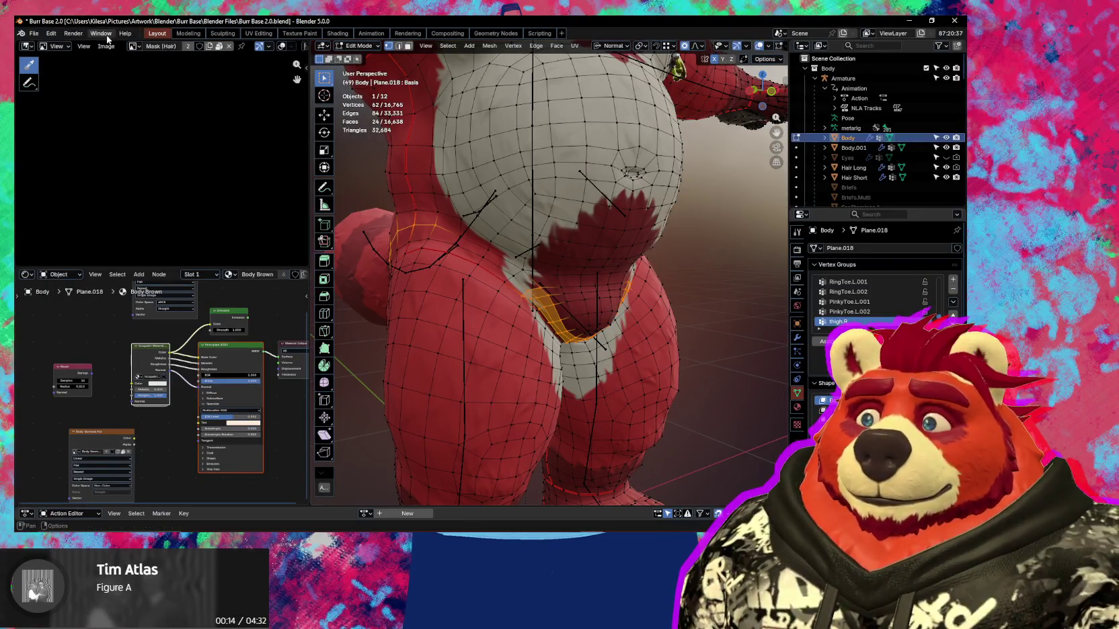
pyautogui.click(52, 33)
pyautogui.moveTo(75, 65)
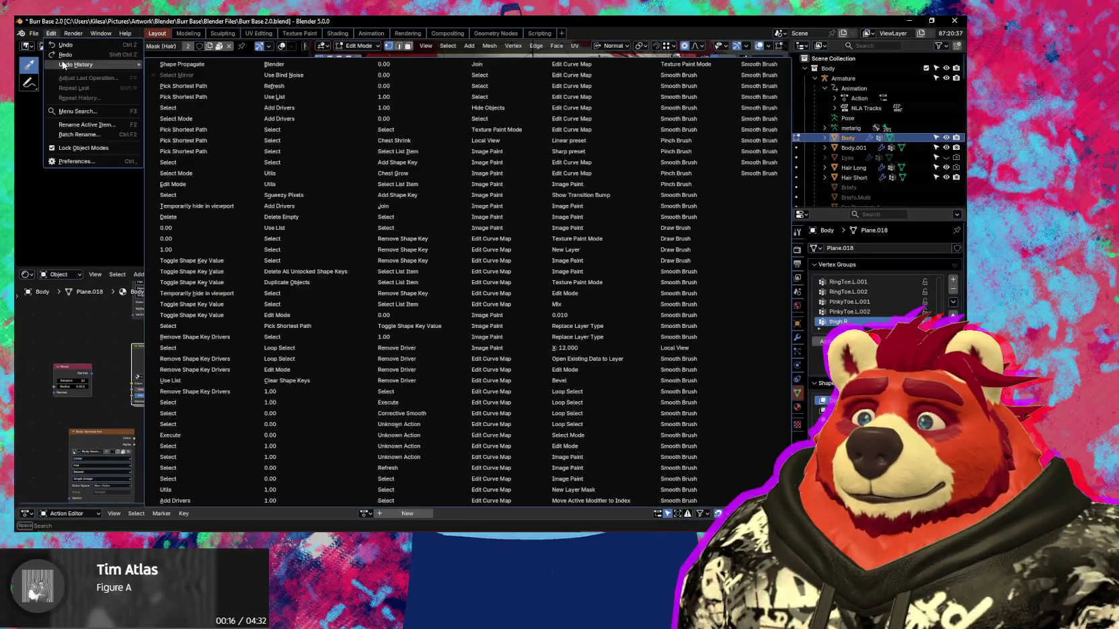
pyautogui.press('Escape')
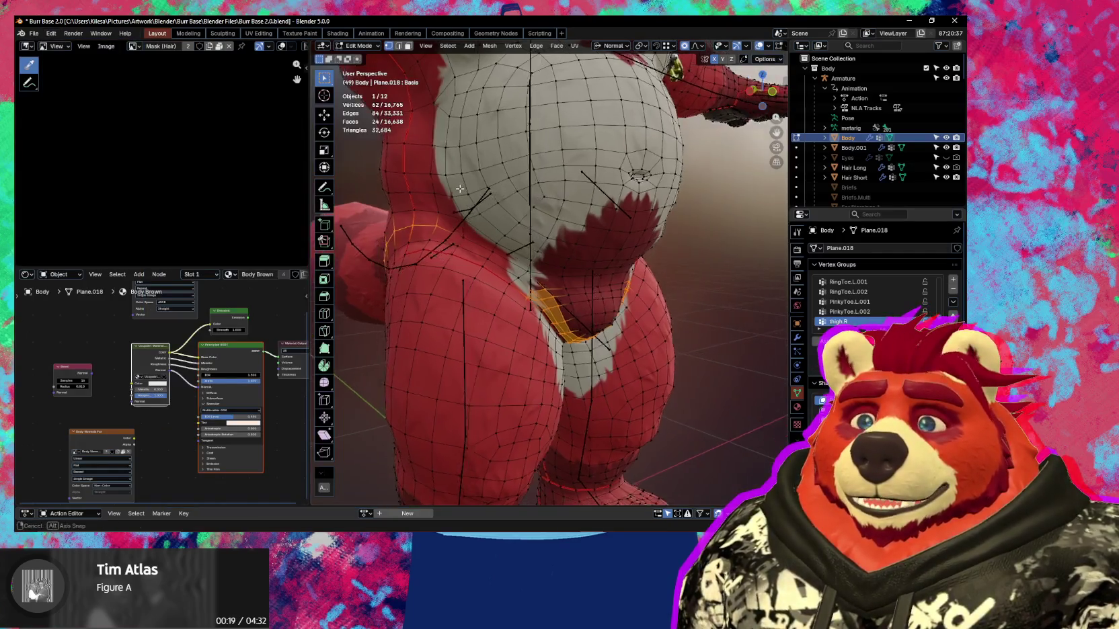
pyautogui.hotkey('ctrl', 'Tab')
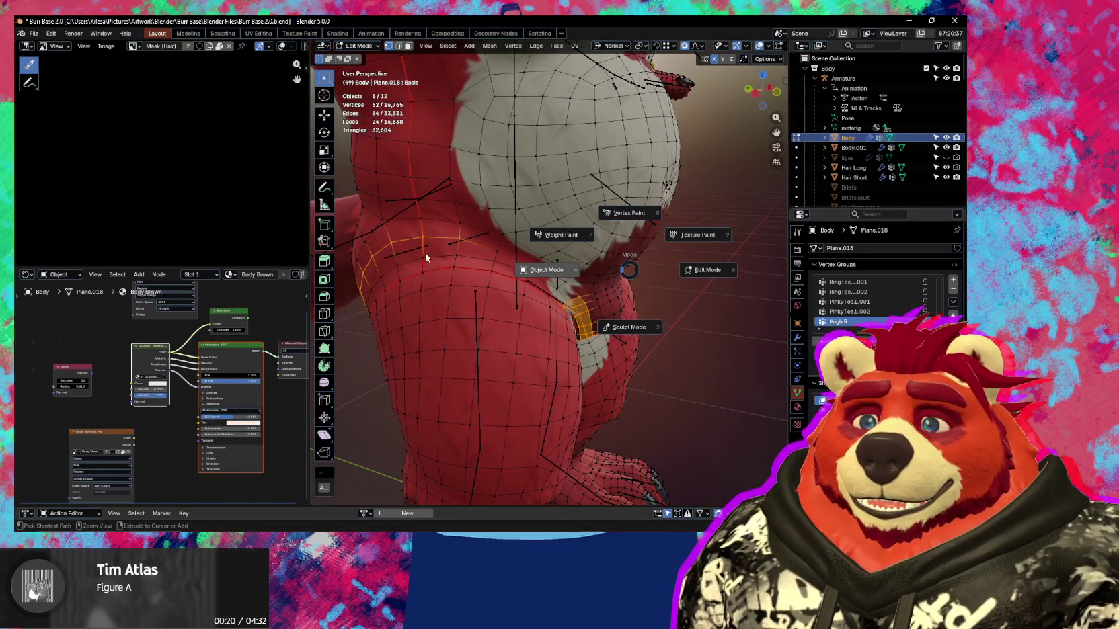
pyautogui.click(516, 259)
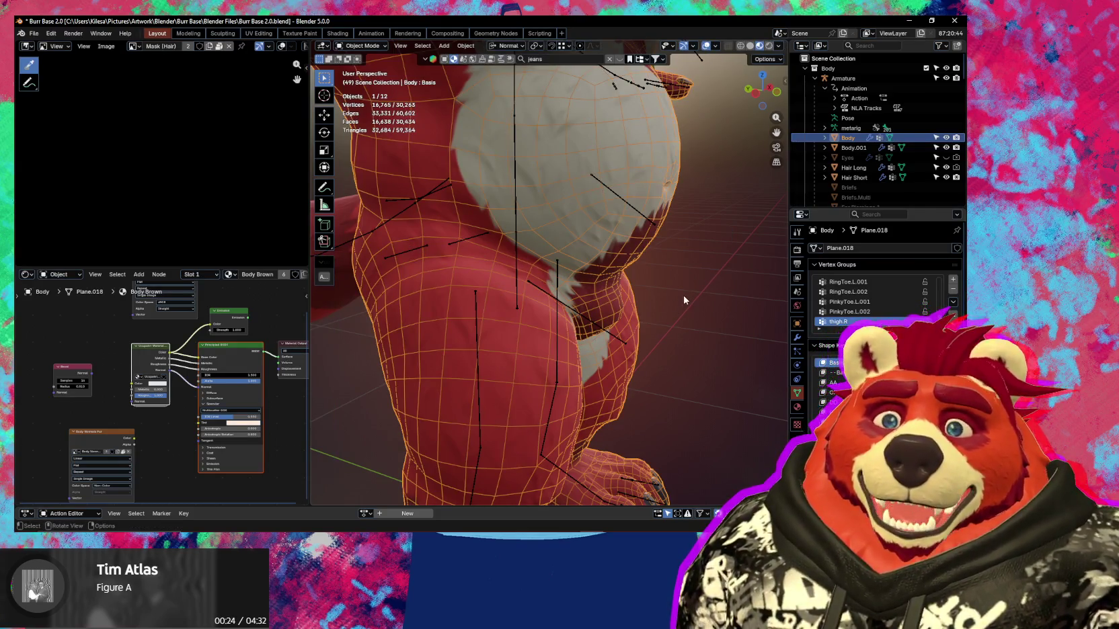
# Duplicate Body in place as Body.002 and hide the copy.
pyautogui.moveTo(681, 298); pyautogui.dragTo(522, 372, button='middle')
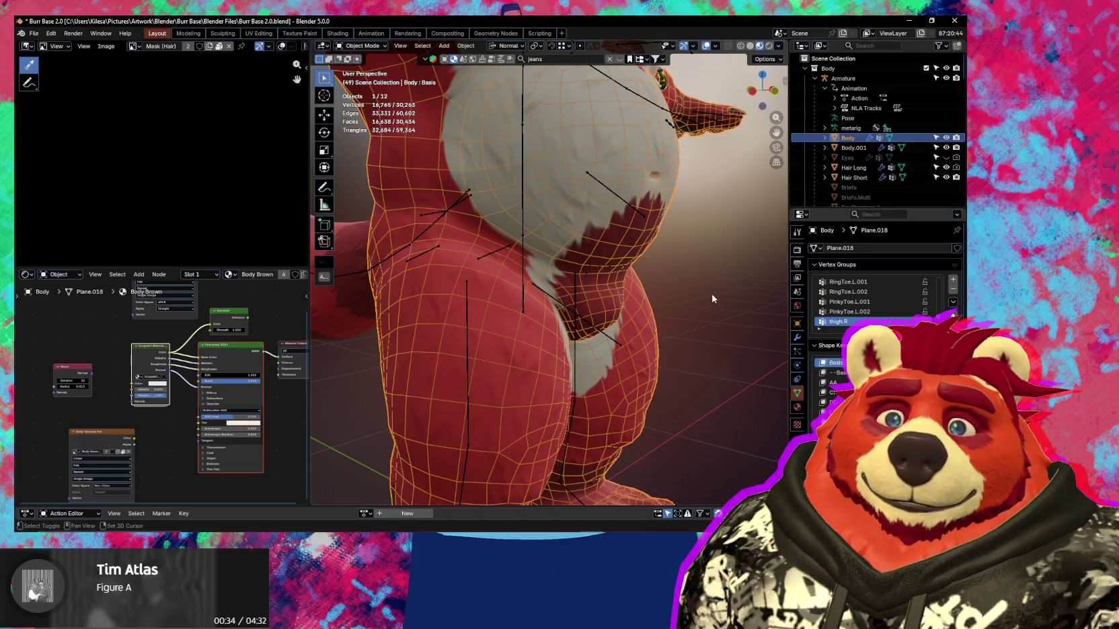
pyautogui.press('Tab')
pyautogui.hotkey('shift', 'd')
pyautogui.press('Escape')
pyautogui.click(946, 158)
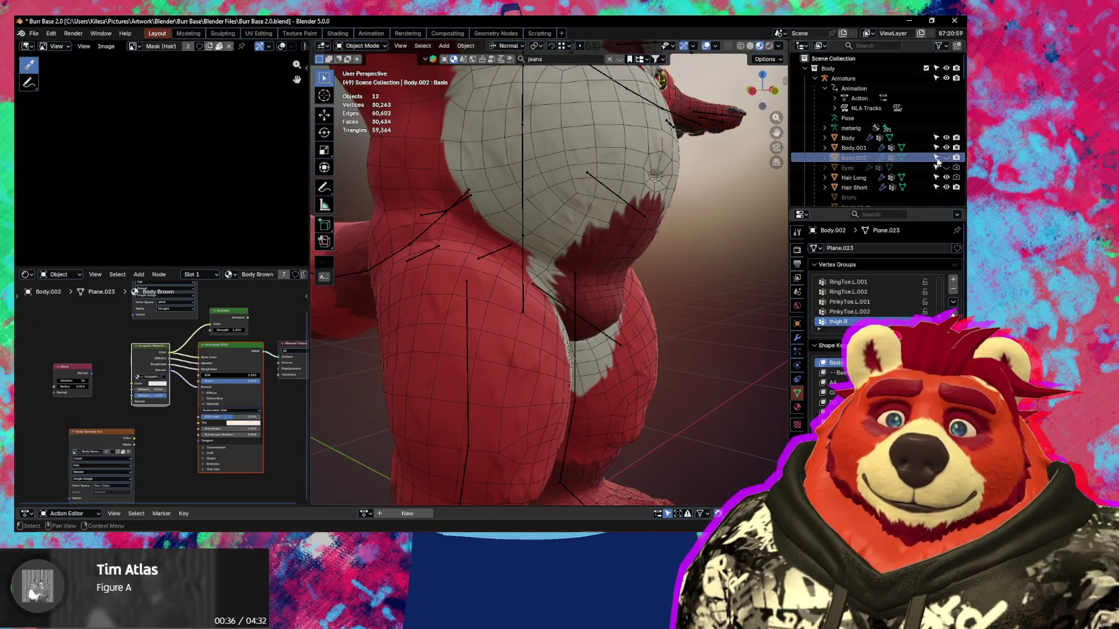
# Return Body to Edit Mode and start renaming Body.002, deleting its last character.
pyautogui.click(908, 138)
pyautogui.press('Tab')
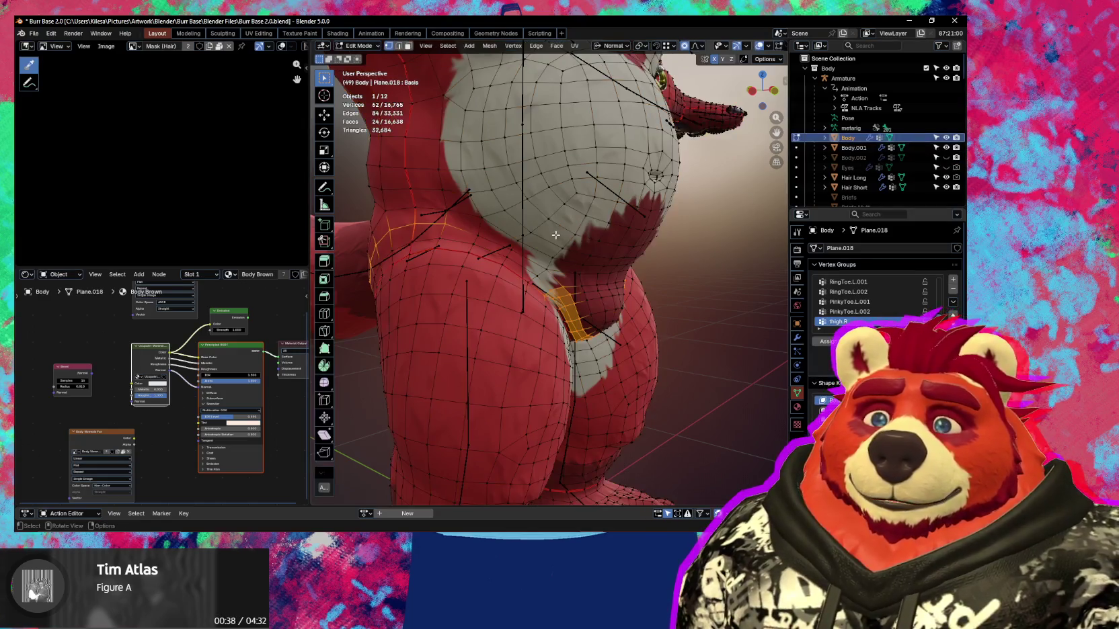
pyautogui.moveTo(555, 234); pyautogui.dragTo(584, 230, button='middle')
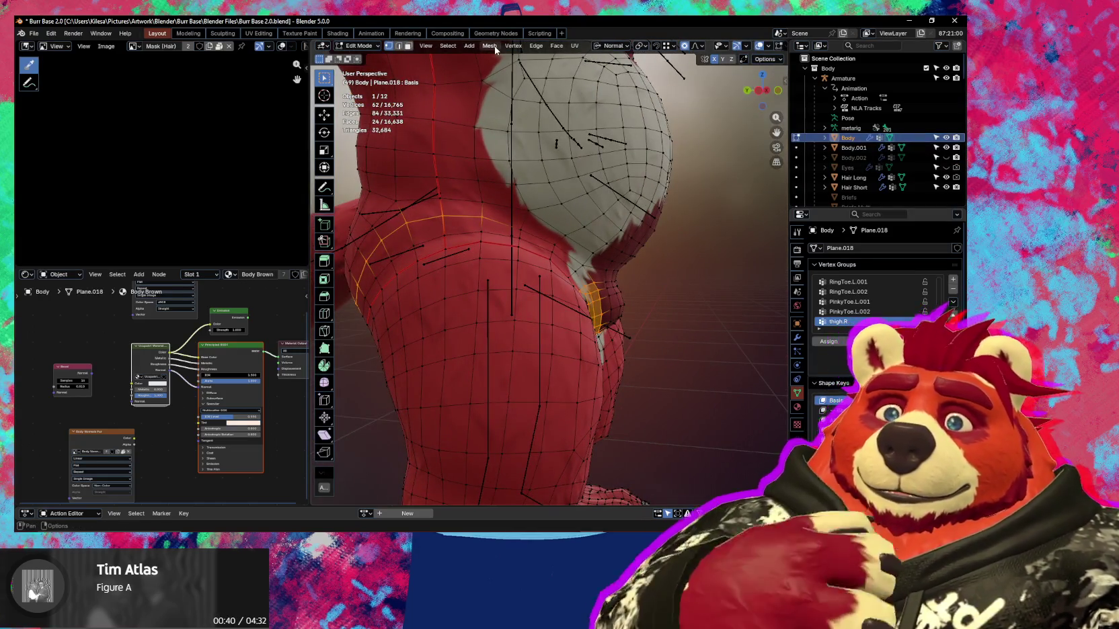
pyautogui.doubleClick(859, 159)
pyautogui.scroll(-2, 862, 159)
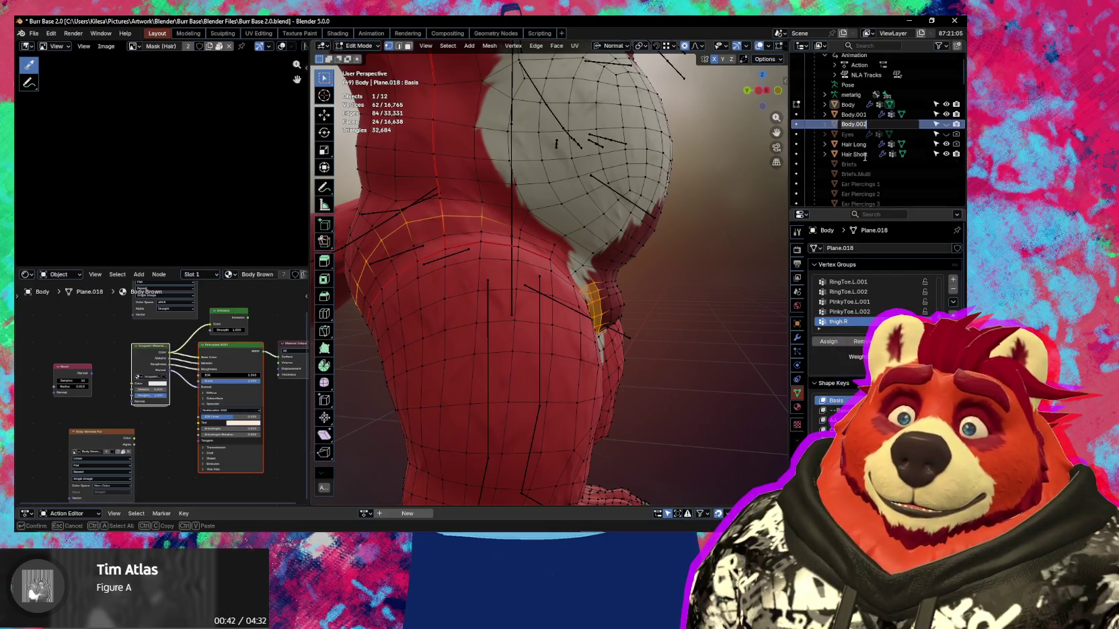
pyautogui.press('BackSpace')
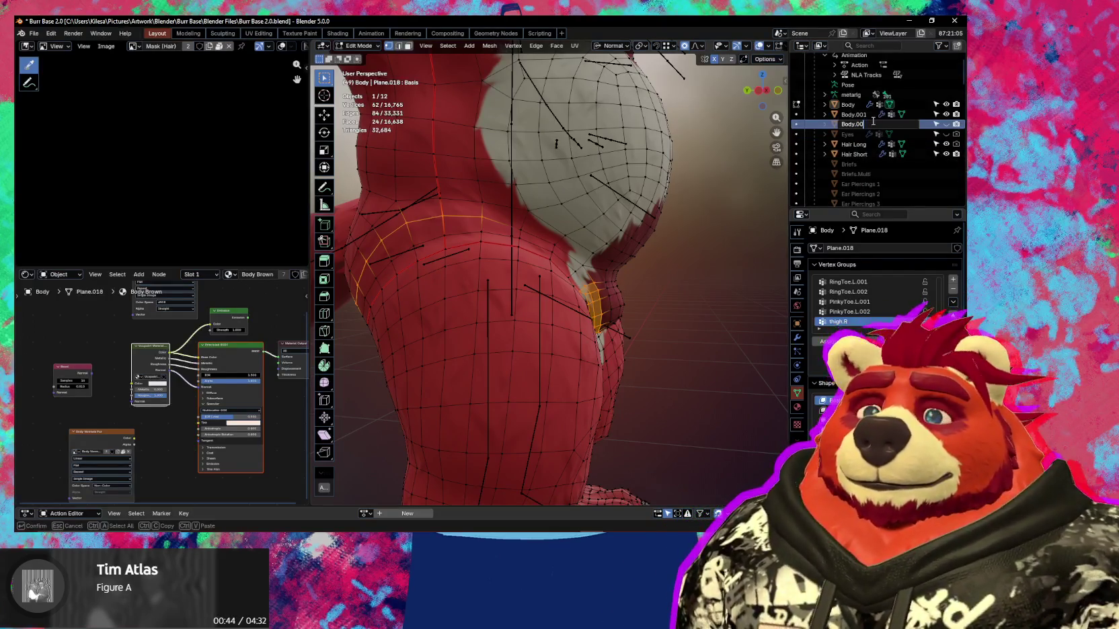
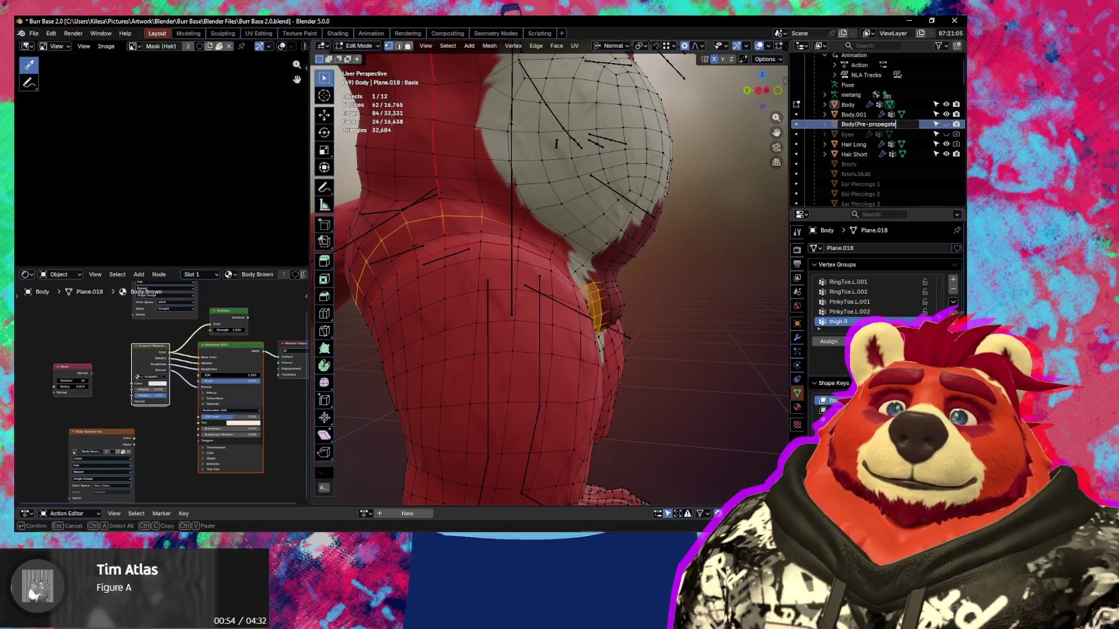
# Finish renaming the pre-propagate body copy, leaving the other object names unchanged.
pyautogui.press('Return')
pyautogui.press('F2')
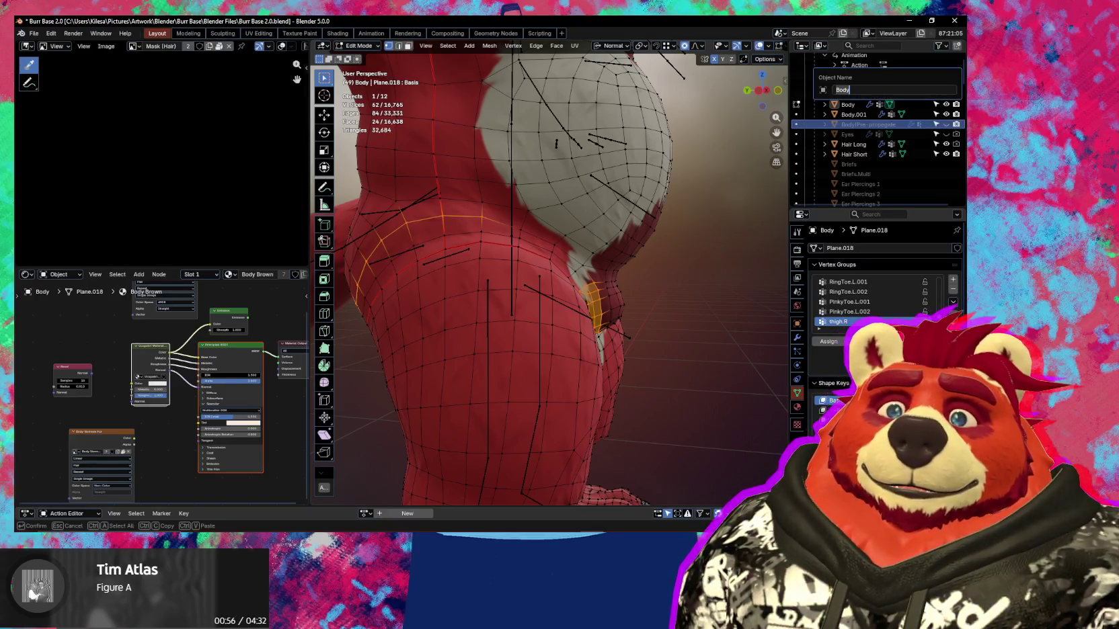
pyautogui.press('Escape')
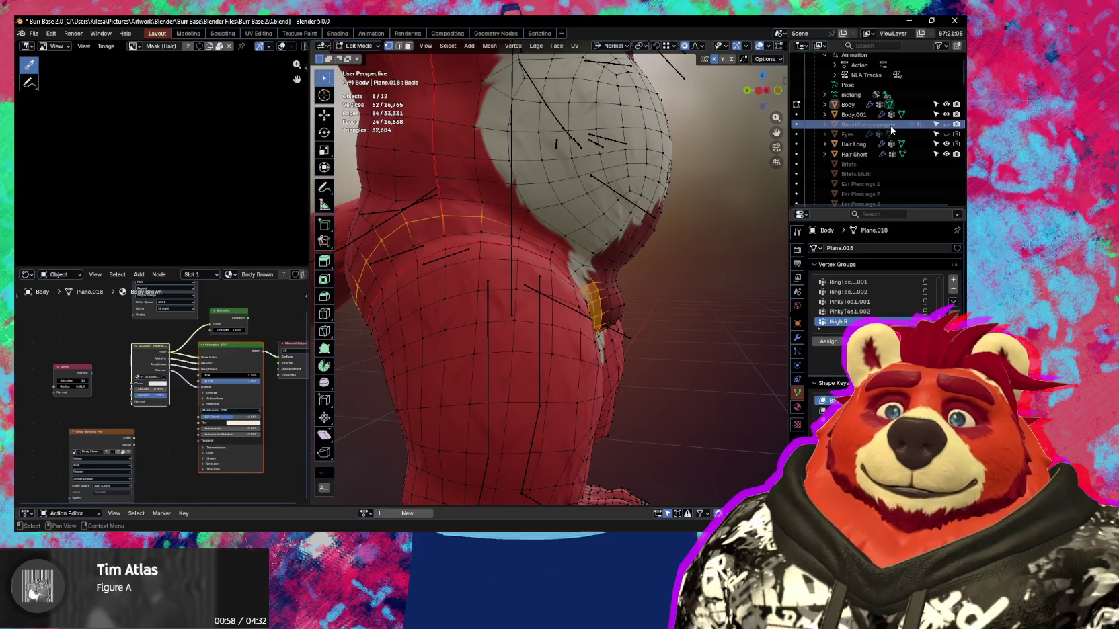
pyautogui.doubleClick(898, 124)
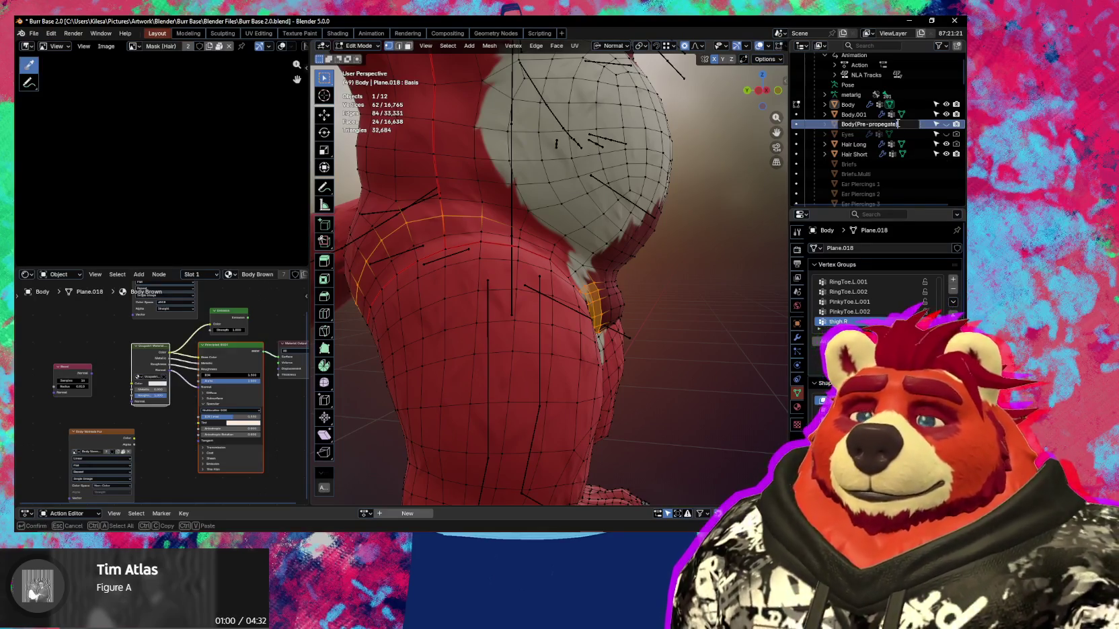
pyautogui.press('Escape')
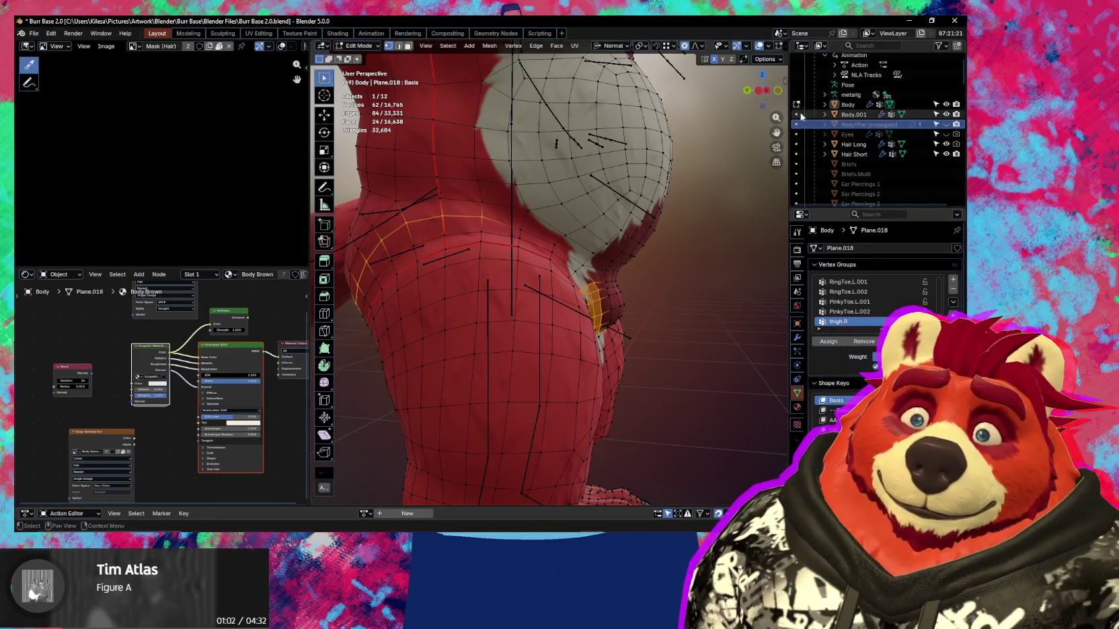
# Run Propagate to Shapes on the body mesh from the Mesh > Vertex menu.
pyautogui.moveTo(485, 138)
pyautogui.mouseDown(button='middle')
pyautogui.moveTo(502, 134)
pyautogui.moveTo(622, 185)
pyautogui.moveTo(558, 202)
pyautogui.moveTo(656, 196)
pyautogui.moveTo(623, 183)
pyautogui.mouseUp(button='middle')
pyautogui.scroll(-5, 622, 185)
pyautogui.click(490, 46)
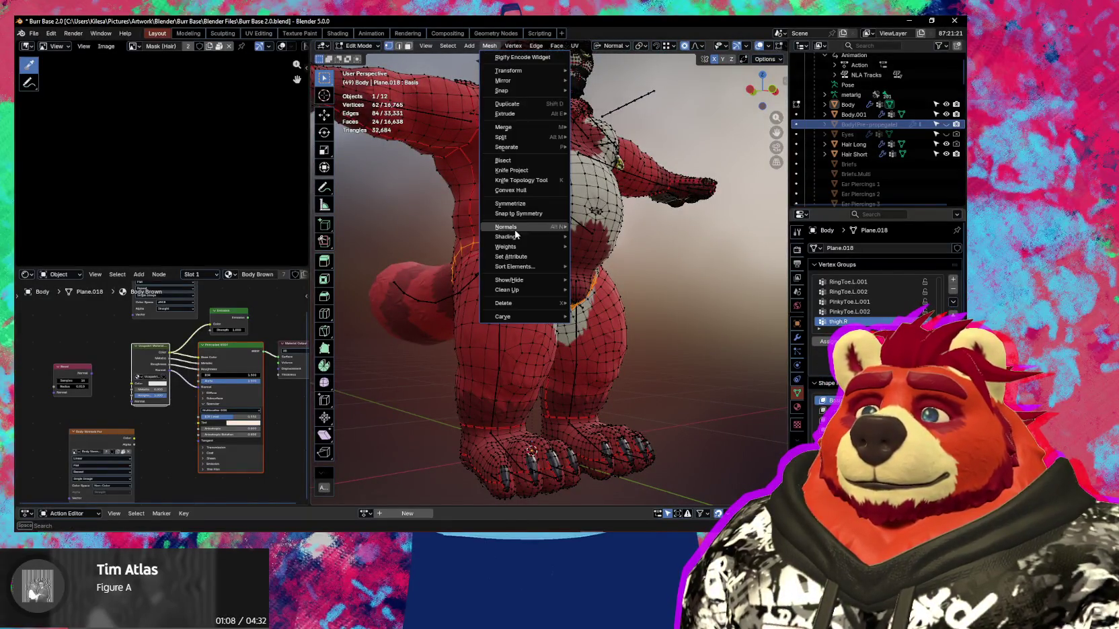
pyautogui.click(515, 49)
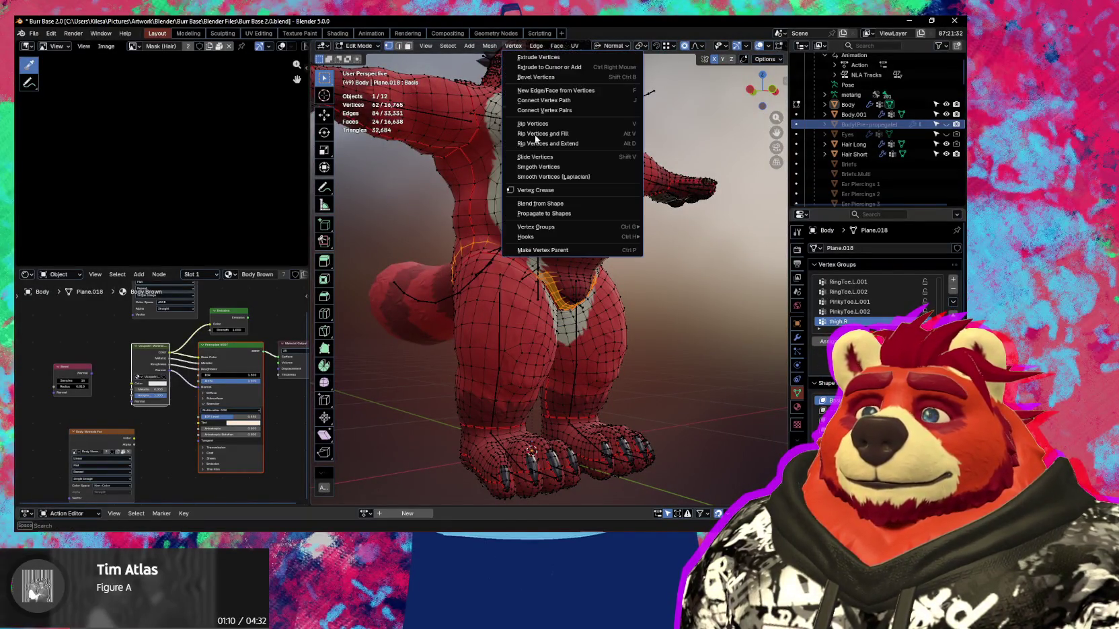
pyautogui.click(544, 215)
# Scroll the Object Data properties down to the Shape Keys list.
pyautogui.scroll(3, 524, 257)
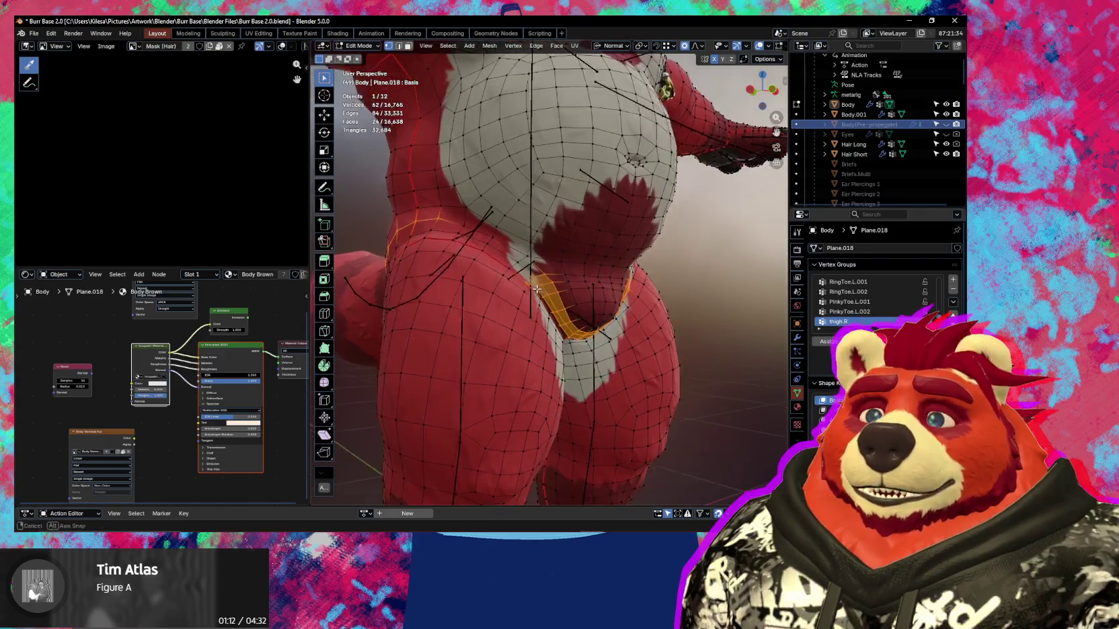
pyautogui.scroll(1, 564, 325)
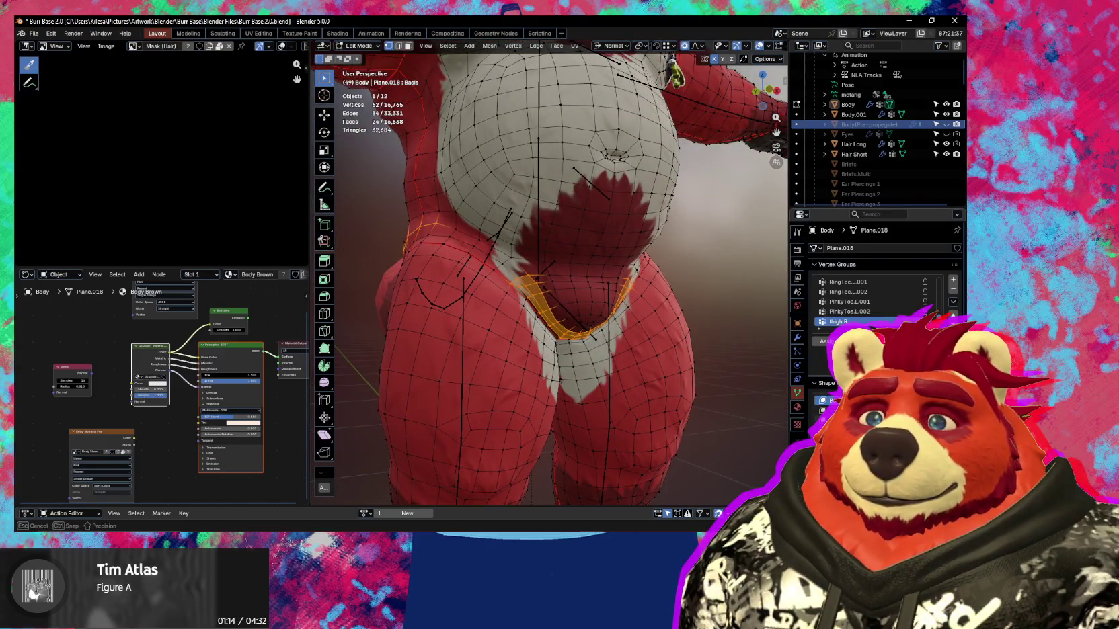
pyautogui.scroll(-2, 558, 283)
pyautogui.scroll(-2, 559, 283)
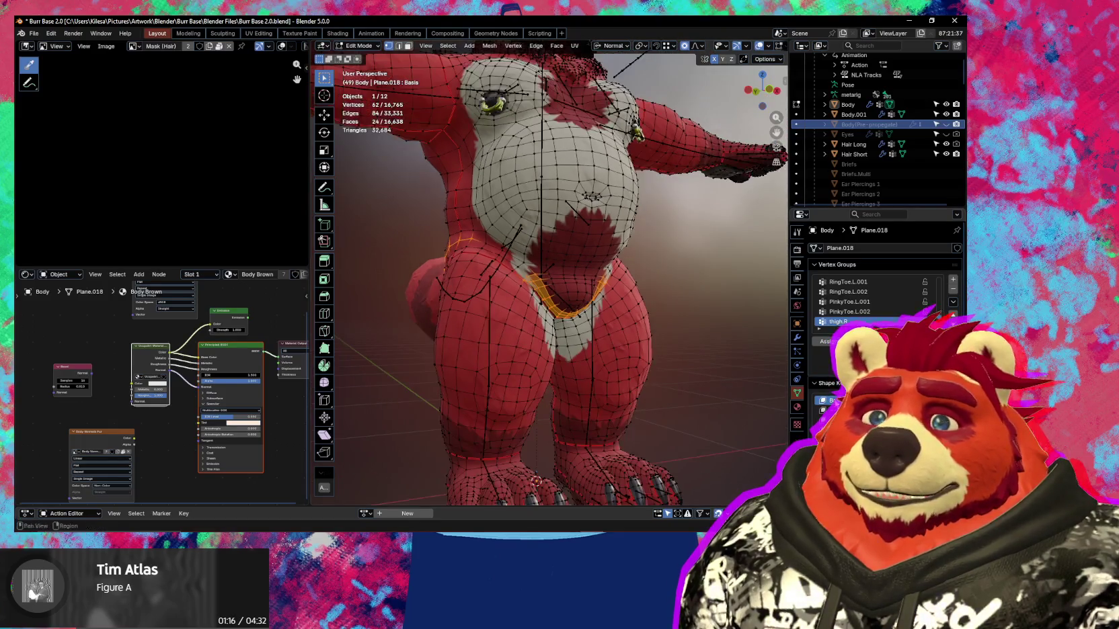
pyautogui.scroll(-3, 948, 268)
pyautogui.scroll(-2, 948, 268)
pyautogui.scroll(-2, 948, 268)
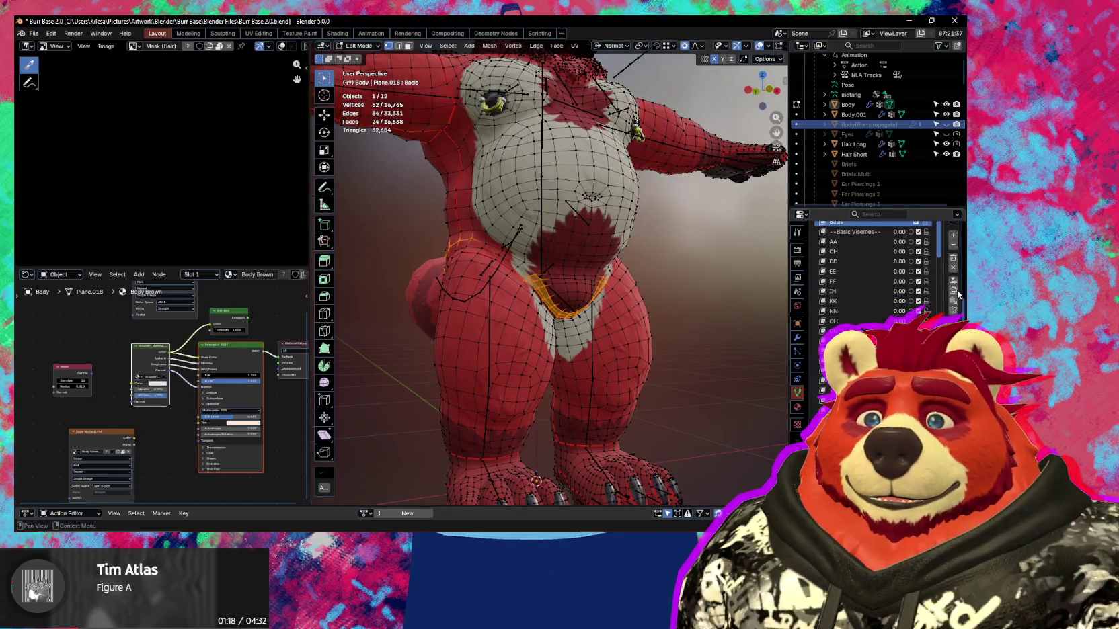
# Raise the Midriff Grow shape key value and check the hip from the side.
pyautogui.scroll(-1, 948, 268)
pyautogui.moveTo(740, 282); pyautogui.dragTo(713, 286, button='middle')
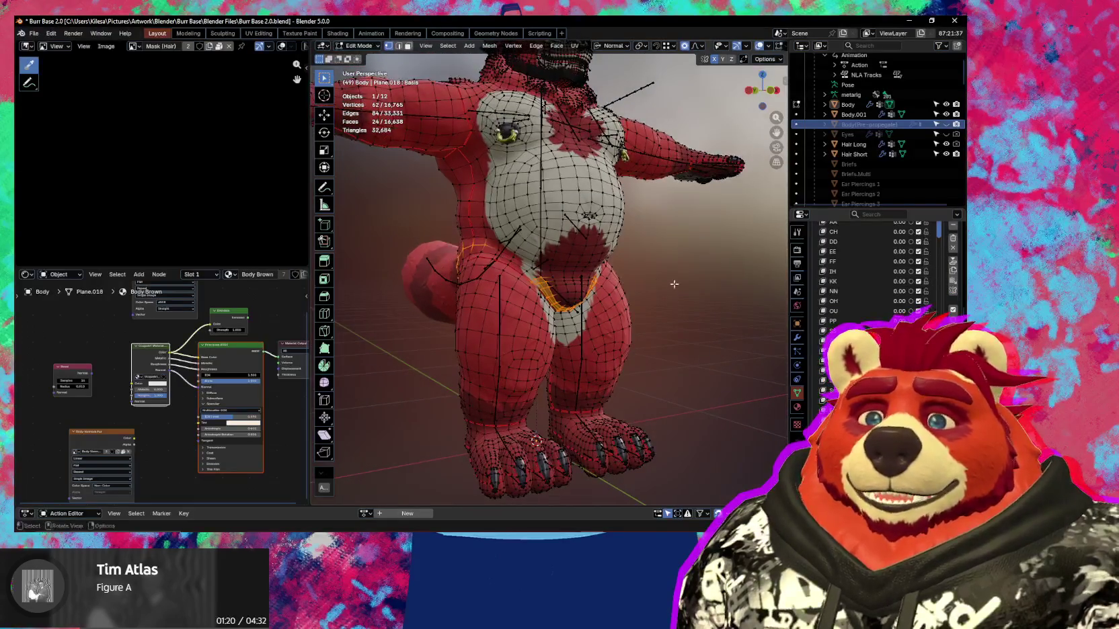
pyautogui.moveTo(940, 230); pyautogui.dragTo(941, 269)
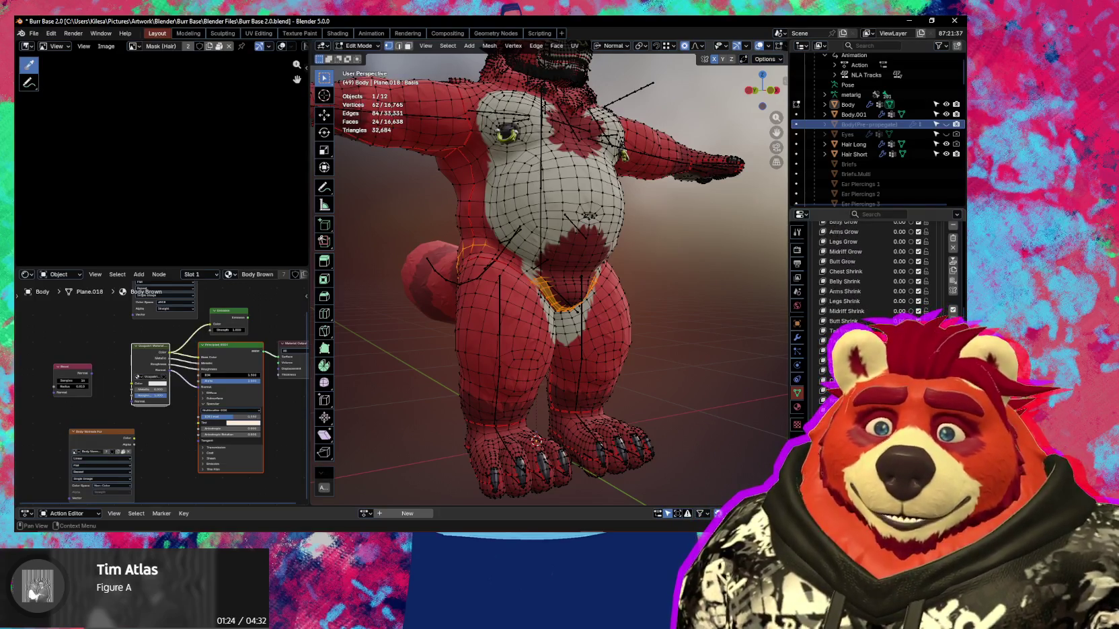
pyautogui.scroll(5, 874, 269)
pyautogui.scroll(1, 867, 269)
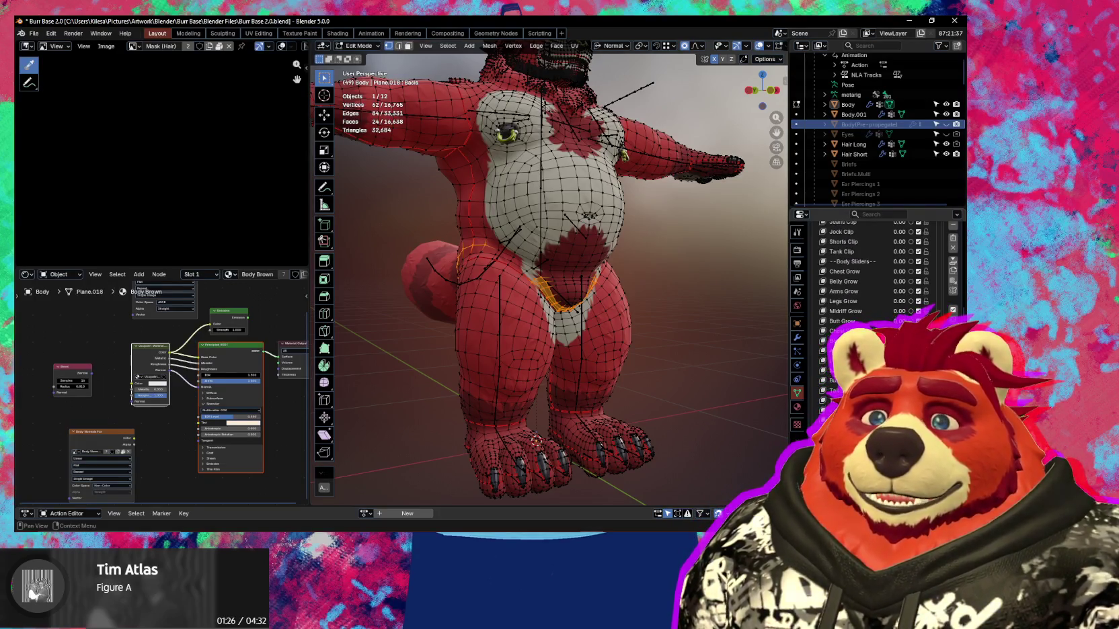
pyautogui.scroll(2, 536, 441)
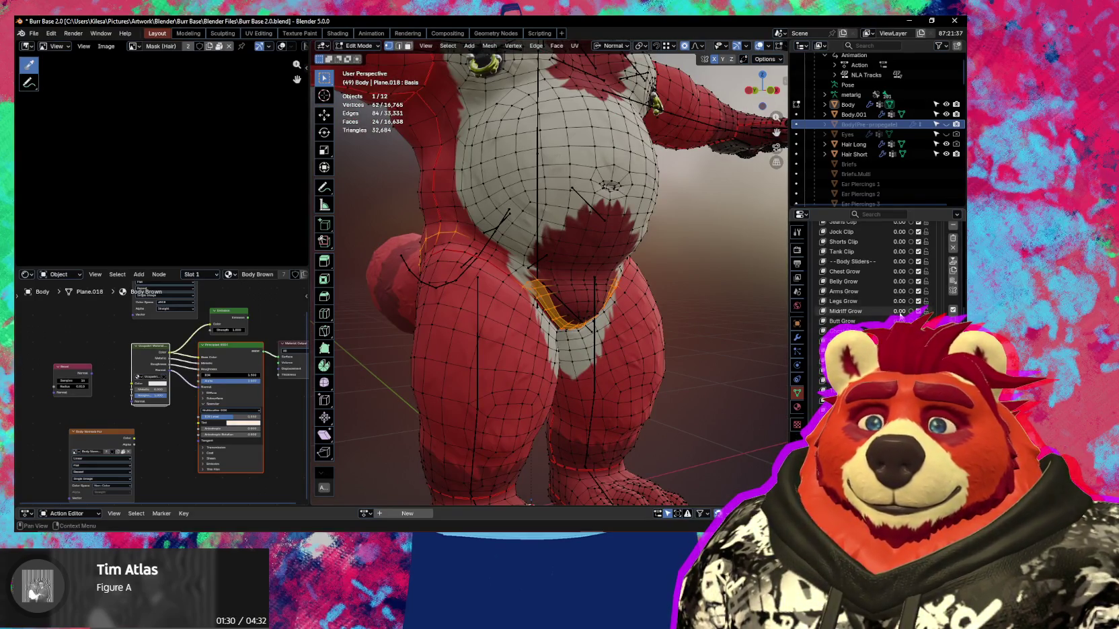
pyautogui.moveTo(901, 315); pyautogui.dragTo(941, 312)
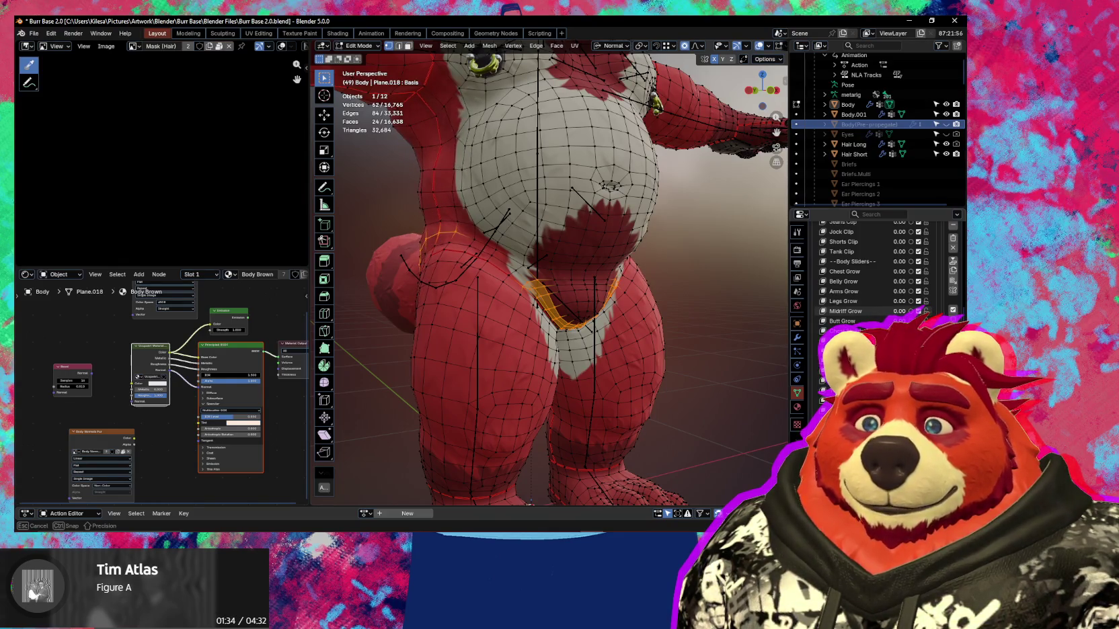
pyautogui.moveTo(605, 302); pyautogui.dragTo(673, 282, button='middle')
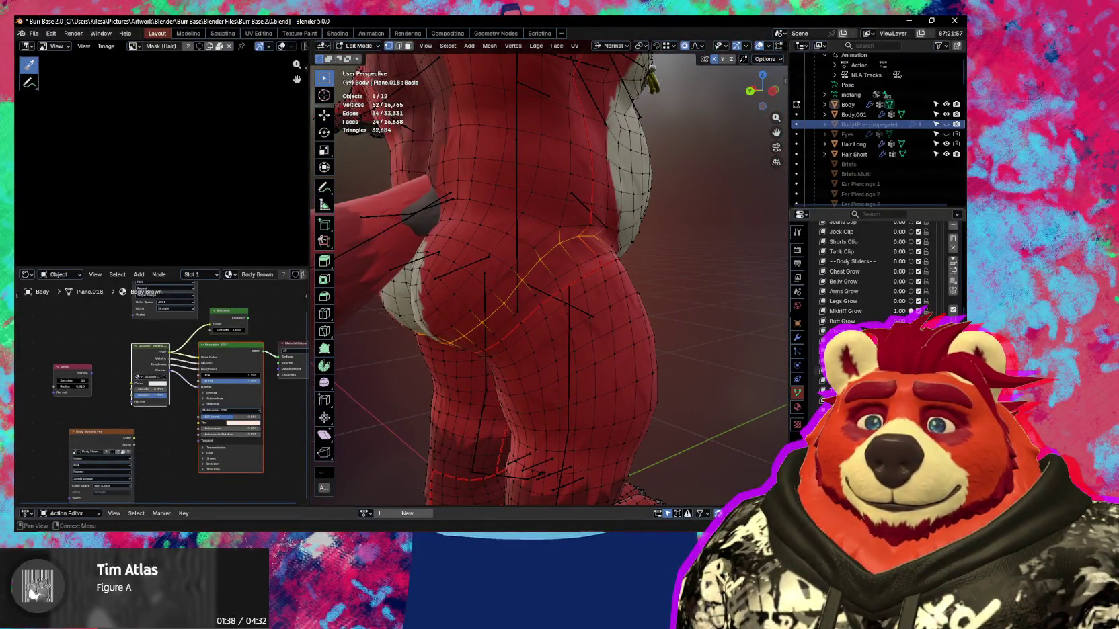
pyautogui.moveTo(899, 311); pyautogui.dragTo(875, 311)
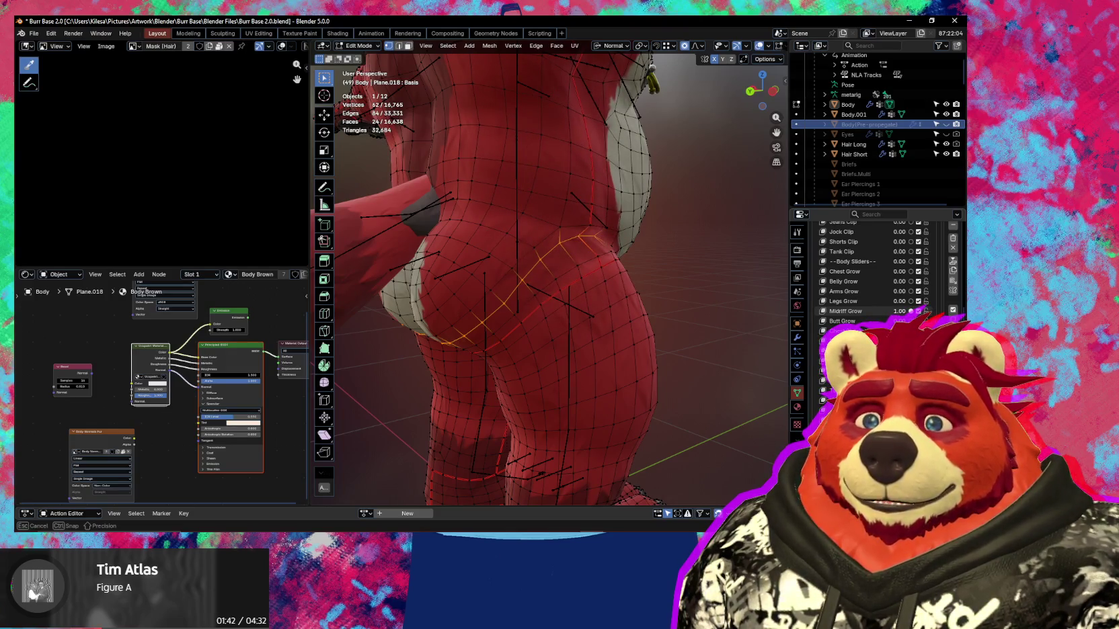
# Make Midriff Grow the active shape key and hide overlays to view the shaded hip.
pyautogui.scroll(5, 879, 313)
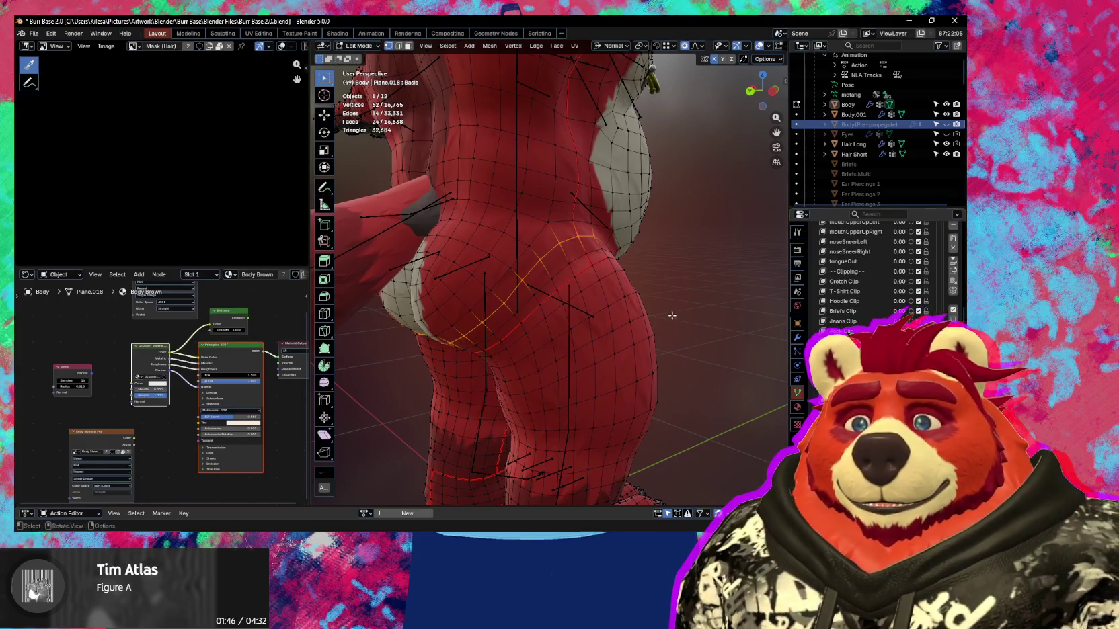
pyautogui.moveTo(626, 306); pyautogui.dragTo(700, 303, button='middle')
pyautogui.scroll(3, 700, 306)
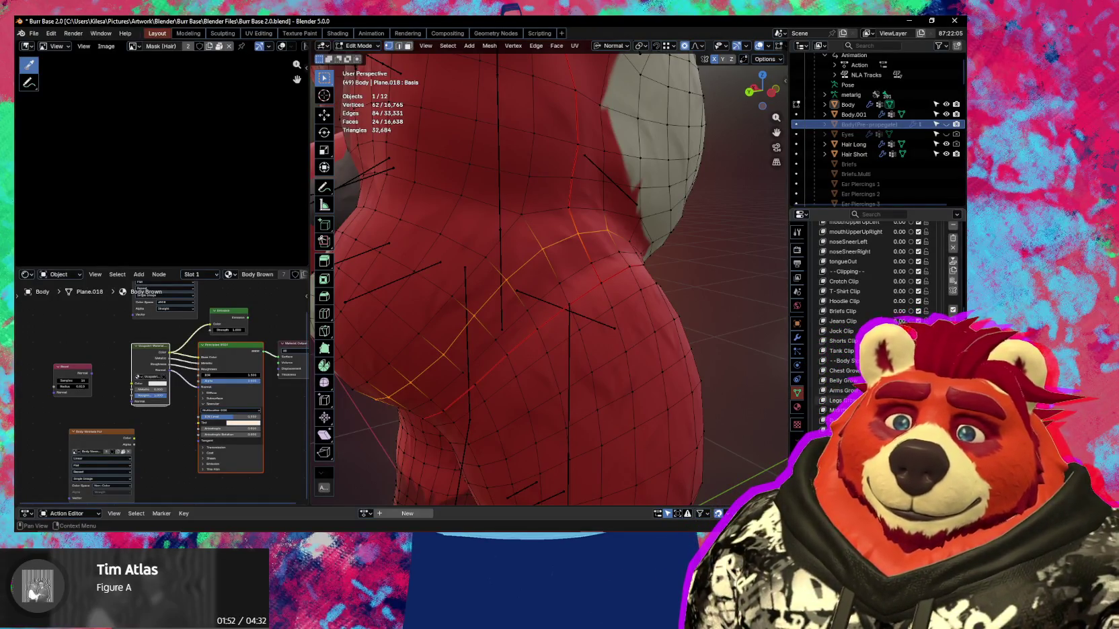
pyautogui.click(841, 410)
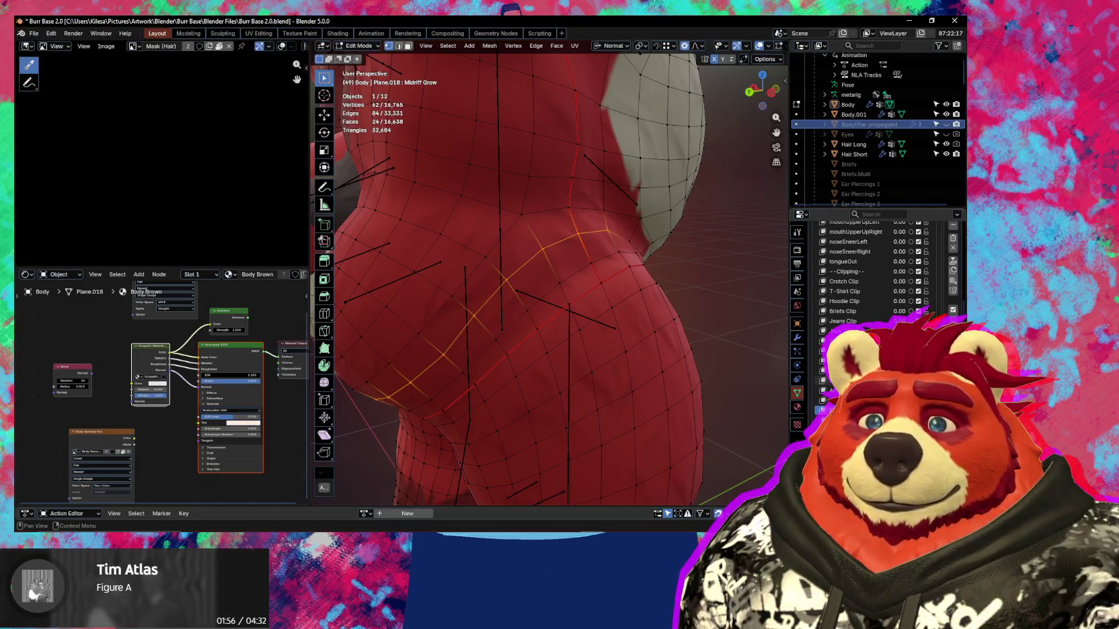
pyautogui.moveTo(669, 321)
pyautogui.mouseDown(button='middle')
pyautogui.moveTo(579, 316)
pyautogui.moveTo(578, 290)
pyautogui.moveTo(557, 351)
pyautogui.moveTo(677, 355)
pyautogui.mouseUp(button='middle')
pyautogui.hotkey('shift', 'alt', 'z')
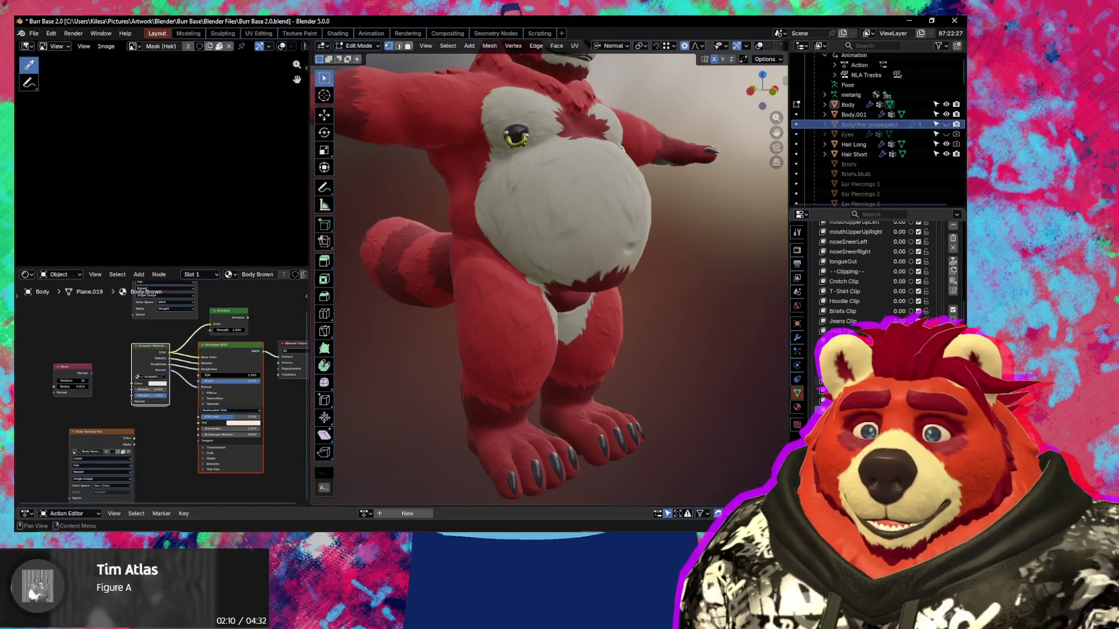
# Bring back the wireframe overlay, then set Crotch Clip to 1.00 and make it active.
pyautogui.moveTo(701, 353)
pyautogui.mouseDown(button='middle')
pyautogui.moveTo(679, 355)
pyautogui.moveTo(567, 280)
pyautogui.moveTo(640, 331)
pyautogui.moveTo(757, 272)
pyautogui.mouseUp(button='middle')
pyautogui.scroll(3, 567, 280)
pyautogui.scroll(3, 567, 280)
pyautogui.scroll(3, 566, 280)
pyautogui.hotkey('shift', 'alt', 'z')
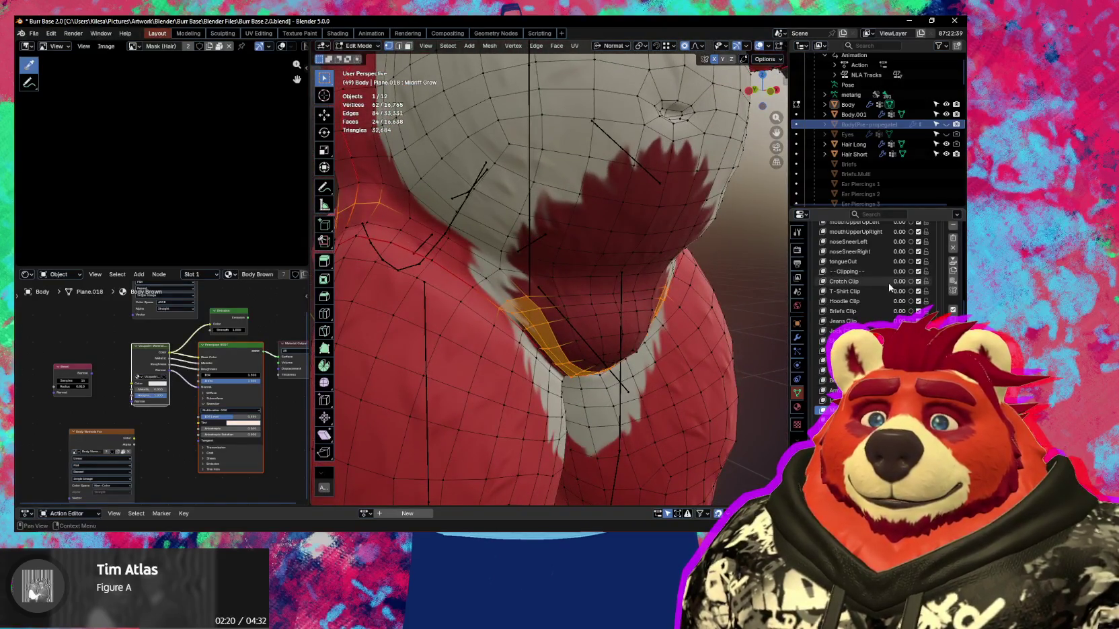
pyautogui.moveTo(899, 281)
pyautogui.mouseDown()
pyautogui.moveTo(915, 281)
pyautogui.moveTo(888, 281)
pyautogui.moveTo(915, 281)
pyautogui.mouseUp()
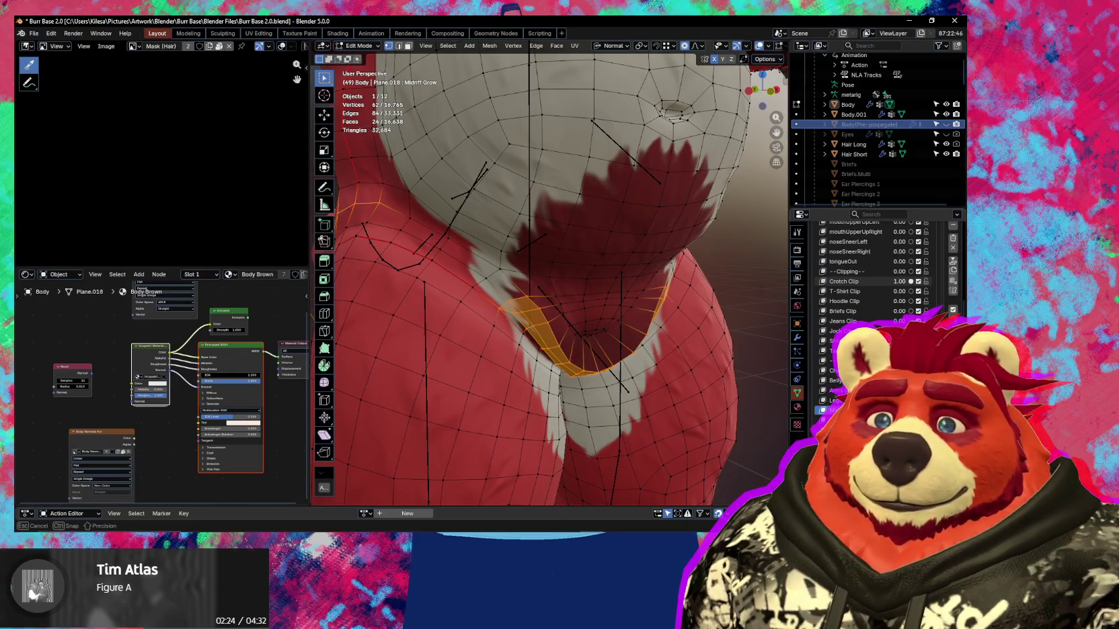
pyautogui.click(875, 283)
# Switch the Body mesh into Sculpt Mode from the Ctrl+Tab mode menu.
pyautogui.moveTo(592, 336); pyautogui.dragTo(589, 304, button='middle')
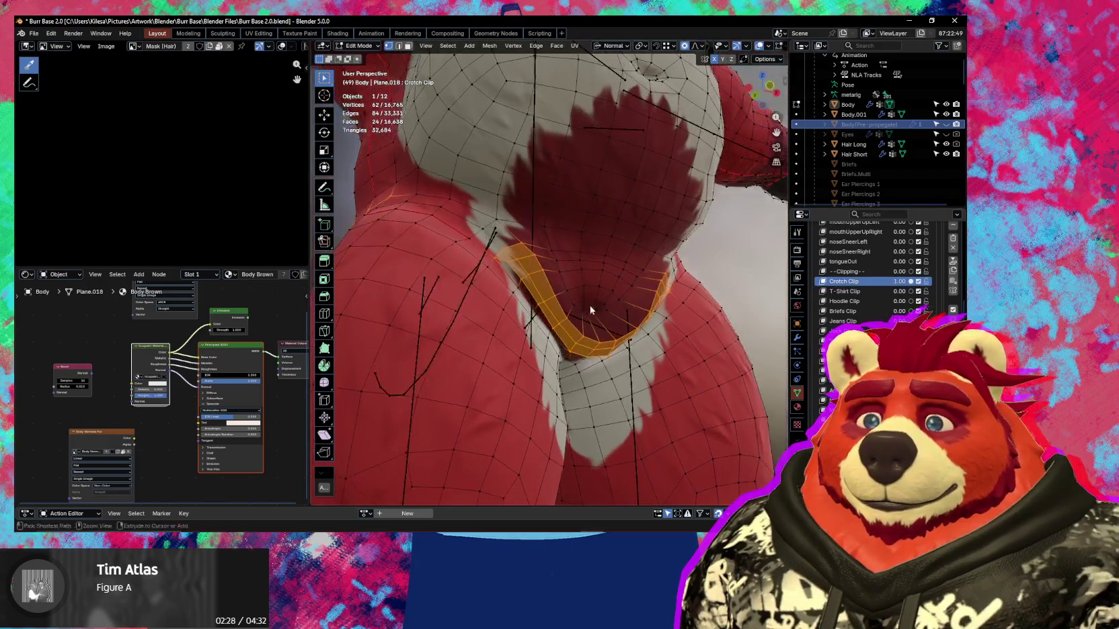
pyautogui.hotkey('ctrl', 'Tab')
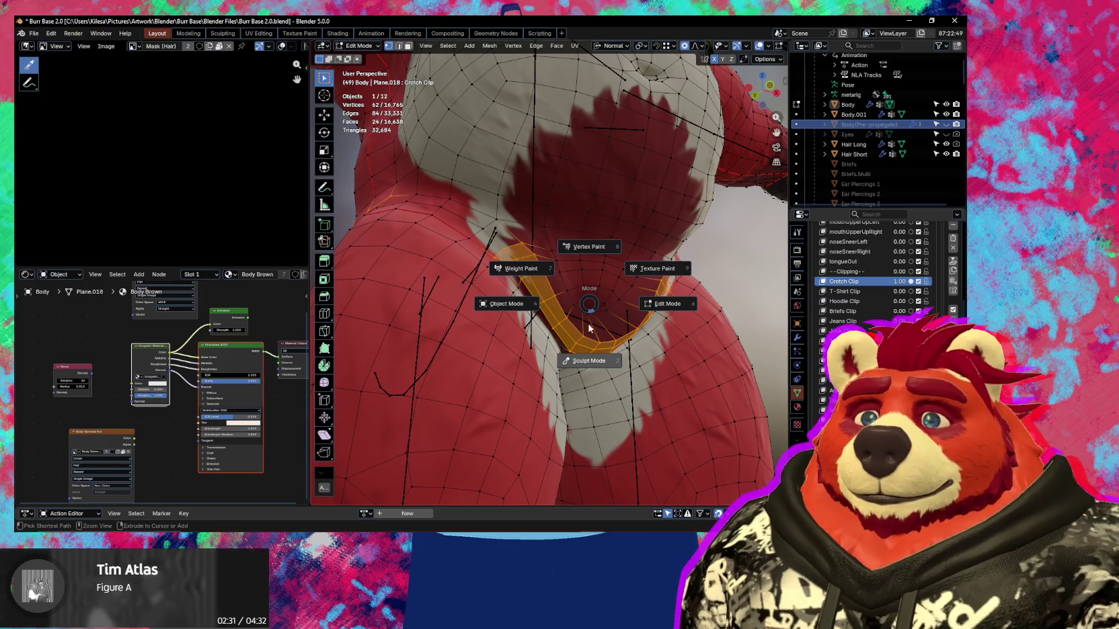
pyautogui.click(590, 316)
# Toggle Crotch Clip between 1.00 and 0.00 to compare, leaving it at 0.00.
pyautogui.scroll(2, 579, 268)
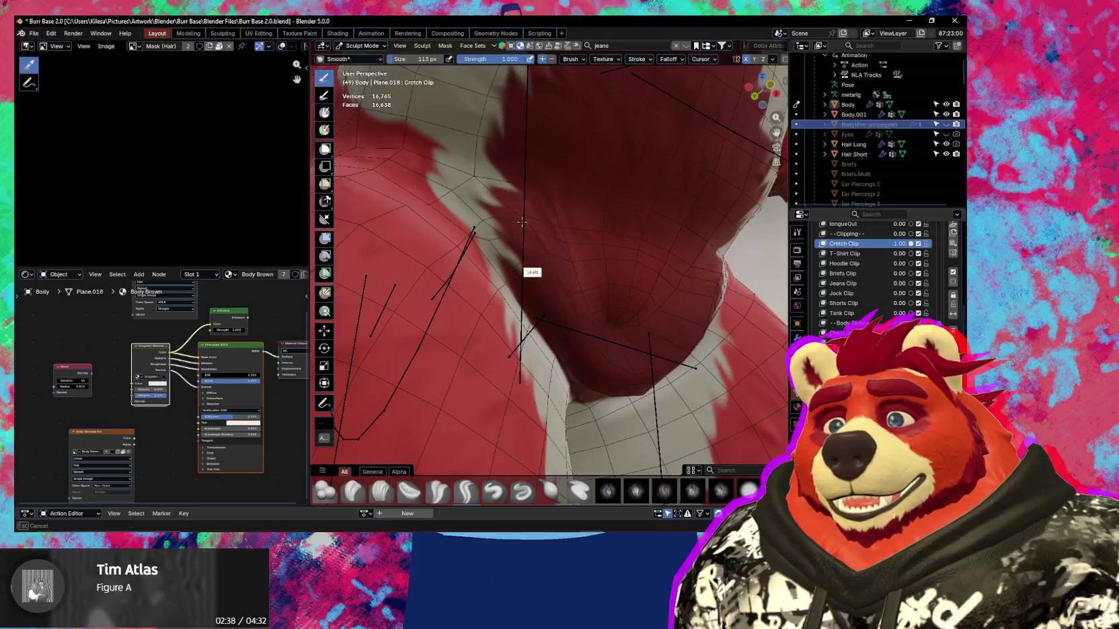
pyautogui.moveTo(586, 351)
pyautogui.keyDown('shift'); pyautogui.mouseDown(button='middle')
pyautogui.moveTo(568, 296)
pyautogui.moveTo(599, 363)
pyautogui.mouseUp(button='middle'); pyautogui.keyUp('shift')
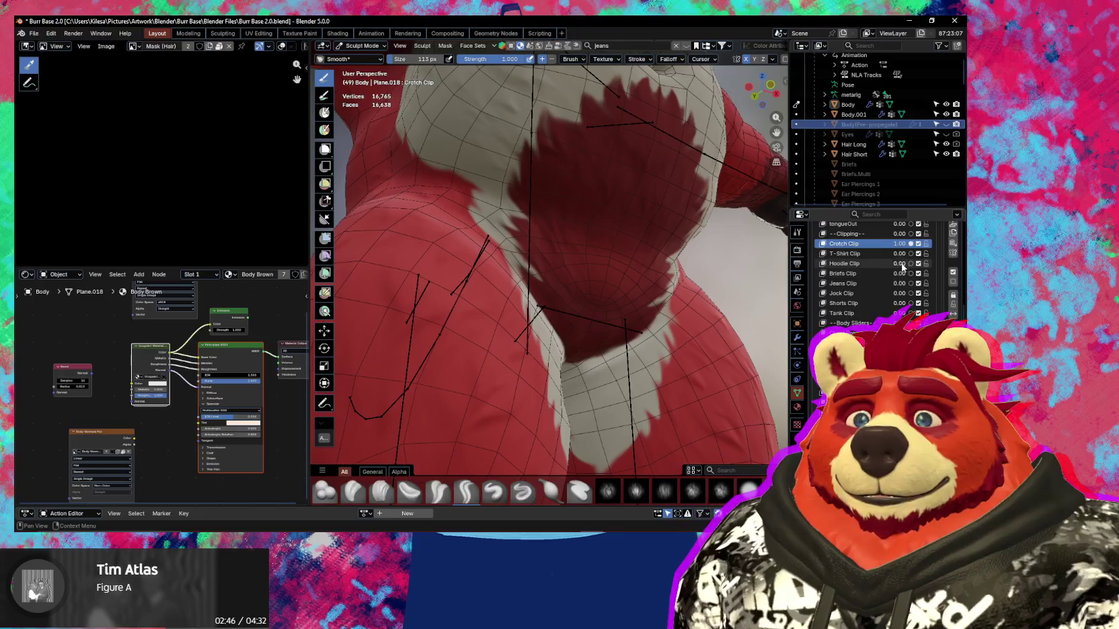
pyautogui.moveTo(905, 244); pyautogui.dragTo(893, 259)
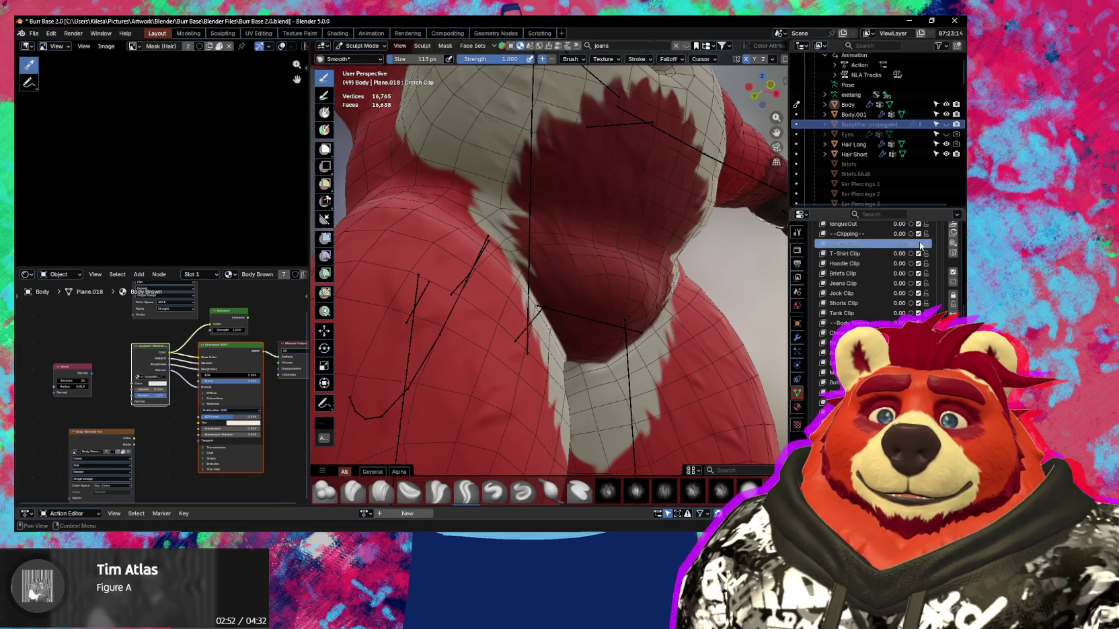
pyautogui.click(919, 242)
pyautogui.moveTo(912, 246); pyautogui.dragTo(895, 262)
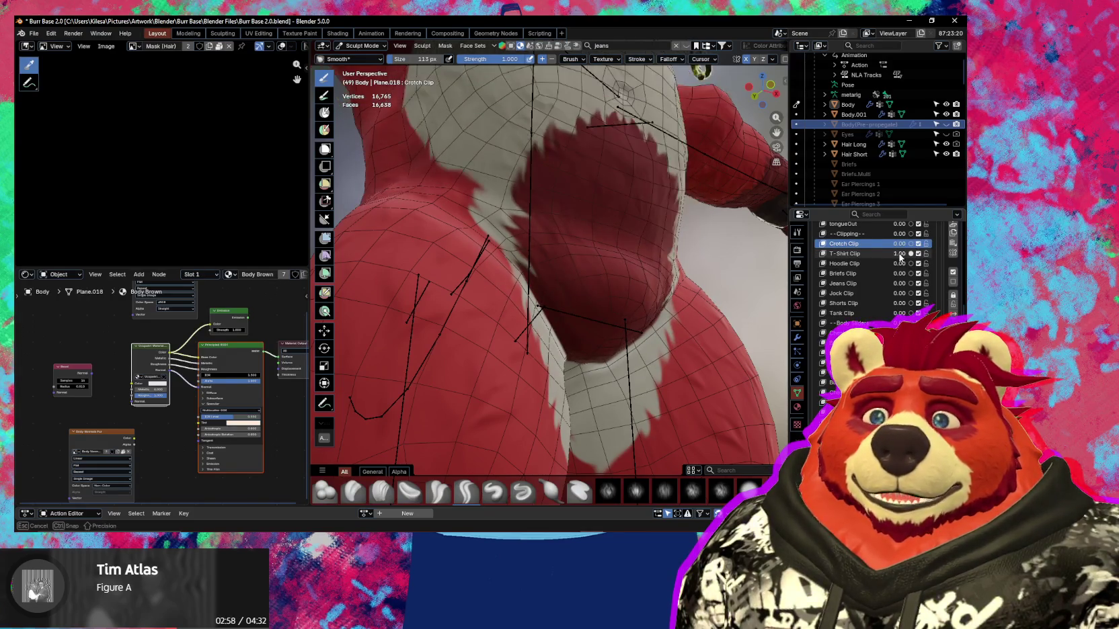
pyautogui.moveTo(672, 308)
pyautogui.mouseDown(button='middle')
pyautogui.moveTo(696, 340)
pyautogui.moveTo(645, 356)
pyautogui.moveTo(659, 349)
pyautogui.mouseUp(button='middle')
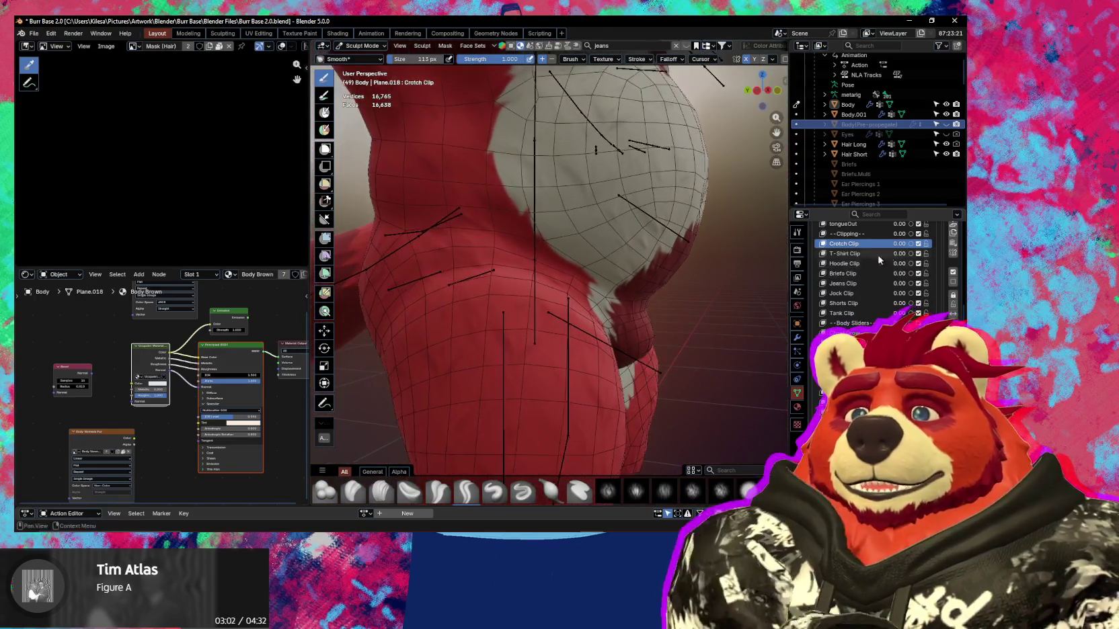
# Preview the T-Shirt and Hoodie Clip shapes, then set Briefs Clip to 1.00 as the active key.
pyautogui.moveTo(898, 253); pyautogui.dragTo(898, 254)
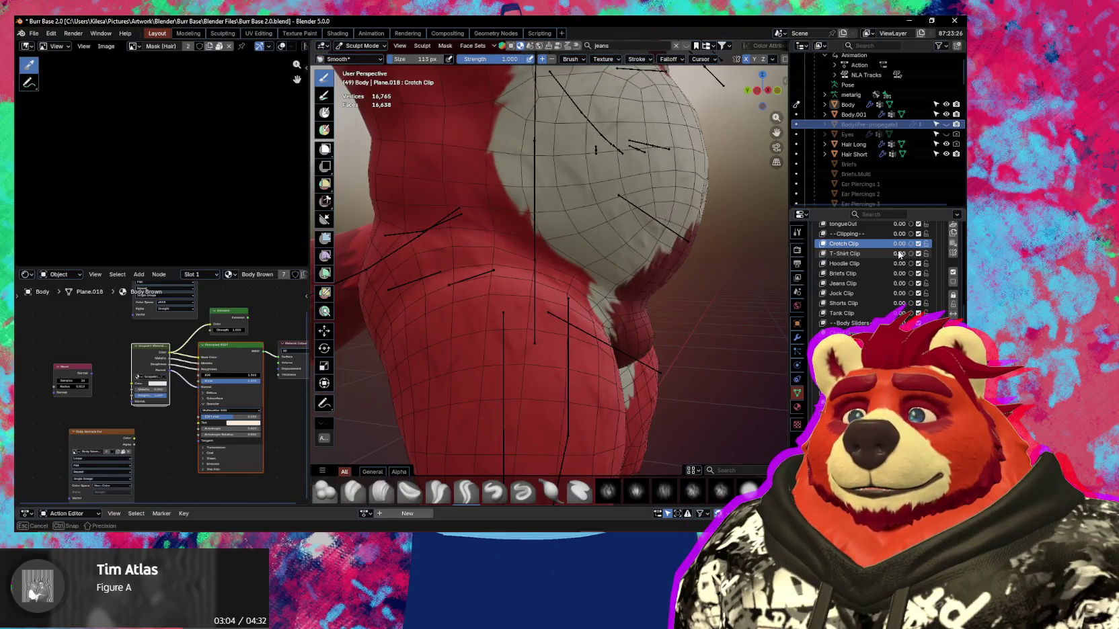
pyautogui.press('Escape')
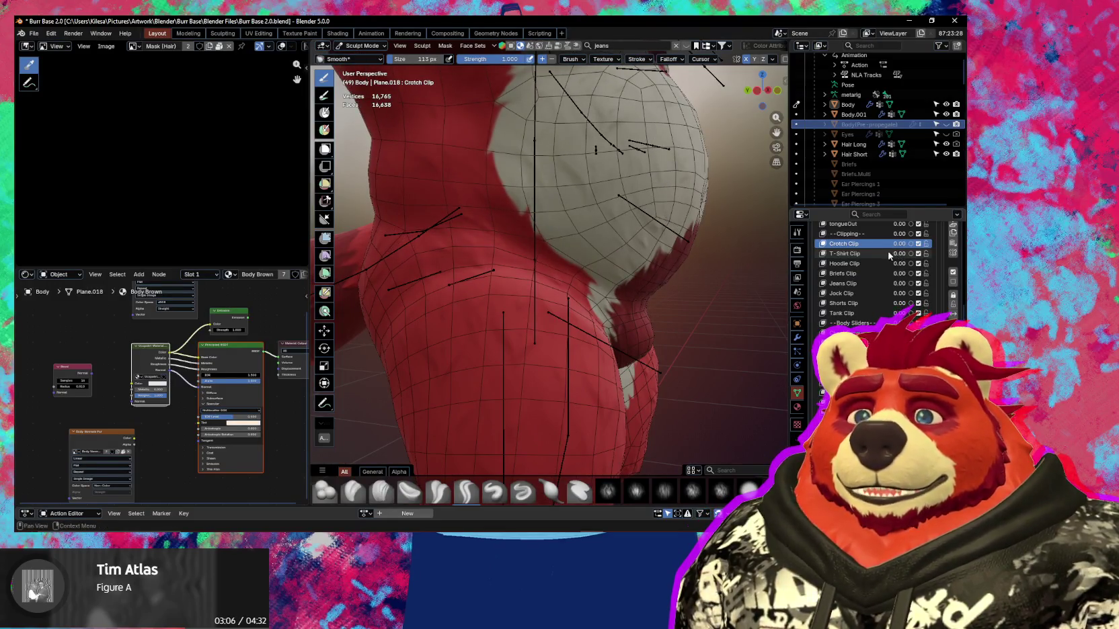
pyautogui.moveTo(899, 264); pyautogui.dragTo(900, 266)
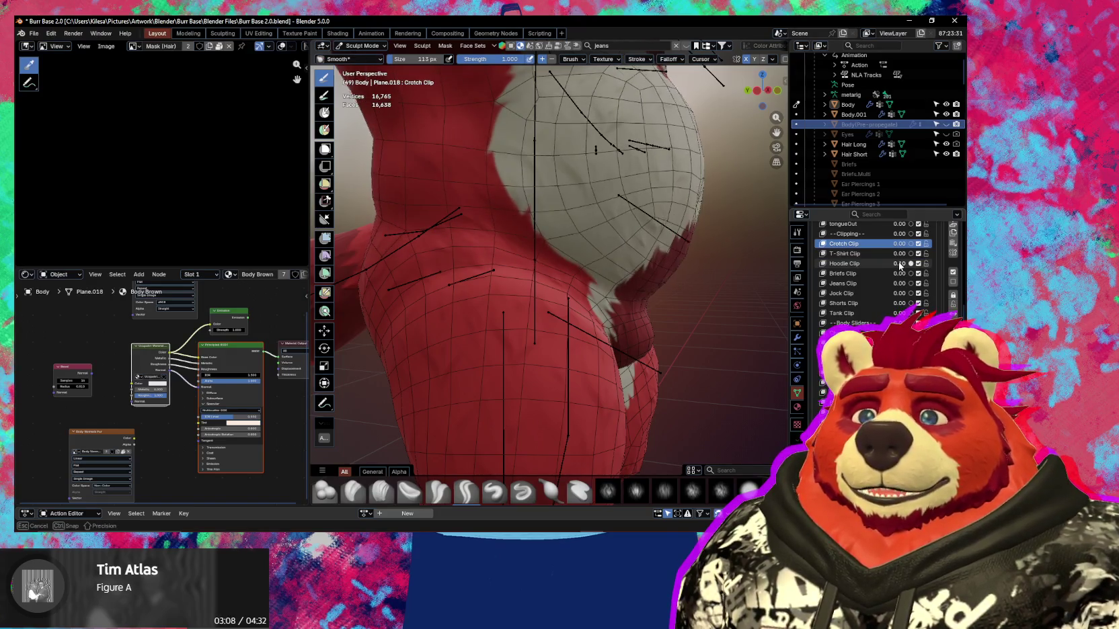
pyautogui.press('Escape')
pyautogui.moveTo(900, 276); pyautogui.dragTo(900, 276)
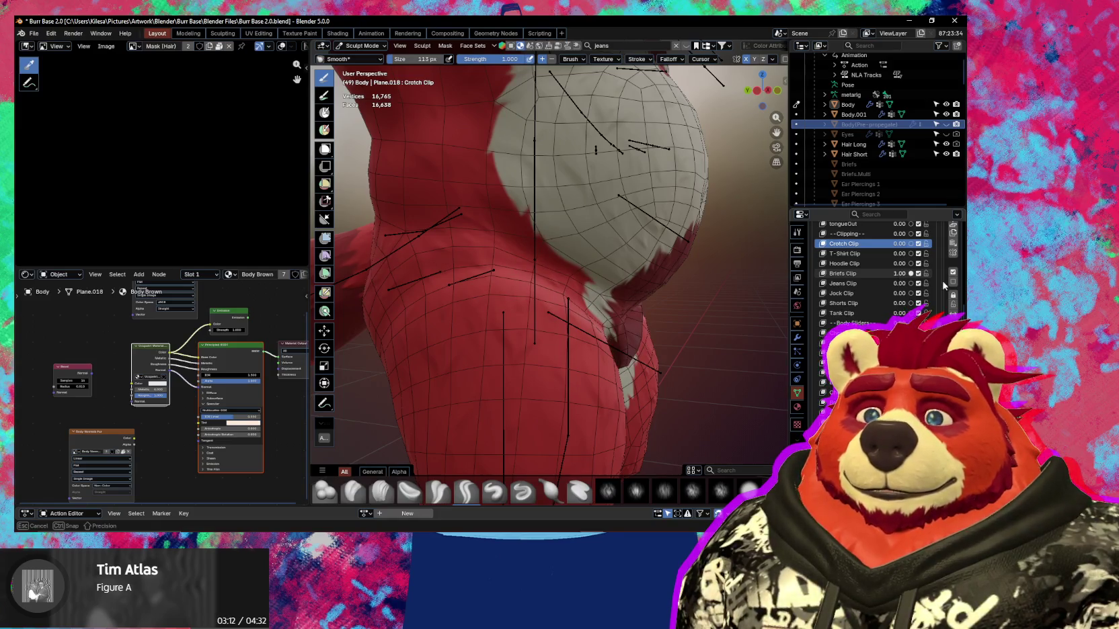
pyautogui.click(848, 274)
# Orbit and zoom around the crotch to inspect the Briefs Clip shape from the front.
pyautogui.moveTo(511, 289)
pyautogui.mouseDown(button='middle')
pyautogui.moveTo(604, 295)
pyautogui.moveTo(570, 263)
pyautogui.mouseUp(button='middle')
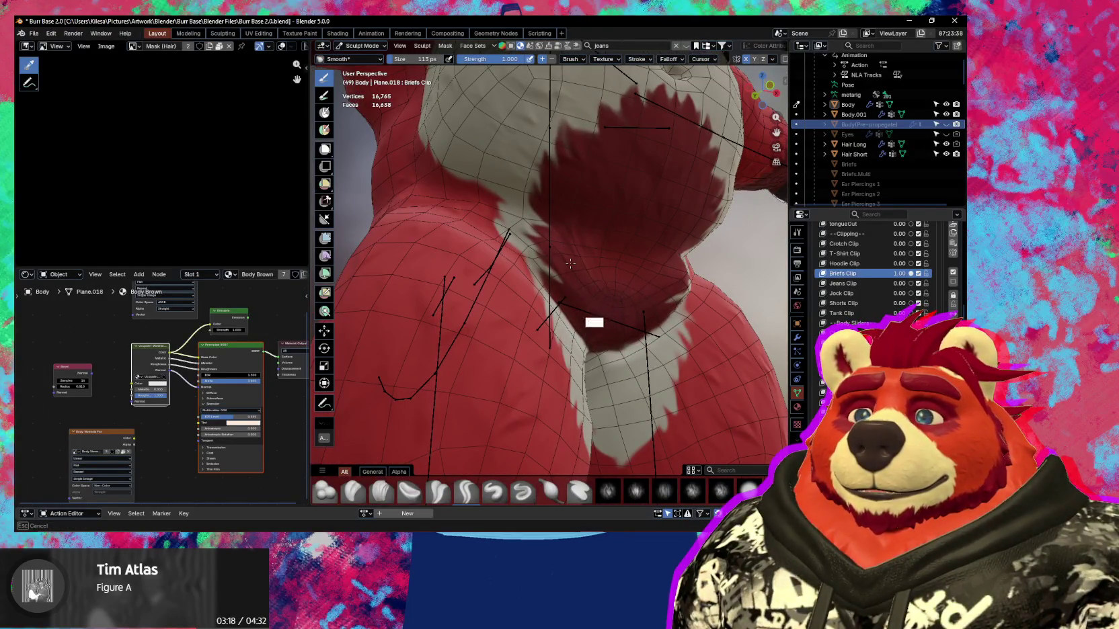
pyautogui.moveTo(570, 264)
pyautogui.mouseDown(button='middle')
pyautogui.moveTo(608, 318)
pyautogui.moveTo(624, 291)
pyautogui.moveTo(589, 293)
pyautogui.mouseUp(button='middle')
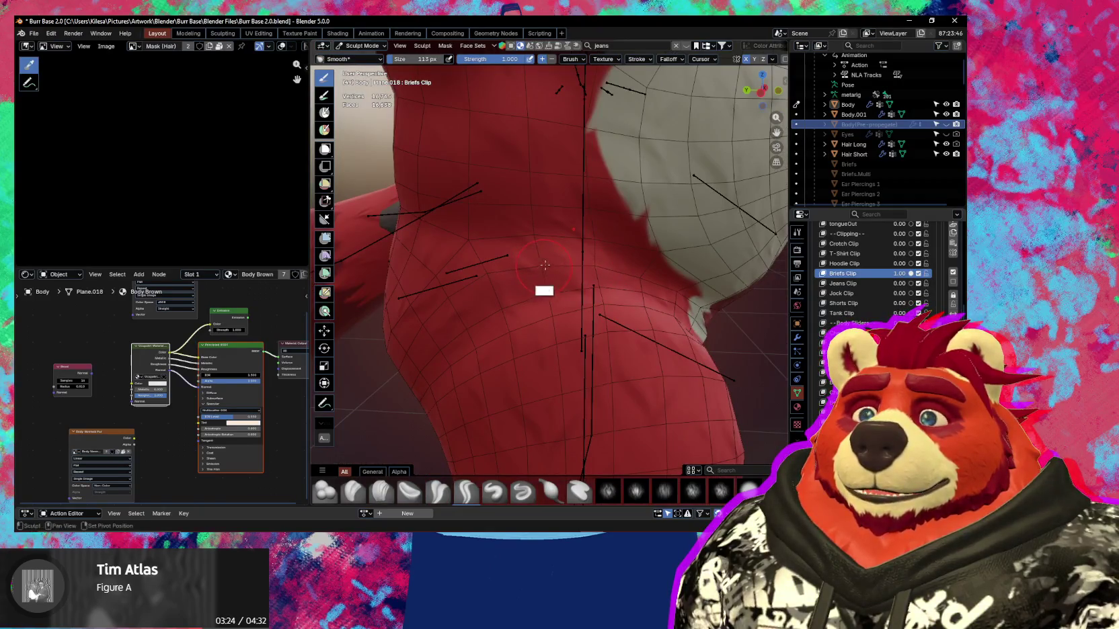
pyautogui.moveTo(490, 279); pyautogui.dragTo(568, 277, button='middle')
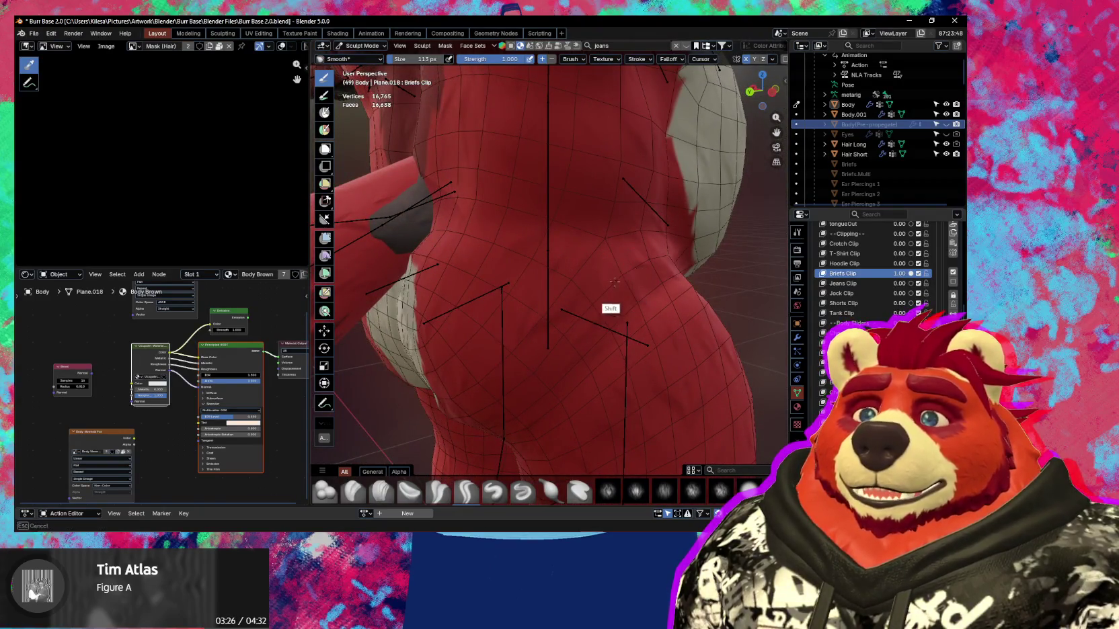
pyautogui.scroll(2, 614, 281)
pyautogui.moveTo(591, 279); pyautogui.dragTo(574, 284, button='middle')
pyautogui.press('KP_1')
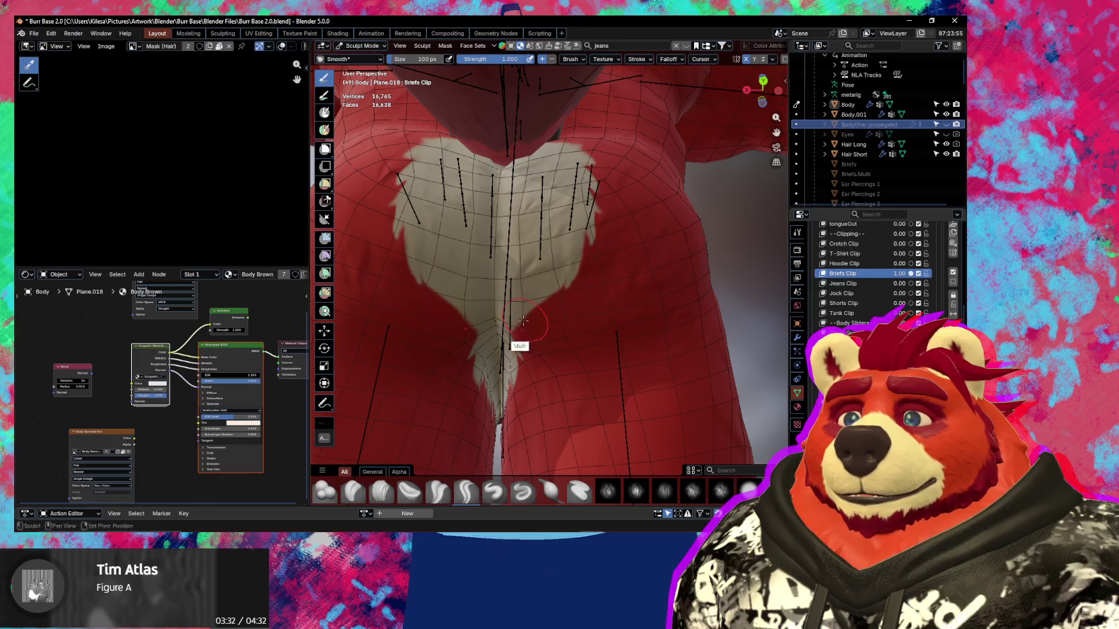
pyautogui.moveTo(601, 288)
pyautogui.keyDown('shift'); pyautogui.mouseDown(button='middle')
pyautogui.moveTo(596, 238)
pyautogui.moveTo(603, 250)
pyautogui.mouseUp(button='middle'); pyautogui.keyUp('shift')
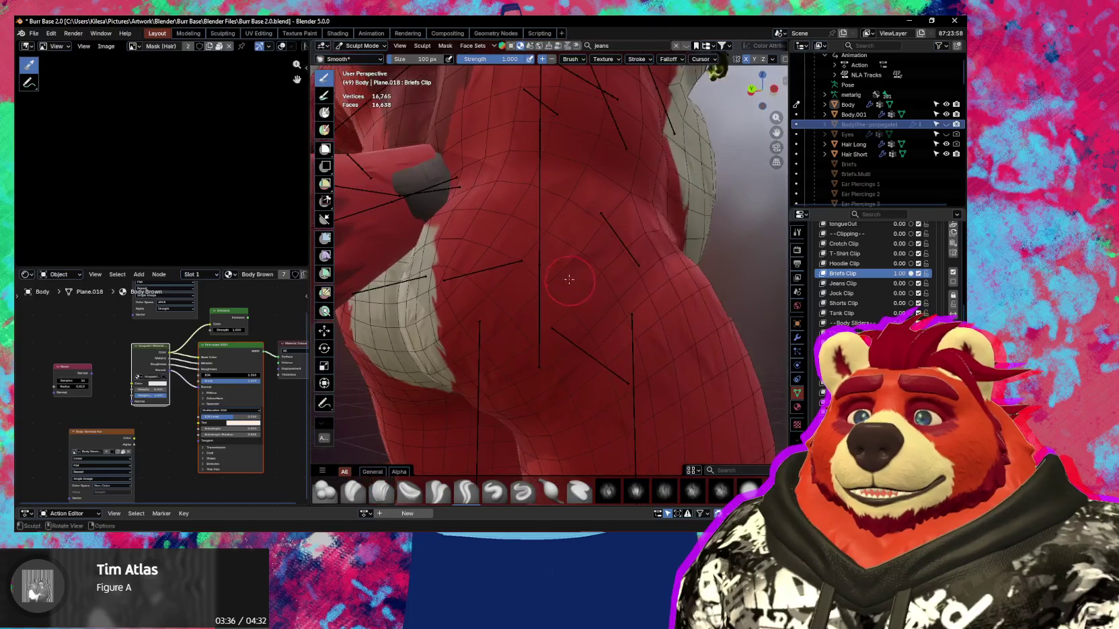
# Examine the white heart patch, then set Briefs Clip to 0.00 and Jeans Clip to 1.00.
pyautogui.moveTo(559, 292); pyautogui.dragTo(590, 296, button='middle')
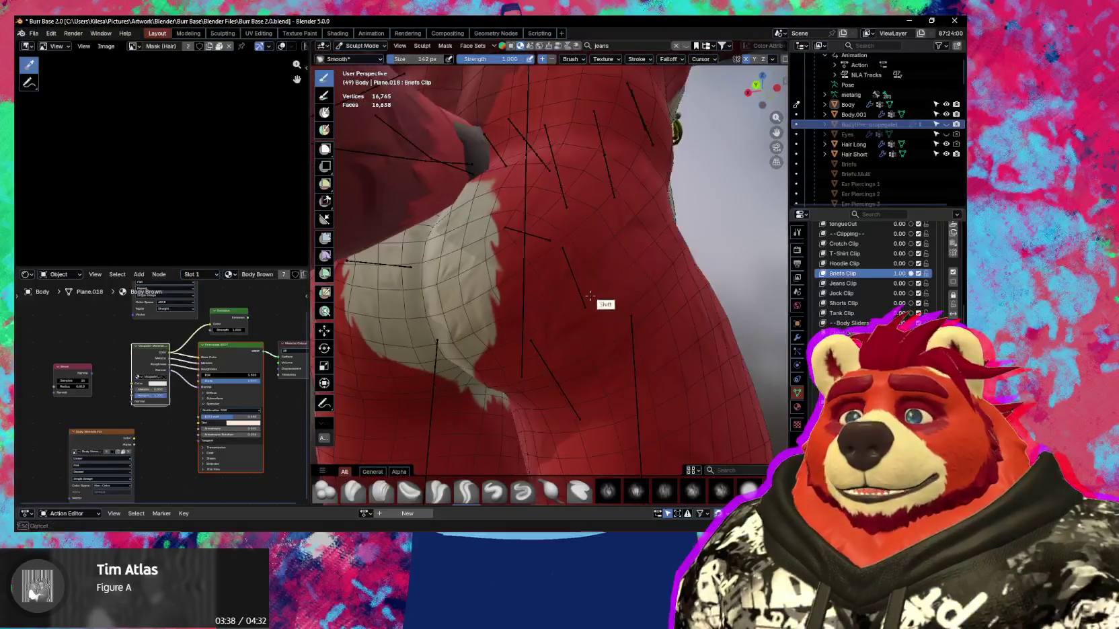
pyautogui.moveTo(619, 238)
pyautogui.mouseDown(button='middle')
pyautogui.moveTo(552, 281)
pyautogui.moveTo(573, 293)
pyautogui.mouseUp(button='middle')
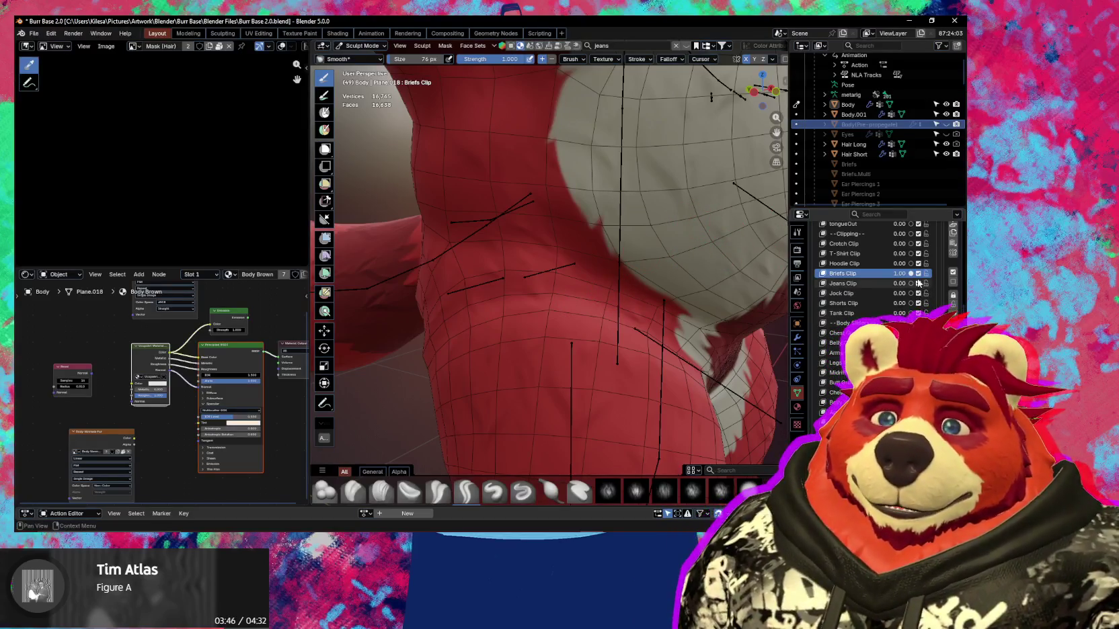
pyautogui.moveTo(913, 284); pyautogui.dragTo(910, 287)
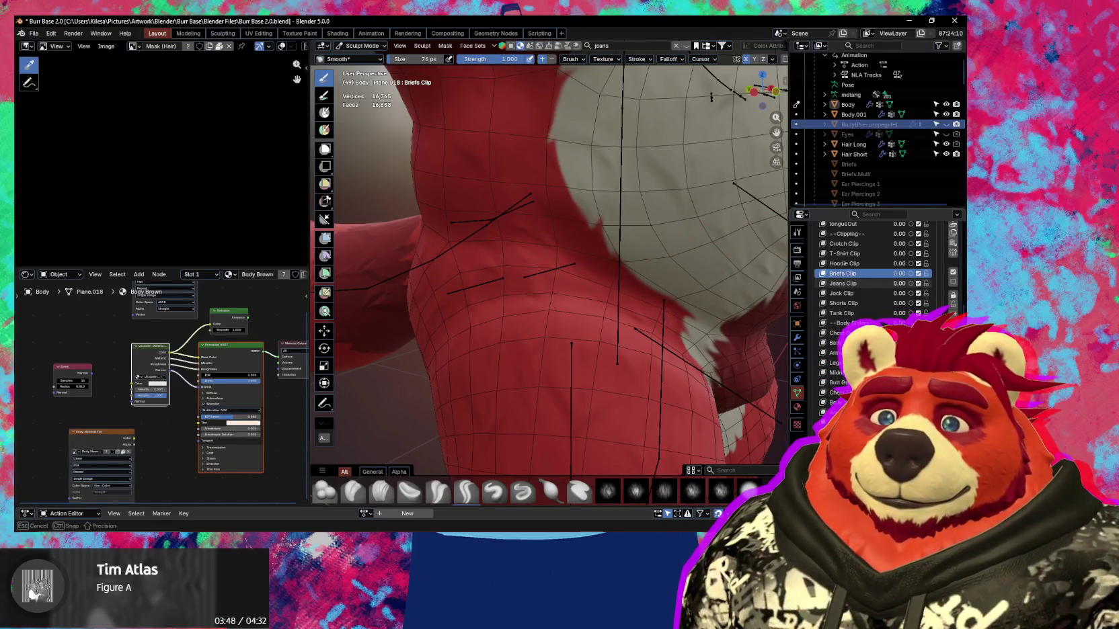
pyautogui.moveTo(581, 344); pyautogui.dragTo(739, 283, button='middle')
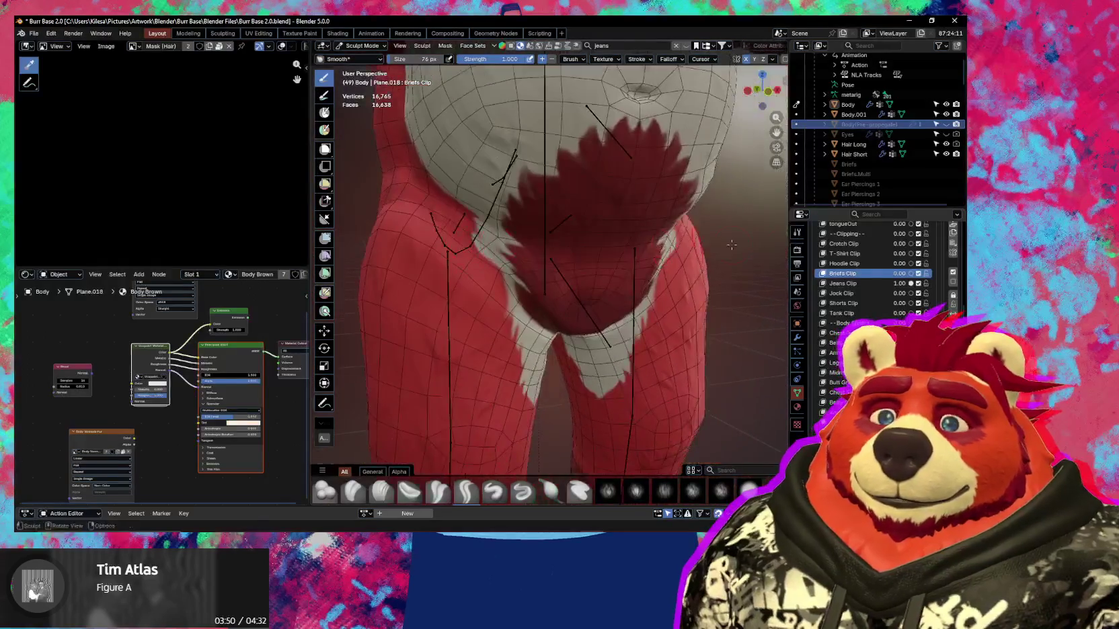
# Make Jeans Clip active, enlarge the brush to about 122 px, and inspect the crotch and hip.
pyautogui.click(867, 283)
pyautogui.scroll(4, 553, 250)
pyautogui.press('f')
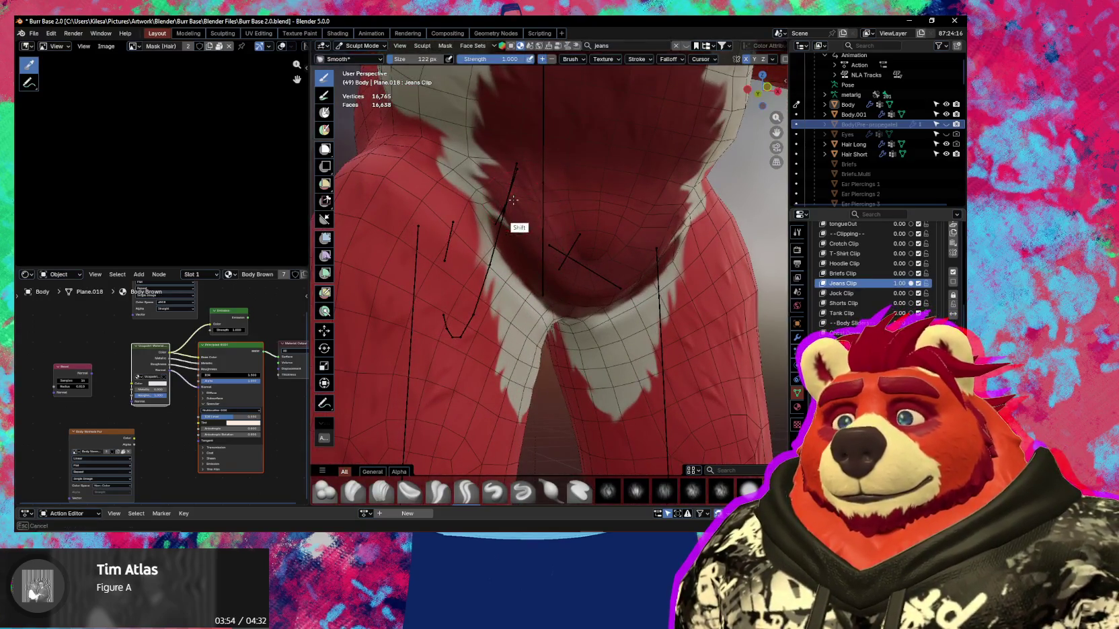
pyautogui.moveTo(563, 225)
pyautogui.mouseDown(button='middle')
pyautogui.moveTo(570, 253)
pyautogui.moveTo(700, 215)
pyautogui.moveTo(603, 238)
pyautogui.mouseUp(button='middle')
pyautogui.moveTo(710, 193); pyautogui.dragTo(674, 227, button='middle')
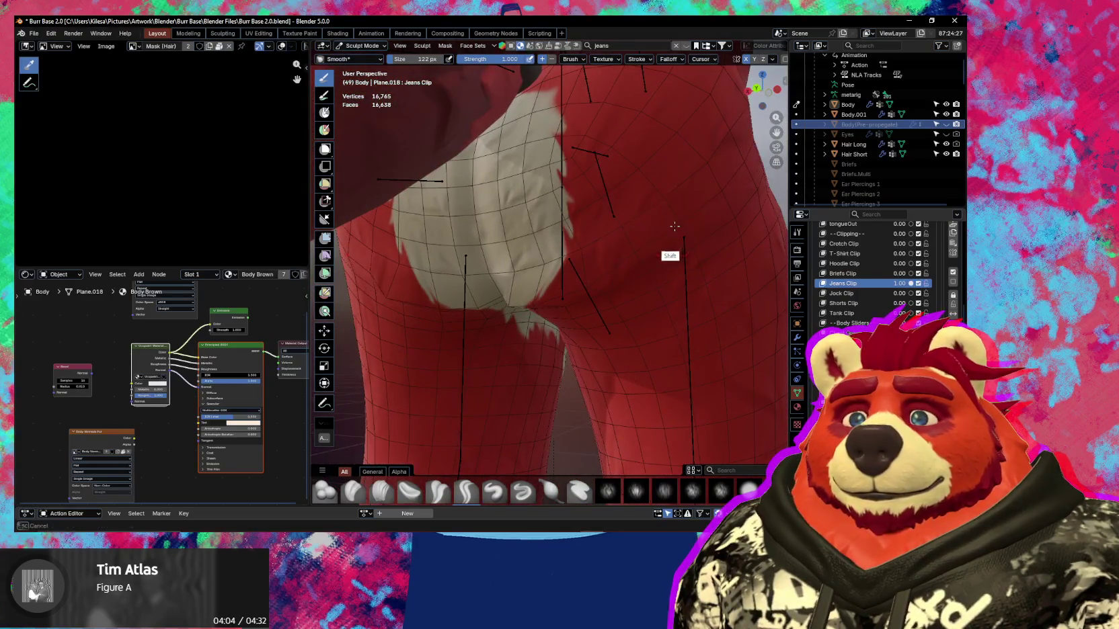
pyautogui.moveTo(583, 272); pyautogui.dragTo(570, 264, button='middle')
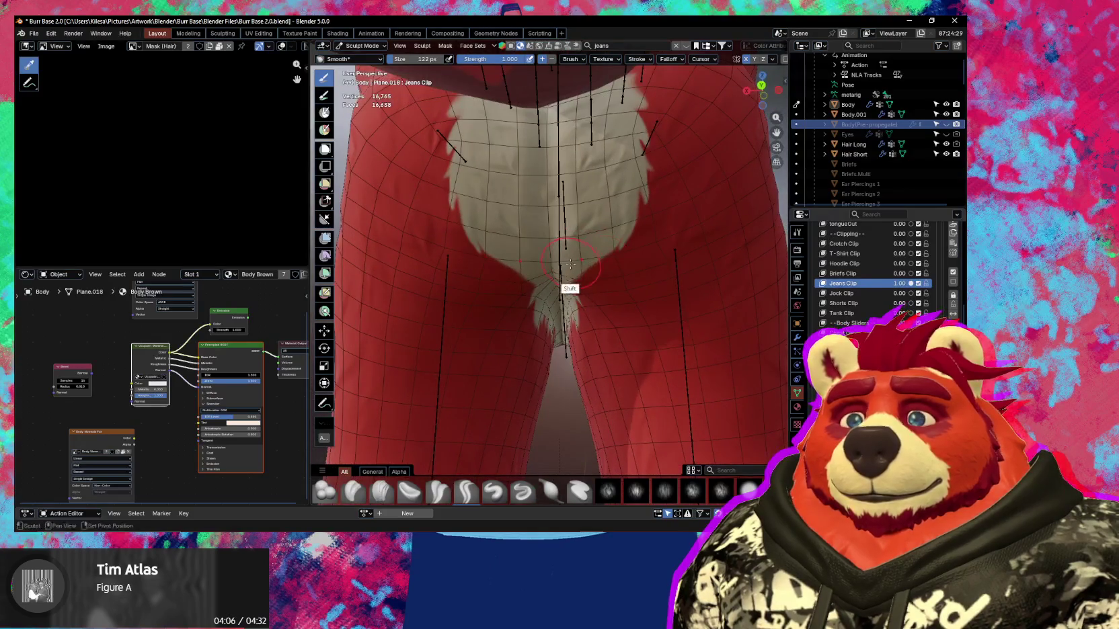
pyautogui.moveTo(652, 249); pyautogui.dragTo(568, 284, button='middle')
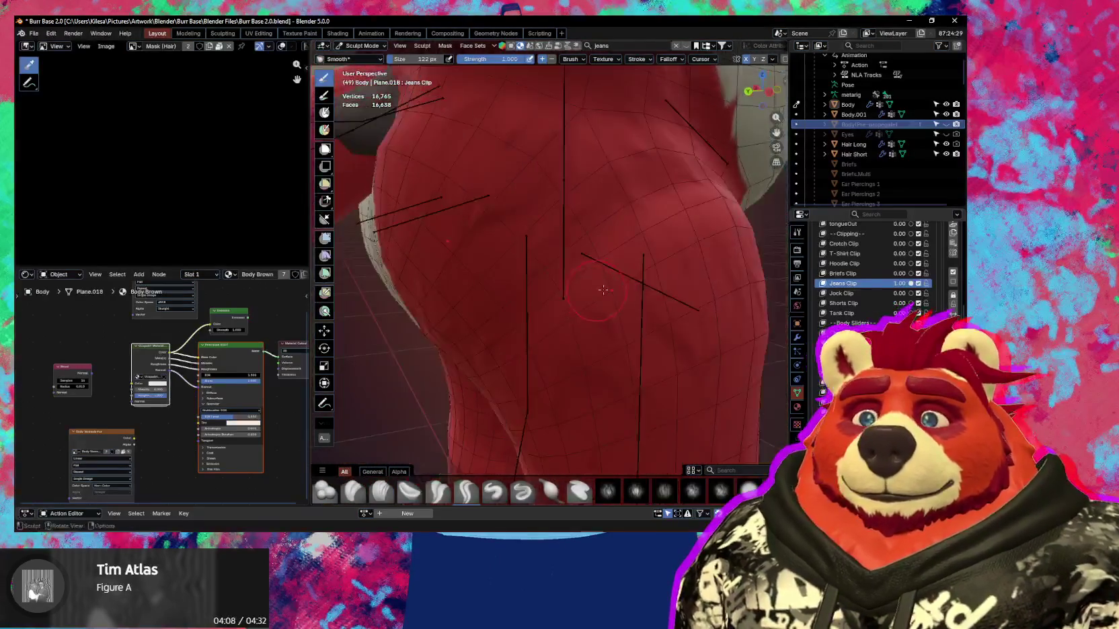
pyautogui.moveTo(567, 284); pyautogui.dragTo(578, 296, button='middle')
pyautogui.scroll(3, 586, 295)
# Set Jeans Clip to 0.00 and Jock Clip to 1.00, making Jock Clip active.
pyautogui.moveTo(901, 296); pyautogui.dragTo(895, 297)
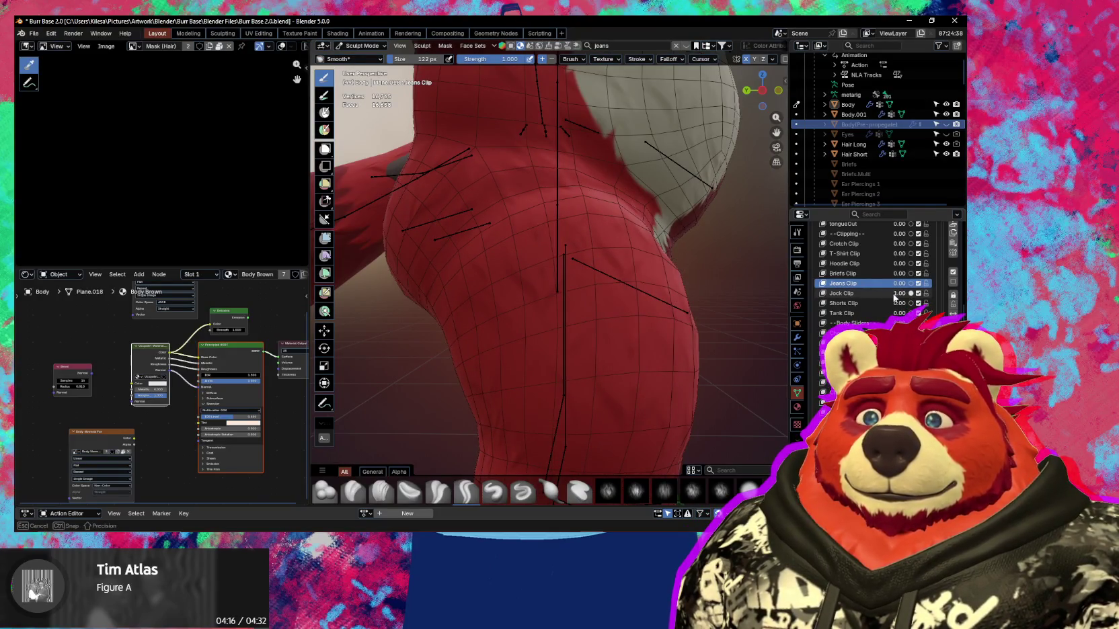
pyautogui.moveTo(895, 297); pyautogui.dragTo(908, 296)
pyautogui.moveTo(571, 300)
pyautogui.mouseDown(button='middle')
pyautogui.moveTo(661, 306)
pyautogui.moveTo(672, 296)
pyautogui.mouseUp(button='middle')
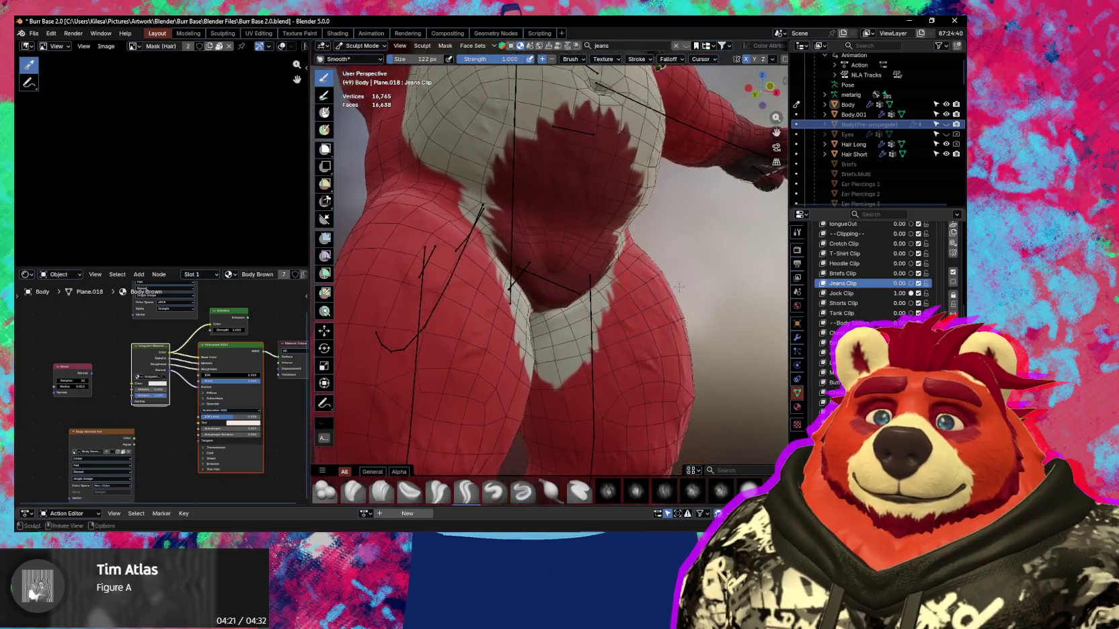
pyautogui.click(840, 294)
# Inspect the Jock Clip shape around the crotch from below, then set it to 0.00.
pyautogui.scroll(2, 626, 295)
pyautogui.scroll(2, 586, 274)
pyautogui.moveTo(486, 197); pyautogui.dragTo(519, 191, button='middle')
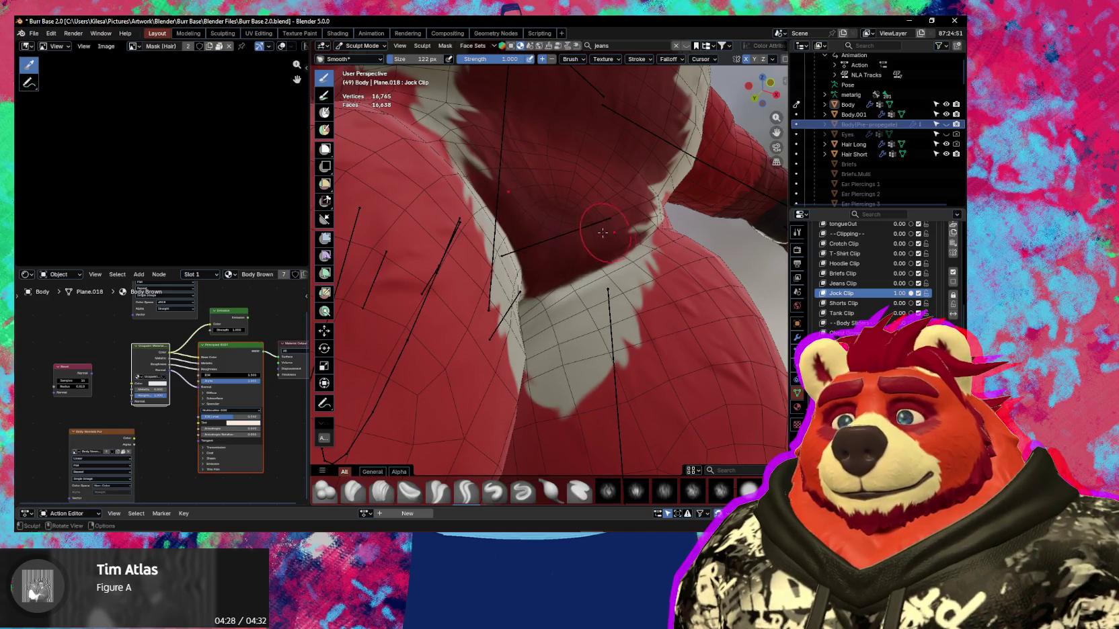
pyautogui.moveTo(603, 233); pyautogui.dragTo(564, 235, button='middle')
pyautogui.keyDown('shift'); pyautogui.moveTo(433, 210); pyautogui.dragTo(433, 210, button='middle'); pyautogui.keyUp('shift')
pyautogui.moveTo(525, 252)
pyautogui.mouseDown(button='middle')
pyautogui.moveTo(569, 269)
pyautogui.moveTo(768, 224)
pyautogui.mouseUp(button='middle')
pyautogui.moveTo(899, 293)
pyautogui.mouseDown()
pyautogui.moveTo(867, 293)
pyautogui.moveTo(931, 305)
pyautogui.mouseUp()
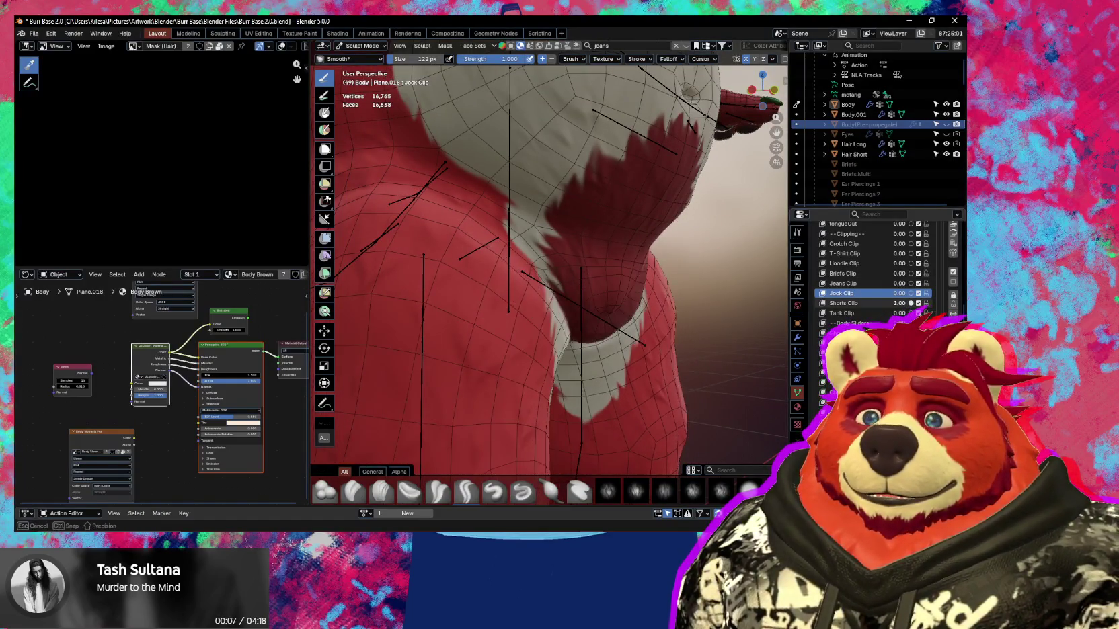
# Smooth the lower white patch, set Shorts Clip to 0.00, preview Tank Clip, and make Belly Grow active.
pyautogui.moveTo(553, 290)
pyautogui.keyDown('shift'); pyautogui.mouseDown(button='middle')
pyautogui.moveTo(569, 261)
pyautogui.moveTo(583, 271)
pyautogui.moveTo(553, 265)
pyautogui.moveTo(599, 305)
pyautogui.moveTo(656, 316)
pyautogui.moveTo(705, 261)
pyautogui.mouseUp(button='middle'); pyautogui.keyUp('shift')
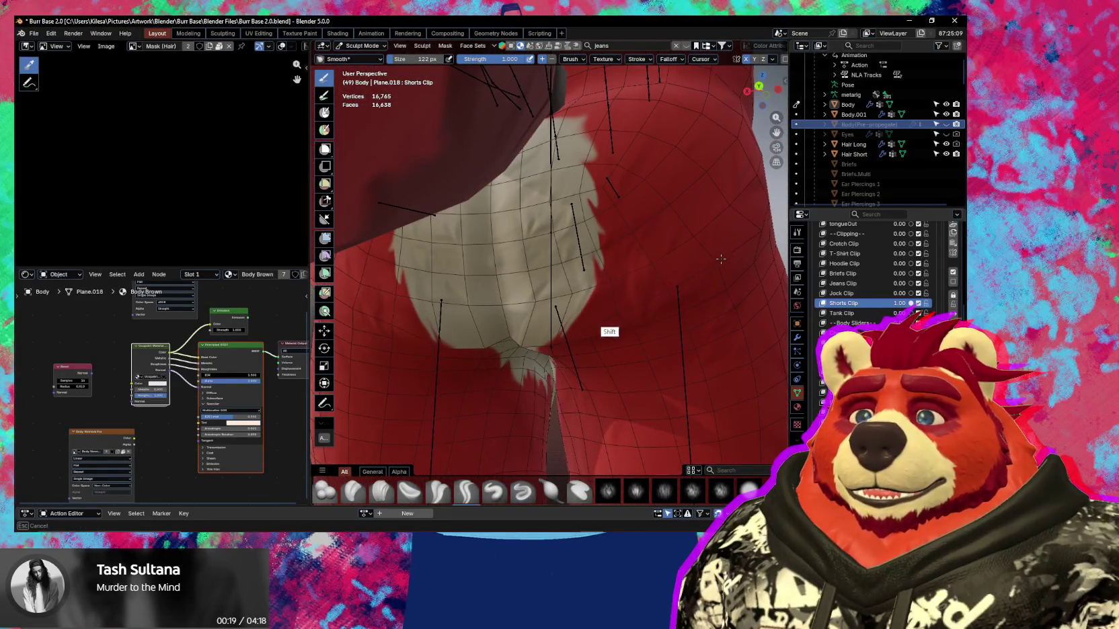
pyautogui.moveTo(531, 340); pyautogui.dragTo(553, 364)
pyautogui.moveTo(669, 304)
pyautogui.mouseDown(button='middle')
pyautogui.moveTo(654, 245)
pyautogui.moveTo(605, 256)
pyautogui.mouseUp(button='middle')
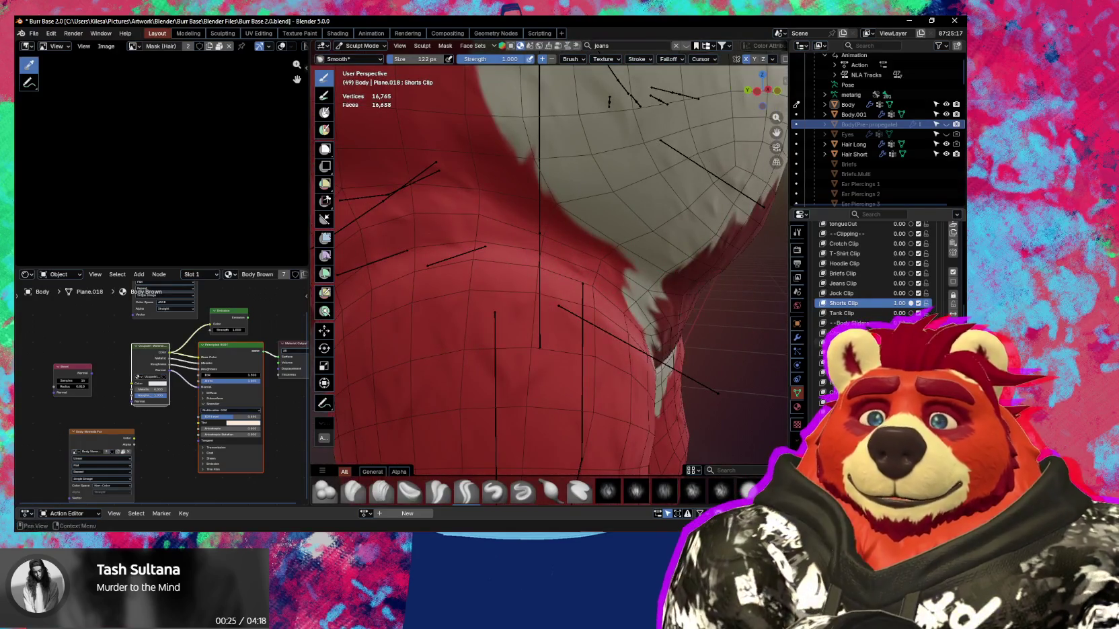
pyautogui.moveTo(902, 304); pyautogui.dragTo(901, 304)
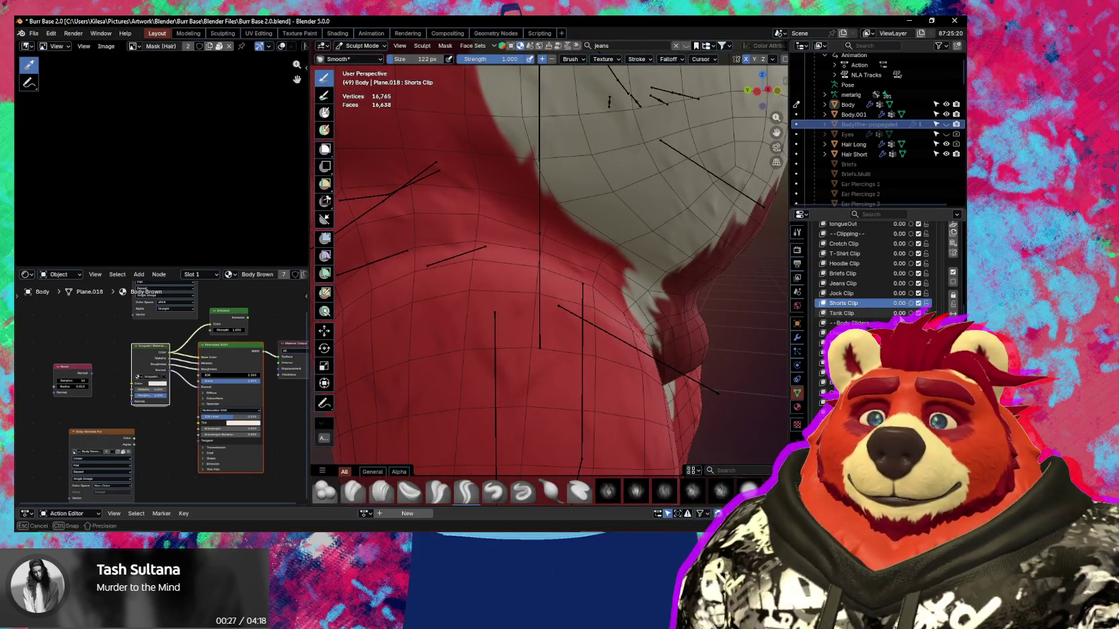
pyautogui.moveTo(953, 314); pyautogui.dragTo(901, 318)
pyautogui.moveTo(680, 277)
pyautogui.mouseDown(button='middle')
pyautogui.moveTo(654, 319)
pyautogui.moveTo(668, 295)
pyautogui.moveTo(659, 302)
pyautogui.mouseUp(button='middle')
pyautogui.click(841, 343)
# Lower the Belly Grow shape key value to shrink the belly.
pyautogui.scroll(2, 609, 257)
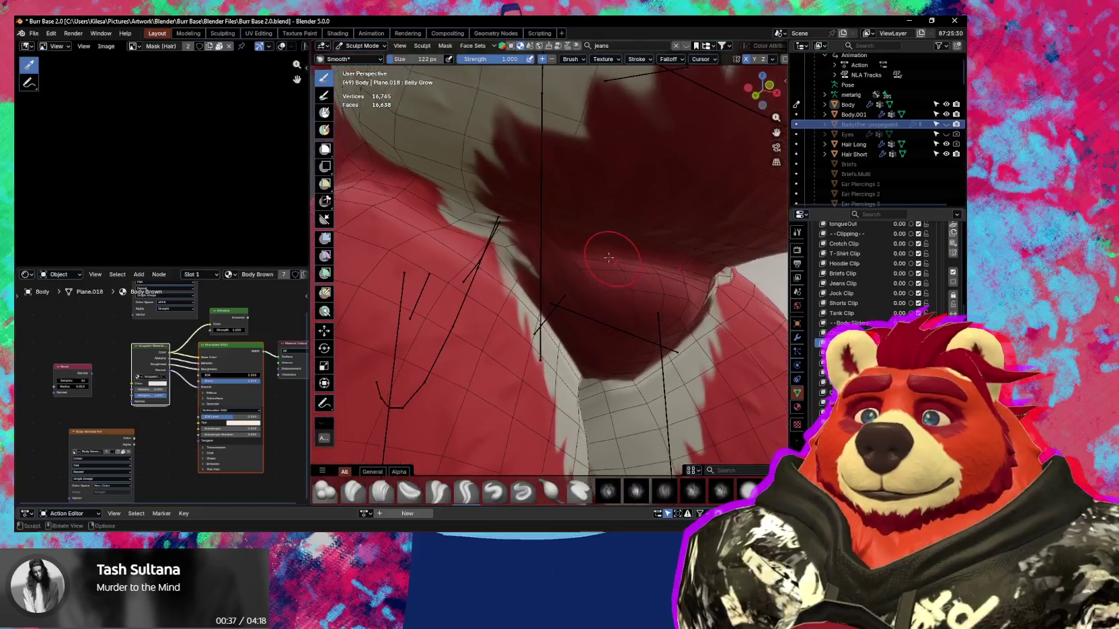
pyautogui.keyDown('shift'); pyautogui.moveTo(608, 258); pyautogui.dragTo(535, 240, button='middle'); pyautogui.keyUp('shift')
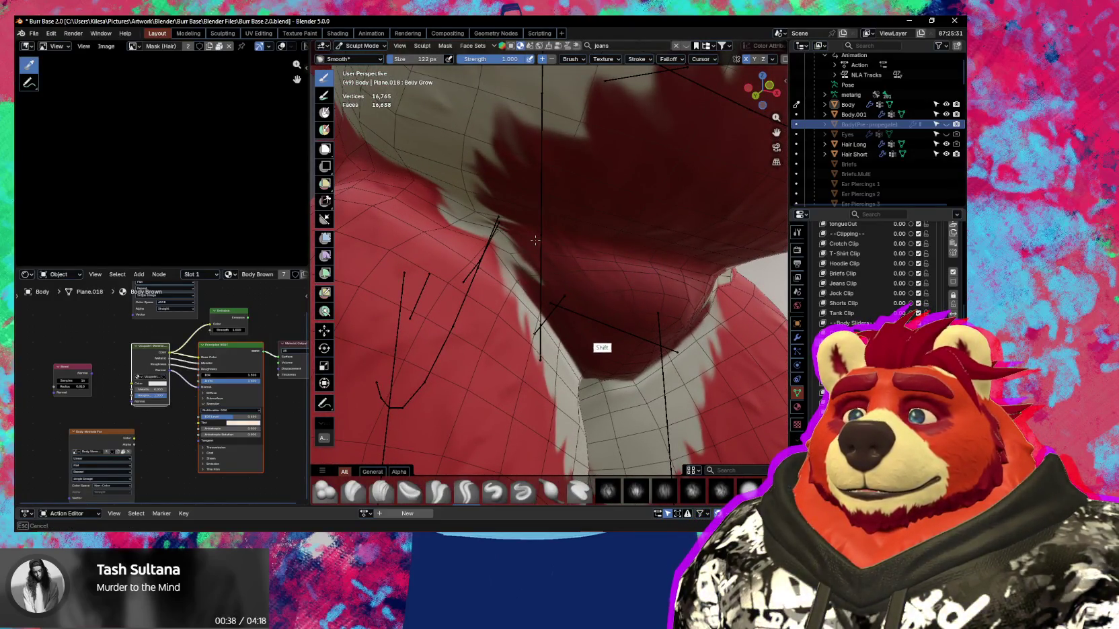
pyautogui.moveTo(599, 342)
pyautogui.mouseDown(button='middle')
pyautogui.moveTo(608, 329)
pyautogui.moveTo(641, 339)
pyautogui.moveTo(557, 341)
pyautogui.mouseUp(button='middle')
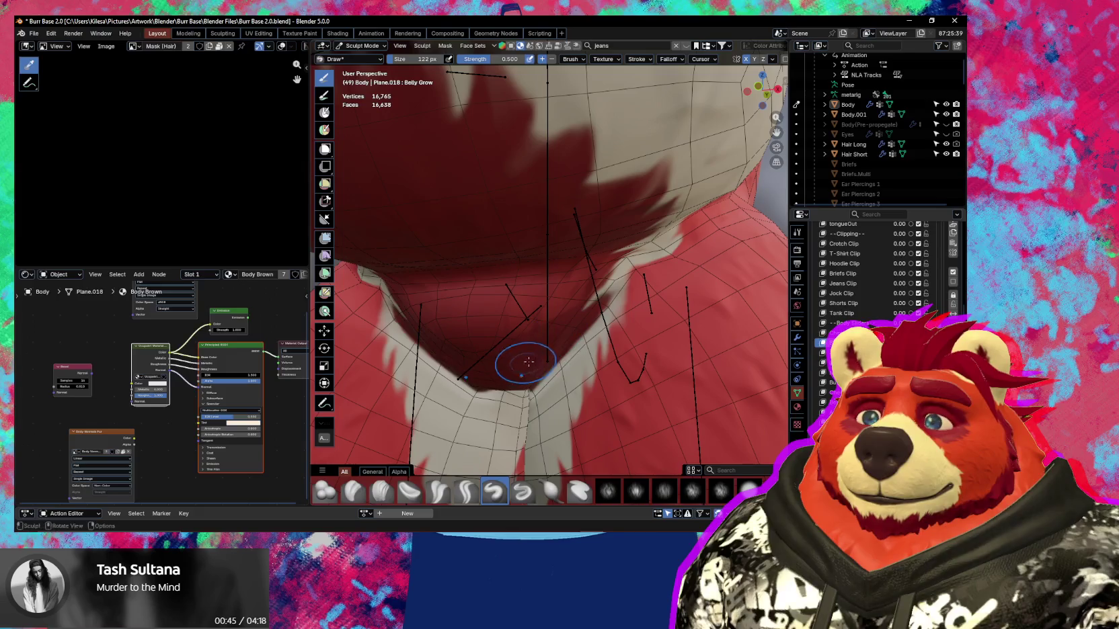
pyautogui.moveTo(602, 308)
pyautogui.keyDown('shift'); pyautogui.mouseDown(button='middle')
pyautogui.moveTo(647, 266)
pyautogui.moveTo(585, 307)
pyautogui.moveTo(512, 305)
pyautogui.moveTo(534, 380)
pyautogui.moveTo(708, 284)
pyautogui.mouseUp(button='middle'); pyautogui.keyUp('shift')
pyautogui.scroll(3, 708, 285)
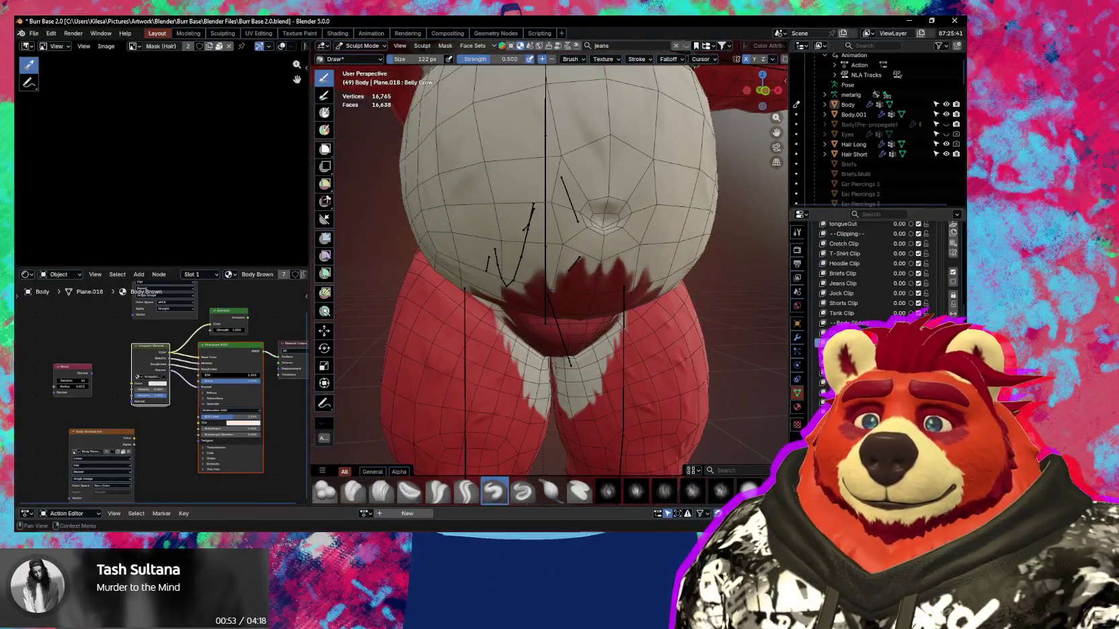
pyautogui.moveTo(899, 353); pyautogui.dragTo(867, 353)
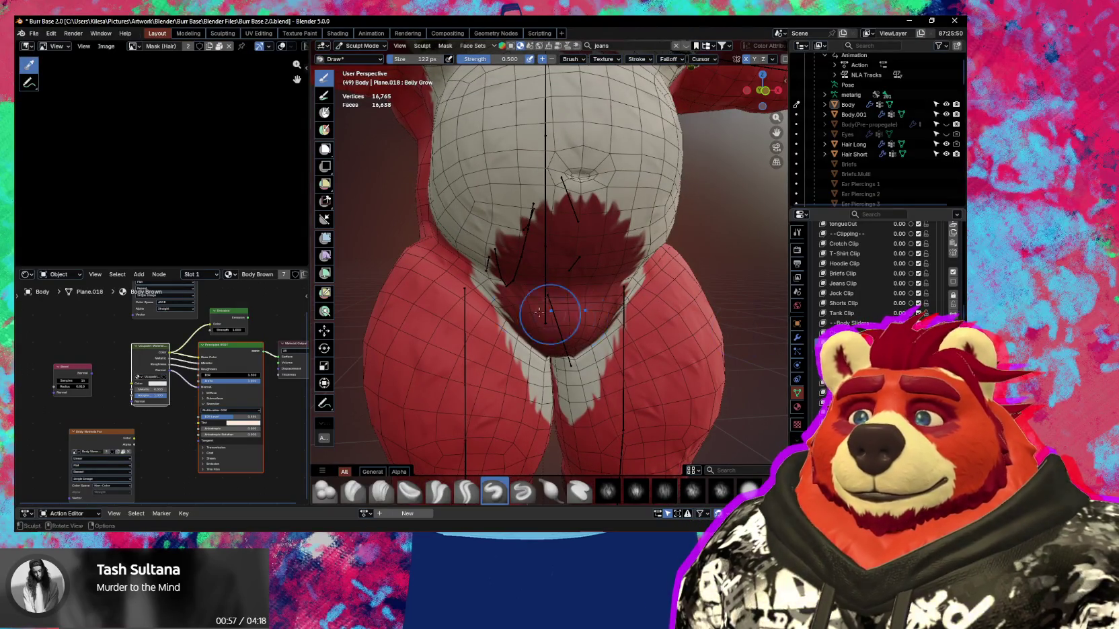
# Check the belly and hip from the side, then make Legs Grow the active shape key.
pyautogui.moveTo(538, 312); pyautogui.dragTo(527, 319, button='middle')
pyautogui.scroll(2, 528, 319)
pyautogui.scroll(2, 586, 269)
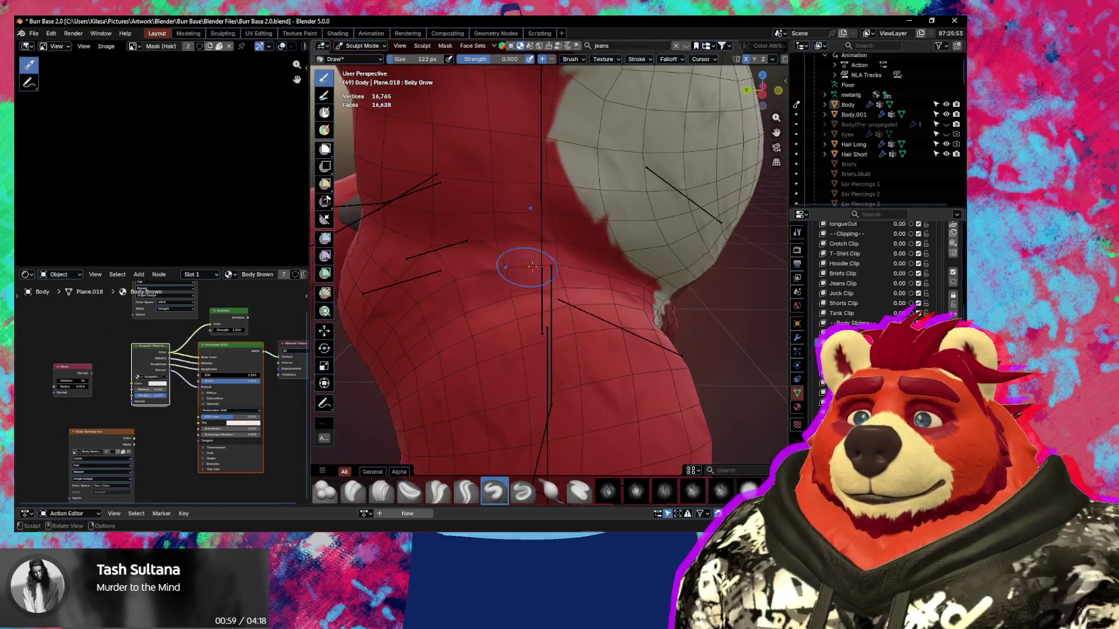
pyautogui.moveTo(522, 270); pyautogui.dragTo(587, 262, button='middle')
pyautogui.click(847, 363)
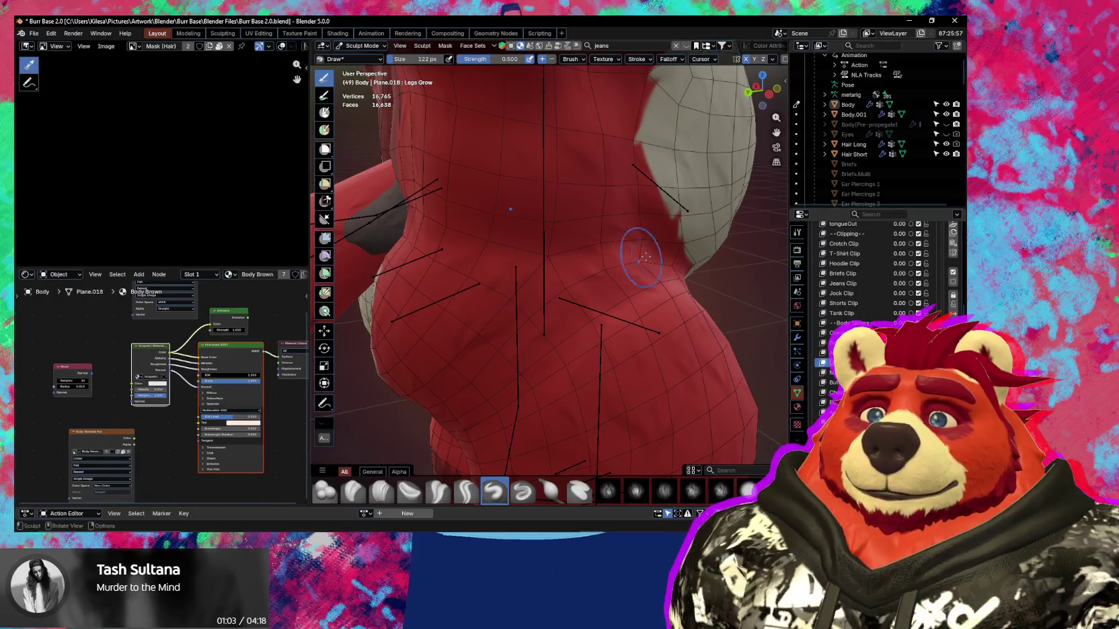
# Lightly smooth the hip surface on the Legs Grow shape while orbiting around it.
pyautogui.moveTo(642, 267); pyautogui.dragTo(642, 260, button='middle')
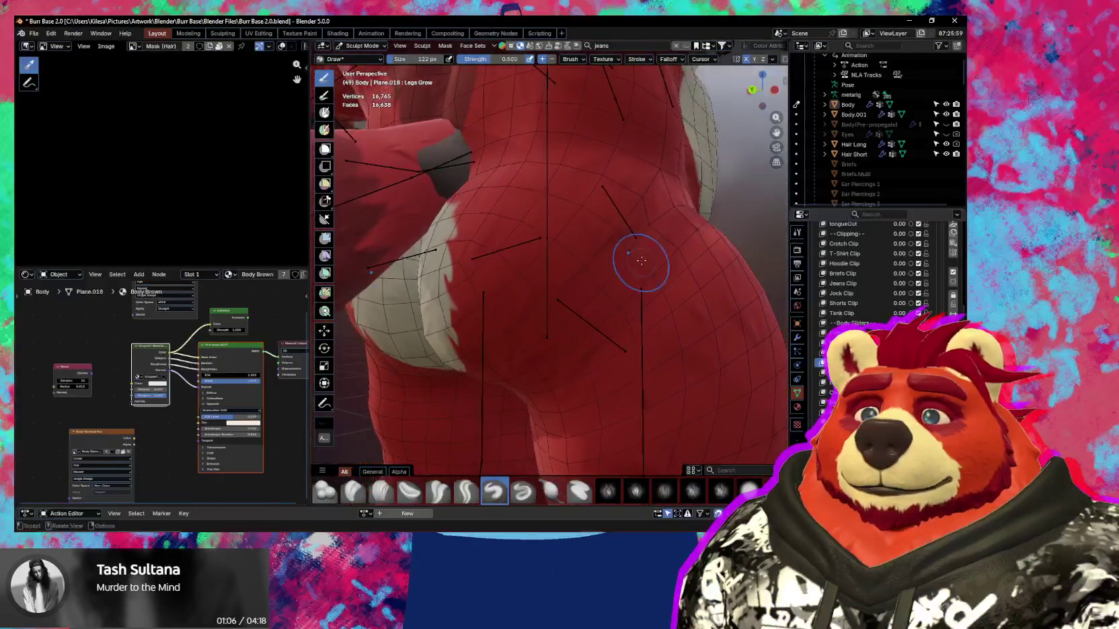
pyautogui.keyDown('shift'); pyautogui.moveTo(672, 218); pyautogui.dragTo(662, 224); pyautogui.keyUp('shift')
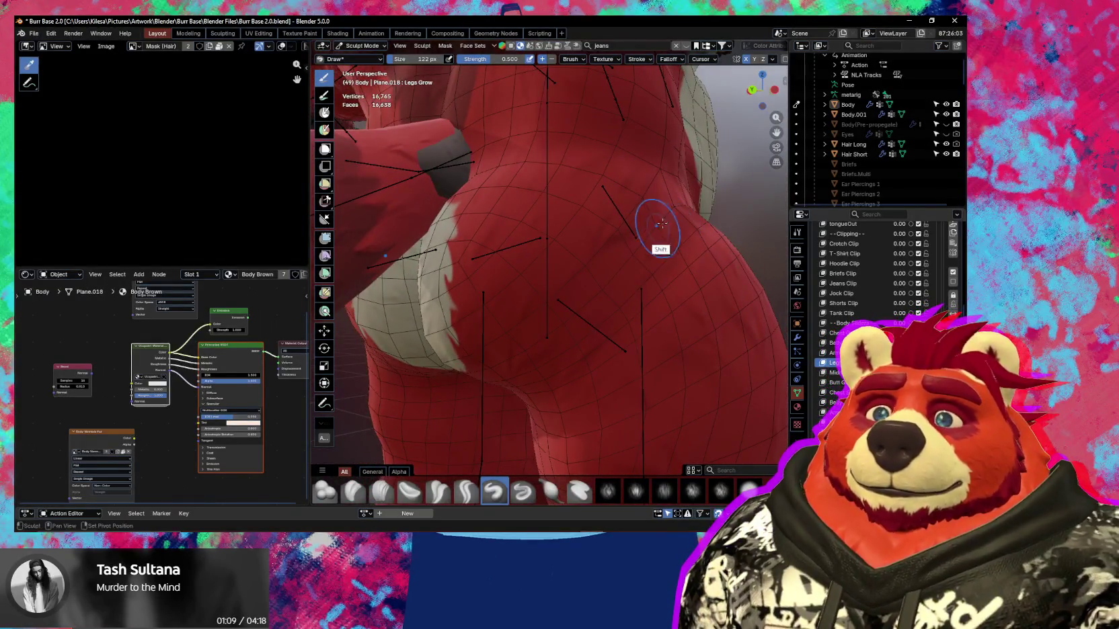
pyautogui.moveTo(628, 256); pyautogui.dragTo(582, 295, button='middle')
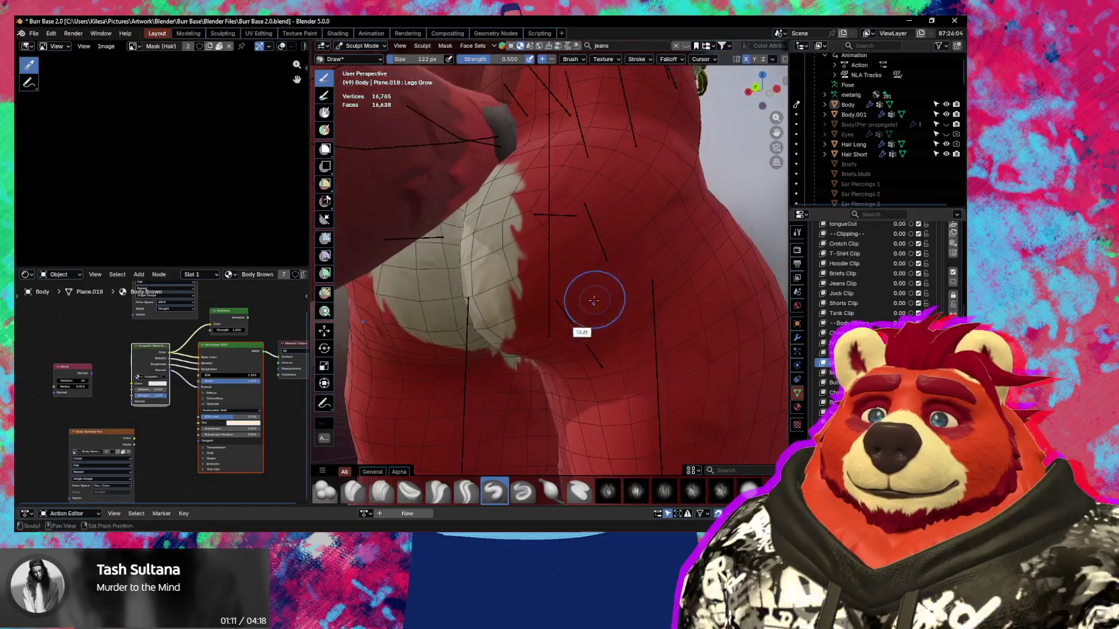
pyautogui.moveTo(658, 308)
pyautogui.mouseDown(button='middle')
pyautogui.moveTo(624, 314)
pyautogui.moveTo(634, 299)
pyautogui.mouseUp(button='middle')
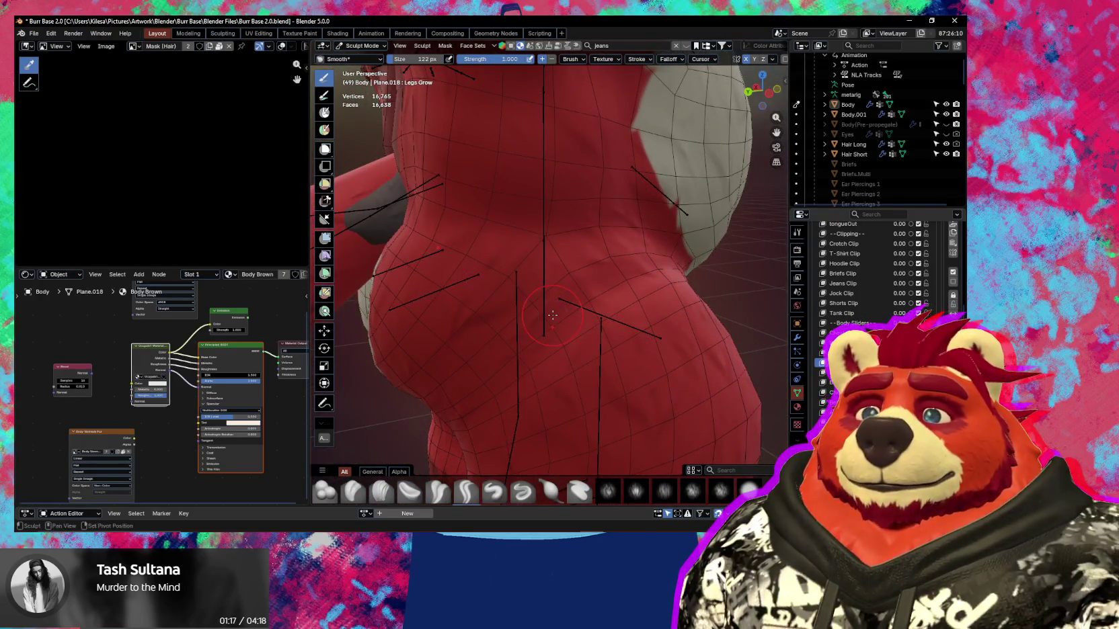
# Lower the brush strength to 0.588 and smooth the hip bulge and red-white boundary.
pyautogui.hotkey('shift', 'f')
pyautogui.click(519, 326)
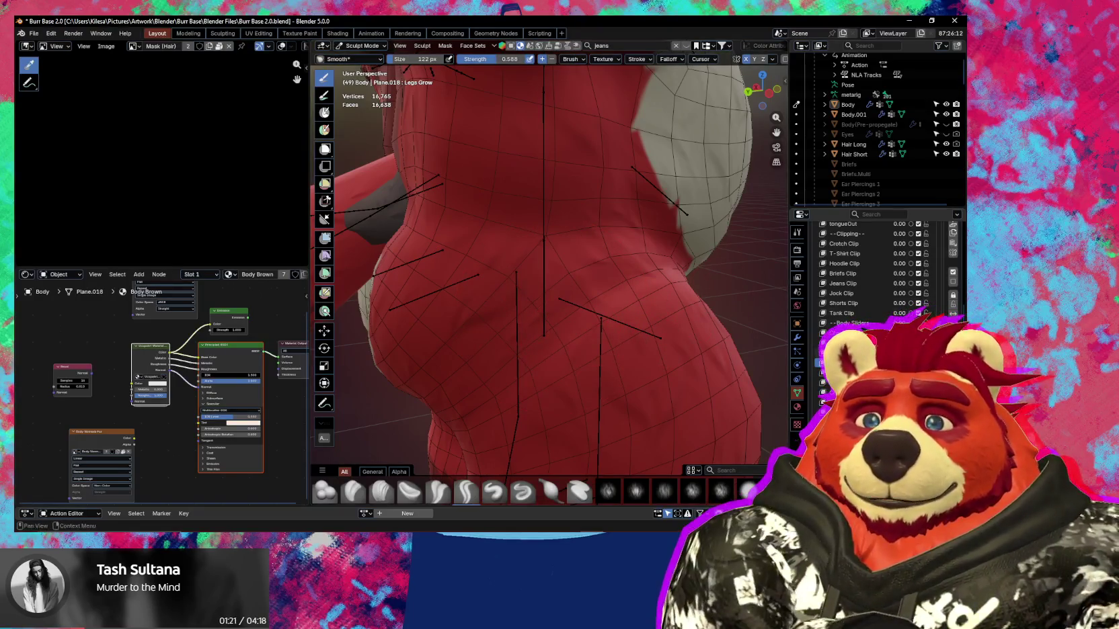
pyautogui.keyDown('shift'); pyautogui.moveTo(711, 294); pyautogui.dragTo(726, 376); pyautogui.keyUp('shift')
pyautogui.keyDown('shift'); pyautogui.moveTo(666, 101); pyautogui.dragTo(679, 222); pyautogui.keyUp('shift')
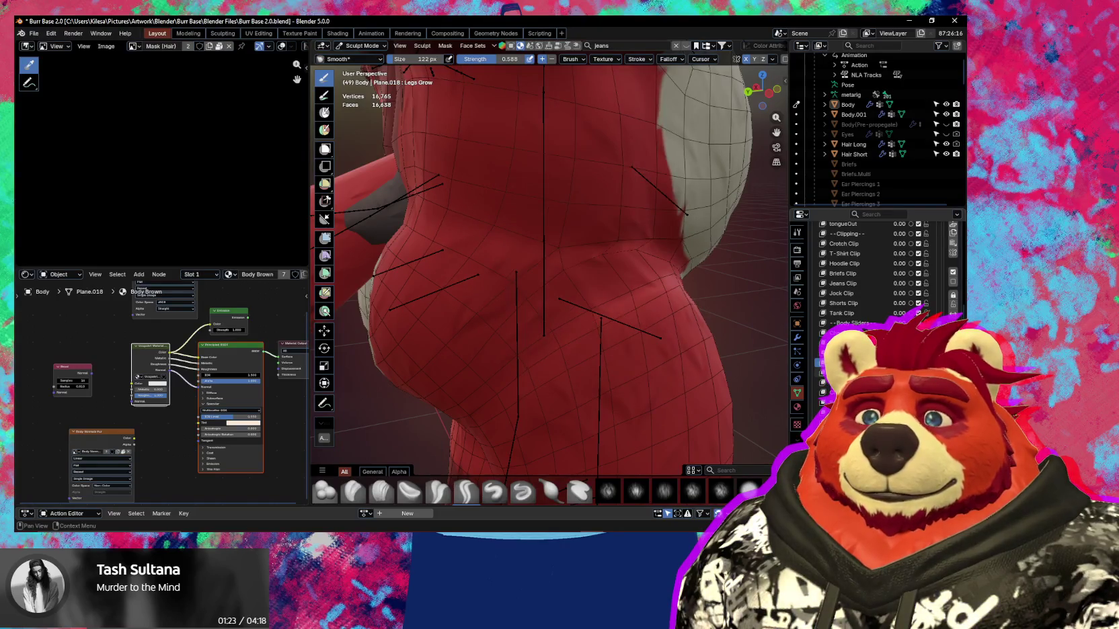
pyautogui.moveTo(690, 289); pyautogui.dragTo(556, 229, button='middle')
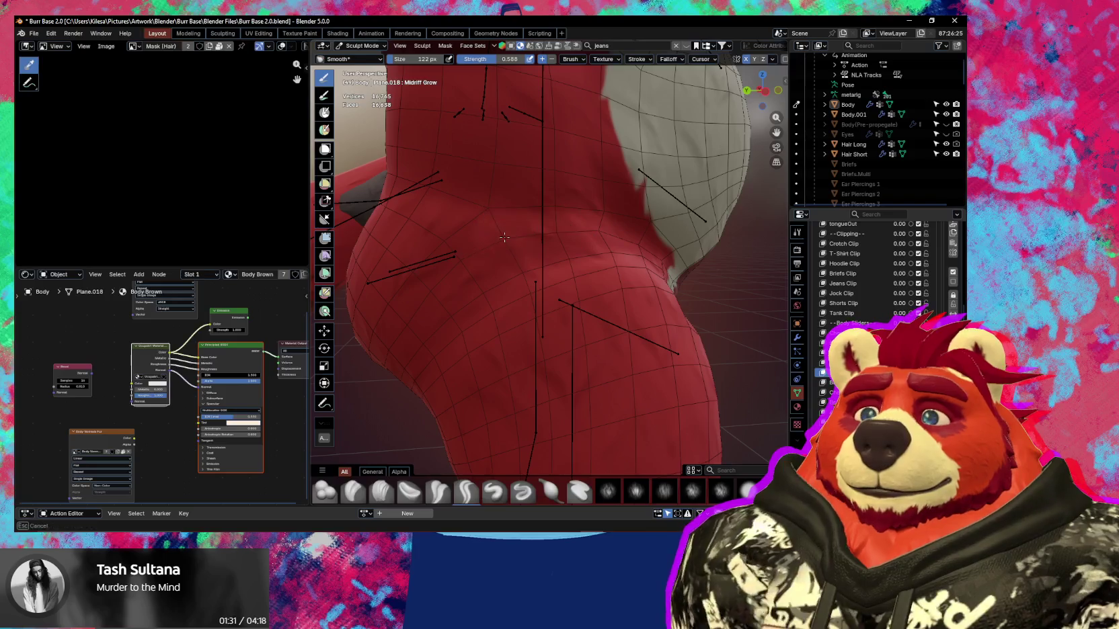
# Smooth the red hip surface beside the white patch, then switch to the Draw brush.
pyautogui.moveTo(603, 236)
pyautogui.mouseDown(button='middle')
pyautogui.moveTo(513, 253)
pyautogui.moveTo(606, 309)
pyautogui.moveTo(531, 289)
pyautogui.mouseUp(button='middle')
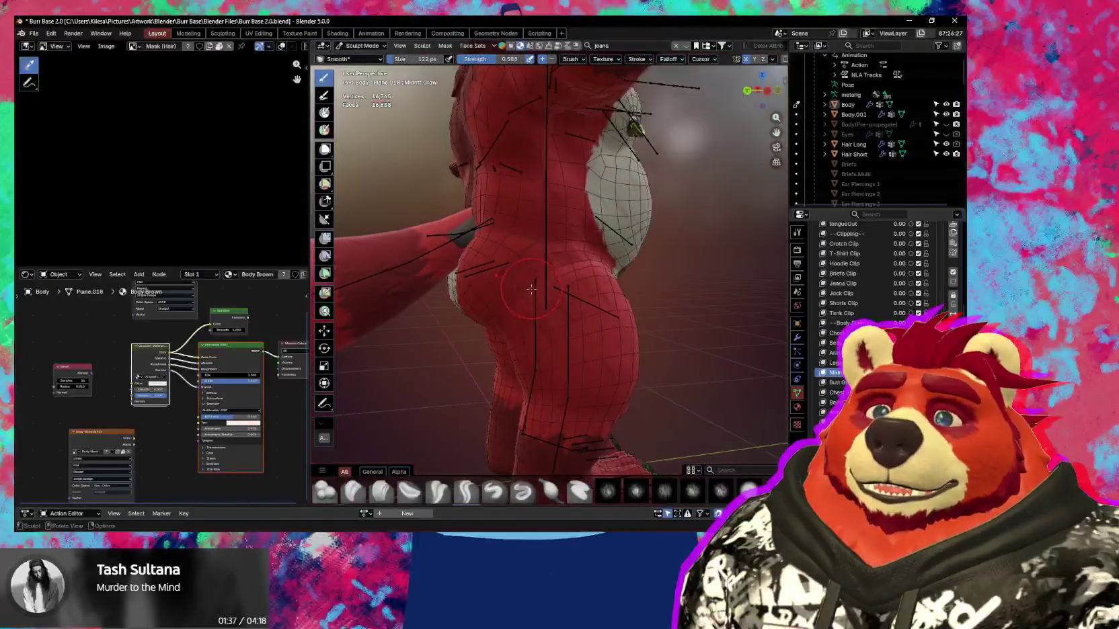
pyautogui.keyDown('ctrl'); pyautogui.moveTo(587, 325); pyautogui.dragTo(696, 274, button='middle'); pyautogui.keyUp('ctrl')
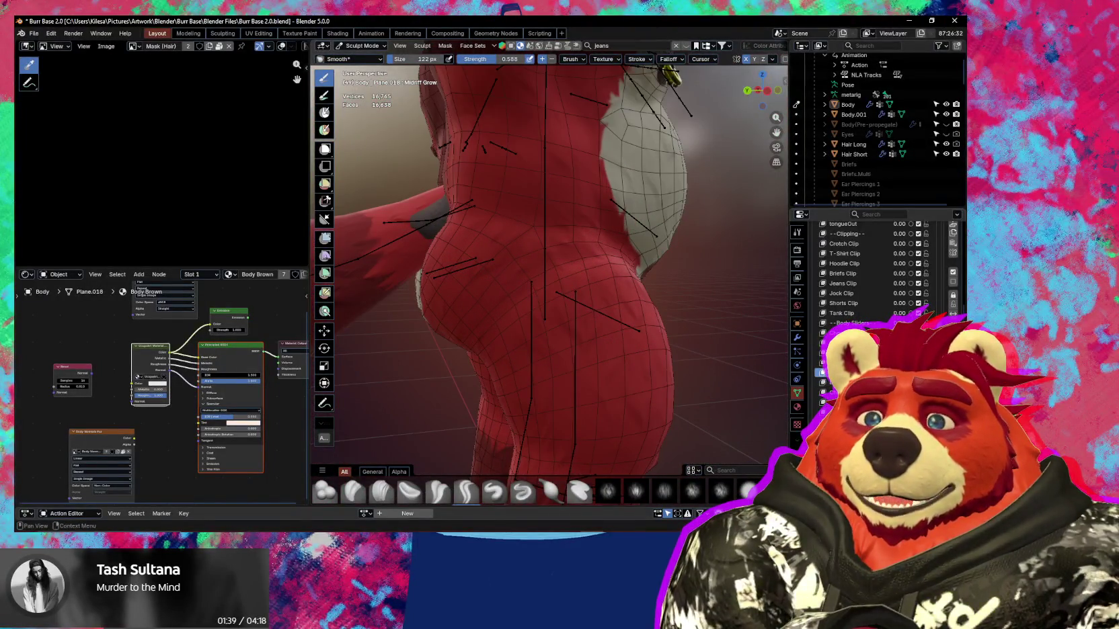
pyautogui.moveTo(599, 114); pyautogui.dragTo(592, 215)
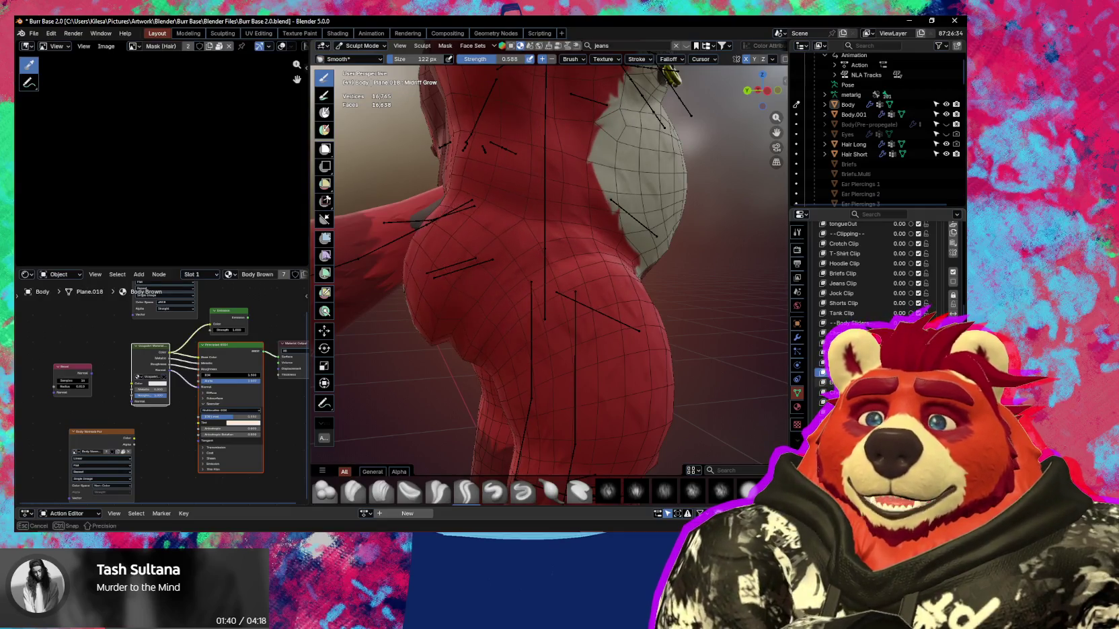
pyautogui.moveTo(592, 215)
pyautogui.mouseDown(button='middle')
pyautogui.moveTo(585, 279)
pyautogui.moveTo(599, 220)
pyautogui.moveTo(517, 232)
pyautogui.mouseUp(button='middle')
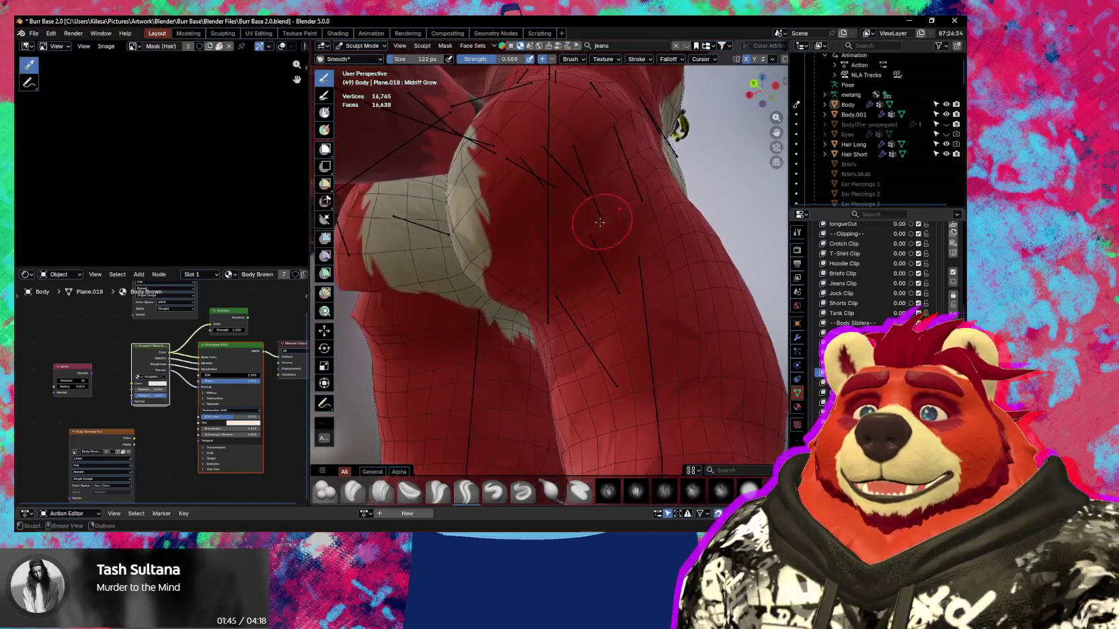
pyautogui.press('x')
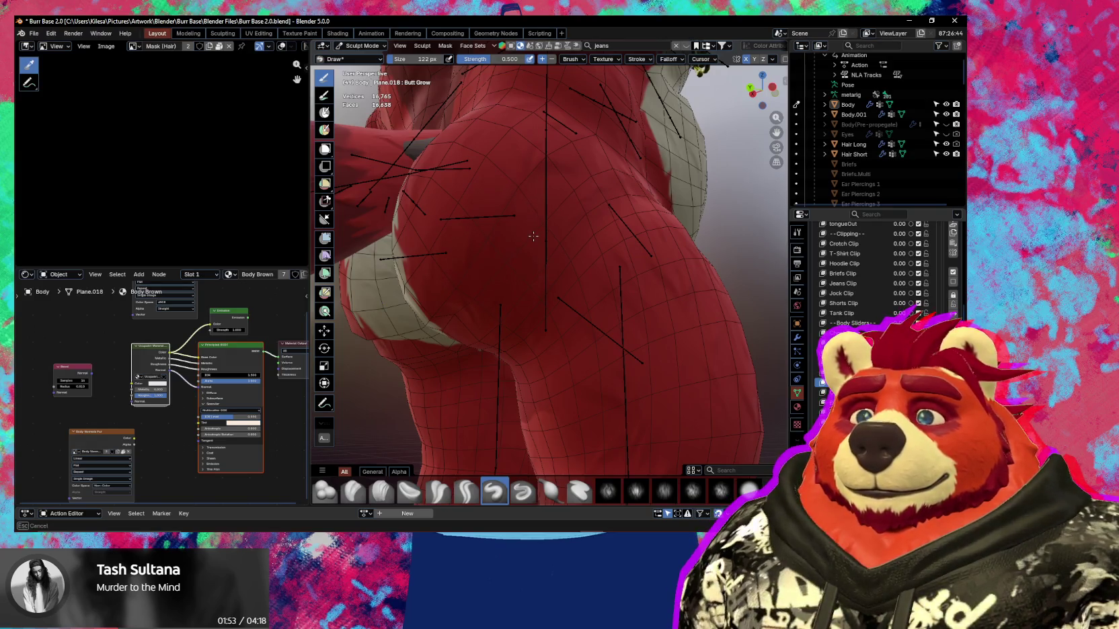
# Orbit to a rear view of the cream patch and switch to the Grab brush.
pyautogui.moveTo(533, 236); pyautogui.dragTo(663, 237, button='middle')
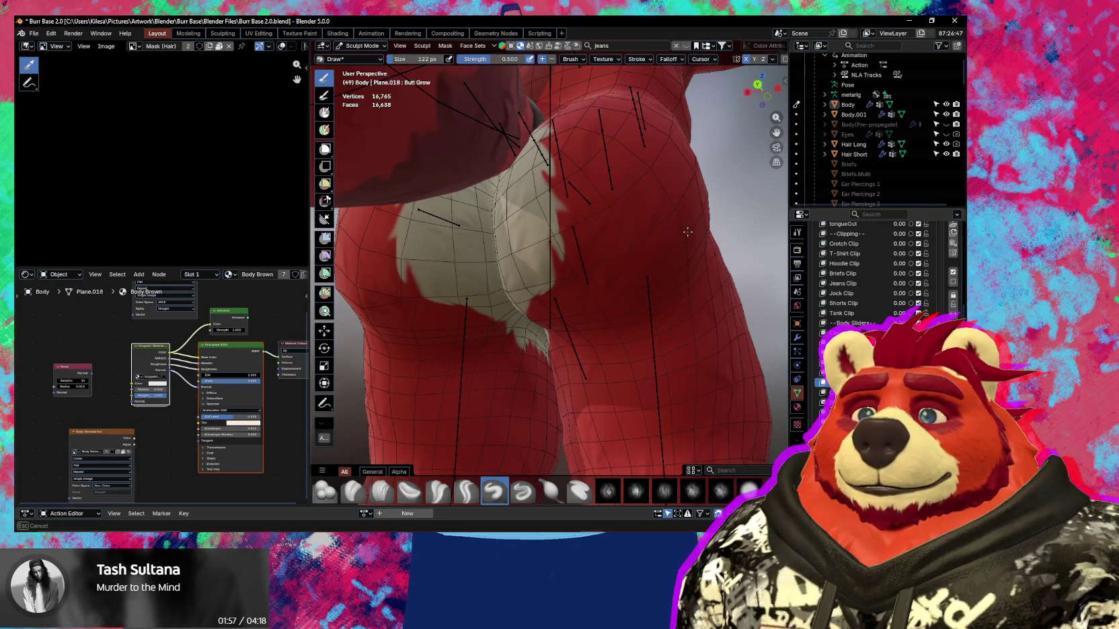
pyautogui.moveTo(687, 231); pyautogui.dragTo(611, 283, button='middle')
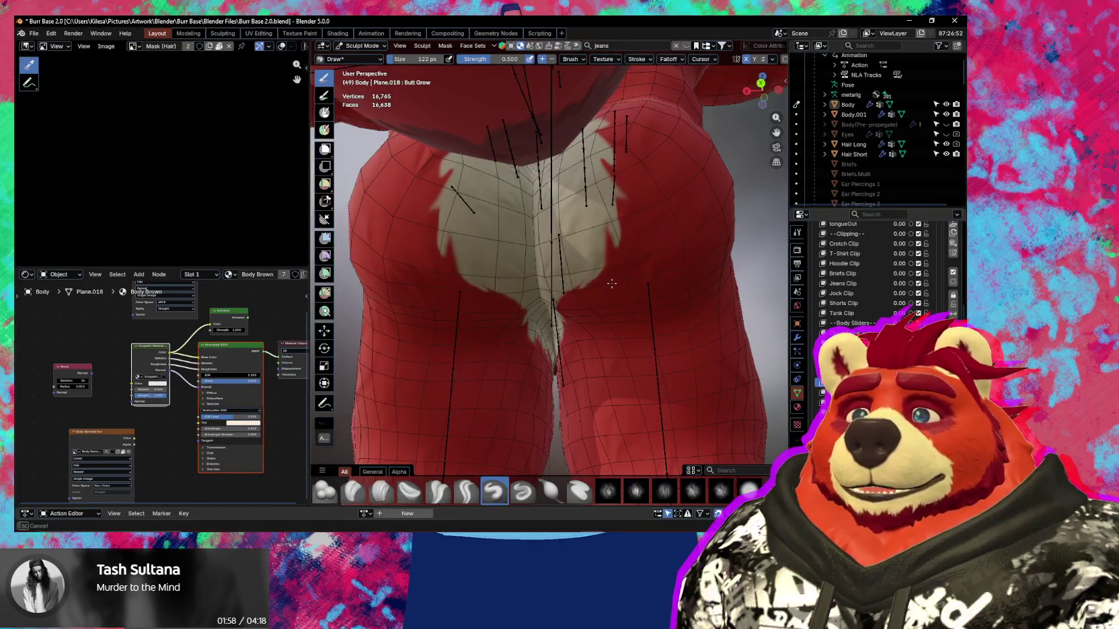
pyautogui.moveTo(636, 289)
pyautogui.mouseDown(button='middle')
pyautogui.moveTo(643, 266)
pyautogui.moveTo(633, 278)
pyautogui.moveTo(598, 254)
pyautogui.moveTo(614, 275)
pyautogui.mouseUp(button='middle')
pyautogui.press('g')
pyautogui.moveTo(654, 240)
pyautogui.mouseDown(button='middle')
pyautogui.moveTo(607, 267)
pyautogui.moveTo(574, 262)
pyautogui.moveTo(549, 288)
pyautogui.moveTo(456, 291)
pyautogui.mouseUp(button='middle')
pyautogui.moveTo(438, 277); pyautogui.dragTo(474, 263, button='middle')
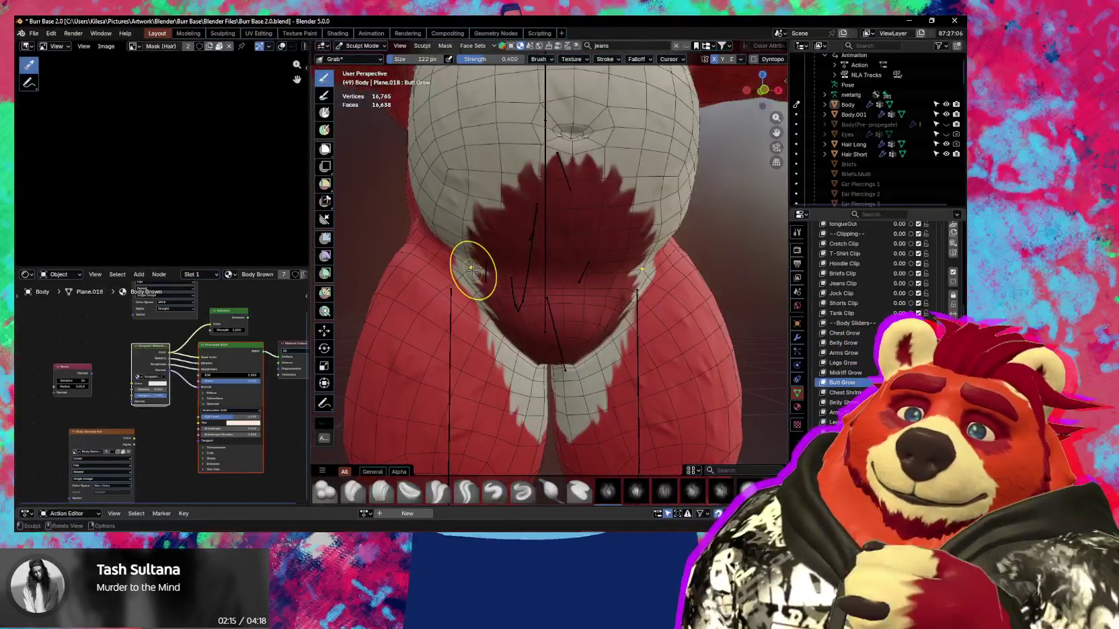
pyautogui.moveTo(492, 356); pyautogui.dragTo(585, 280, button='middle')
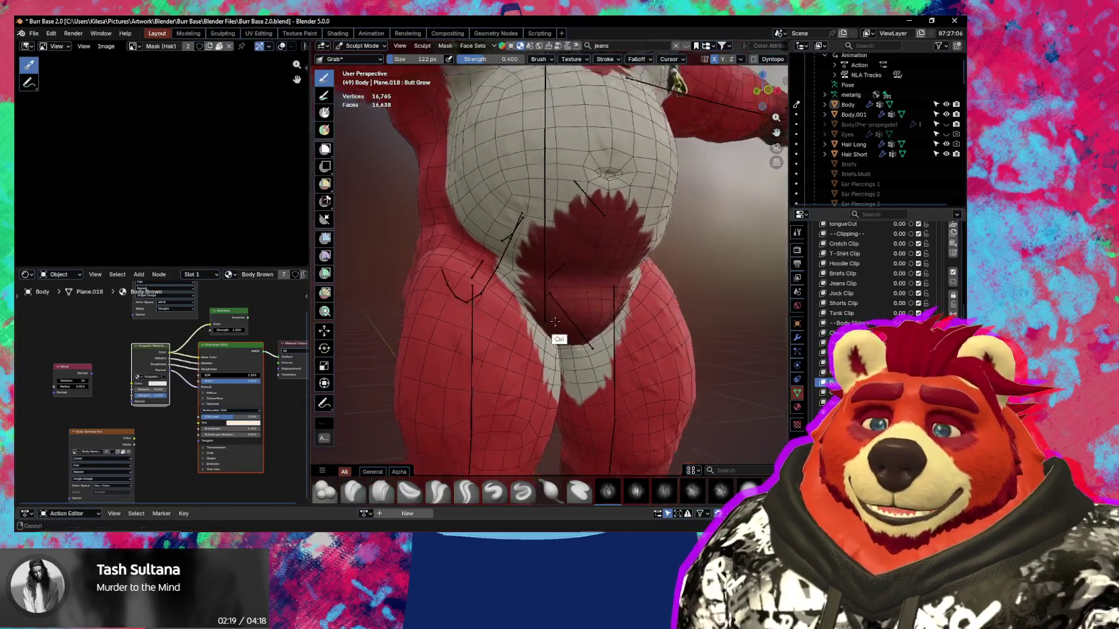
# From a side view of the hips, drag the rear bulge inward to flatten it.
pyautogui.scroll(-4, 558, 336)
pyautogui.moveTo(529, 350)
pyautogui.keyDown('shift'); pyautogui.mouseDown(button='middle')
pyautogui.moveTo(543, 363)
pyautogui.moveTo(556, 331)
pyautogui.mouseUp(button='middle'); pyautogui.keyUp('shift')
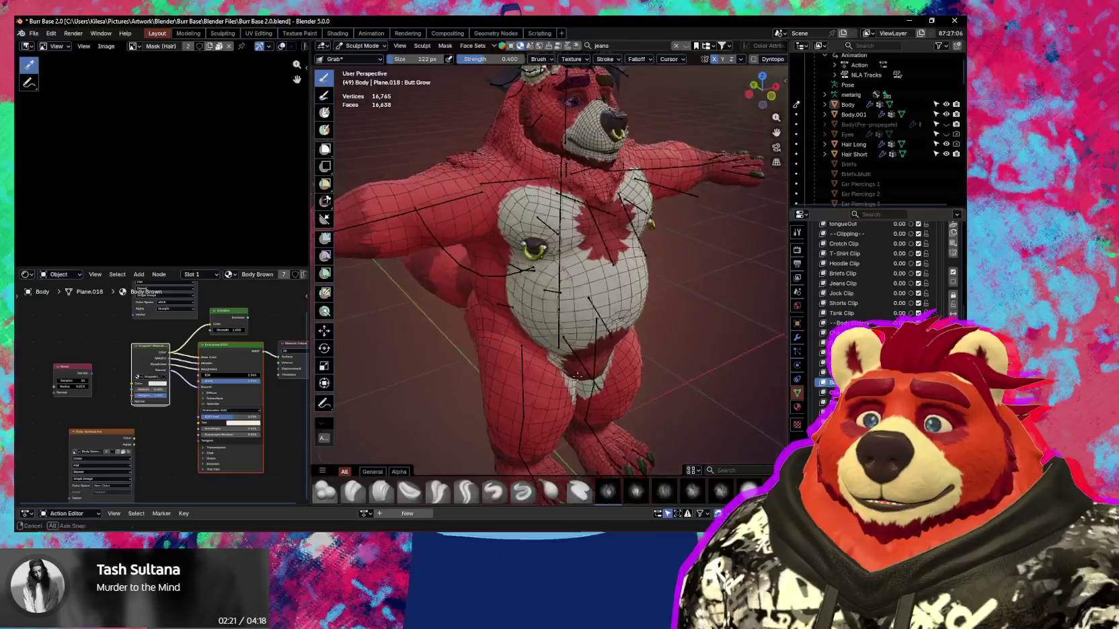
pyautogui.scroll(3, 556, 331)
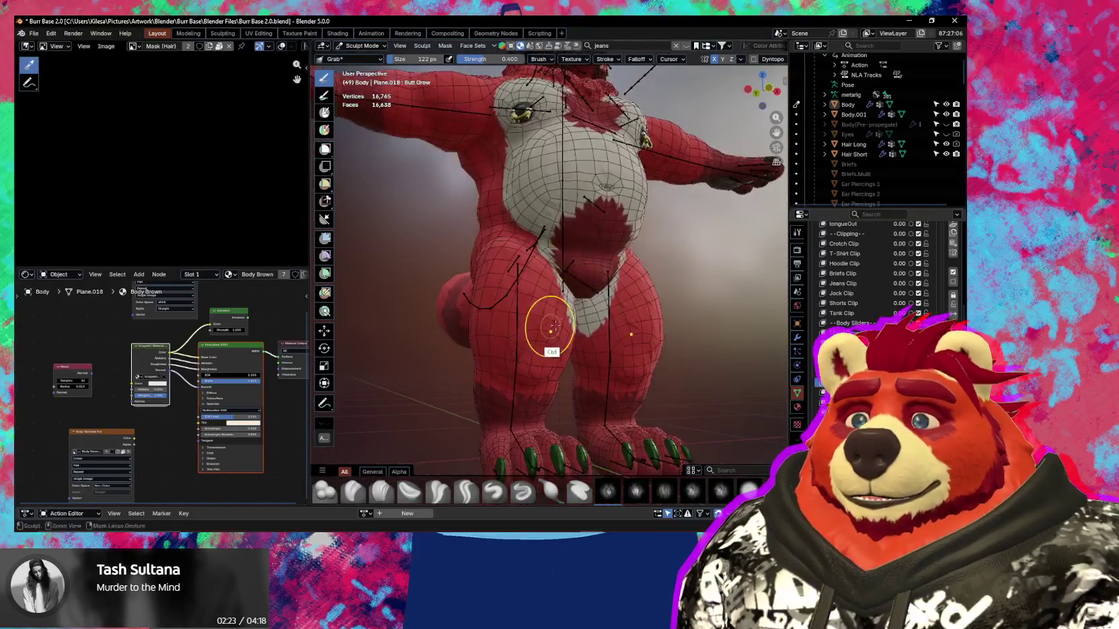
pyautogui.scroll(3, 591, 313)
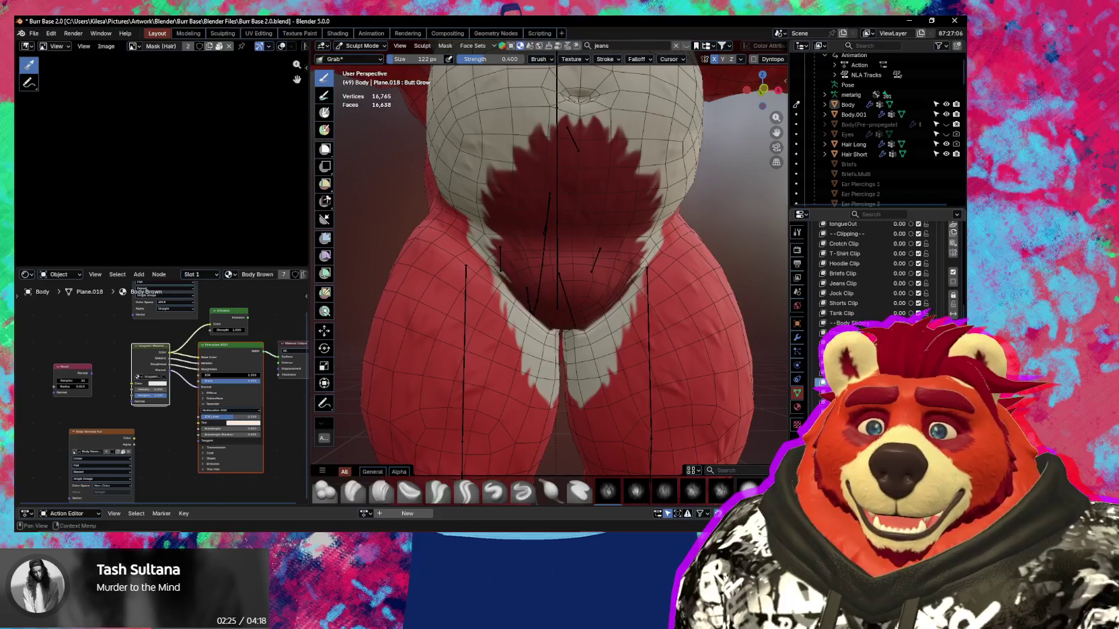
pyautogui.moveTo(509, 339)
pyautogui.mouseDown(button='middle')
pyautogui.moveTo(695, 343)
pyautogui.moveTo(570, 322)
pyautogui.mouseUp(button='middle')
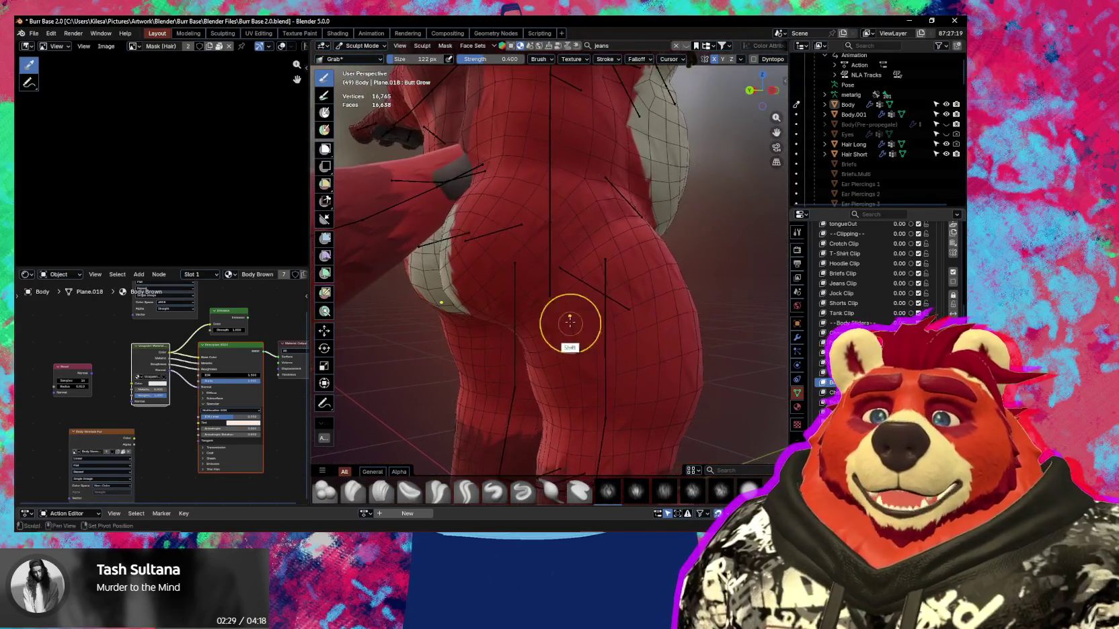
pyautogui.moveTo(641, 332)
pyautogui.keyDown('shift'); pyautogui.mouseDown(button='middle')
pyautogui.moveTo(595, 333)
pyautogui.moveTo(587, 307)
pyautogui.mouseUp(button='middle'); pyautogui.keyUp('shift')
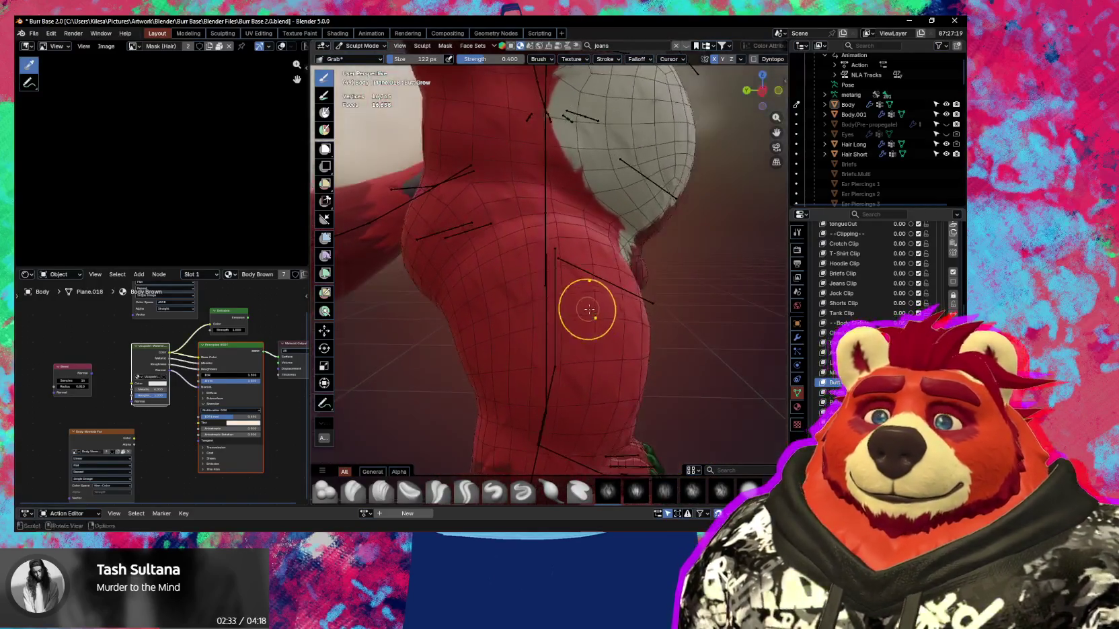
pyautogui.scroll(-1, 874, 269)
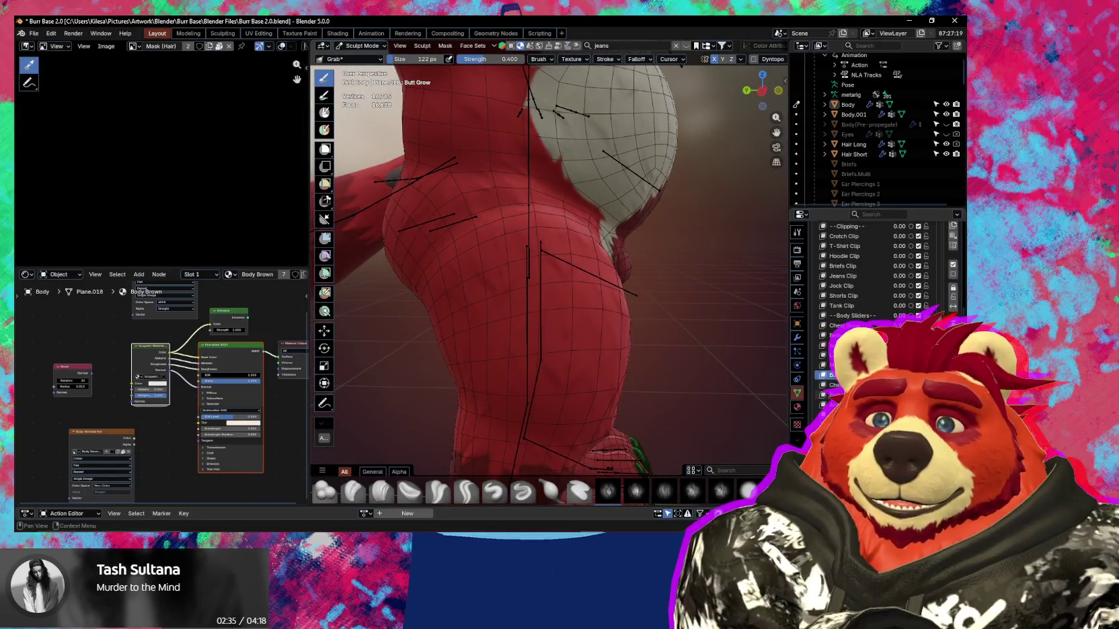
pyautogui.moveTo(670, 154); pyautogui.dragTo(629, 156)
pyautogui.moveTo(583, 338)
pyautogui.mouseDown(button='middle')
pyautogui.moveTo(561, 325)
pyautogui.moveTo(532, 354)
pyautogui.moveTo(695, 320)
pyautogui.moveTo(675, 328)
pyautogui.mouseUp(button='middle')
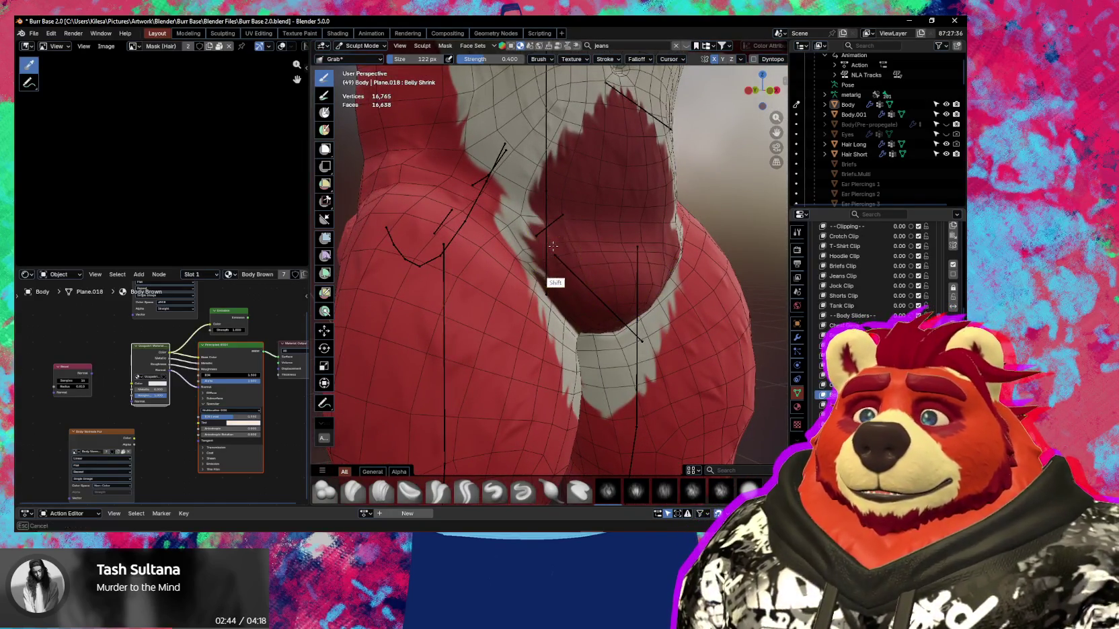
# Check the belly in wireframe view, then undo the downward stretch of the belly patch.
pyautogui.moveTo(562, 263)
pyautogui.mouseDown(button='middle')
pyautogui.moveTo(510, 259)
pyautogui.moveTo(569, 333)
pyautogui.moveTo(554, 310)
pyautogui.moveTo(593, 321)
pyautogui.mouseUp(button='middle')
pyautogui.hotkey('shift', 'z')
pyautogui.hotkey('shift', 'alt', 'z')
pyautogui.hotkey('shift', 'alt', 'z')
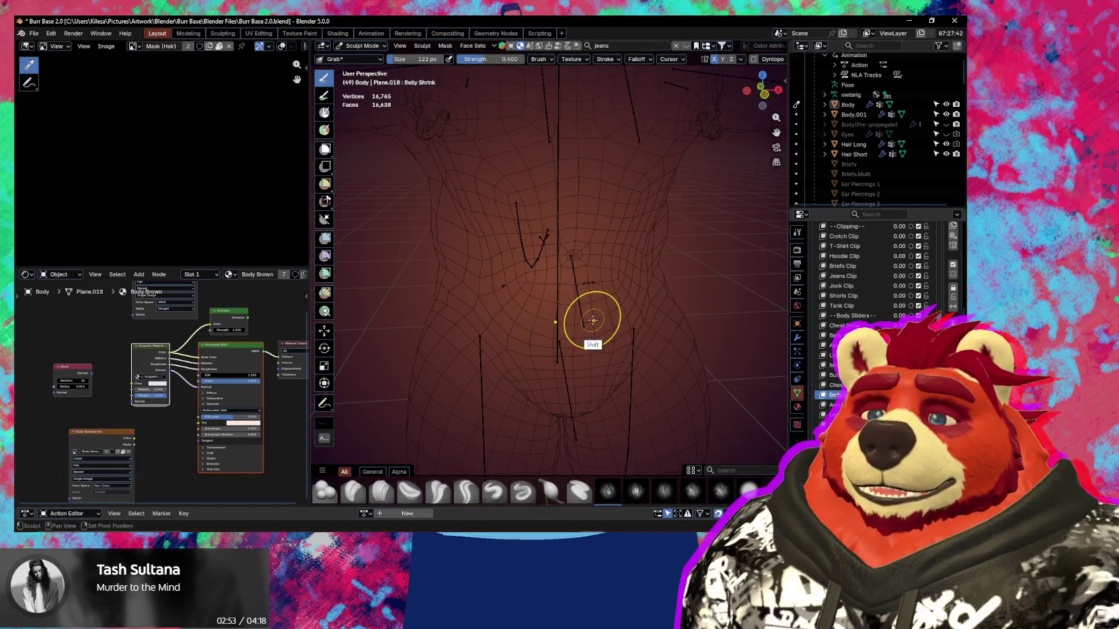
pyautogui.hotkey('shift', 'z')
pyautogui.moveTo(593, 316)
pyautogui.mouseDown(button='middle')
pyautogui.moveTo(546, 343)
pyautogui.moveTo(604, 344)
pyautogui.mouseUp(button='middle')
pyautogui.hotkey('shift', 'alt', 'z')
pyautogui.hotkey('ctrl', 'z')
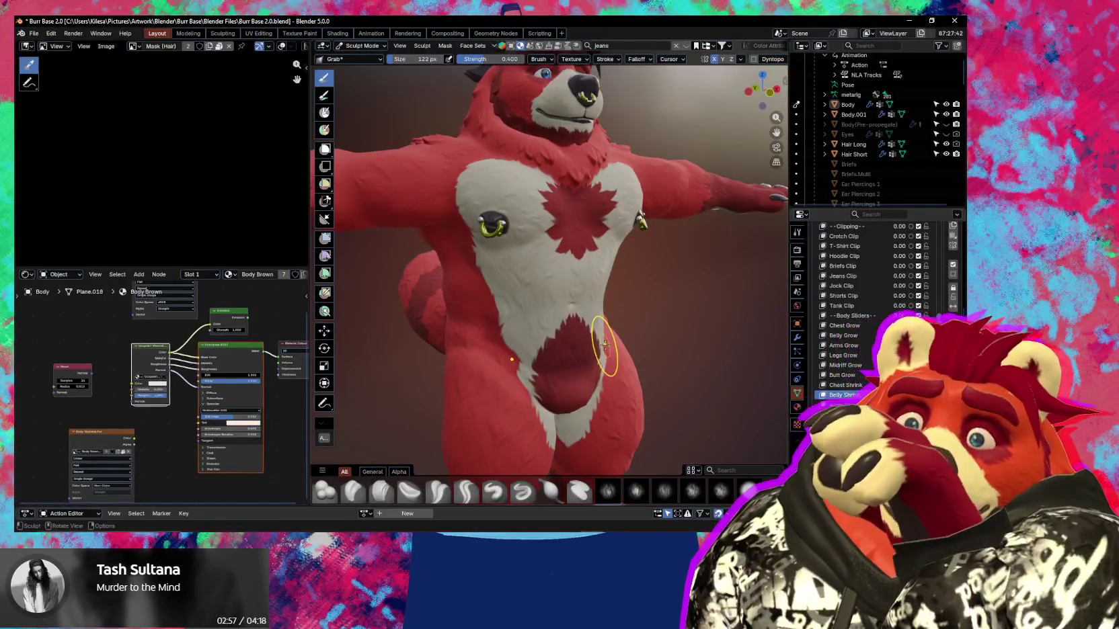
# Pull the belly area outward with the Grab brush and zoom onto the chest and belly.
pyautogui.moveTo(460, 322)
pyautogui.mouseDown(button='middle')
pyautogui.moveTo(472, 368)
pyautogui.moveTo(535, 334)
pyautogui.moveTo(485, 340)
pyautogui.mouseUp(button='middle')
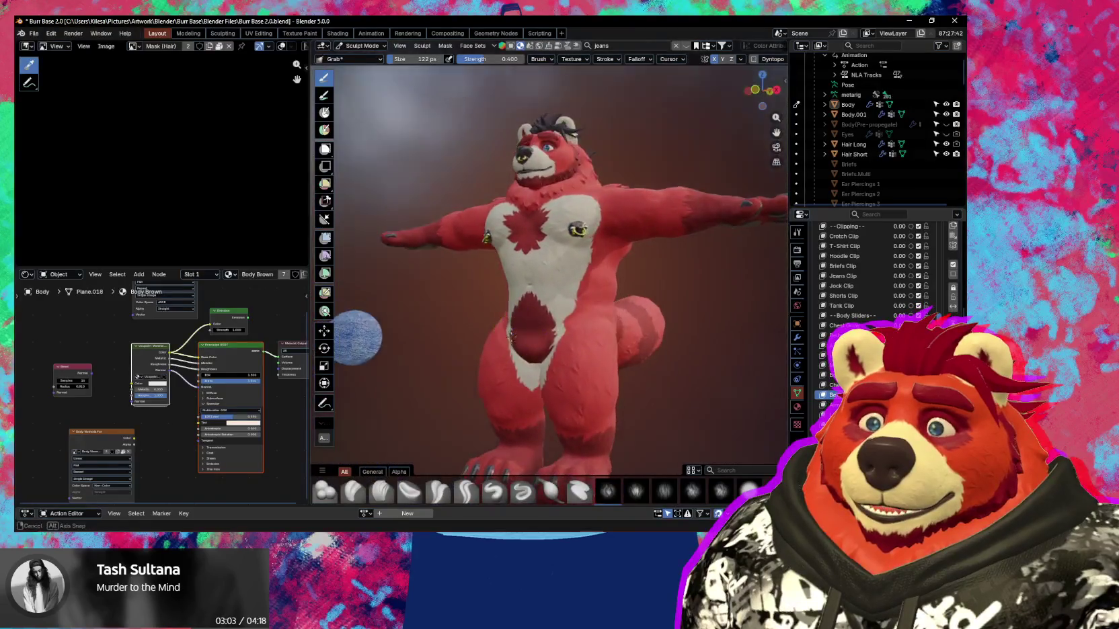
pyautogui.moveTo(578, 375); pyautogui.dragTo(634, 362, button='middle')
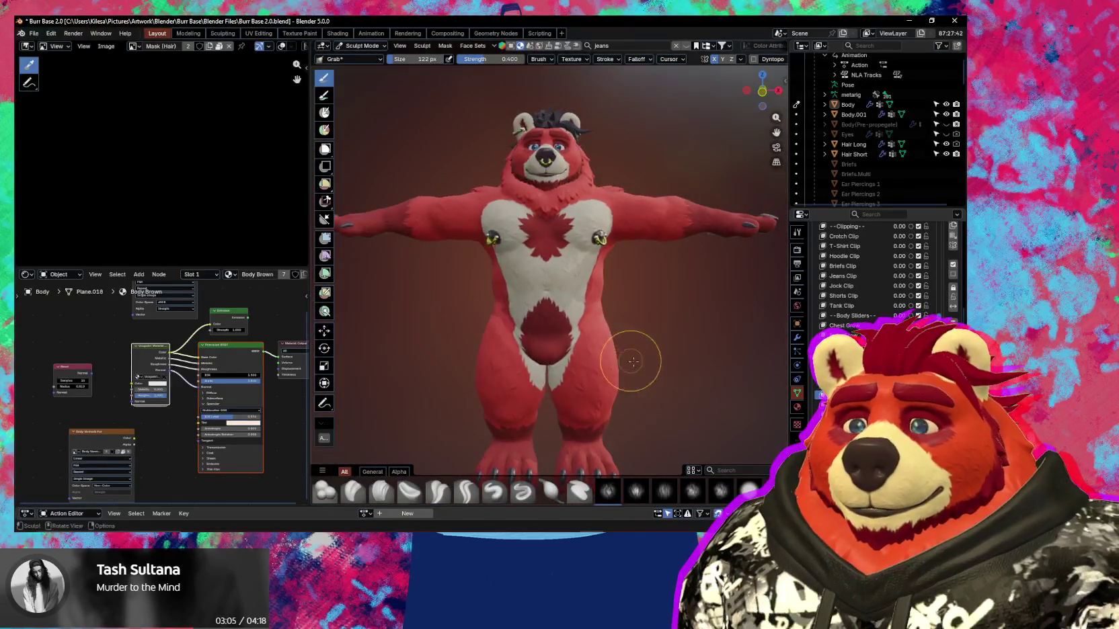
pyautogui.moveTo(594, 324)
pyautogui.mouseDown(button='middle')
pyautogui.moveTo(668, 350)
pyautogui.moveTo(676, 334)
pyautogui.moveTo(567, 307)
pyautogui.mouseUp(button='middle')
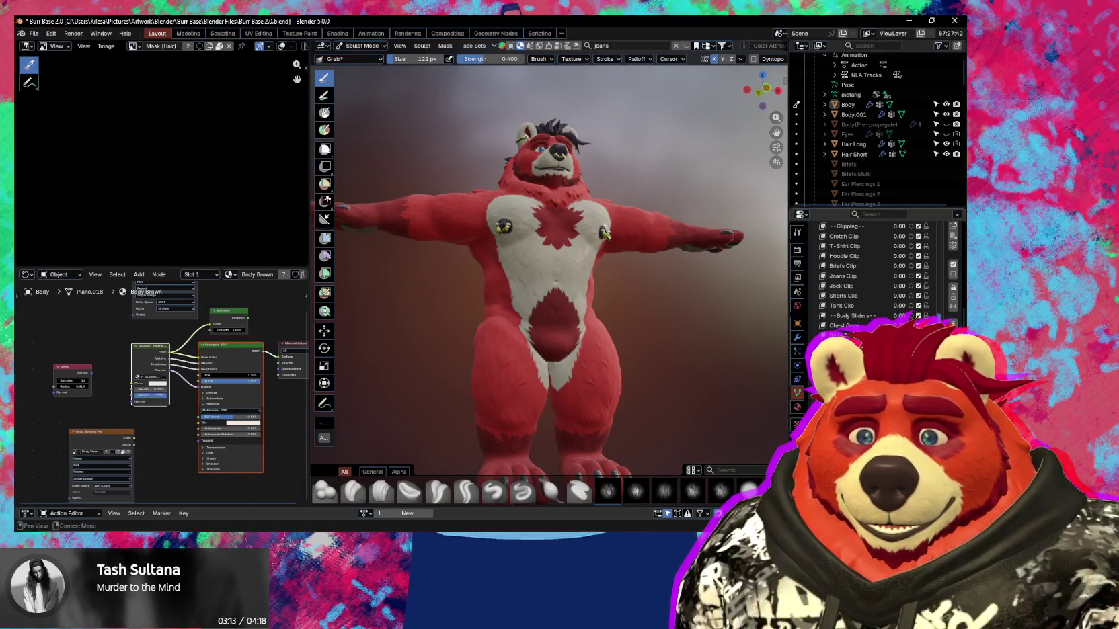
pyautogui.moveTo(558, 269); pyautogui.dragTo(562, 264)
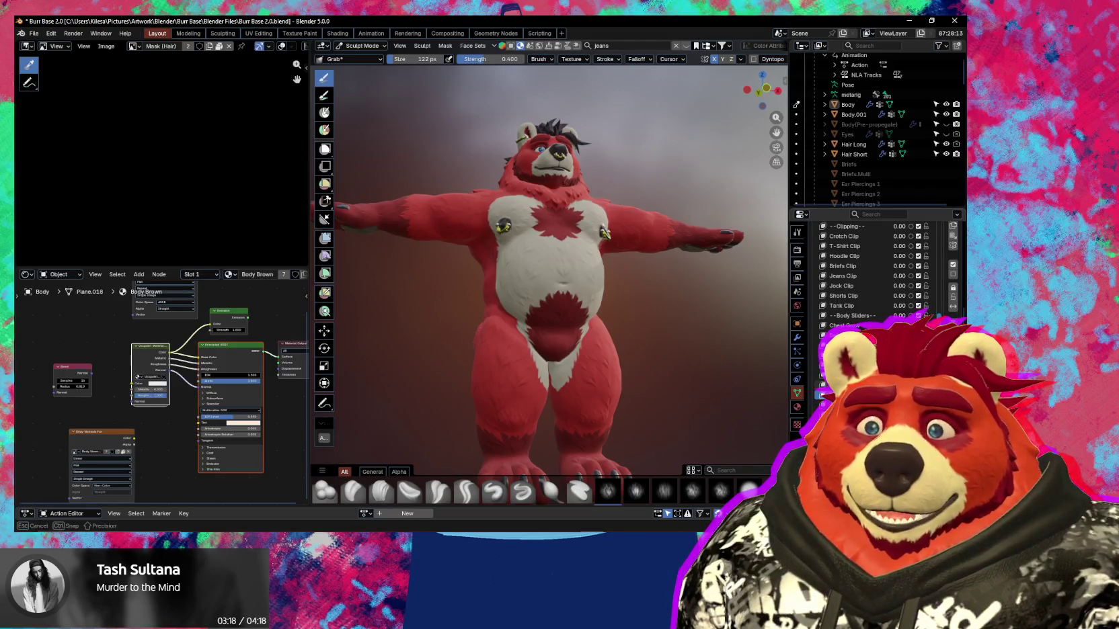
pyautogui.moveTo(737, 303); pyautogui.dragTo(679, 337, button='middle')
pyautogui.scroll(2, 587, 330)
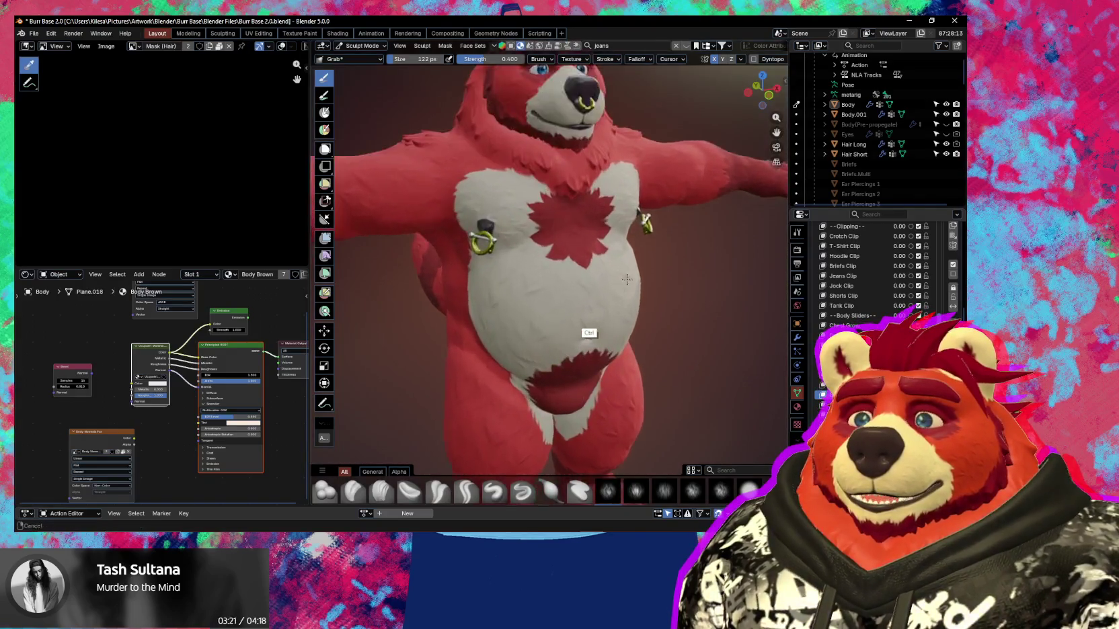
# Show the wireframe overlay and slide Belly Shrink back and forth to check the chest piercing follows.
pyautogui.scroll(2, 612, 303)
pyautogui.hotkey('shift', 'alt', 'z')
pyautogui.moveTo(616, 303)
pyautogui.mouseDown(button='middle')
pyautogui.moveTo(687, 316)
pyautogui.moveTo(705, 337)
pyautogui.mouseUp(button='middle')
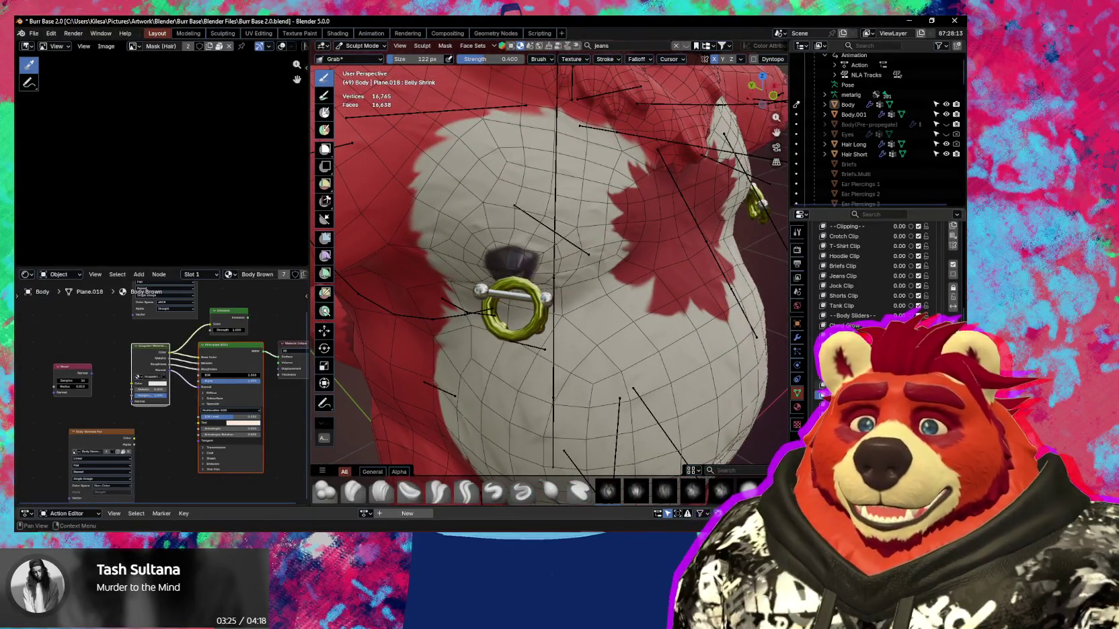
pyautogui.moveTo(900, 356)
pyautogui.mouseDown()
pyautogui.moveTo(915, 357)
pyautogui.moveTo(905, 356)
pyautogui.mouseUp()
pyautogui.moveTo(733, 390); pyautogui.dragTo(669, 342, button='middle')
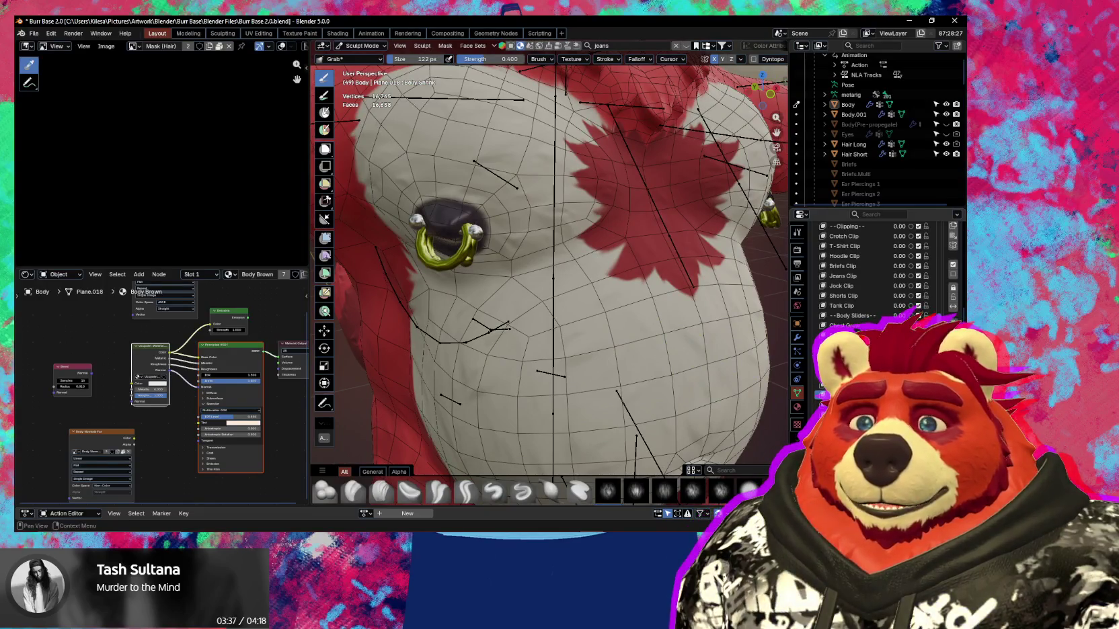
pyautogui.moveTo(904, 356); pyautogui.dragTo(904, 357)
pyautogui.scroll(-4, 874, 283)
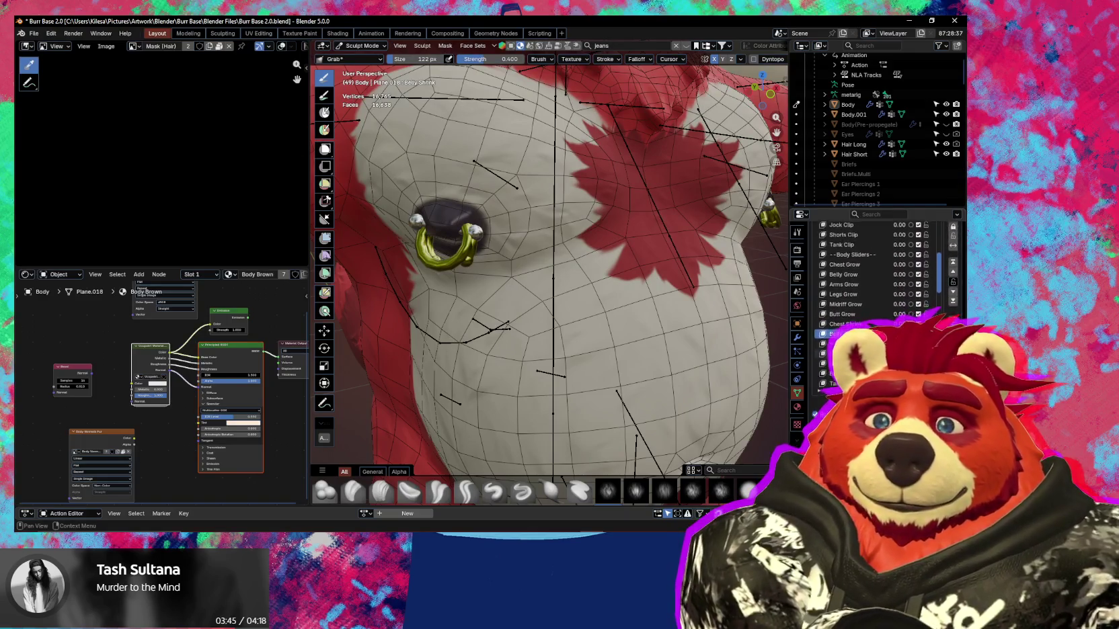
pyautogui.scroll(-4, 935, 314)
pyautogui.scroll(-2, 936, 314)
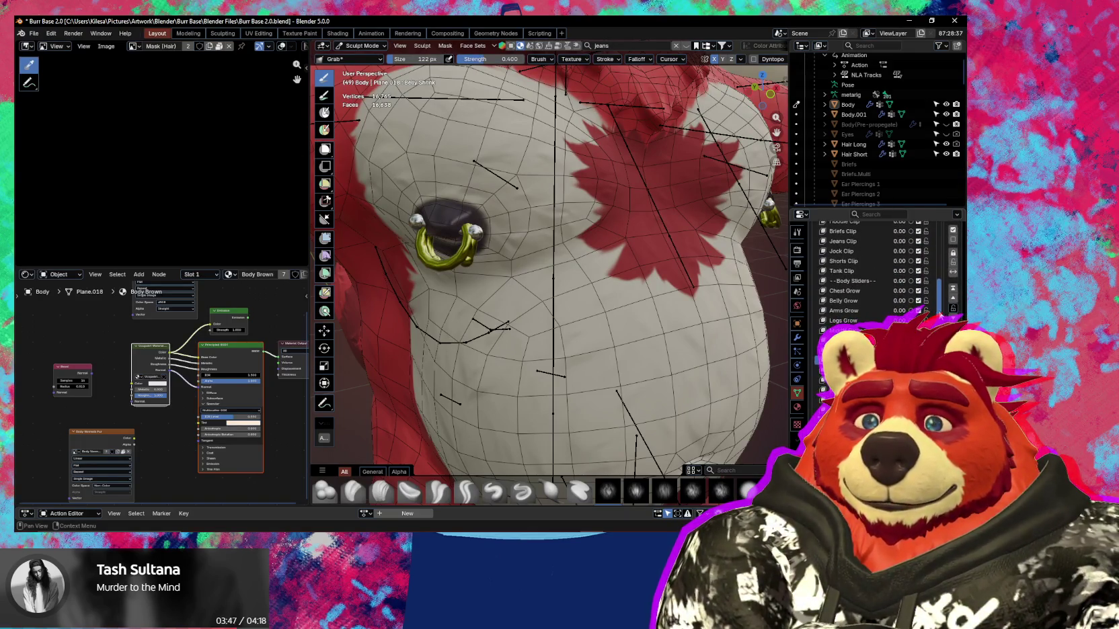
pyautogui.moveTo(605, 235)
pyautogui.mouseDown(button='middle')
pyautogui.moveTo(637, 280)
pyautogui.moveTo(593, 281)
pyautogui.mouseUp(button='middle')
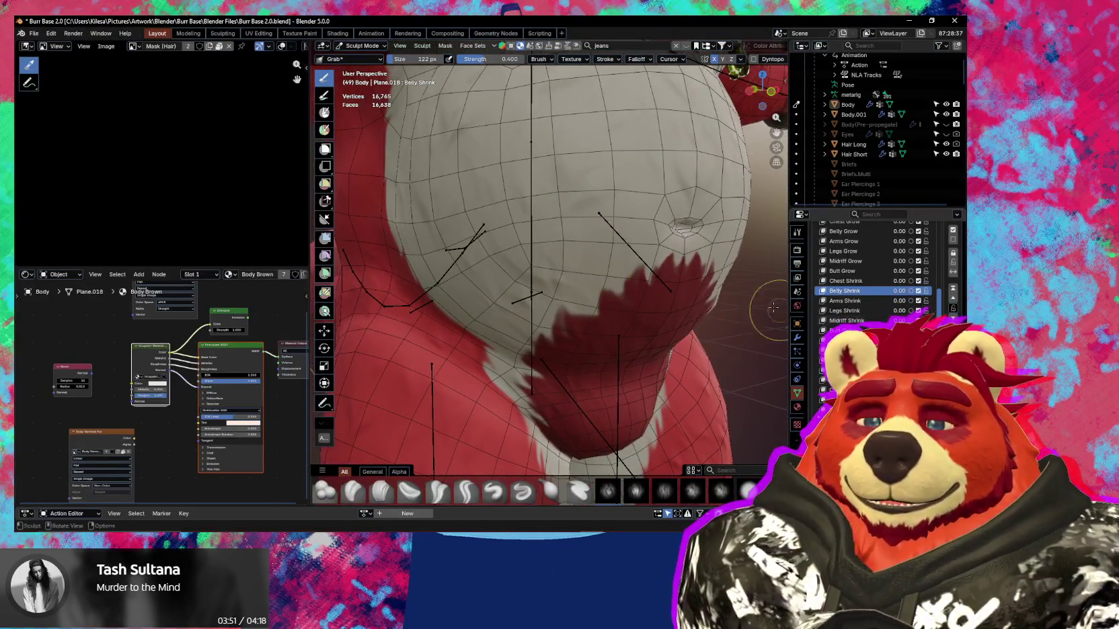
# Hide the overlays and orbit to a three-quarter view of the whole bear showing its tail.
pyautogui.scroll(-3, 773, 307)
pyautogui.moveTo(634, 318)
pyautogui.mouseDown(button='middle')
pyautogui.moveTo(607, 324)
pyautogui.moveTo(634, 286)
pyautogui.moveTo(642, 311)
pyautogui.moveTo(618, 335)
pyautogui.mouseUp(button='middle')
pyautogui.hotkey('shift', 'alt', 'z')
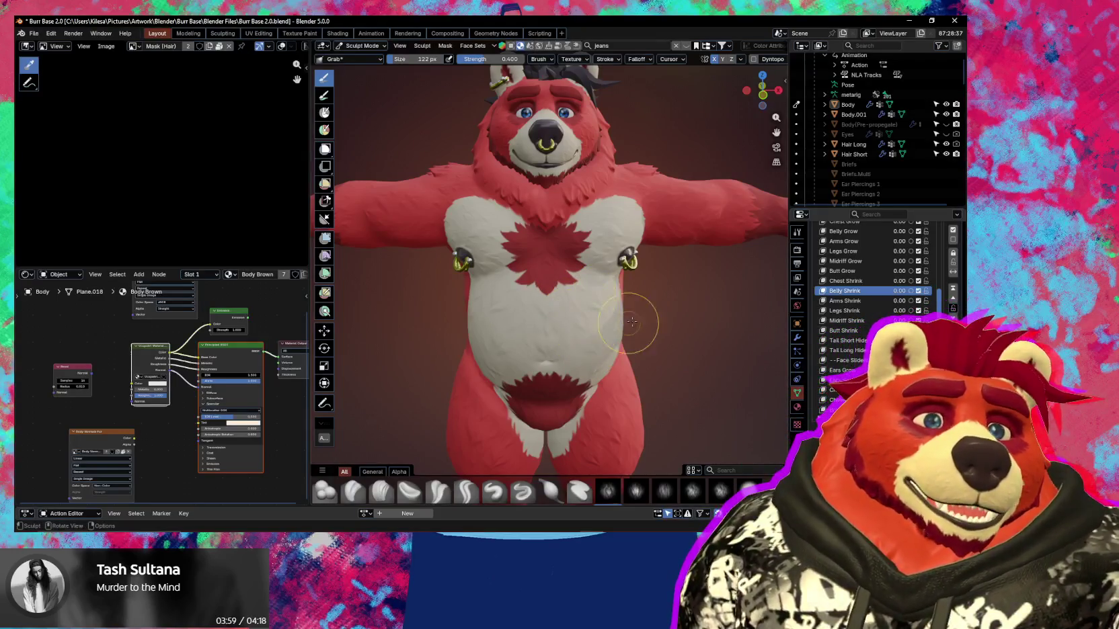
pyautogui.moveTo(712, 317)
pyautogui.mouseDown(button='middle')
pyautogui.moveTo(730, 336)
pyautogui.moveTo(697, 343)
pyautogui.mouseUp(button='middle')
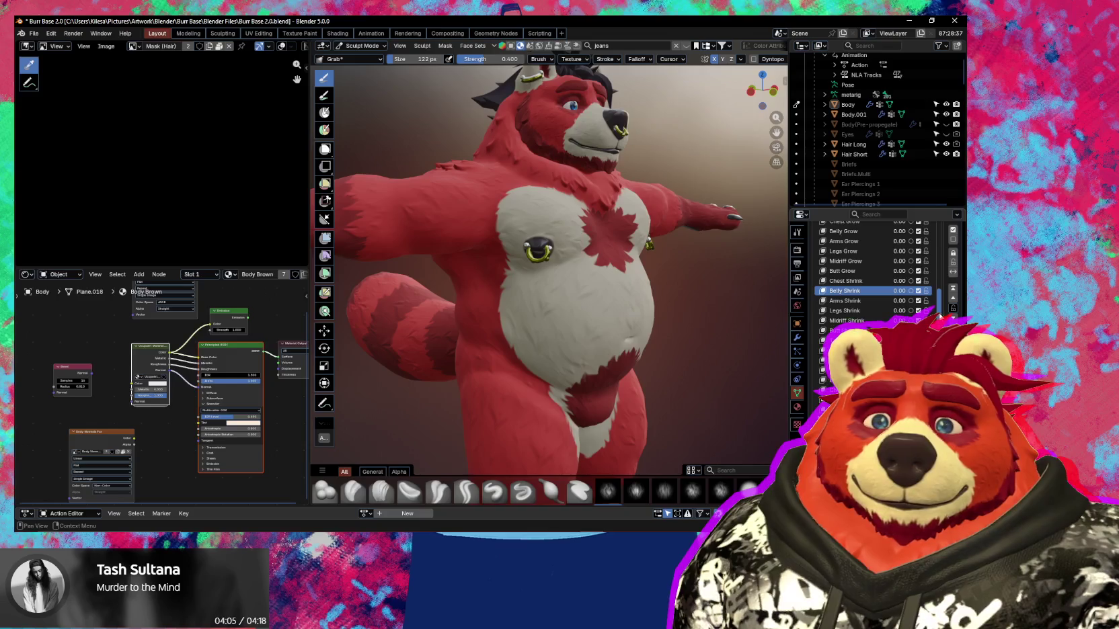
pyautogui.scroll(-2, 940, 315)
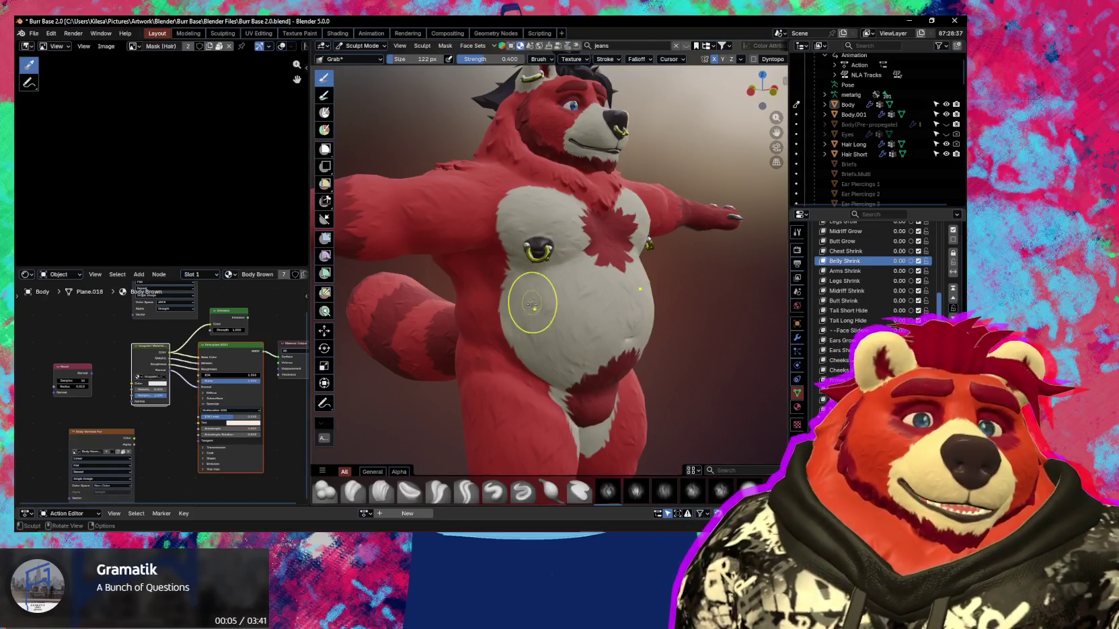
# Orbit around the torso to inspect the belly and chest piercings from front and three-quarter views.
pyautogui.moveTo(621, 322); pyautogui.dragTo(667, 319, button='middle')
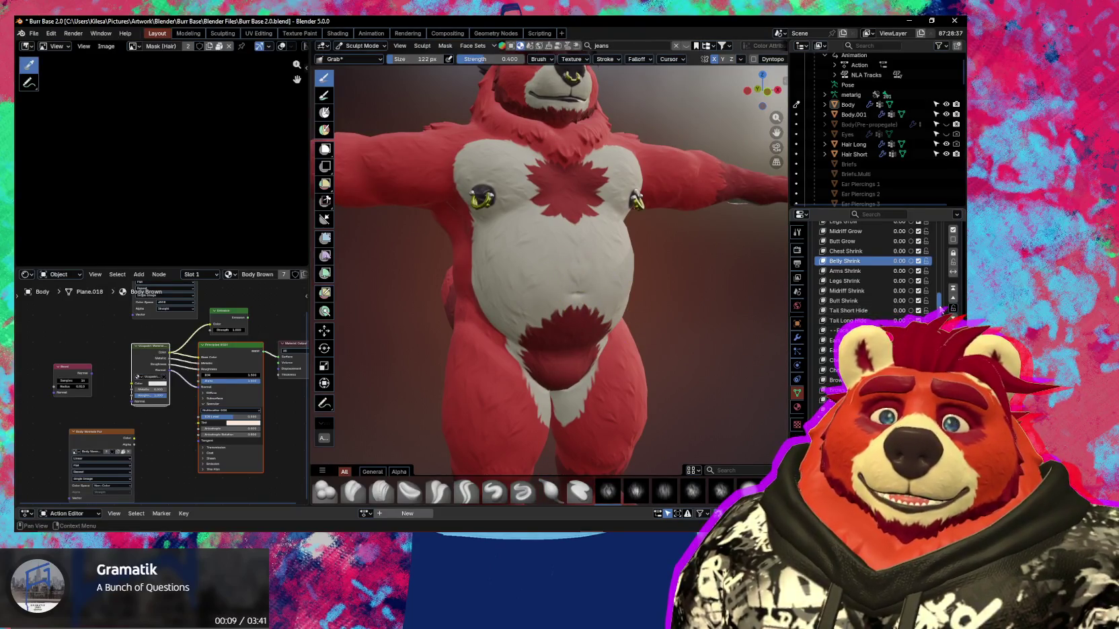
pyautogui.scroll(-5, 941, 309)
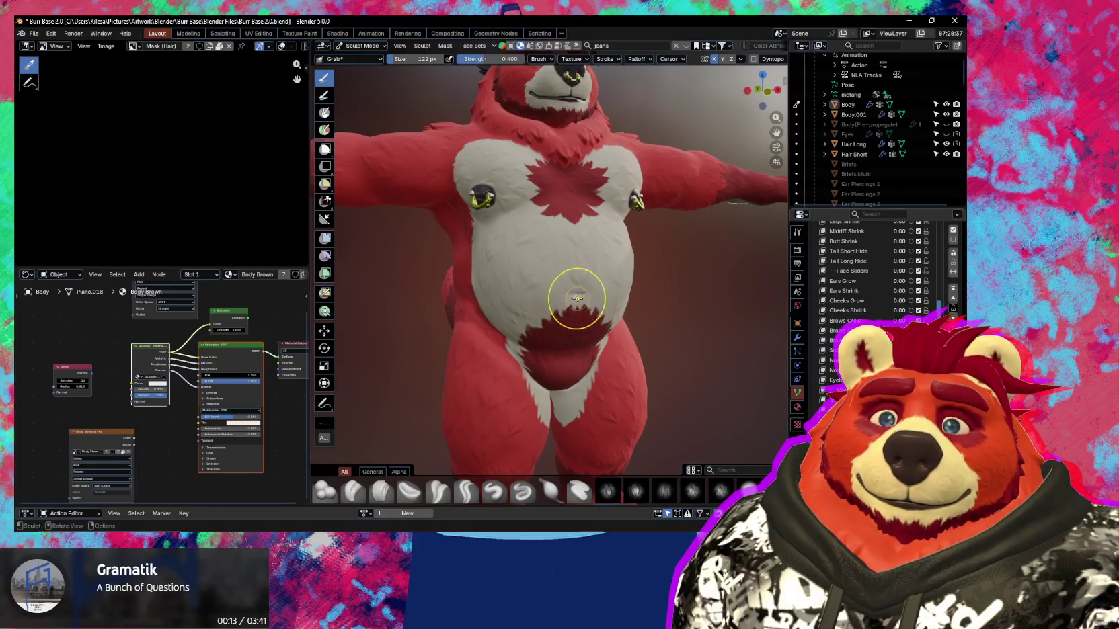
pyautogui.moveTo(575, 295); pyautogui.dragTo(600, 315, button='middle')
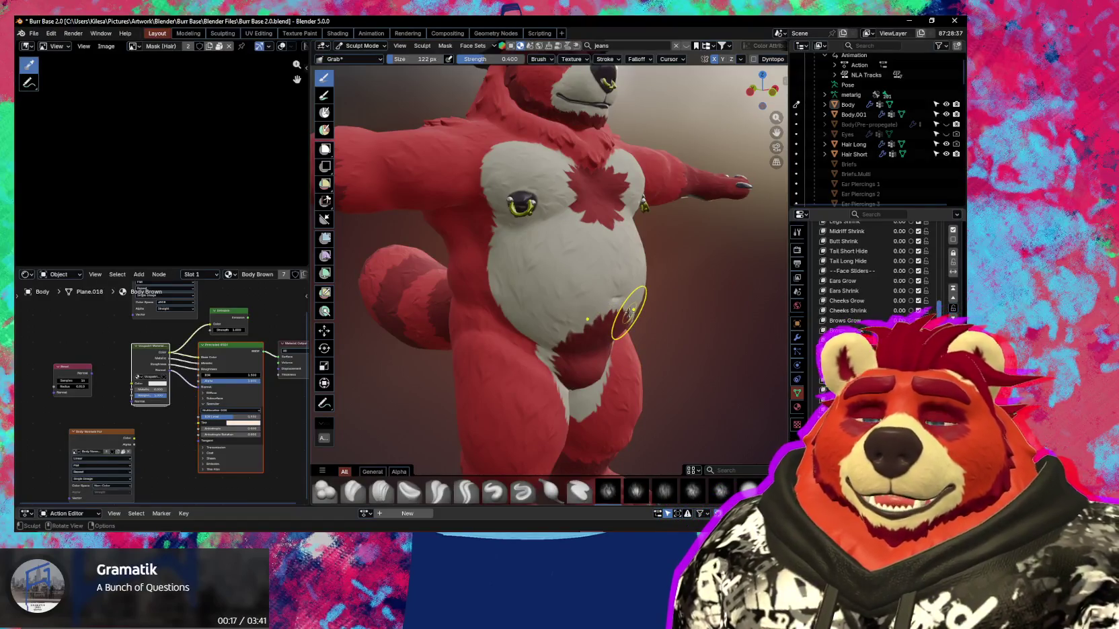
pyautogui.moveTo(605, 276)
pyautogui.mouseDown(button='middle')
pyautogui.moveTo(596, 353)
pyautogui.moveTo(577, 368)
pyautogui.moveTo(570, 273)
pyautogui.mouseUp(button='middle')
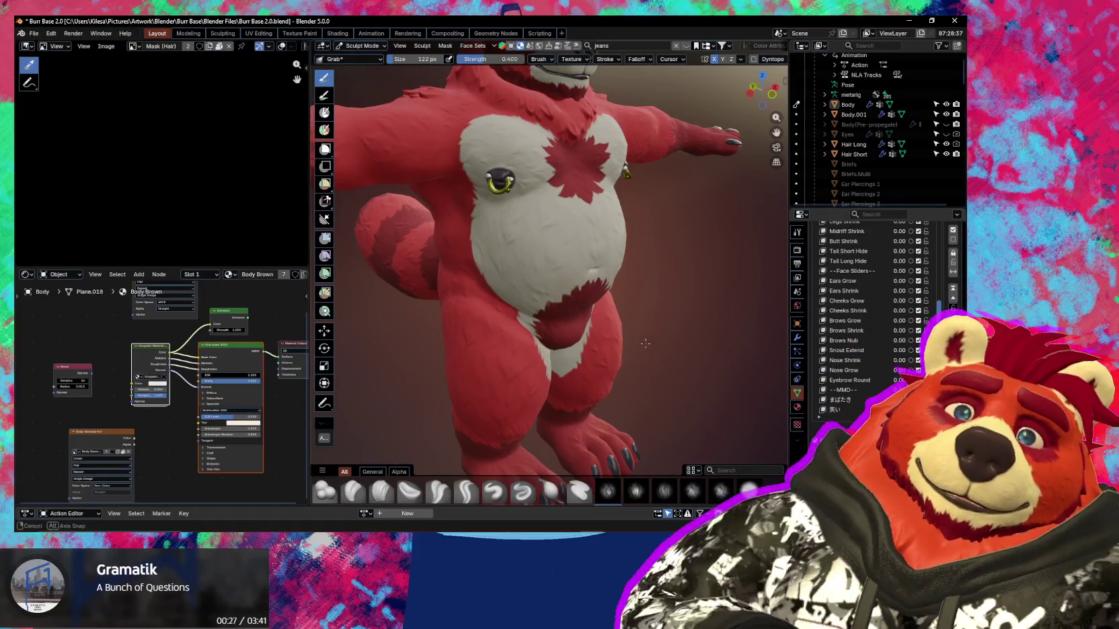
pyautogui.moveTo(699, 323); pyautogui.dragTo(626, 338, button='middle')
# Scroll the shape-key list and set Arms Shrink to 1.00.
pyautogui.scroll(2, 627, 338)
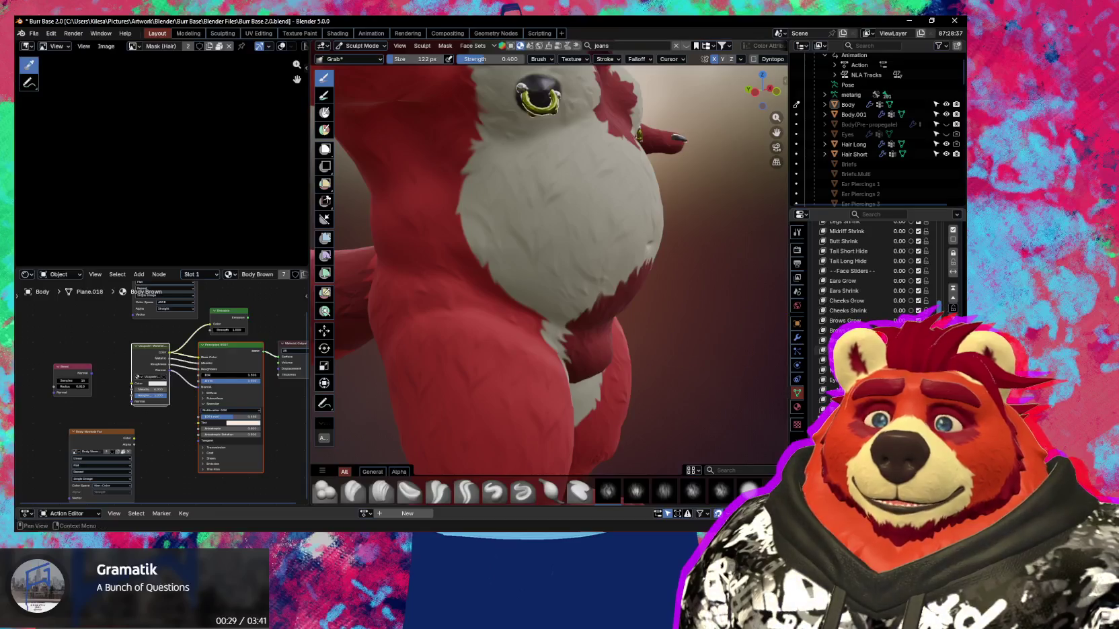
pyautogui.scroll(2, 909, 268)
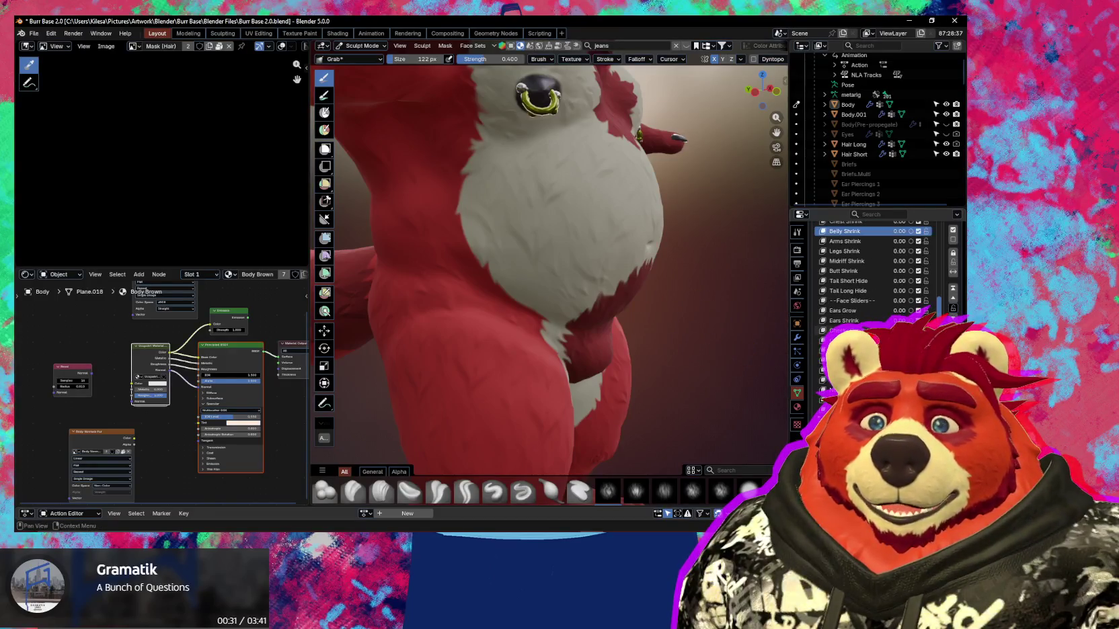
pyautogui.scroll(1, 909, 268)
pyautogui.scroll(2, 909, 267)
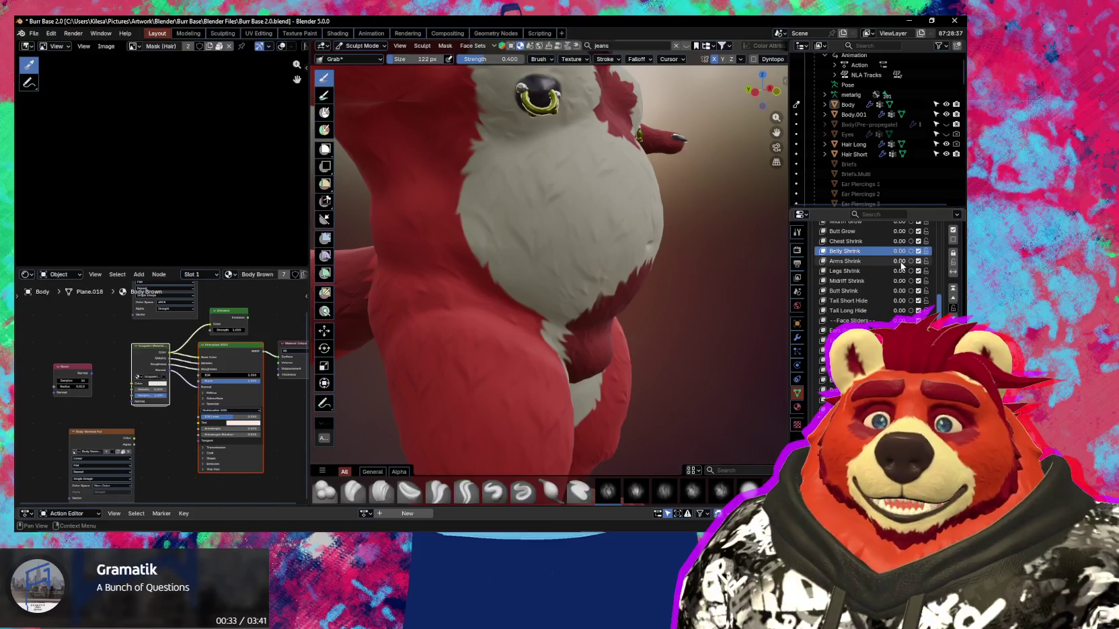
pyautogui.moveTo(902, 265)
pyautogui.mouseDown()
pyautogui.moveTo(935, 264)
pyautogui.moveTo(931, 275)
pyautogui.mouseUp()
# Try Legs Shrink at 1.00, then reset it to 0.00.
pyautogui.moveTo(632, 300)
pyautogui.mouseDown(button='middle')
pyautogui.moveTo(579, 287)
pyautogui.moveTo(598, 292)
pyautogui.moveTo(511, 302)
pyautogui.moveTo(599, 275)
pyautogui.moveTo(544, 292)
pyautogui.moveTo(449, 249)
pyautogui.moveTo(550, 288)
pyautogui.mouseUp(button='middle')
pyautogui.scroll(-4, 578, 296)
pyautogui.scroll(2, 545, 292)
pyautogui.scroll(2, 549, 288)
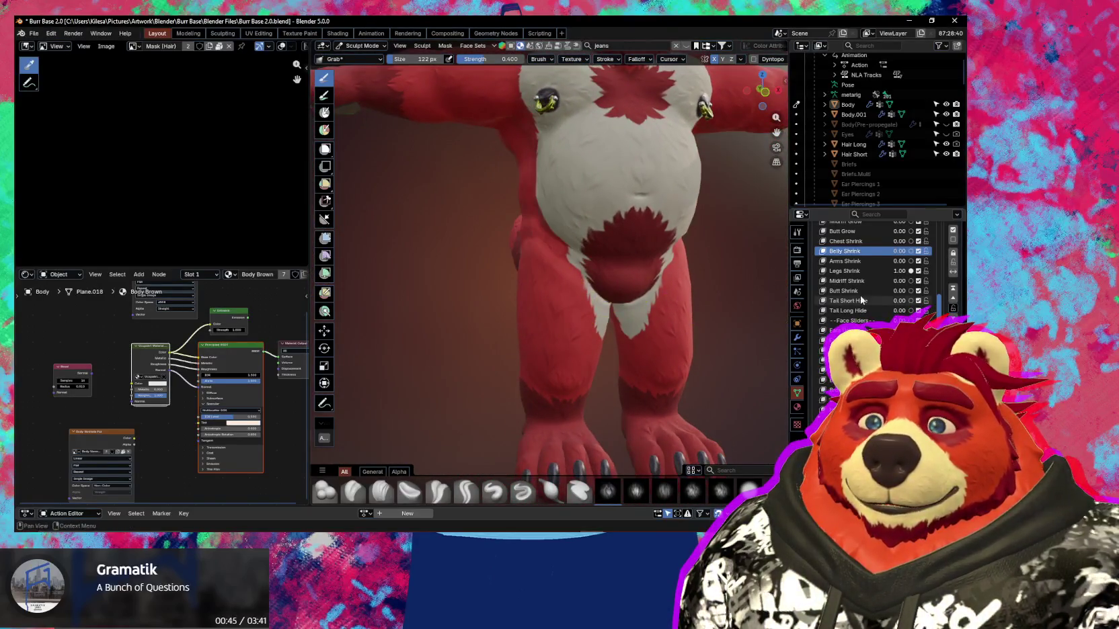
pyautogui.moveTo(899, 271); pyautogui.dragTo(874, 271)
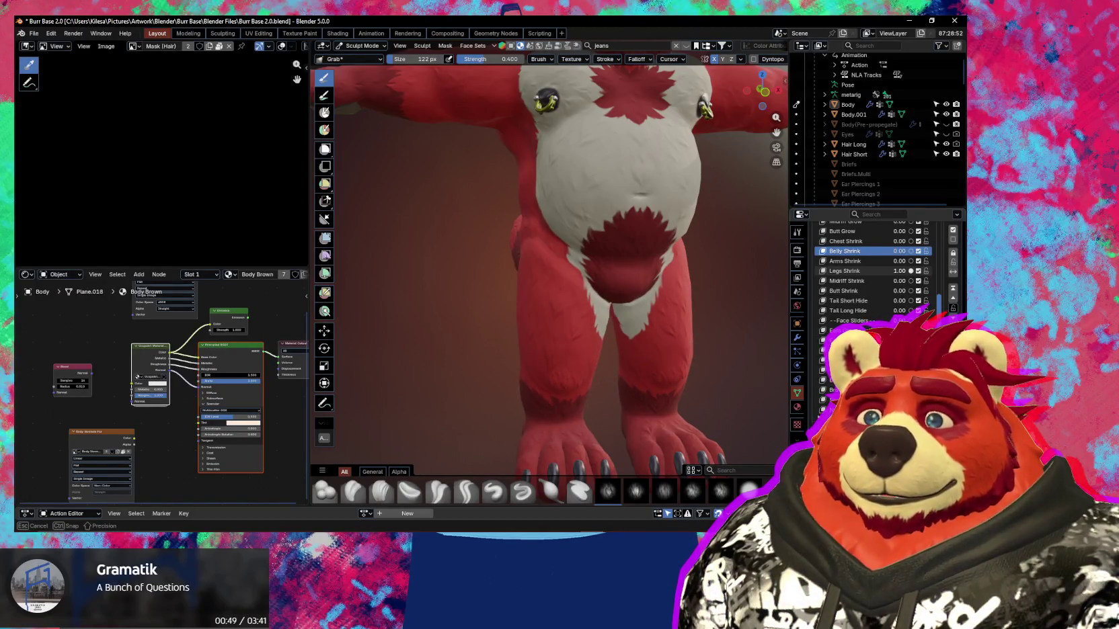
pyautogui.moveTo(899, 271); pyautogui.dragTo(902, 285)
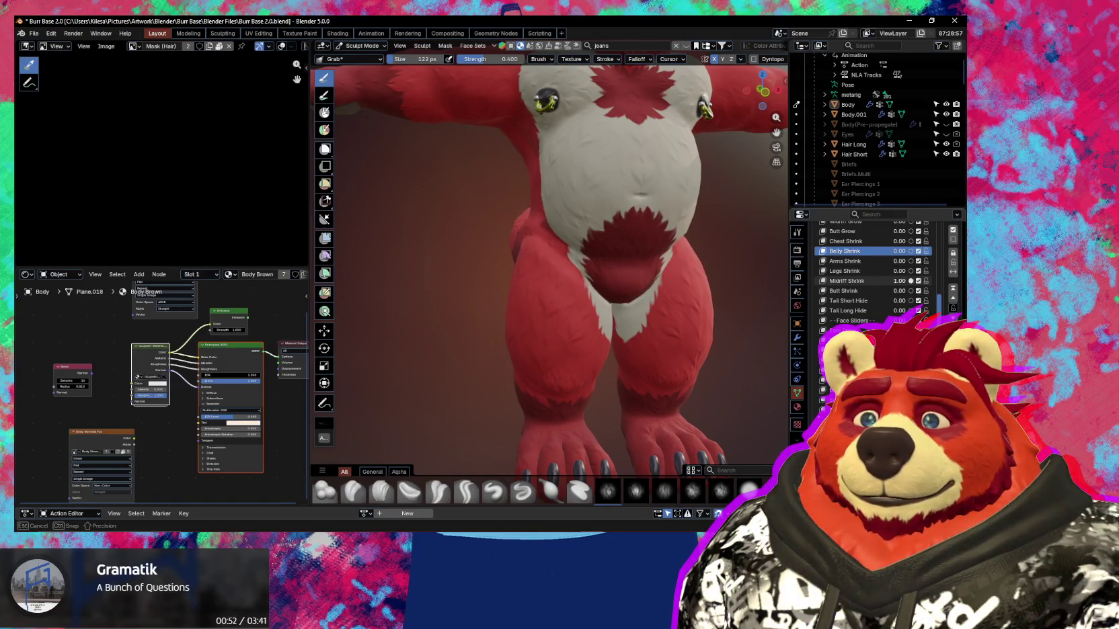
# Orbit to a close side view of the body and make Midriff Shrink the active shape key.
pyautogui.moveTo(619, 264)
pyautogui.mouseDown(button='middle')
pyautogui.moveTo(588, 270)
pyautogui.moveTo(591, 310)
pyautogui.moveTo(493, 299)
pyautogui.moveTo(731, 294)
pyautogui.mouseUp(button='middle')
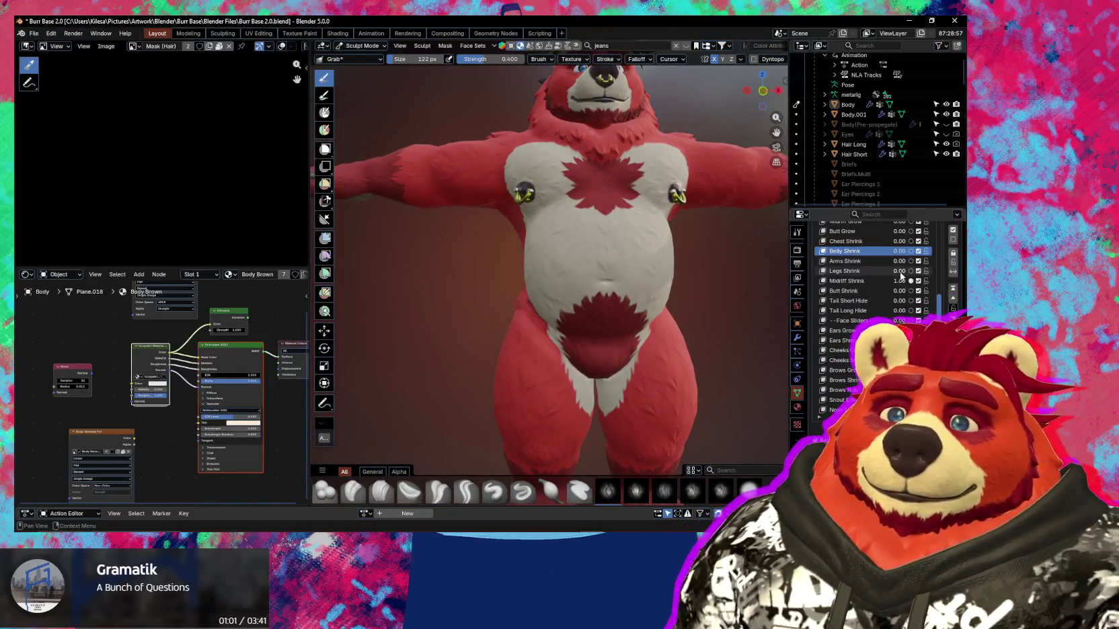
pyautogui.moveTo(499, 312)
pyautogui.mouseDown(button='middle')
pyautogui.moveTo(619, 332)
pyautogui.moveTo(608, 295)
pyautogui.moveTo(664, 312)
pyautogui.moveTo(524, 283)
pyautogui.mouseUp(button='middle')
pyautogui.click(846, 281)
# Enlarge the brush to 156 px and smooth the side of the body.
pyautogui.press('f')
pyautogui.click(518, 287)
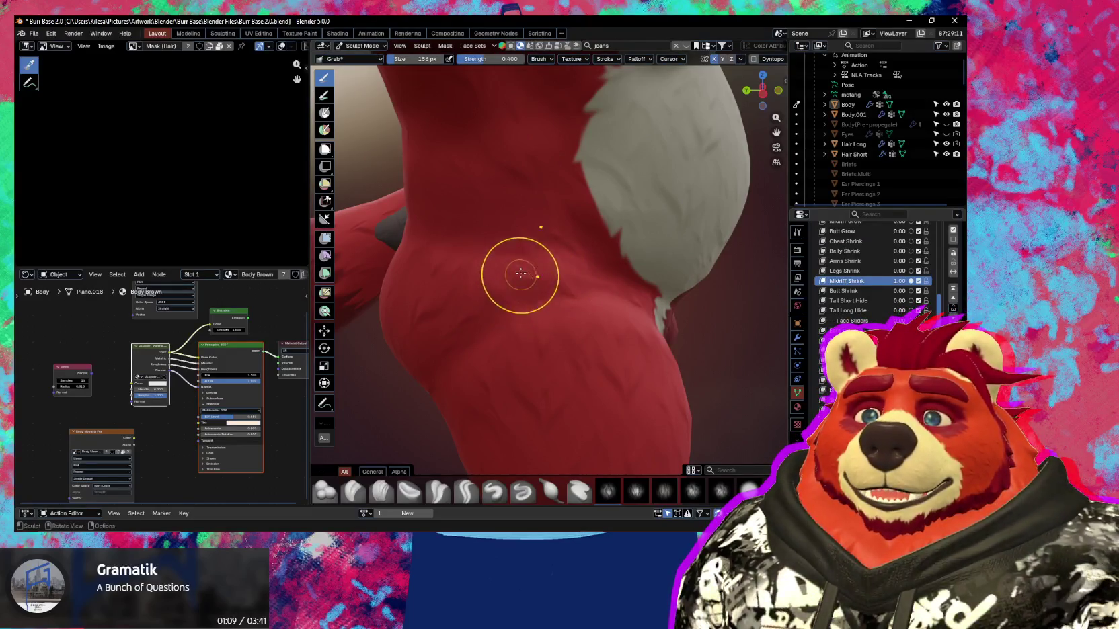
pyautogui.keyDown('shift'); pyautogui.moveTo(526, 287); pyautogui.dragTo(542, 273); pyautogui.keyUp('shift')
# Reset Midriff Shrink to 0.00 and set Butt Shrink to 1.00 as the active shape key.
pyautogui.moveTo(580, 287); pyautogui.dragTo(758, 295, button='middle')
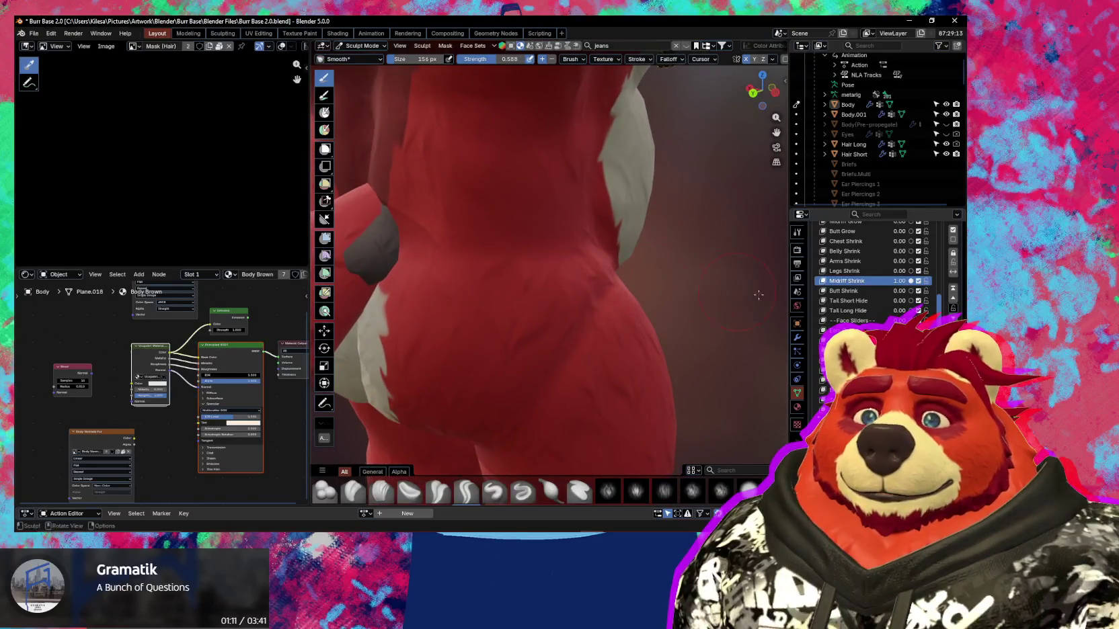
pyautogui.moveTo(593, 291)
pyautogui.mouseDown(button='middle')
pyautogui.moveTo(469, 298)
pyautogui.moveTo(529, 283)
pyautogui.mouseUp(button='middle')
pyautogui.moveTo(446, 338)
pyautogui.mouseDown(button='middle')
pyautogui.moveTo(542, 312)
pyautogui.moveTo(511, 317)
pyautogui.mouseUp(button='middle')
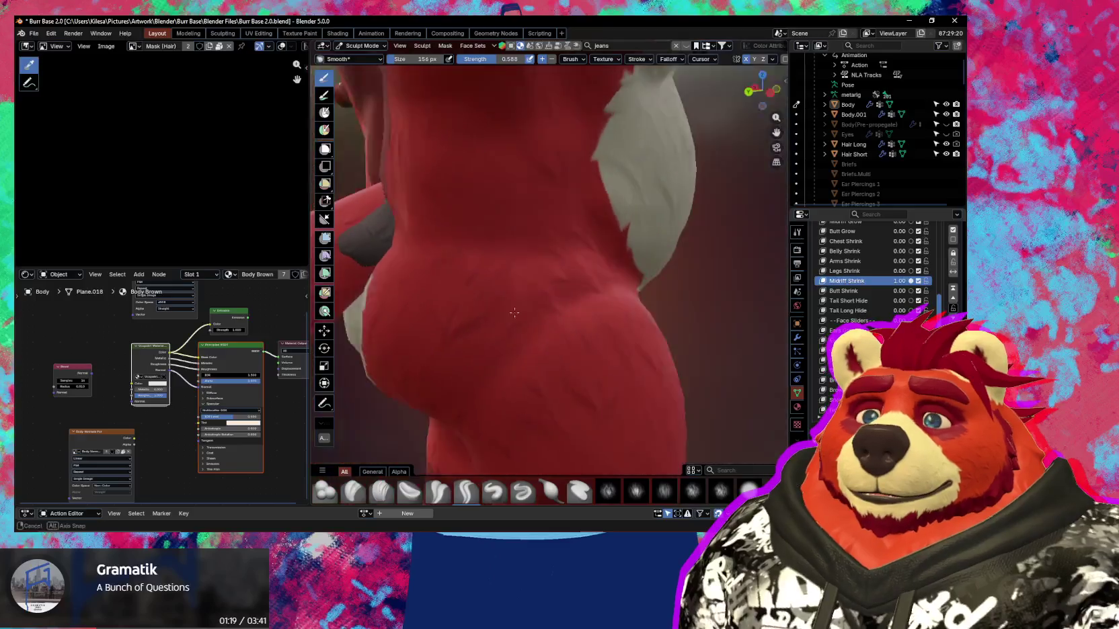
pyautogui.moveTo(905, 281); pyautogui.dragTo(906, 290)
pyautogui.moveTo(733, 323)
pyautogui.mouseDown(button='middle')
pyautogui.moveTo(598, 328)
pyautogui.moveTo(607, 310)
pyautogui.mouseUp(button='middle')
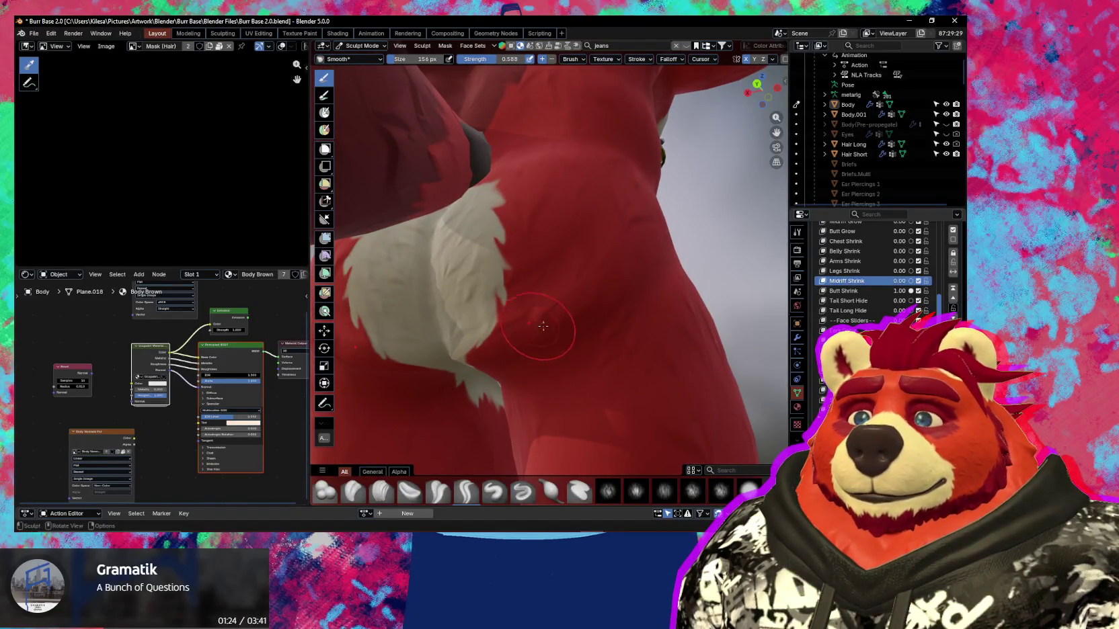
pyautogui.click(845, 291)
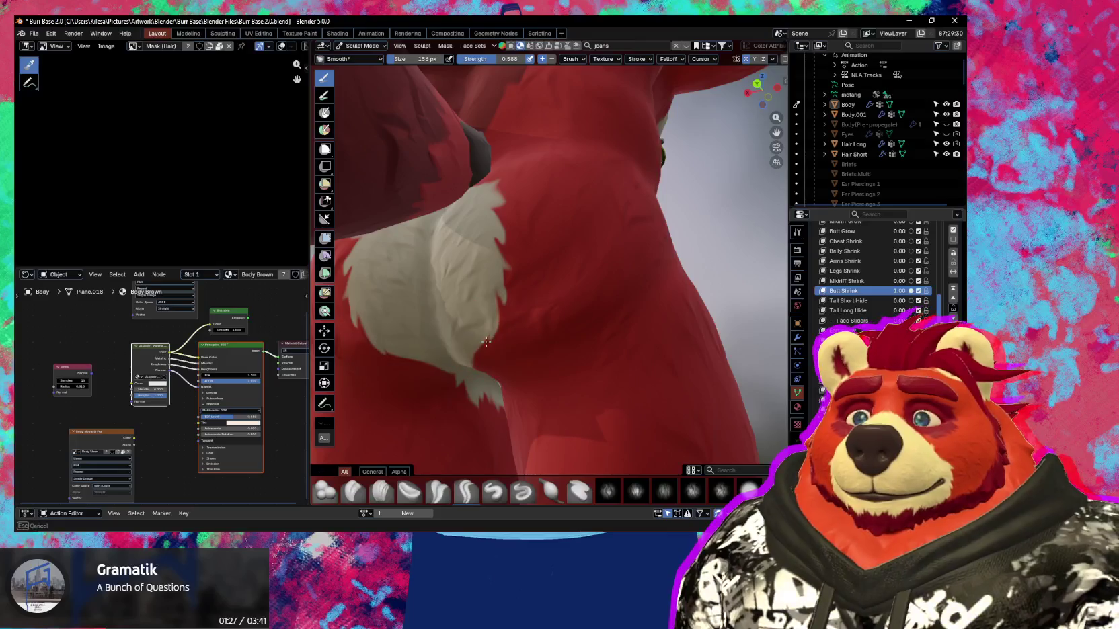
# Orbit through side, front and hip views of the torso to check the Butt Shrink deformation.
pyautogui.moveTo(486, 342)
pyautogui.mouseDown(button='middle')
pyautogui.moveTo(556, 310)
pyautogui.moveTo(526, 330)
pyautogui.moveTo(480, 412)
pyautogui.moveTo(631, 363)
pyautogui.moveTo(516, 404)
pyautogui.mouseUp(button='middle')
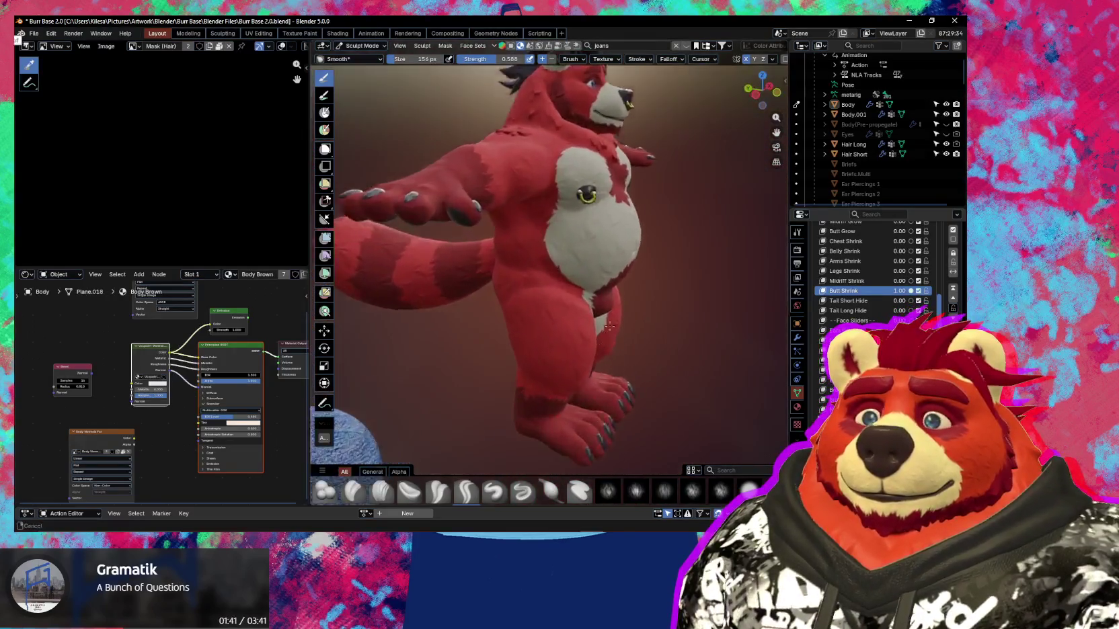
pyautogui.moveTo(517, 404); pyautogui.dragTo(585, 321, button='middle')
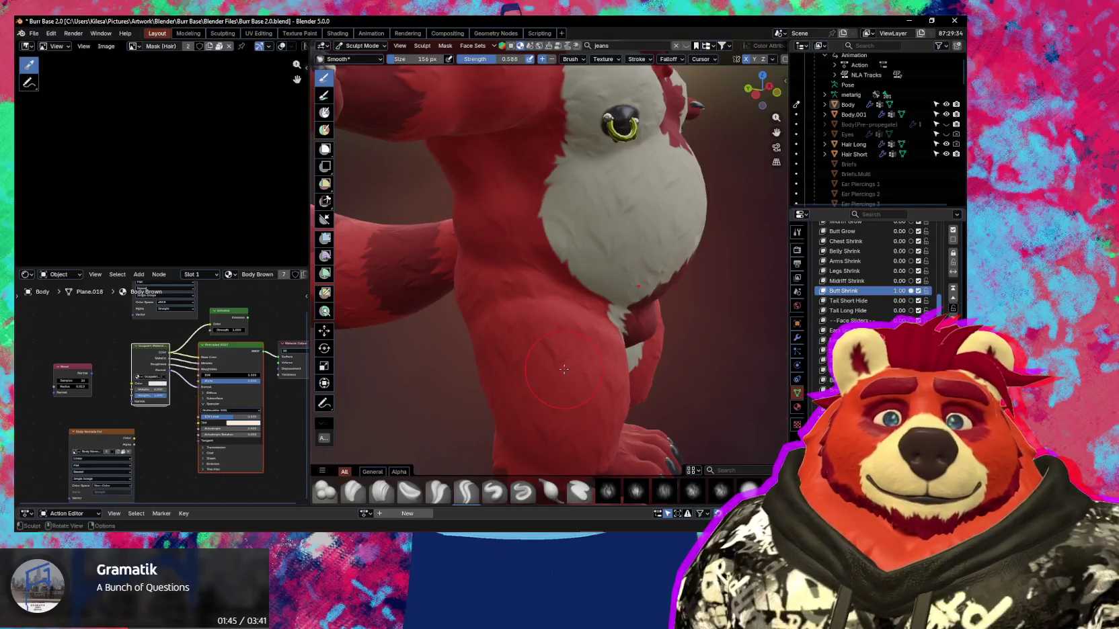
pyautogui.moveTo(563, 369); pyautogui.dragTo(511, 350, button='middle')
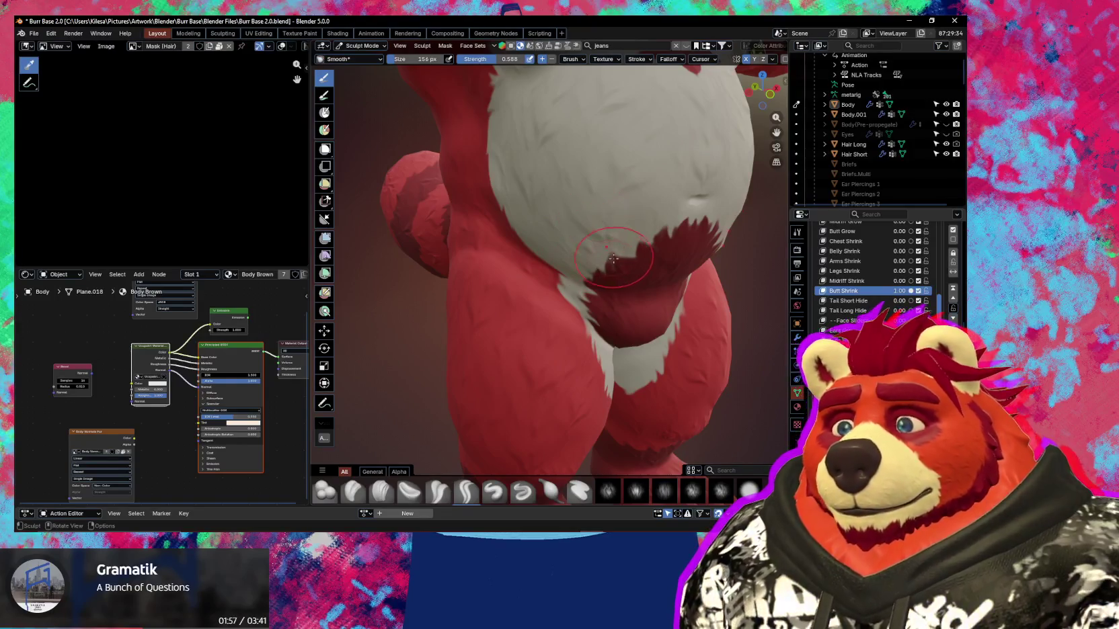
pyautogui.moveTo(639, 279)
pyautogui.mouseDown(button='middle')
pyautogui.moveTo(612, 320)
pyautogui.moveTo(657, 333)
pyautogui.moveTo(655, 304)
pyautogui.mouseUp(button='middle')
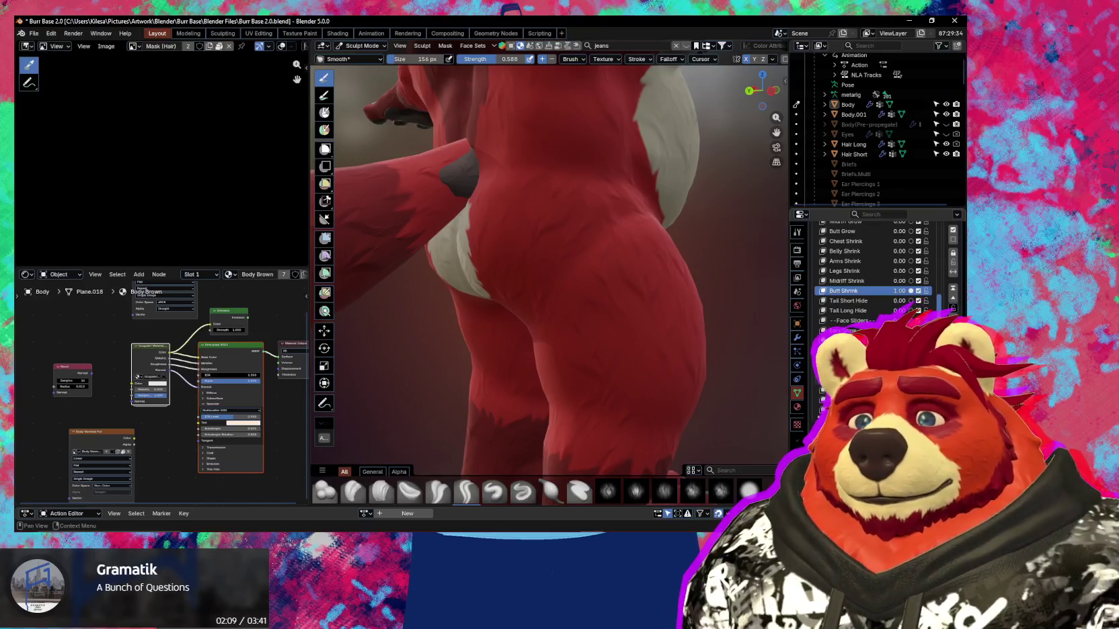
# Orbit around the hip and tail, then set Butt Shrink back to 0.
pyautogui.scroll(-1, 874, 269)
pyautogui.scroll(-1, 874, 269)
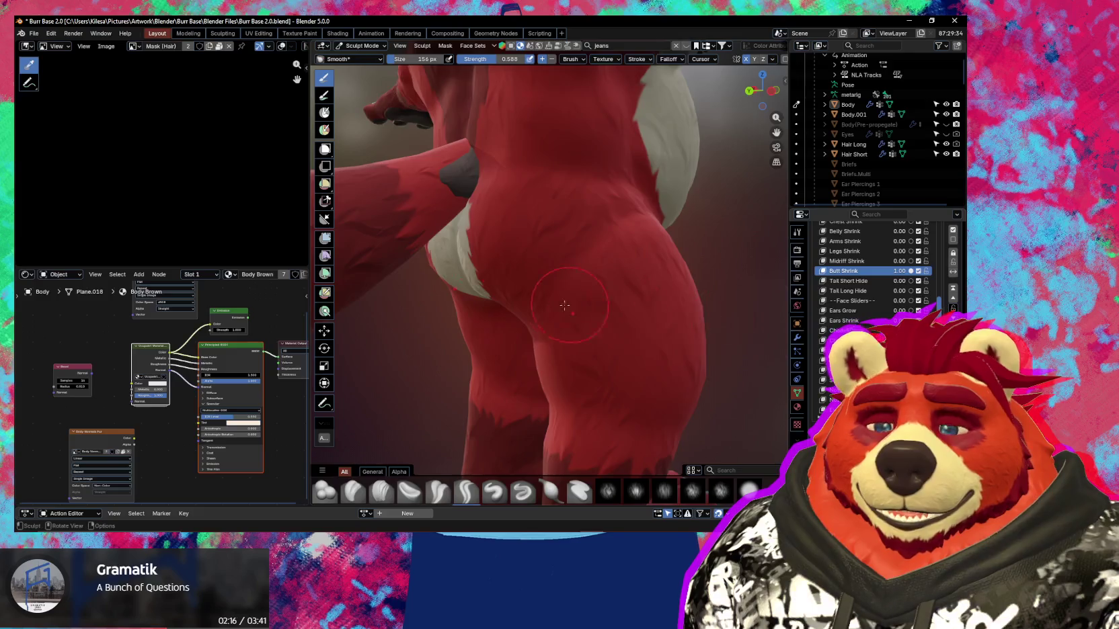
pyautogui.moveTo(565, 305); pyautogui.dragTo(537, 320, button='middle')
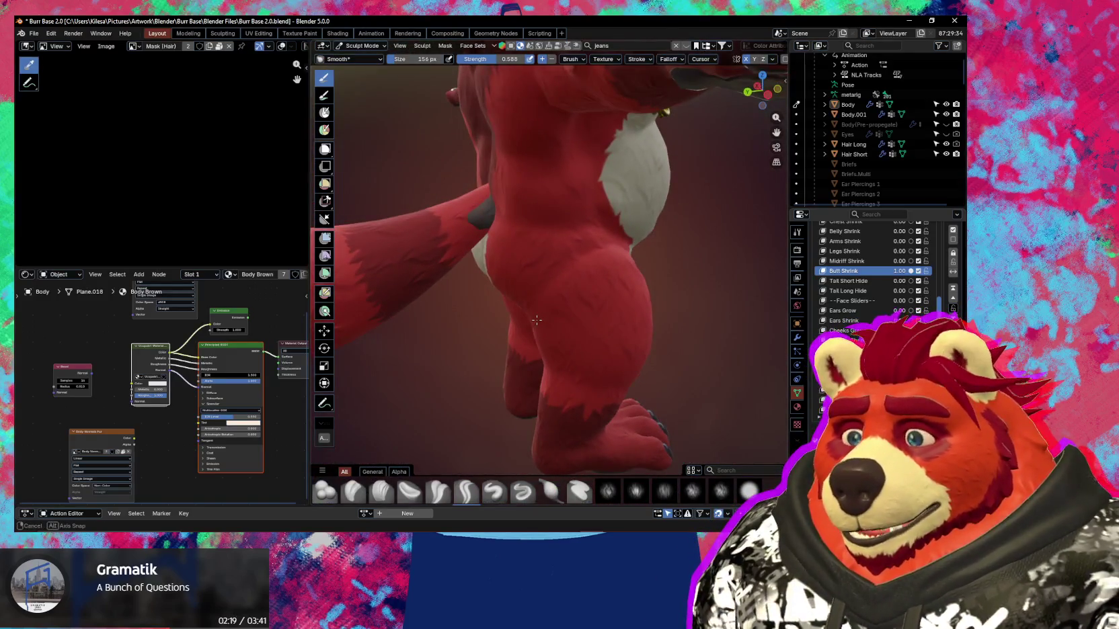
pyautogui.moveTo(536, 320); pyautogui.dragTo(538, 318, button='middle')
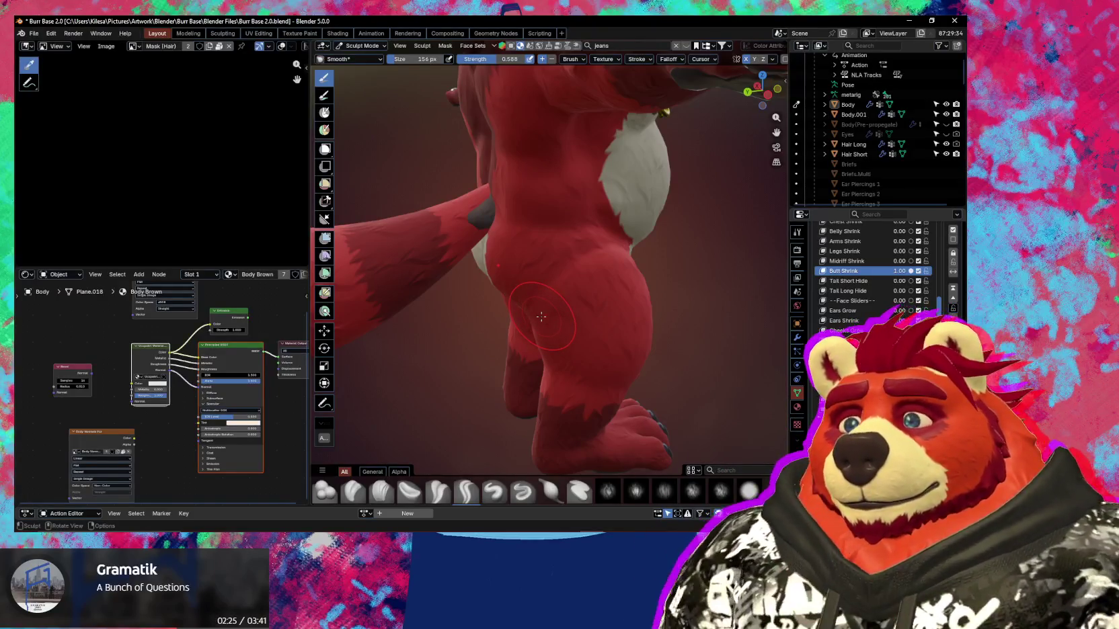
pyautogui.moveTo(541, 316)
pyautogui.mouseDown(button='middle')
pyautogui.moveTo(526, 300)
pyautogui.moveTo(744, 335)
pyautogui.moveTo(587, 327)
pyautogui.mouseUp(button='middle')
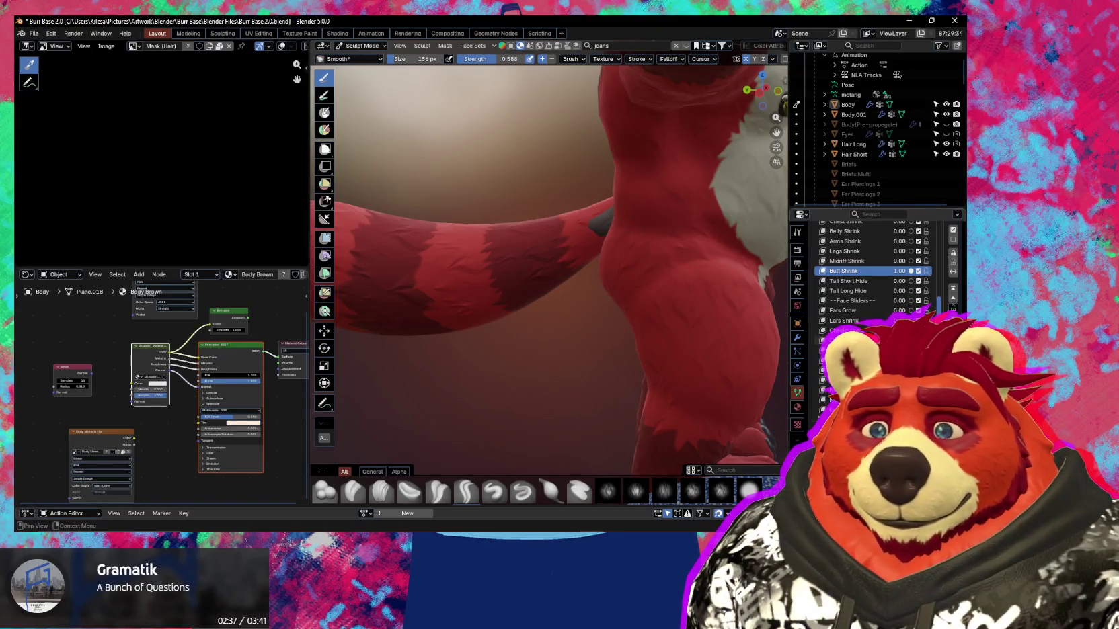
pyautogui.scroll(-2, 874, 276)
pyautogui.scroll(-2, 874, 276)
pyautogui.scroll(-1, 874, 276)
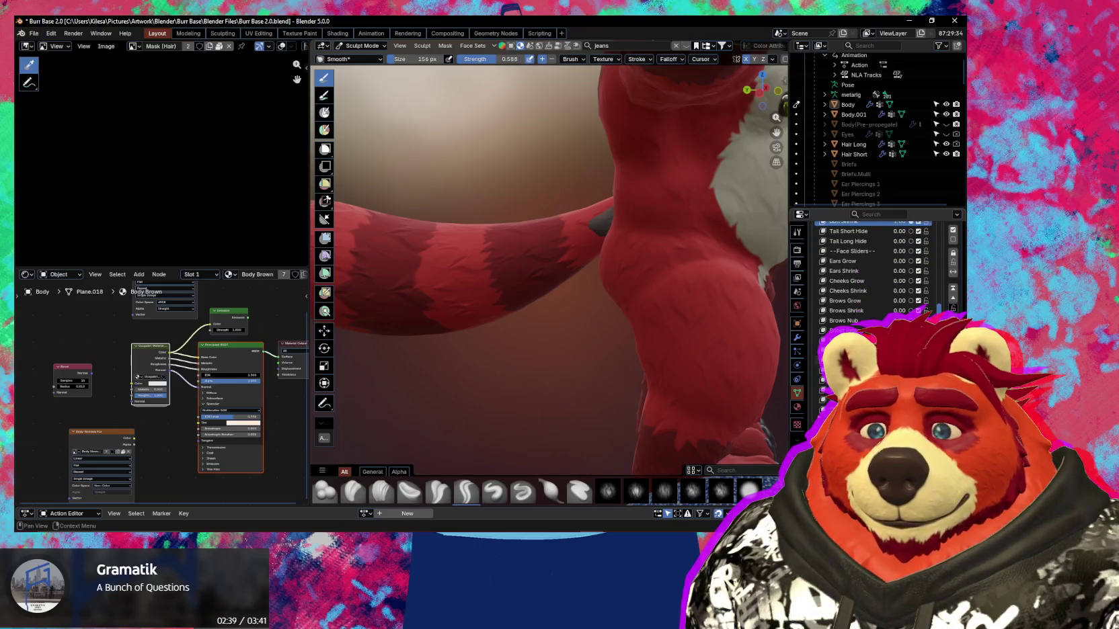
pyautogui.scroll(2, 874, 269)
pyautogui.scroll(3, 874, 269)
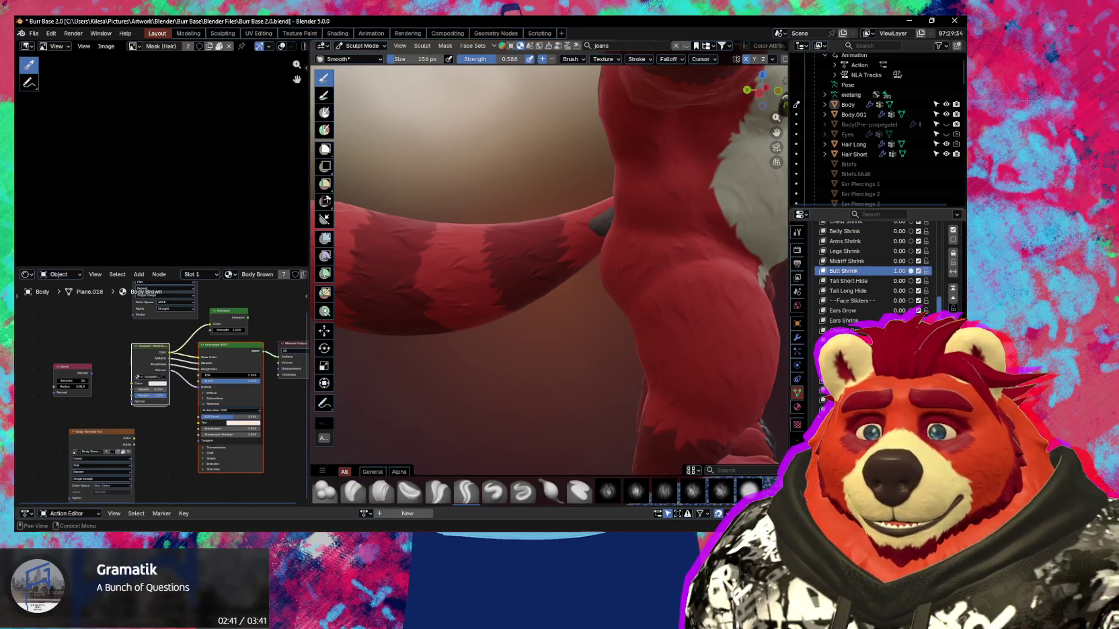
pyautogui.moveTo(907, 271); pyautogui.dragTo(660, 316)
# Inspect the chest from the front and below with the wireframe overlay toggled on and off.
pyautogui.moveTo(661, 317)
pyautogui.mouseDown(button='middle')
pyautogui.moveTo(605, 349)
pyautogui.moveTo(563, 290)
pyautogui.mouseUp(button='middle')
pyautogui.scroll(-5, 591, 363)
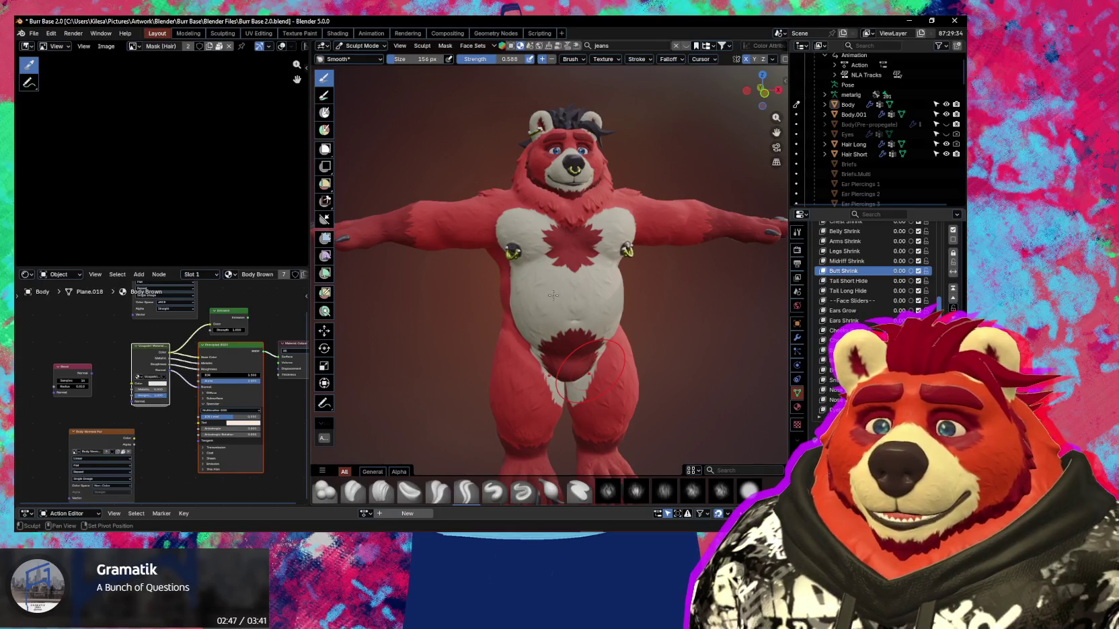
pyautogui.scroll(4, 553, 294)
pyautogui.moveTo(524, 269)
pyautogui.mouseDown(button='middle')
pyautogui.moveTo(568, 250)
pyautogui.moveTo(560, 232)
pyautogui.mouseUp(button='middle')
pyautogui.hotkey('shift', 'alt', 'z')
pyautogui.moveTo(598, 296)
pyautogui.mouseDown(button='middle')
pyautogui.moveTo(550, 342)
pyautogui.moveTo(538, 376)
pyautogui.mouseUp(button='middle')
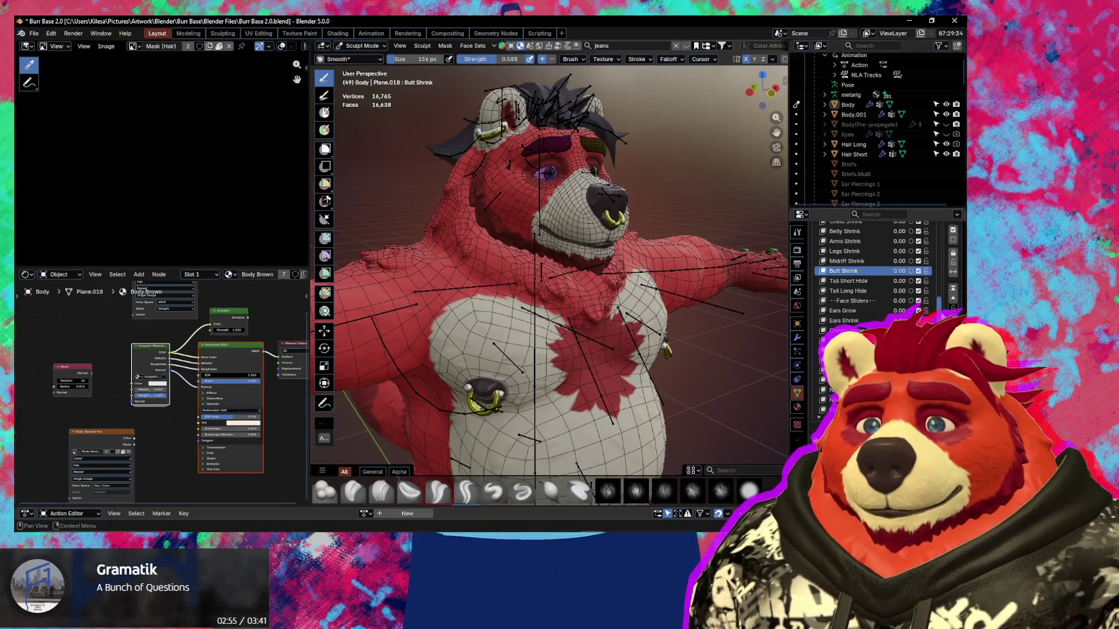
pyautogui.scroll(-8, 944, 255)
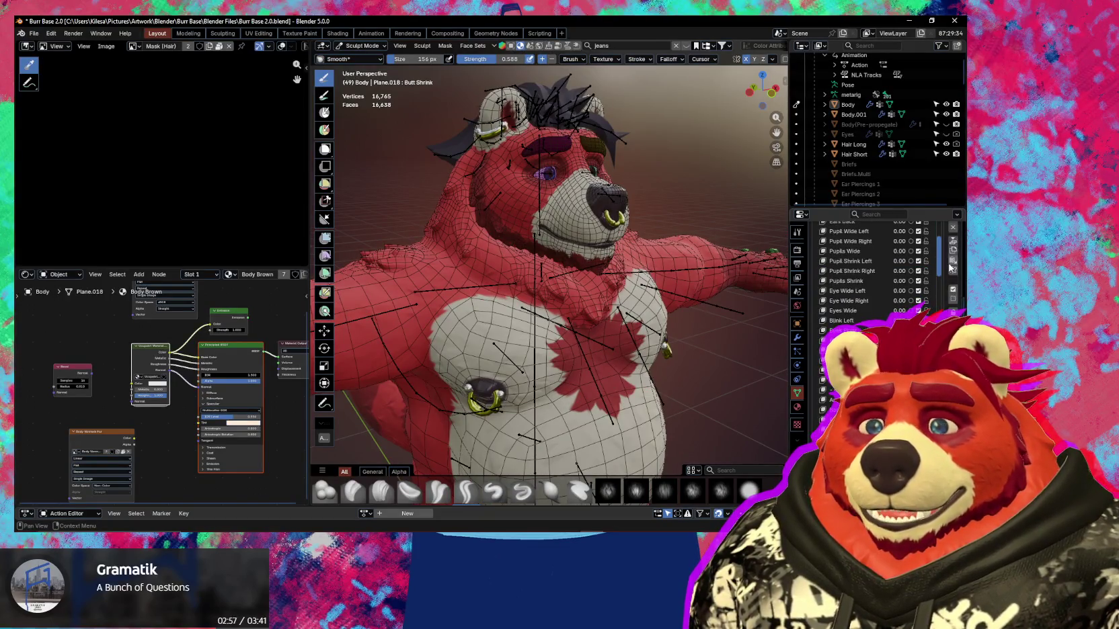
pyautogui.scroll(4, 947, 275)
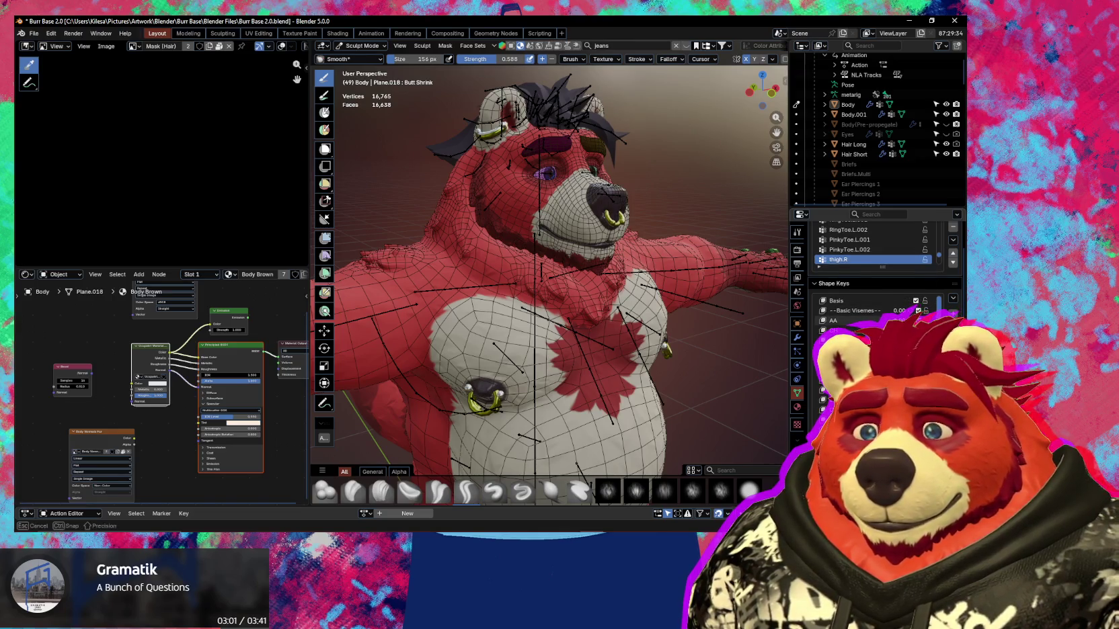
pyautogui.hotkey('shift', 'alt', 'z')
# Look over the face and upper body, then switch the Body mesh to Object Mode.
pyautogui.keyDown('ctrl'); pyautogui.moveTo(651, 286); pyautogui.dragTo(652, 256, button='middle'); pyautogui.keyUp('ctrl')
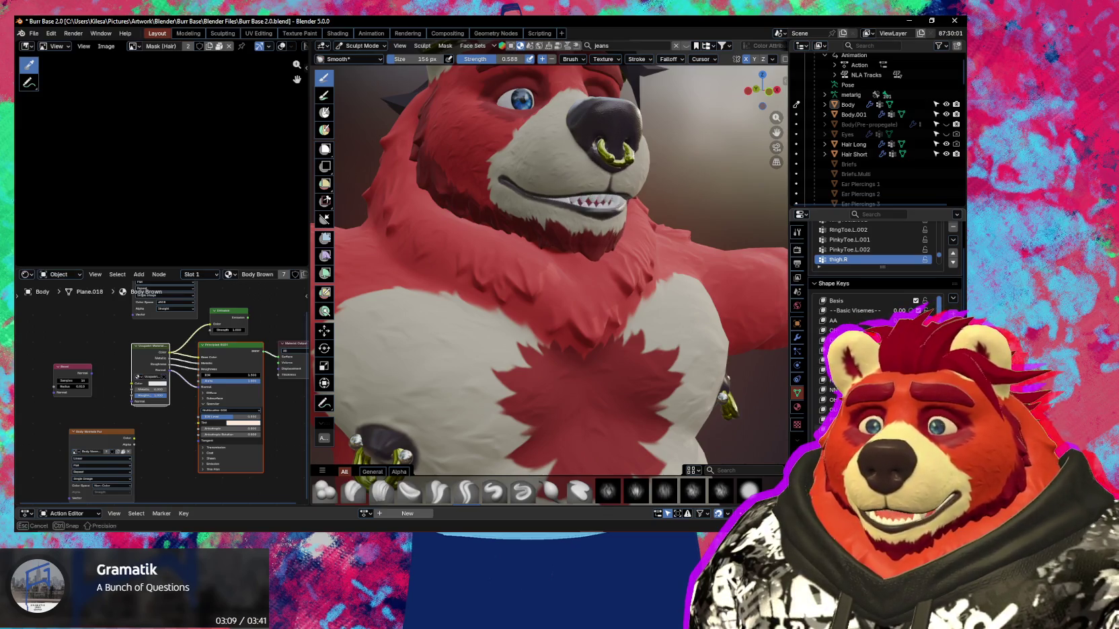
pyautogui.moveTo(598, 363)
pyautogui.mouseDown(button='middle')
pyautogui.moveTo(626, 380)
pyautogui.moveTo(582, 294)
pyautogui.mouseUp(button='middle')
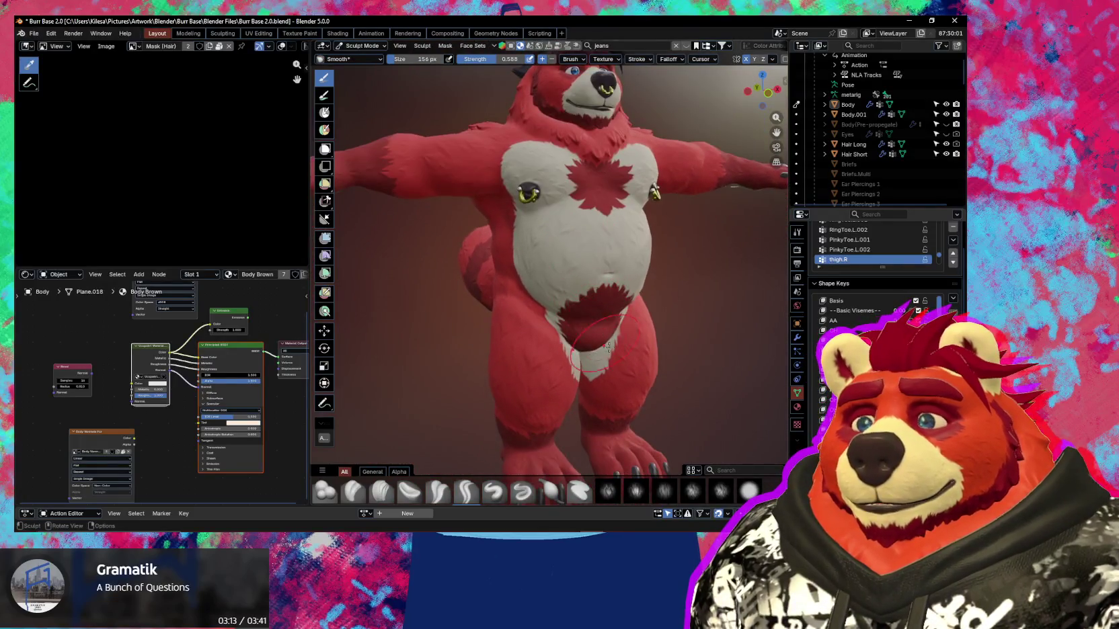
pyautogui.hotkey('ctrl', 'Tab')
pyautogui.click(554, 361)
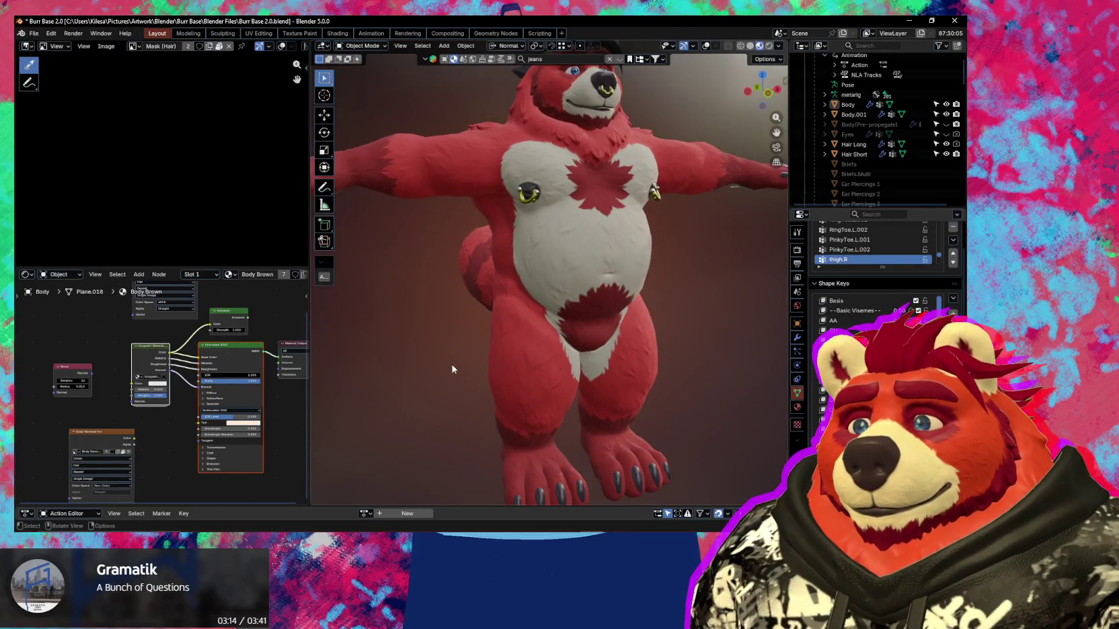
# In Pose Mode on the armature, move the breast.R bone to test the chest and nipple ring.
pyautogui.click(573, 258)
pyautogui.hotkey('ctrl', 'Tab')
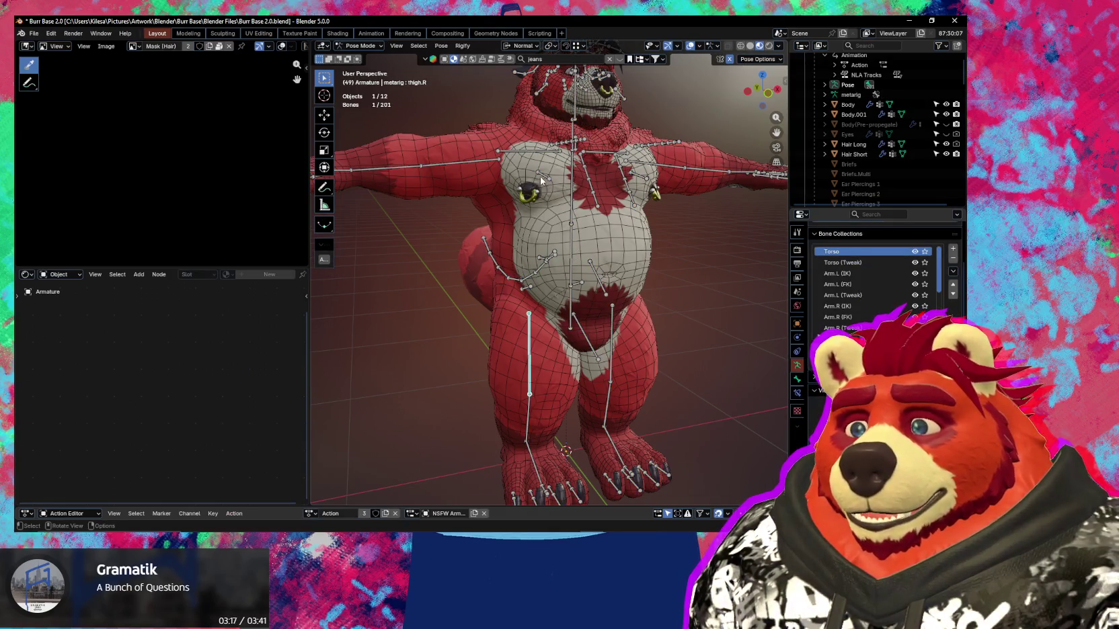
pyautogui.click(540, 177)
pyautogui.moveTo(540, 177); pyautogui.dragTo(562, 193, button='middle')
pyautogui.press('g')
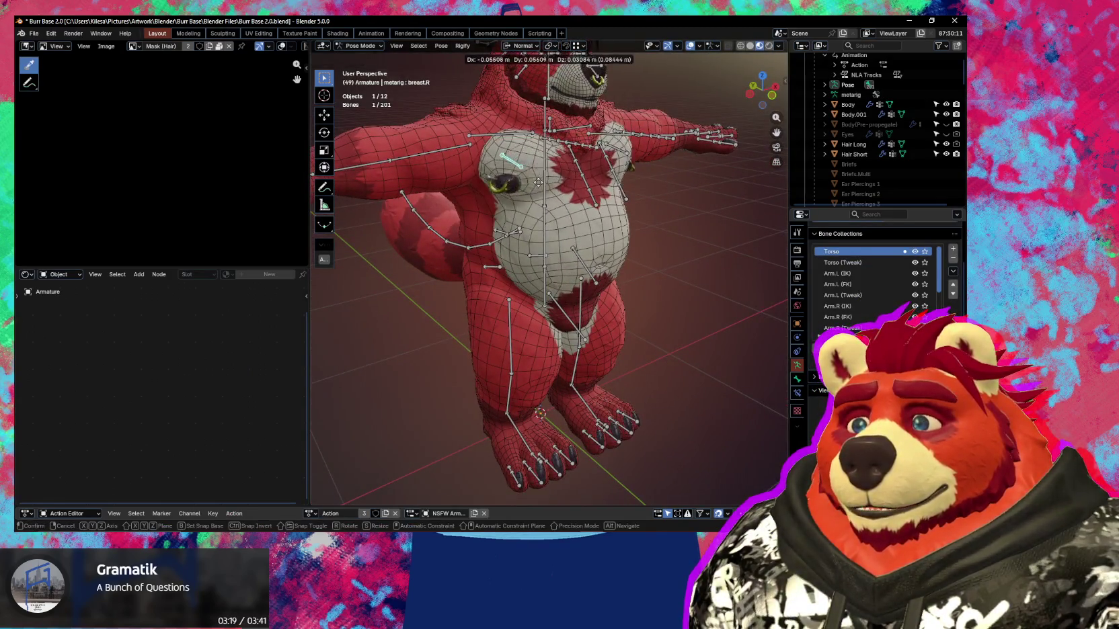
pyautogui.scroll(3, 532, 187)
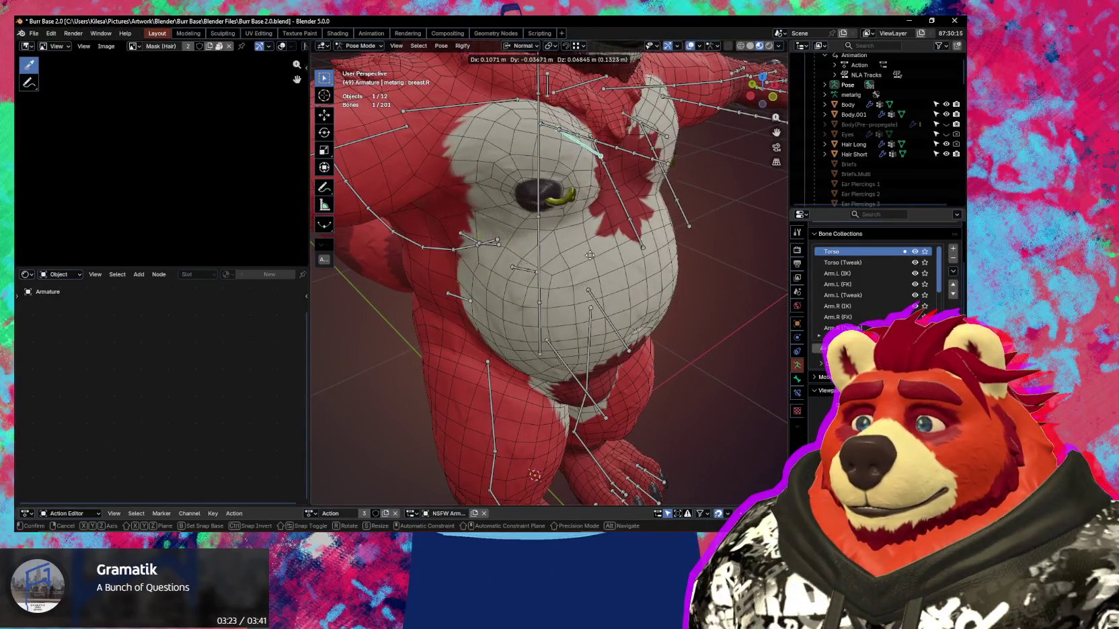
pyautogui.moveTo(557, 275)
pyautogui.mouseDown(button='middle')
pyautogui.moveTo(530, 252)
pyautogui.moveTo(542, 303)
pyautogui.mouseUp(button='middle')
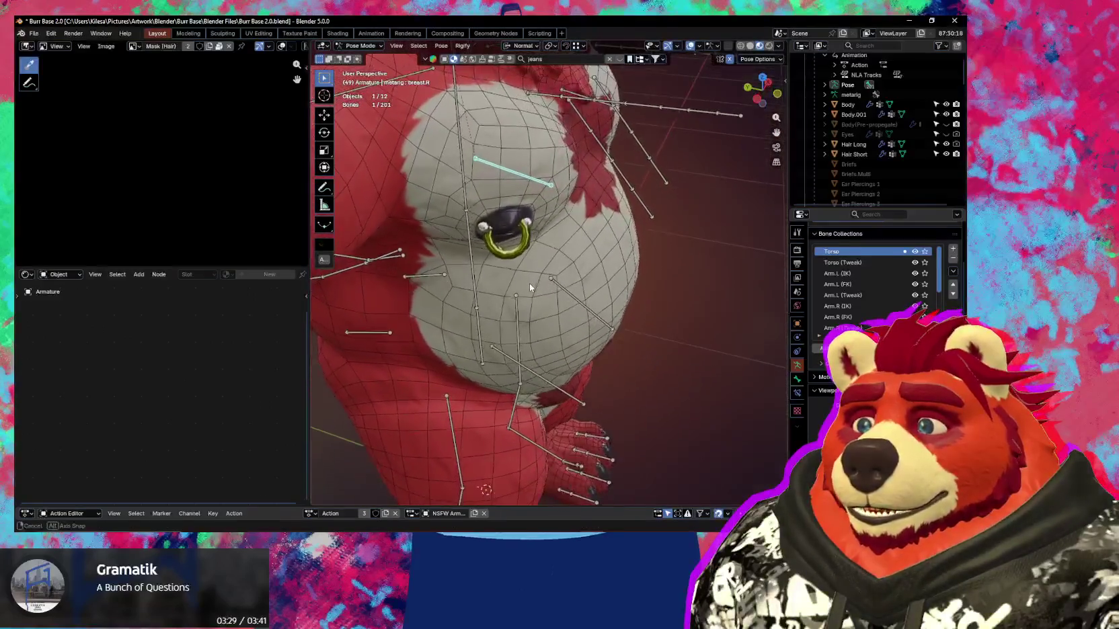
pyautogui.scroll(3, 542, 308)
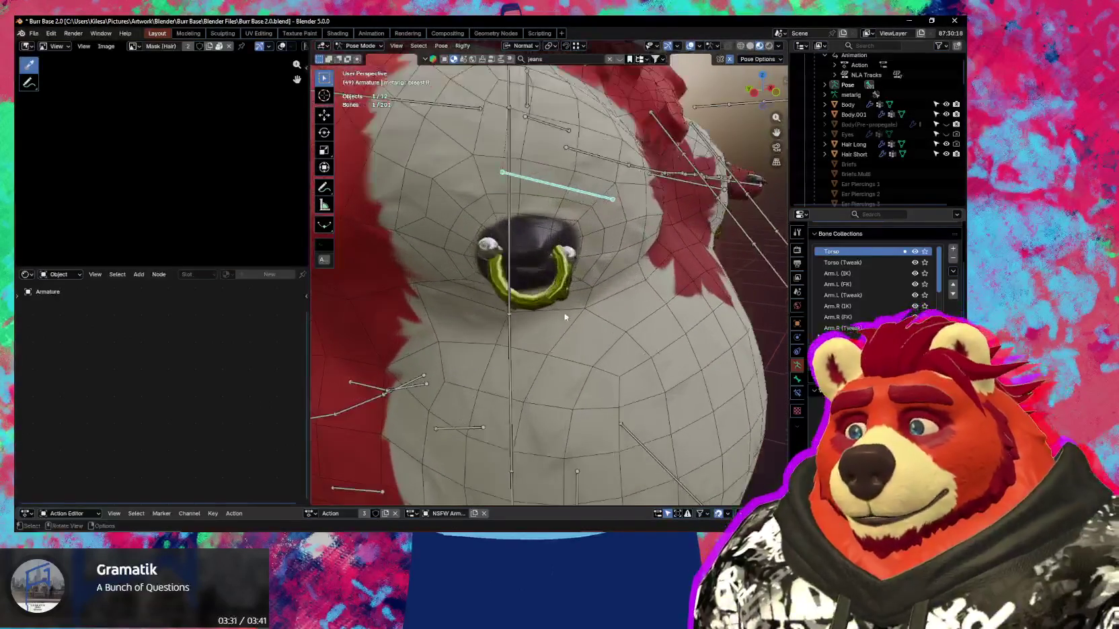
# Switch the armature between Object and Pose Mode while checking the nipple ring up close.
pyautogui.hotkey('ctrl', 'Tab')
pyautogui.moveTo(563, 312)
pyautogui.mouseDown(button='middle')
pyautogui.moveTo(526, 322)
pyautogui.moveTo(511, 282)
pyautogui.moveTo(533, 292)
pyautogui.mouseUp(button='middle')
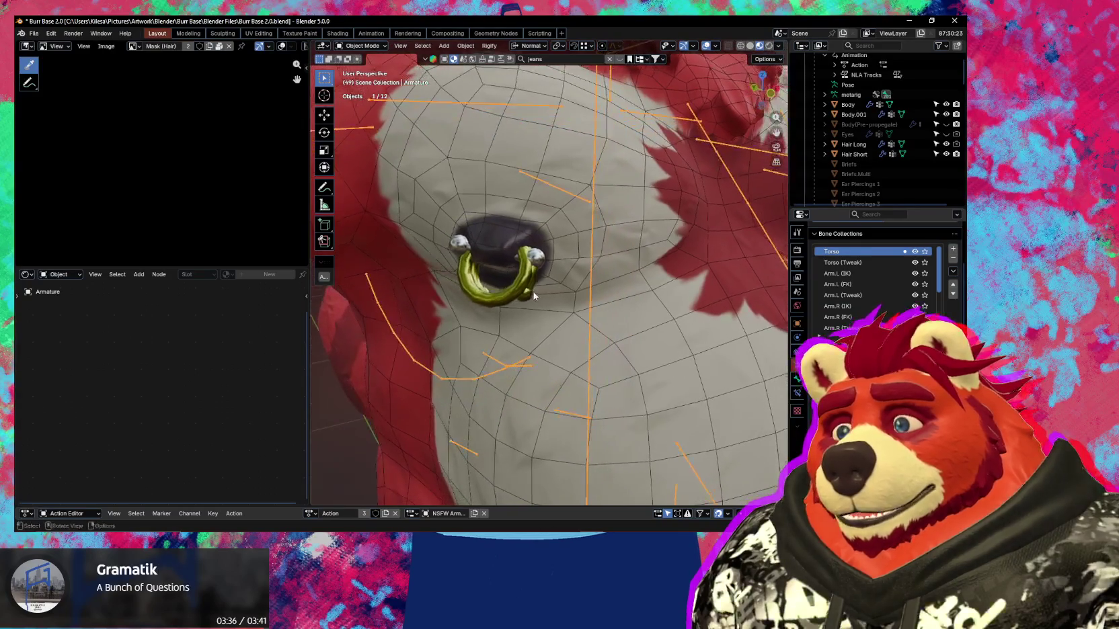
pyautogui.scroll(-2, 538, 288)
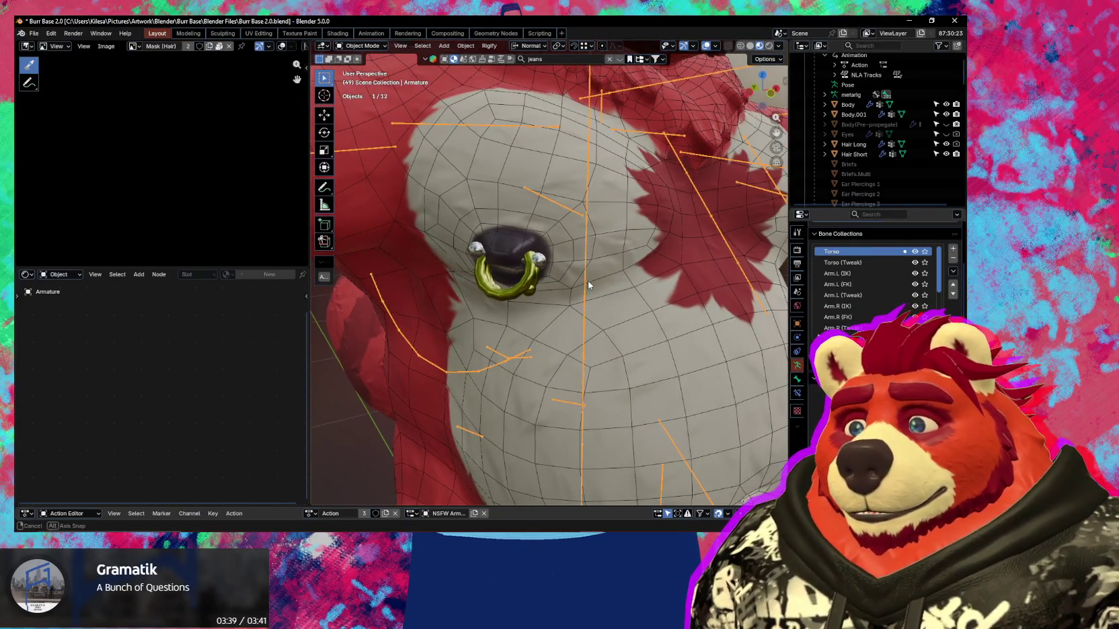
pyautogui.hotkey('ctrl', 'Tab')
pyautogui.moveTo(451, 280); pyautogui.dragTo(466, 280, button='middle')
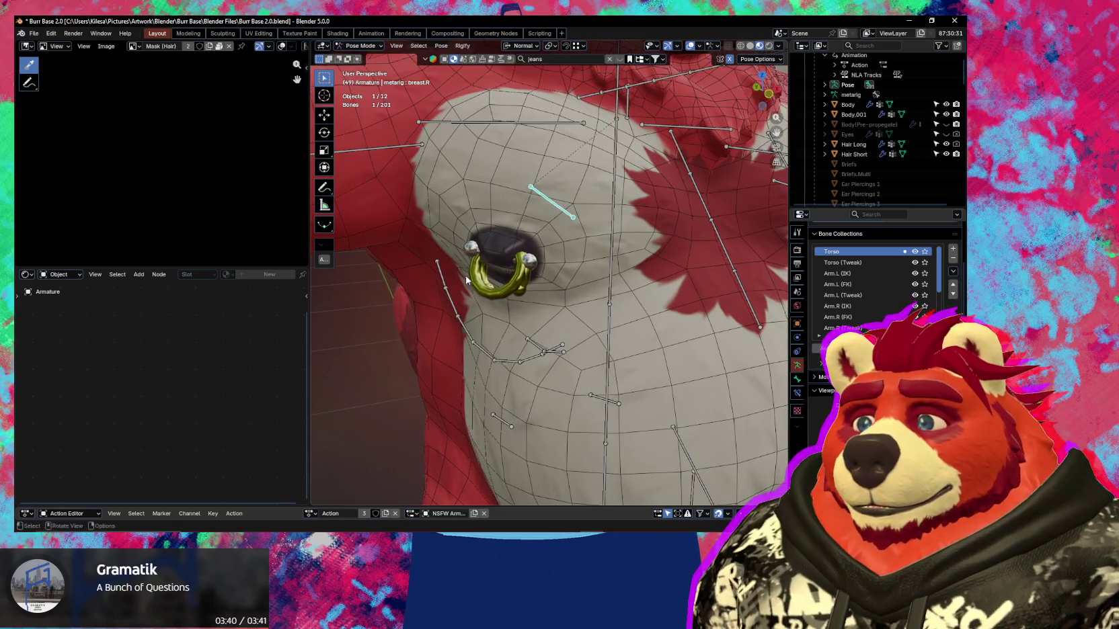
pyautogui.hotkey('ctrl', 'Tab')
# Select the armature and add the Body mesh to the selection.
pyautogui.keyDown('shift'); pyautogui.click(530, 276); pyautogui.keyUp('shift')
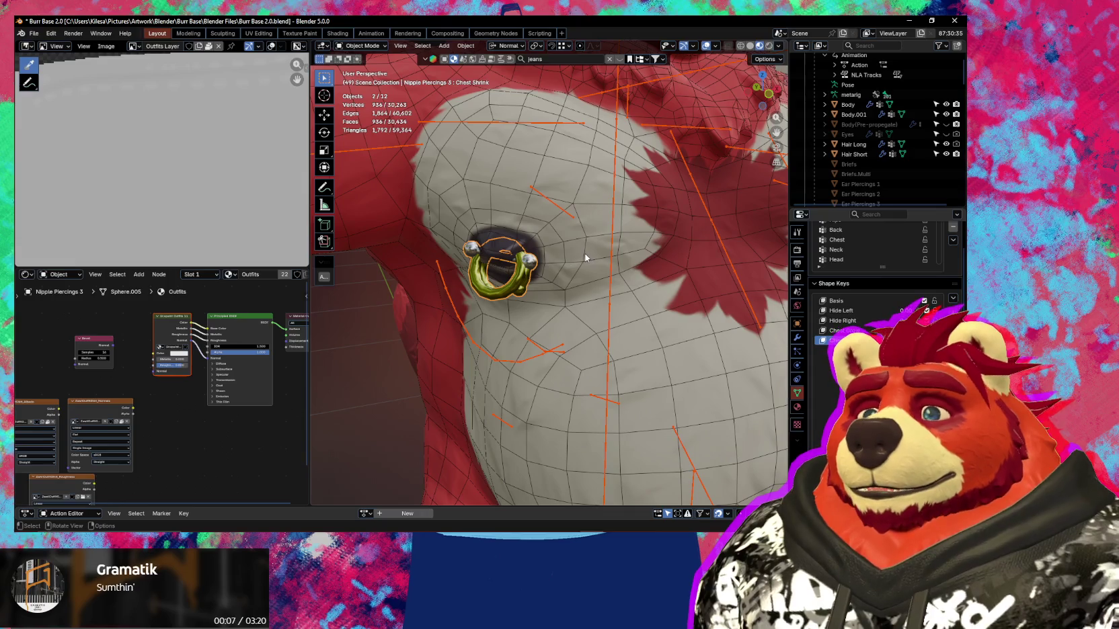
pyautogui.click(614, 232)
pyautogui.moveTo(614, 232); pyautogui.dragTo(625, 239, button='middle')
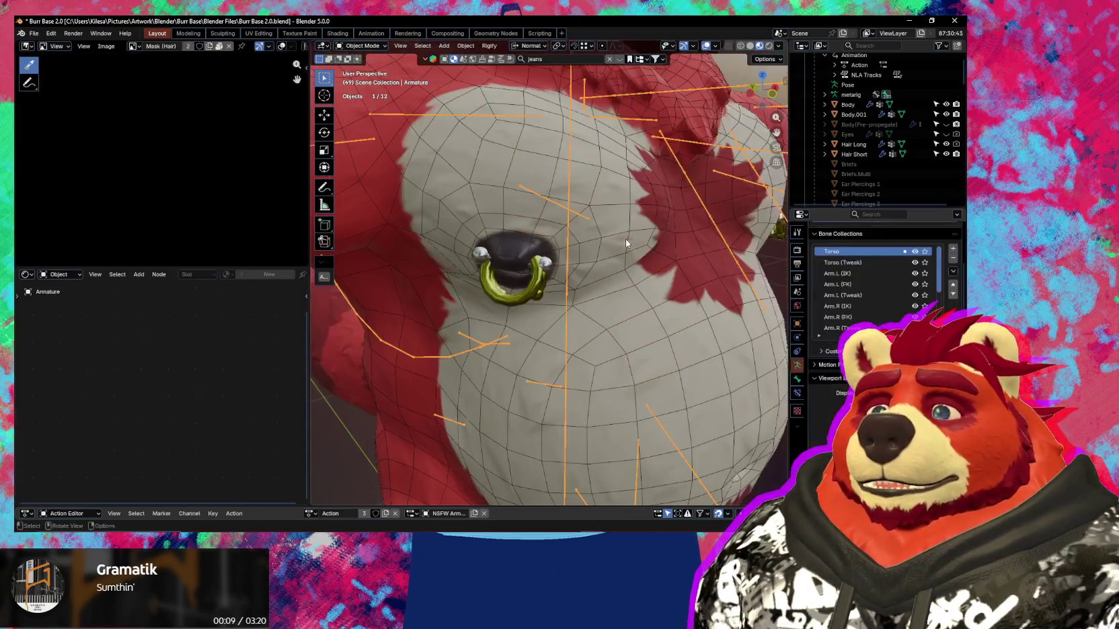
pyautogui.keyDown('shift'); pyautogui.click(611, 236); pyautogui.keyUp('shift')
pyautogui.hotkey('ctrl', 'Tab')
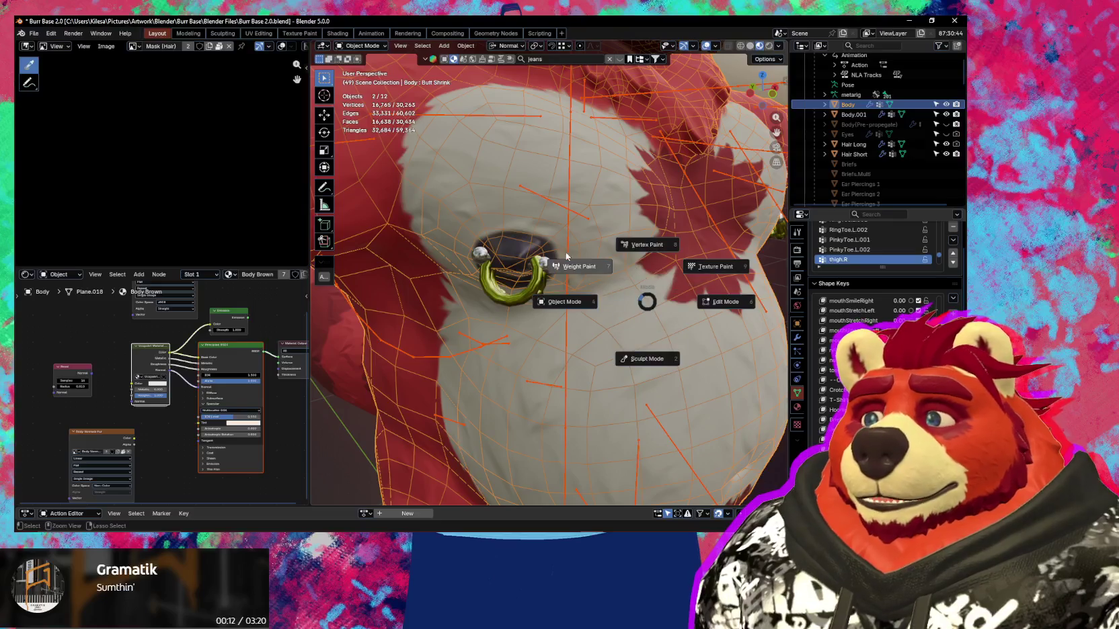
# Enter Weight Paint on the body with the bone selection mask and make breast.R active.
pyautogui.click(520, 217)
pyautogui.moveTo(520, 216); pyautogui.dragTo(515, 245, button='middle')
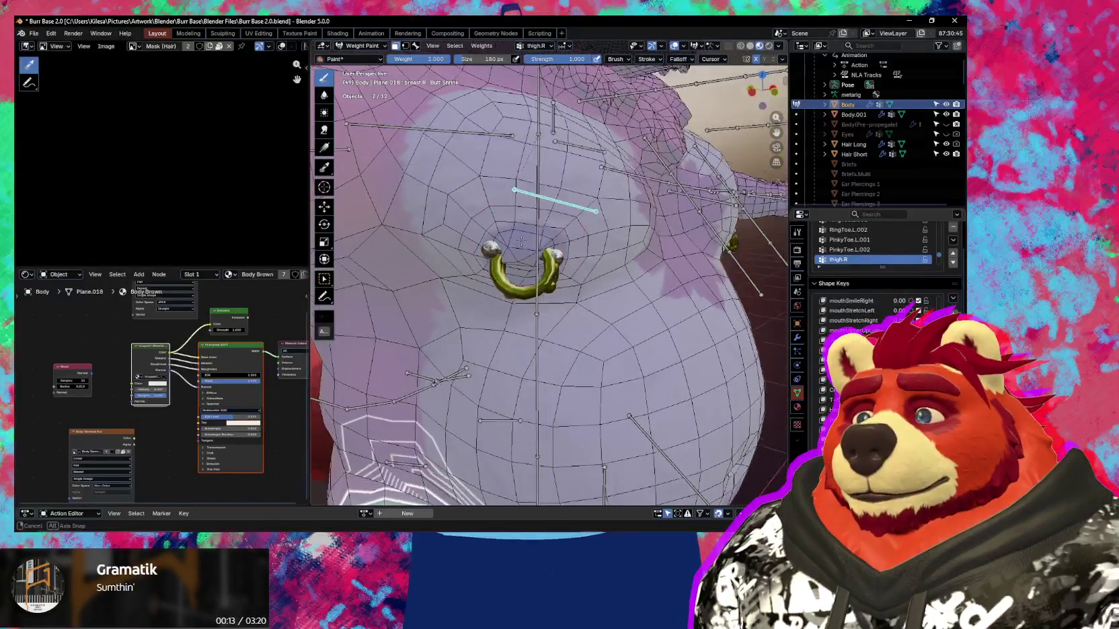
pyautogui.press('m')
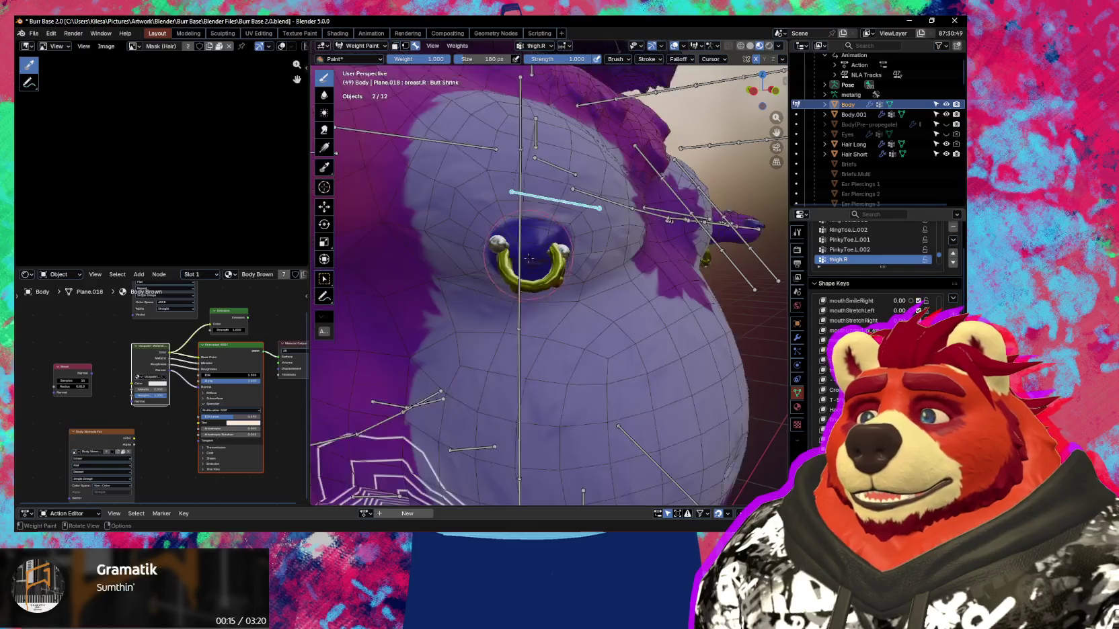
pyautogui.scroll(1, 568, 237)
pyautogui.keyDown('ctrl'); pyautogui.click(550, 165); pyautogui.keyUp('ctrl')
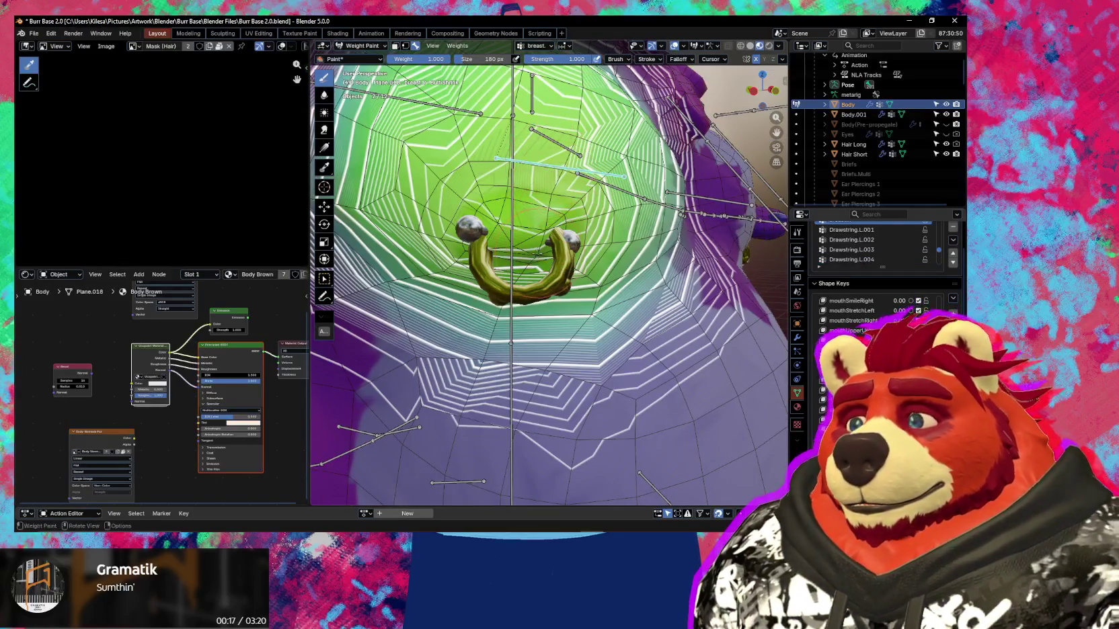
# Inspect the breast.R weights around the right nipple ring, then return to Object Mode.
pyautogui.moveTo(537, 255); pyautogui.dragTo(536, 237, button='middle')
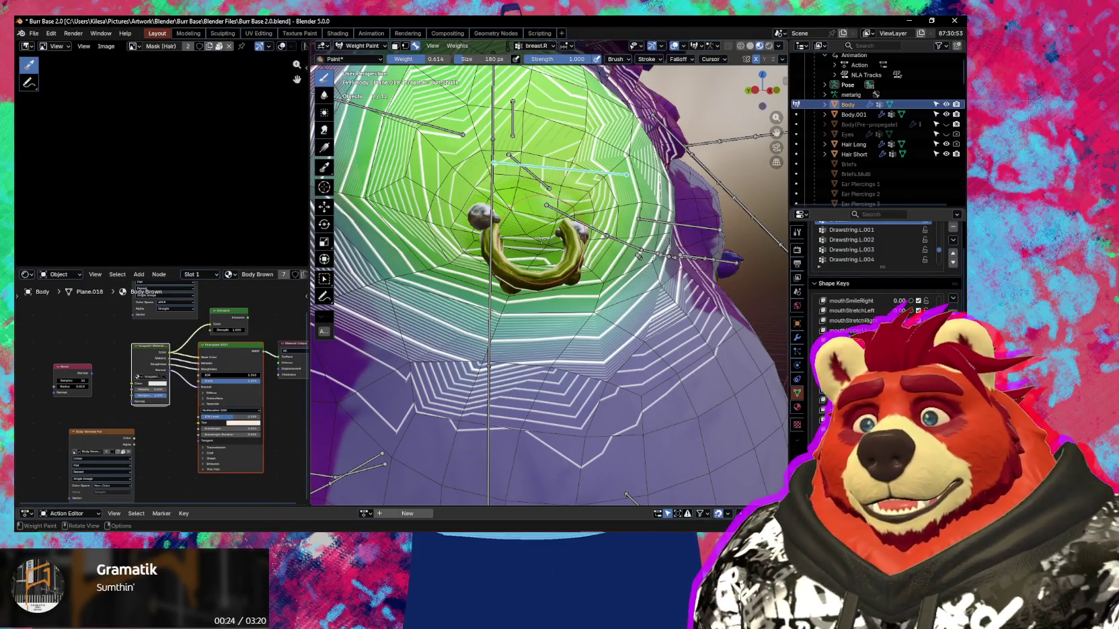
pyautogui.moveTo(538, 239); pyautogui.dragTo(600, 311, button='middle')
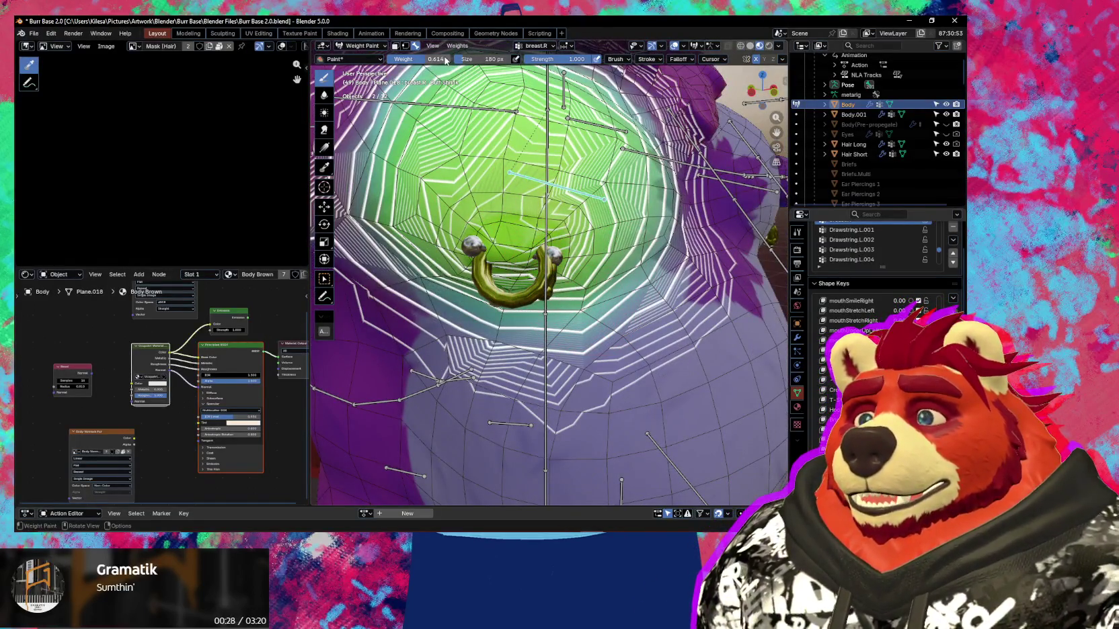
pyautogui.moveTo(552, 269)
pyautogui.mouseDown(button='middle')
pyautogui.moveTo(578, 290)
pyautogui.moveTo(558, 294)
pyautogui.mouseUp(button='middle')
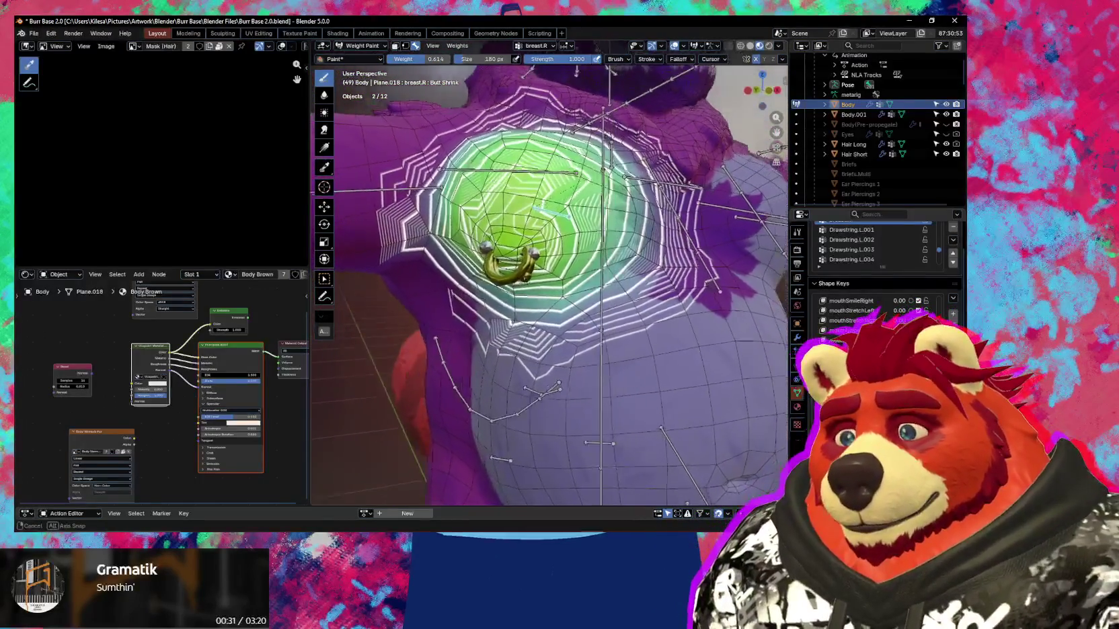
pyautogui.scroll(3, 558, 294)
pyautogui.hotkey('ctrl', 'Tab')
pyautogui.click(461, 295)
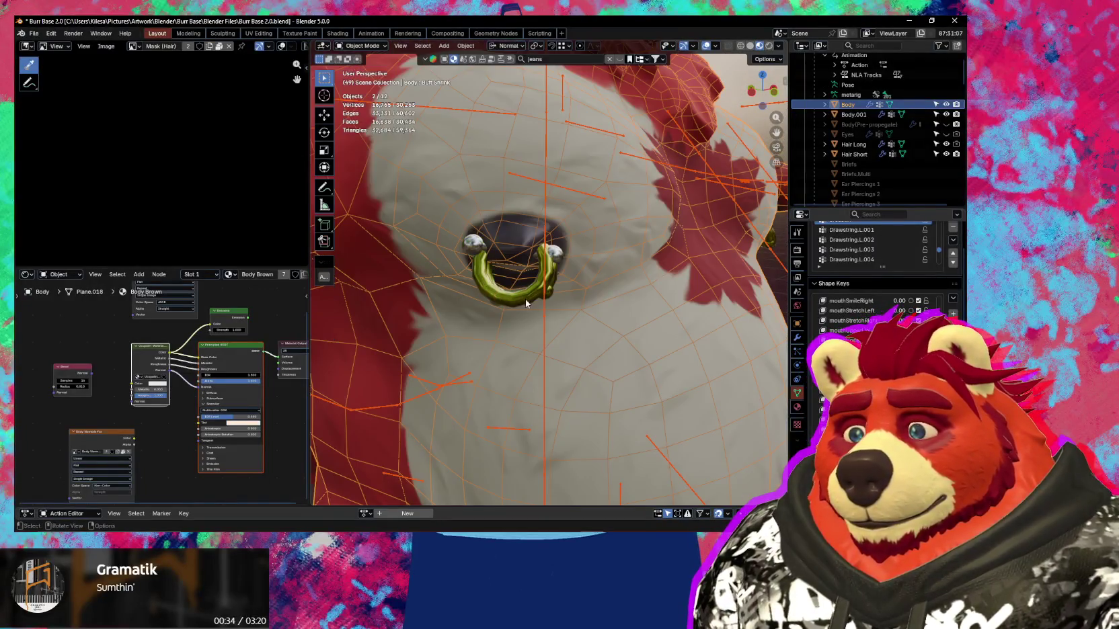
# Weight-paint the nipple piercing with the armature and view its Chest bone weights.
pyautogui.click(544, 204)
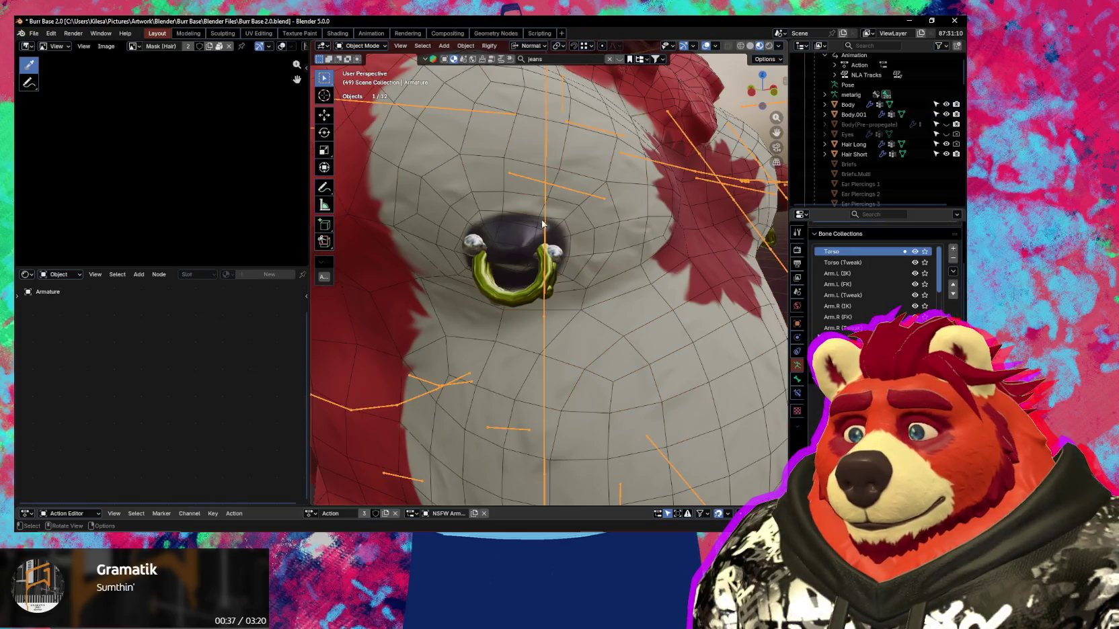
pyautogui.keyDown('shift'); pyautogui.click(552, 273); pyautogui.keyUp('shift')
pyautogui.hotkey('ctrl', 'Tab')
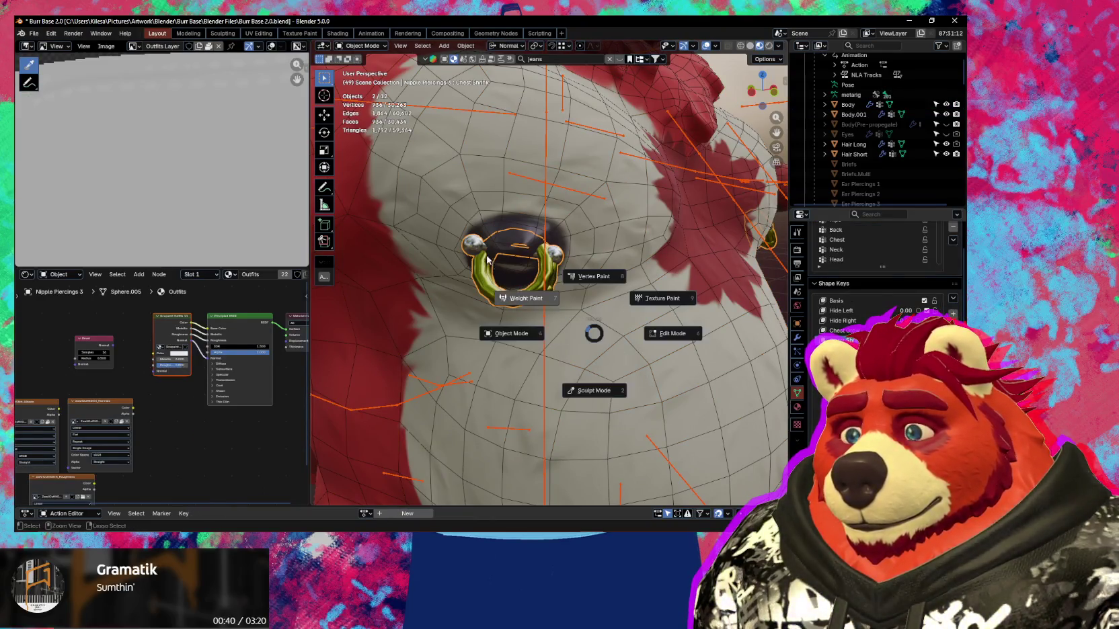
pyautogui.click(486, 256)
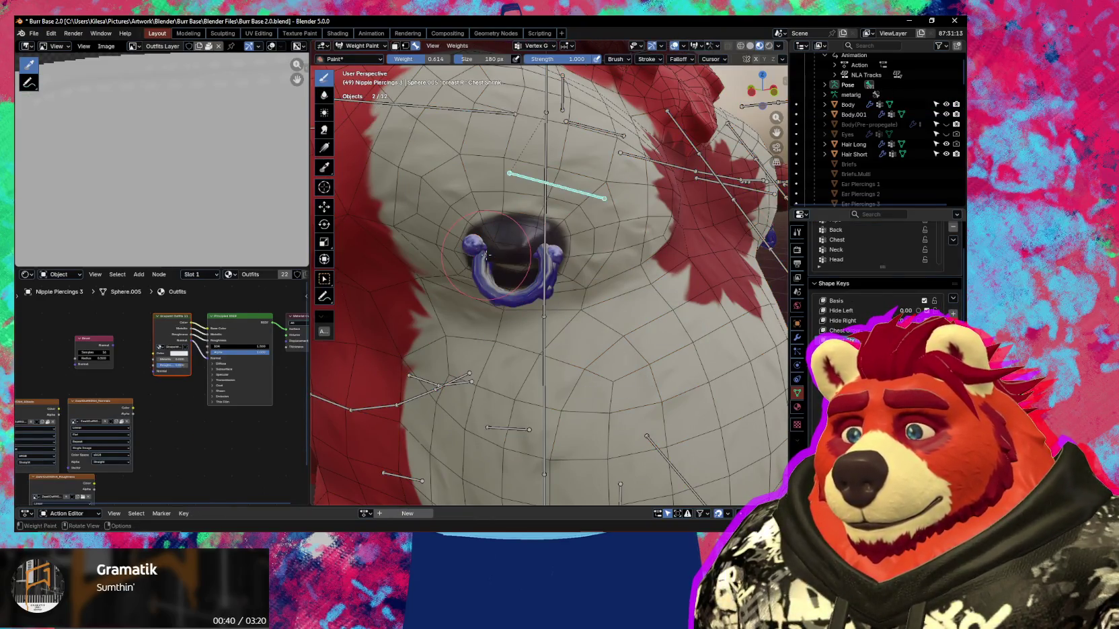
pyautogui.keyDown('ctrl'); pyautogui.click(547, 148); pyautogui.keyUp('ctrl')
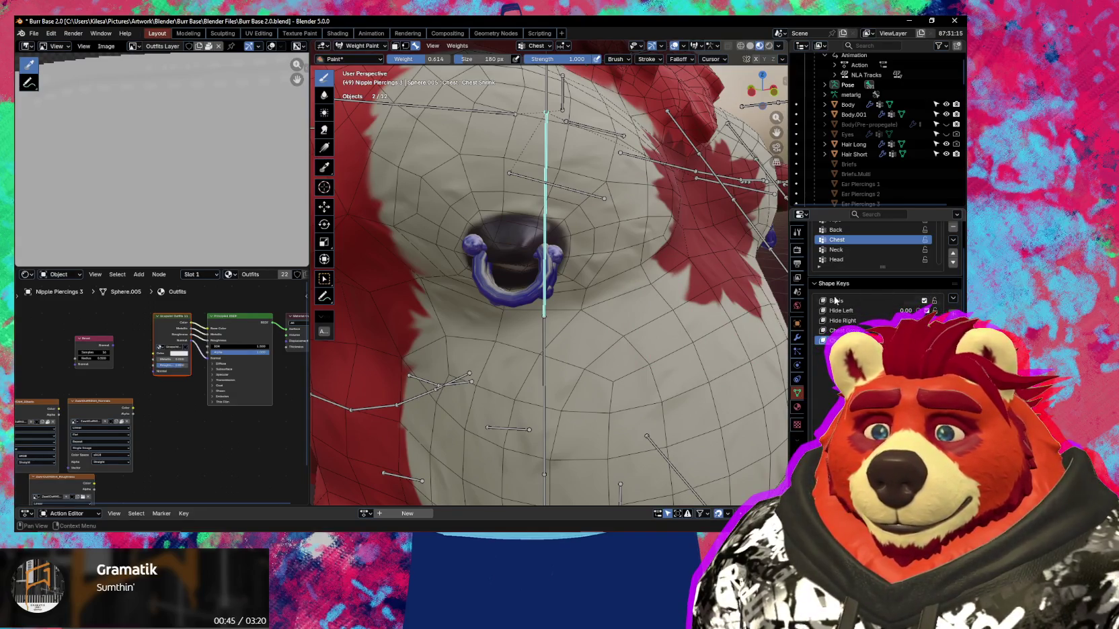
# Put the Nipple Piercings 3 ring into Edit Mode and frame it.
pyautogui.press('Tab')
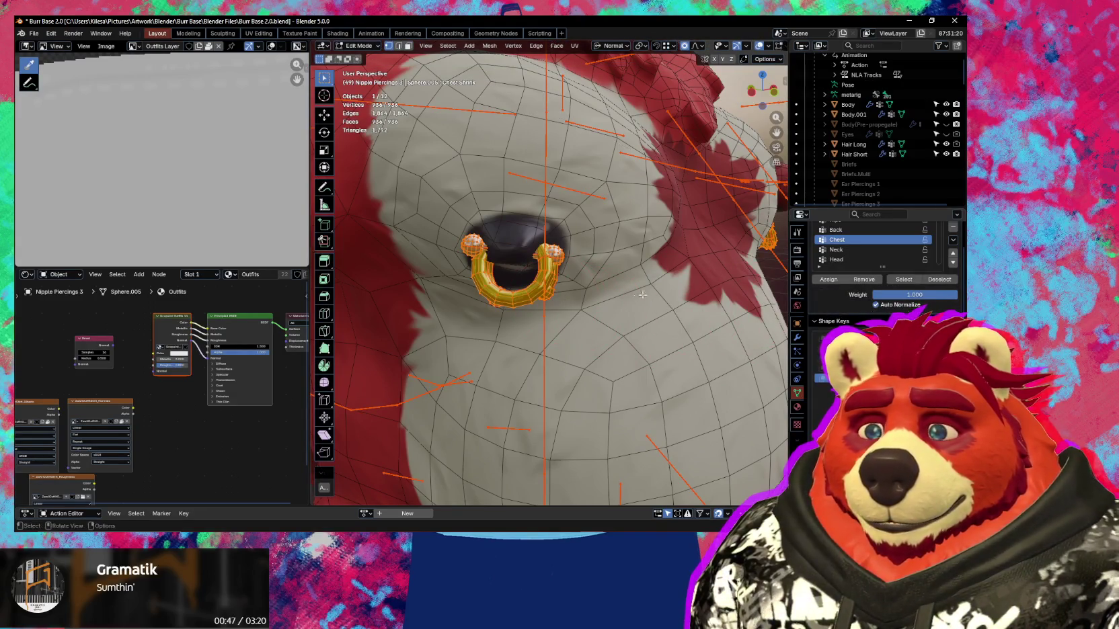
pyautogui.moveTo(642, 295); pyautogui.dragTo(679, 289, button='middle')
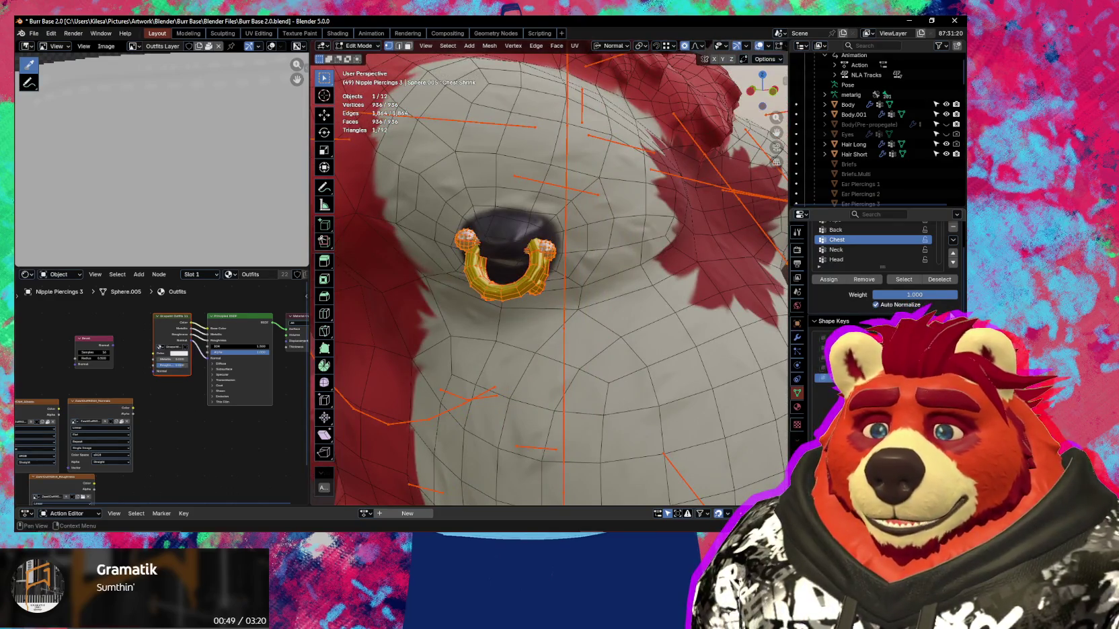
pyautogui.scroll(2, 875, 269)
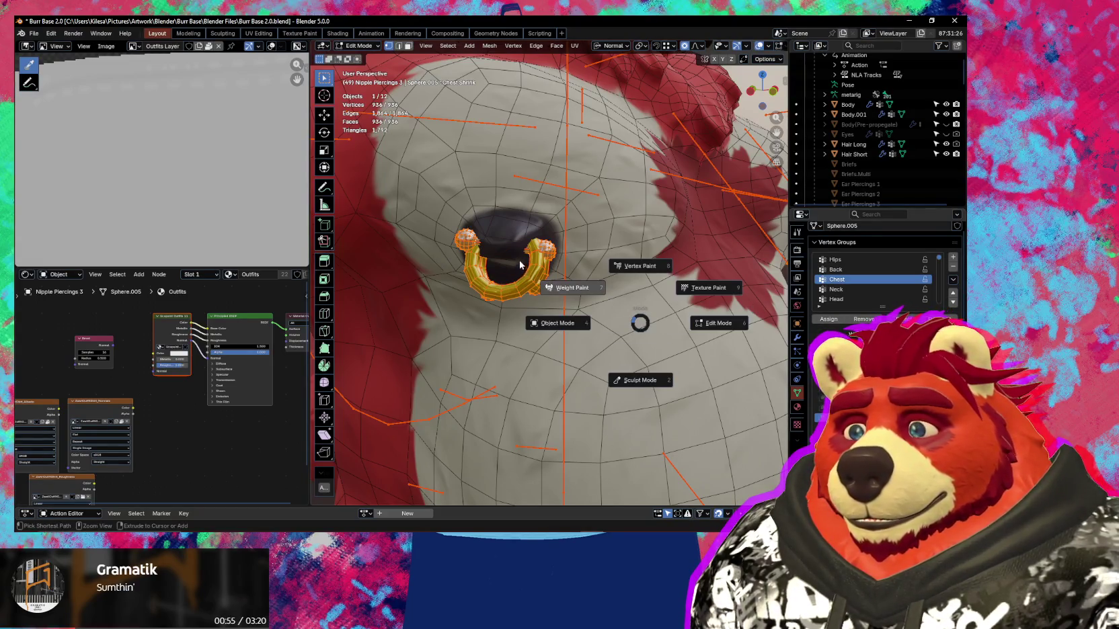
# Check the piercing's breast.R bone weights in Weight Paint.
pyautogui.click(609, 301)
pyautogui.keyDown('ctrl'); pyautogui.click(542, 181); pyautogui.keyUp('ctrl')
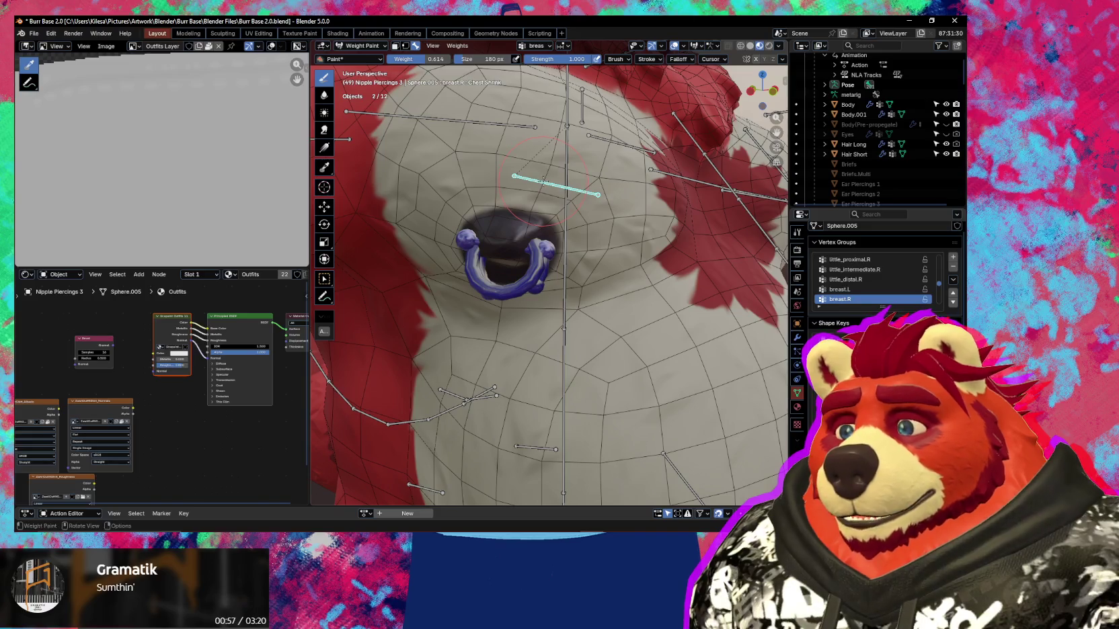
pyautogui.scroll(-2, 542, 180)
pyautogui.scroll(-2, 548, 195)
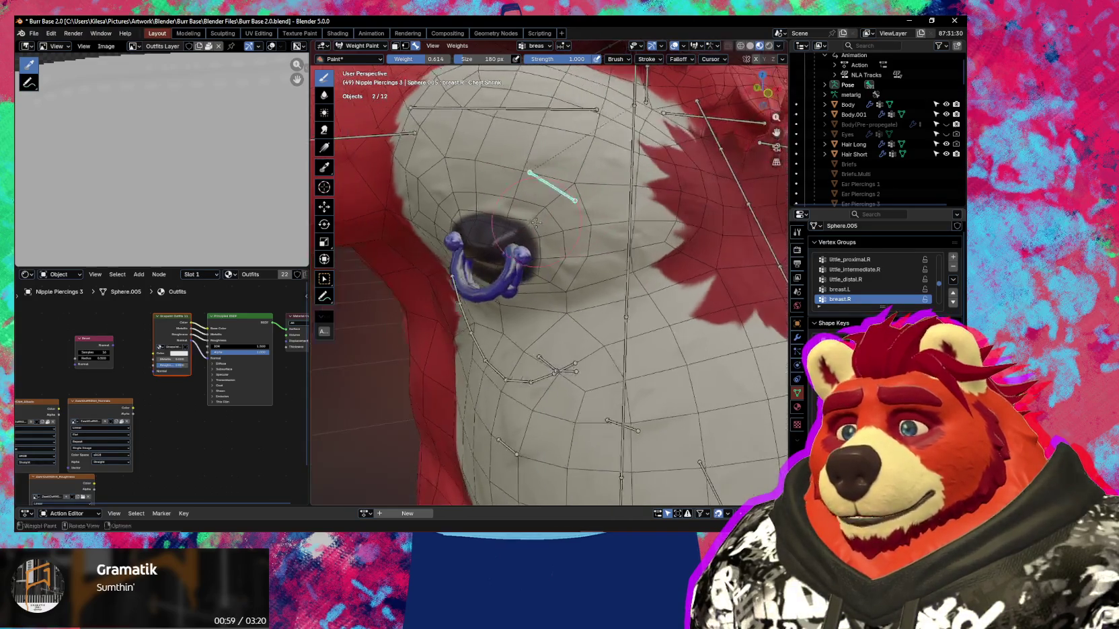
pyautogui.scroll(-2, 558, 216)
pyautogui.scroll(-2, 568, 240)
# Return the piercing to Edit Mode and turn the view to face the chest.
pyautogui.press('Tab')
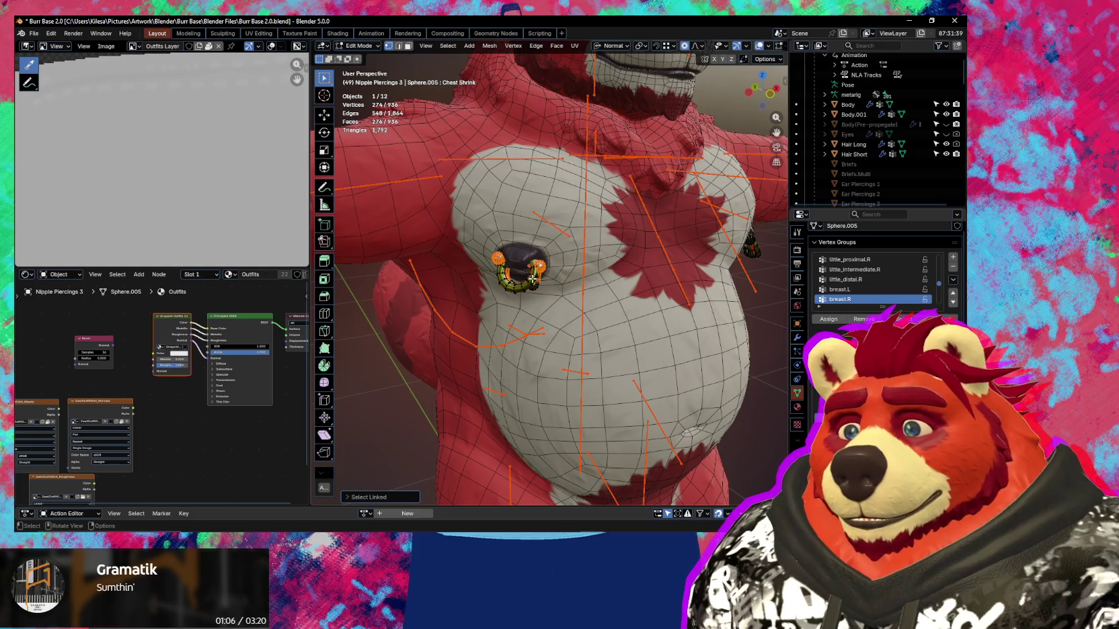
pyautogui.scroll(2, 535, 287)
pyautogui.scroll(2, 497, 302)
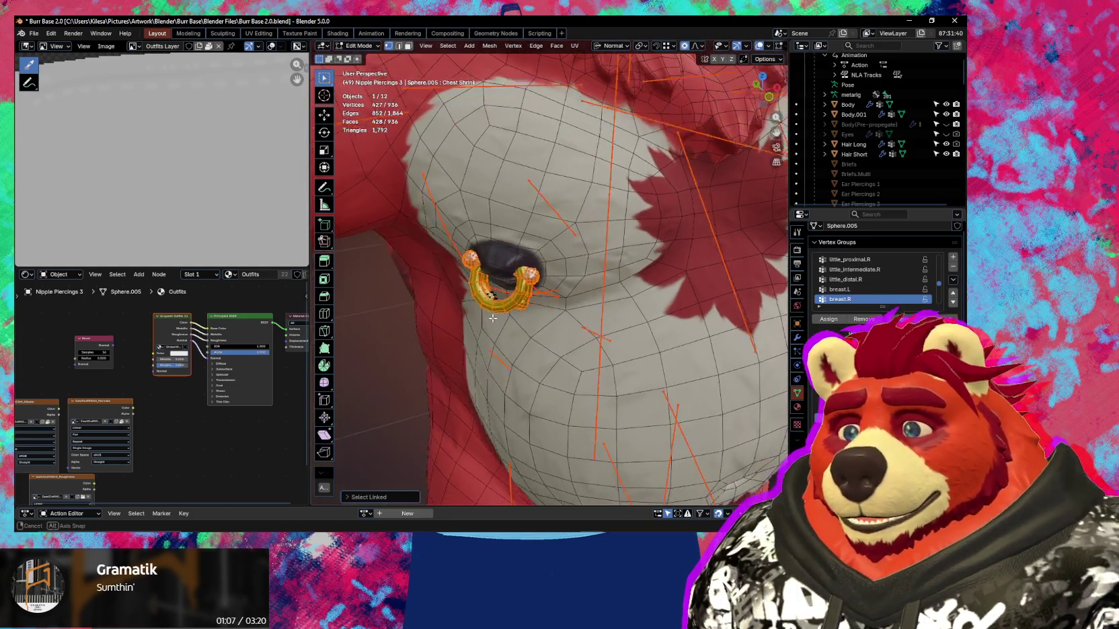
pyautogui.scroll(2, 464, 312)
pyautogui.moveTo(445, 316)
pyautogui.mouseDown(button='middle')
pyautogui.moveTo(497, 283)
pyautogui.moveTo(582, 312)
pyautogui.mouseUp(button='middle')
pyautogui.scroll(-5, 517, 293)
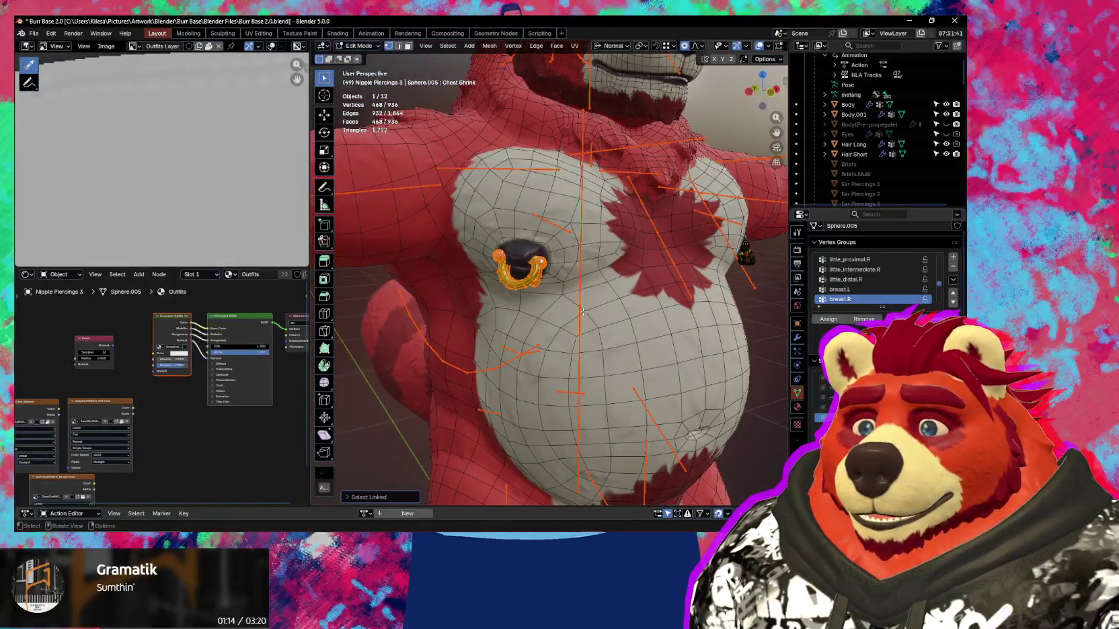
pyautogui.moveTo(552, 230); pyautogui.dragTo(769, 326, button='middle')
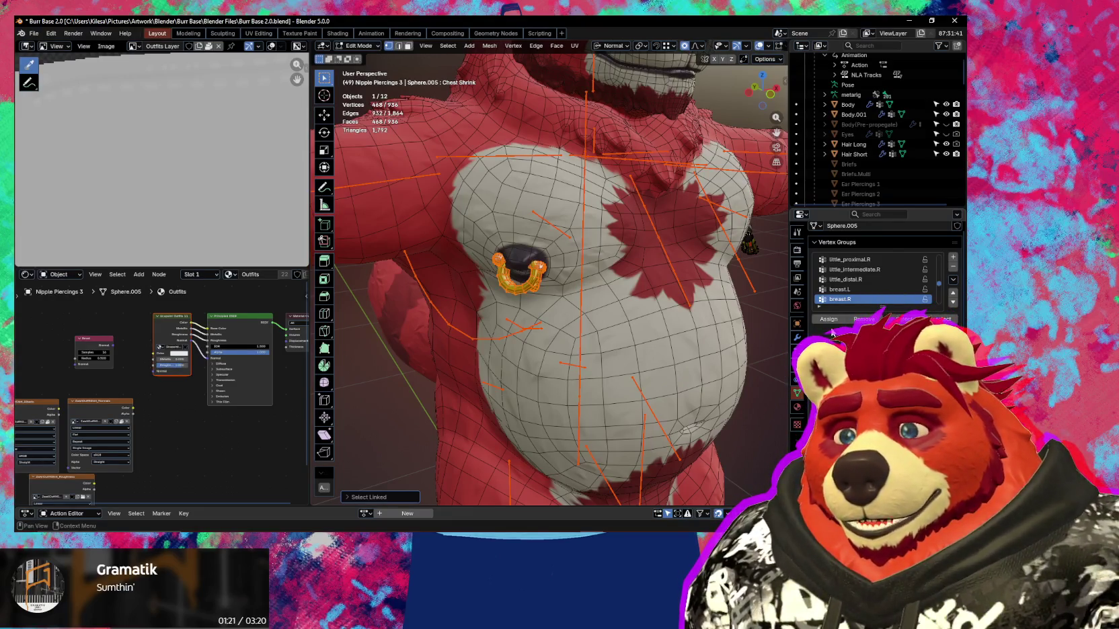
pyautogui.moveTo(667, 291); pyautogui.dragTo(579, 283, button='middle')
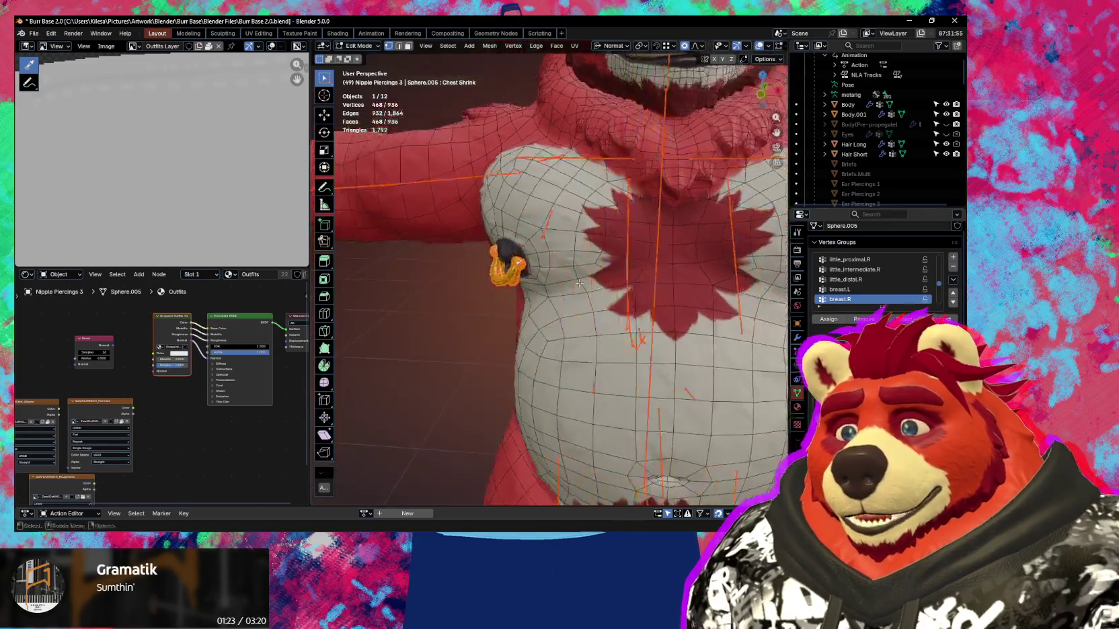
pyautogui.moveTo(661, 292); pyautogui.dragTo(563, 281, button='middle')
# Mirror-select the other ring's vertices on X and assign them to breast.L.
pyautogui.hotkey('shift', 'ctrl', 'm')
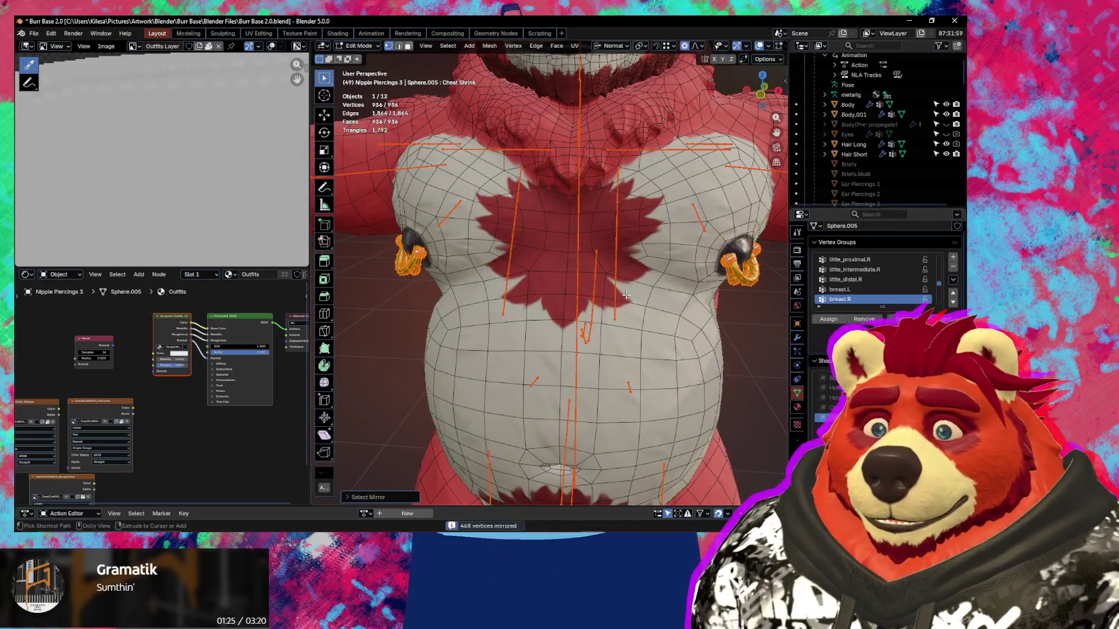
pyautogui.click(389, 498)
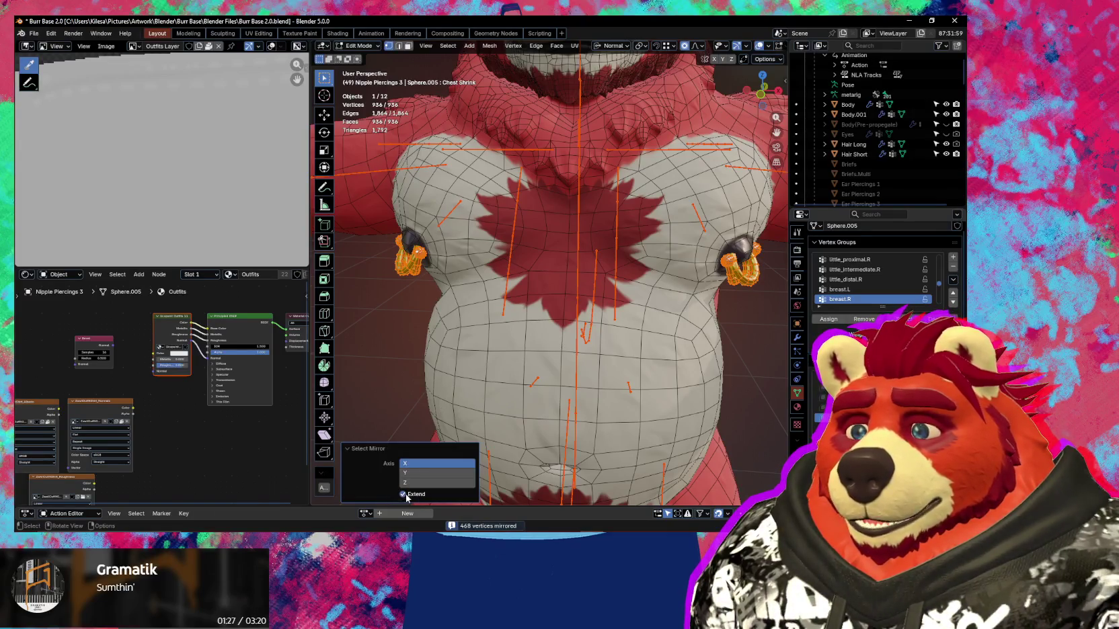
pyautogui.click(858, 290)
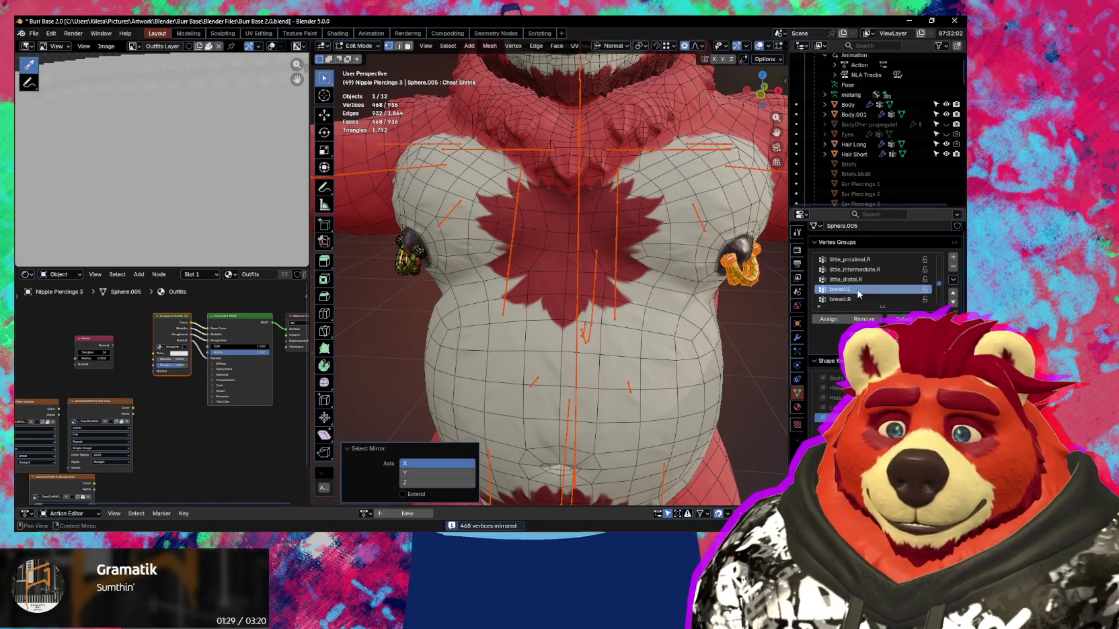
pyautogui.click(827, 321)
pyautogui.moveTo(713, 322); pyautogui.dragTo(634, 324, button='middle')
pyautogui.hotkey('ctrl', 'Tab')
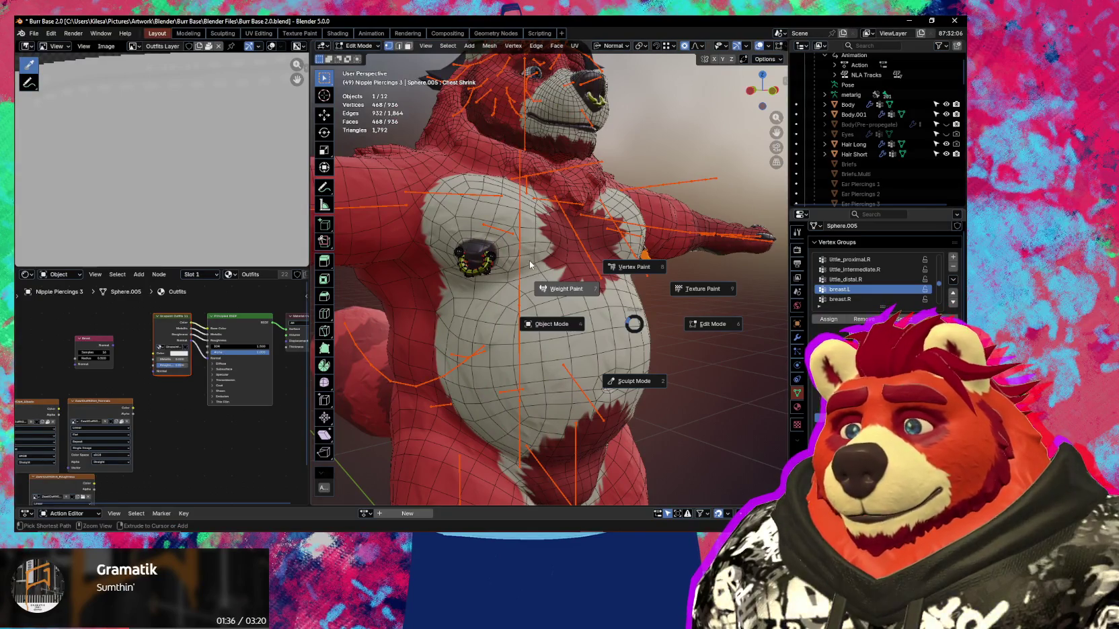
# Trackball-rotate the breast.R bone in Weight Paint to confirm the ring follows.
pyautogui.click(491, 242)
pyautogui.keyDown('ctrl'); pyautogui.click(498, 231); pyautogui.keyUp('ctrl')
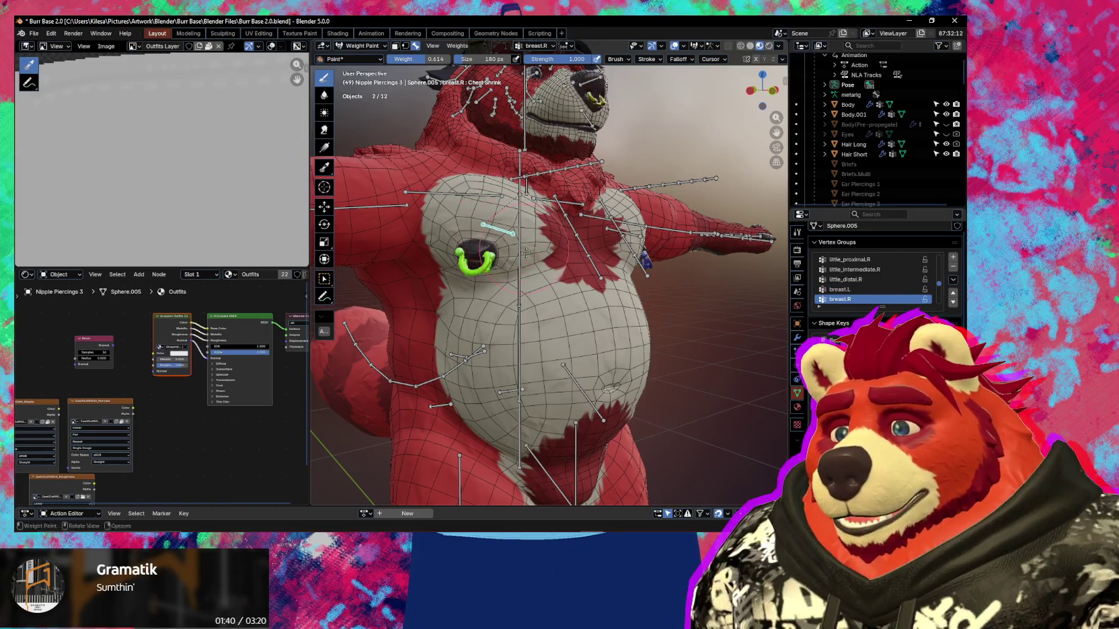
pyautogui.scroll(3, 497, 231)
pyautogui.press('r')
pyautogui.press('r')
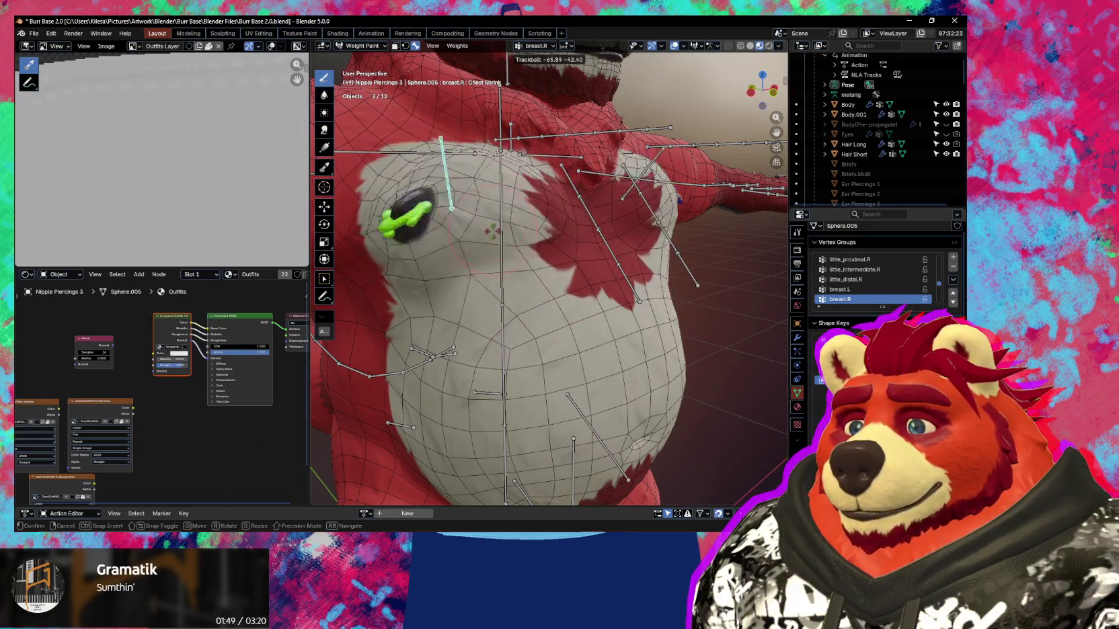
pyautogui.click(563, 172)
# Inspect the ring on the chest from several angles and return to Object Mode.
pyautogui.moveTo(564, 172)
pyautogui.mouseDown(button='middle')
pyautogui.moveTo(546, 265)
pyautogui.moveTo(515, 296)
pyautogui.mouseUp(button='middle')
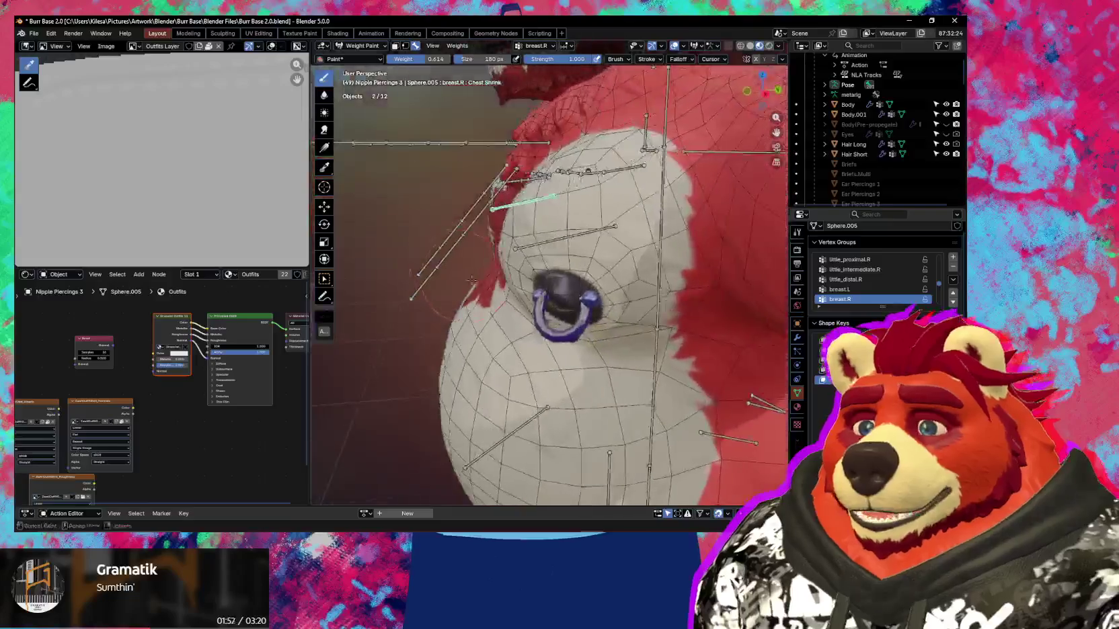
pyautogui.scroll(-3, 515, 296)
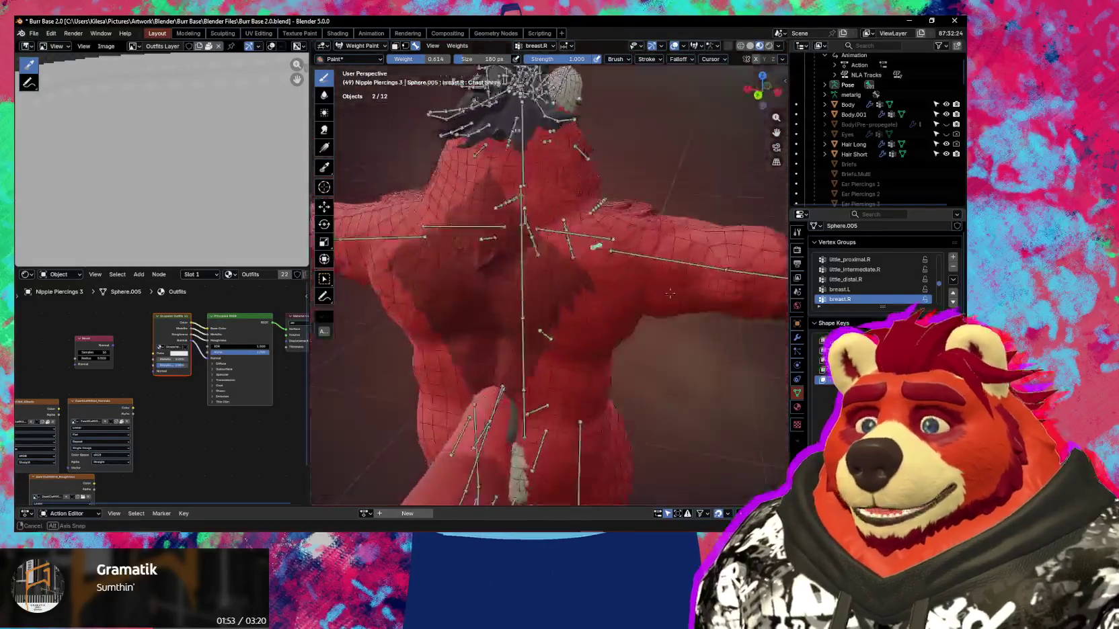
pyautogui.moveTo(515, 296); pyautogui.dragTo(530, 291, button='middle')
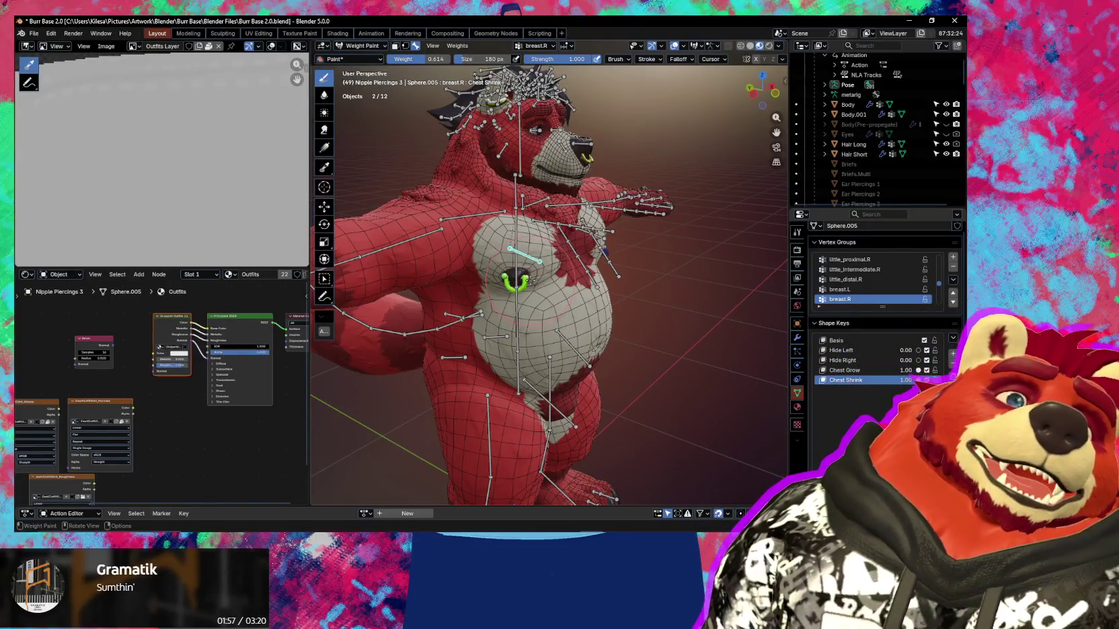
pyautogui.scroll(2, 528, 294)
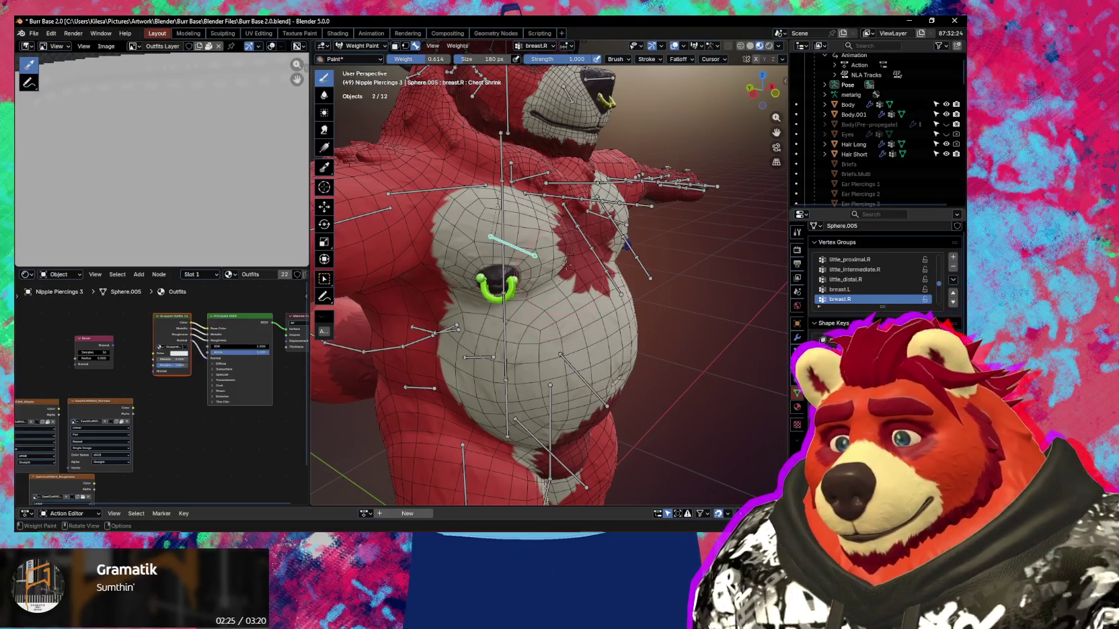
pyautogui.moveTo(566, 264)
pyautogui.mouseDown(button='middle')
pyautogui.moveTo(595, 276)
pyautogui.moveTo(618, 306)
pyautogui.moveTo(464, 311)
pyautogui.mouseUp(button='middle')
pyautogui.hotkey('ctrl', 'Tab')
pyautogui.click(457, 312)
pyautogui.moveTo(748, 365)
pyautogui.mouseDown(button='middle')
pyautogui.moveTo(616, 293)
pyautogui.moveTo(618, 315)
pyautogui.mouseUp(button='middle')
# Set the Body's Chest Grow shape key to 1.00.
pyautogui.click(618, 314)
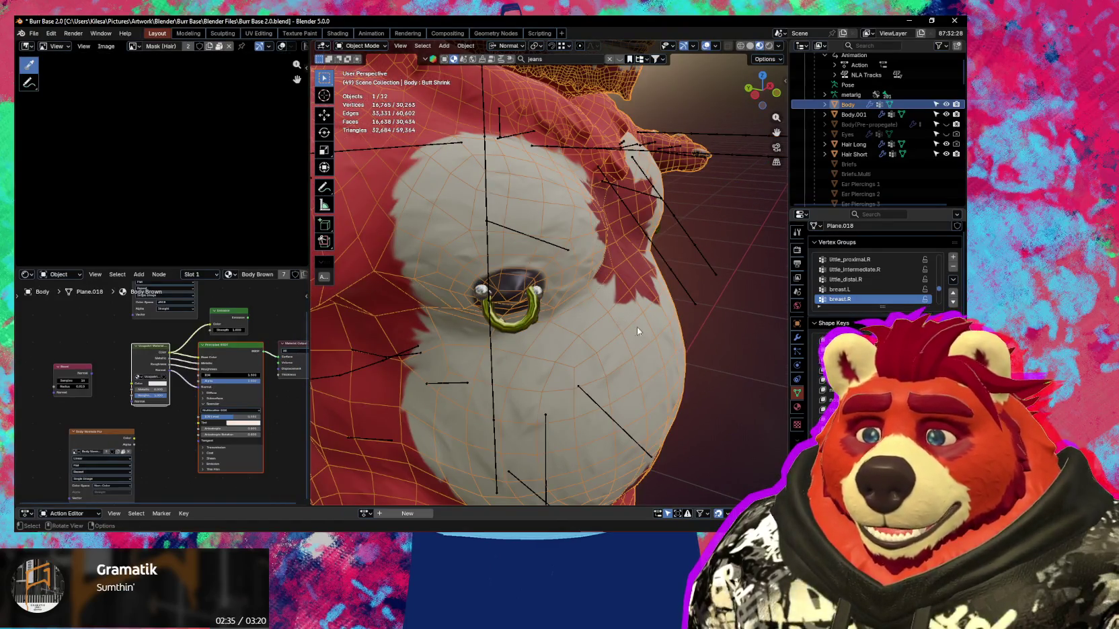
pyautogui.scroll(-5, 874, 282)
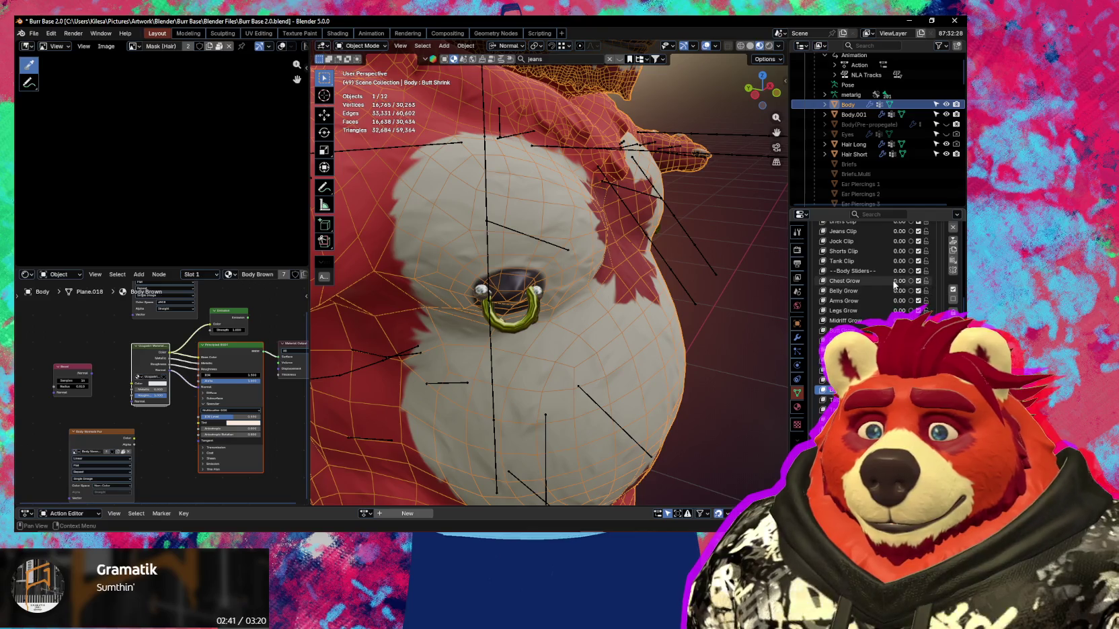
pyautogui.moveTo(894, 281); pyautogui.dragTo(955, 281)
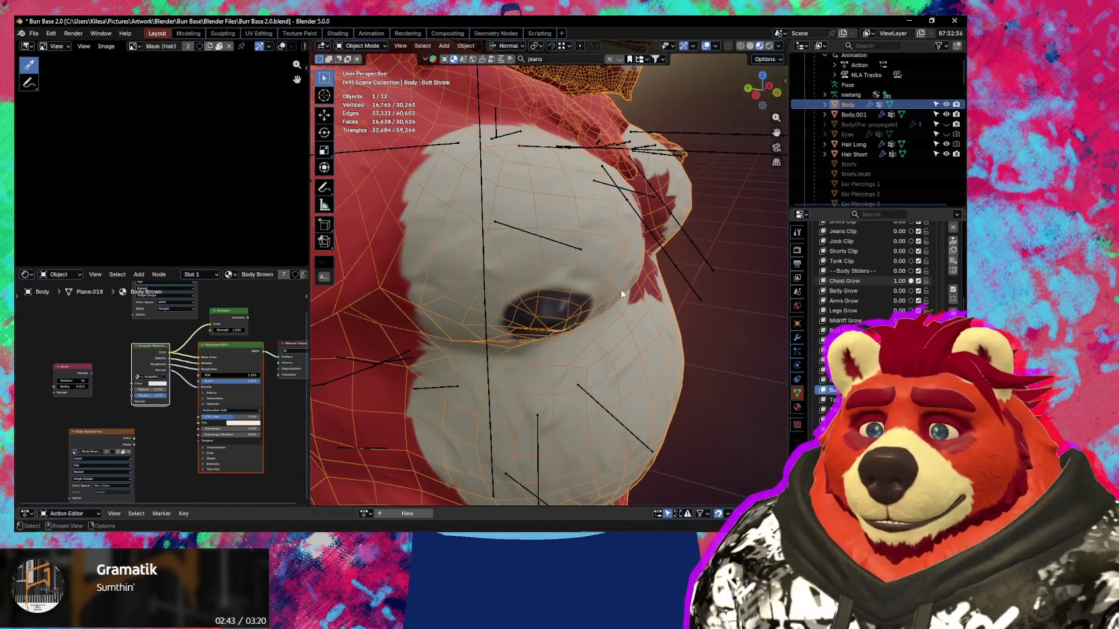
pyautogui.moveTo(587, 337)
pyautogui.mouseDown(button='middle')
pyautogui.moveTo(533, 359)
pyautogui.moveTo(681, 373)
pyautogui.mouseUp(button='middle')
pyautogui.scroll(3, 533, 359)
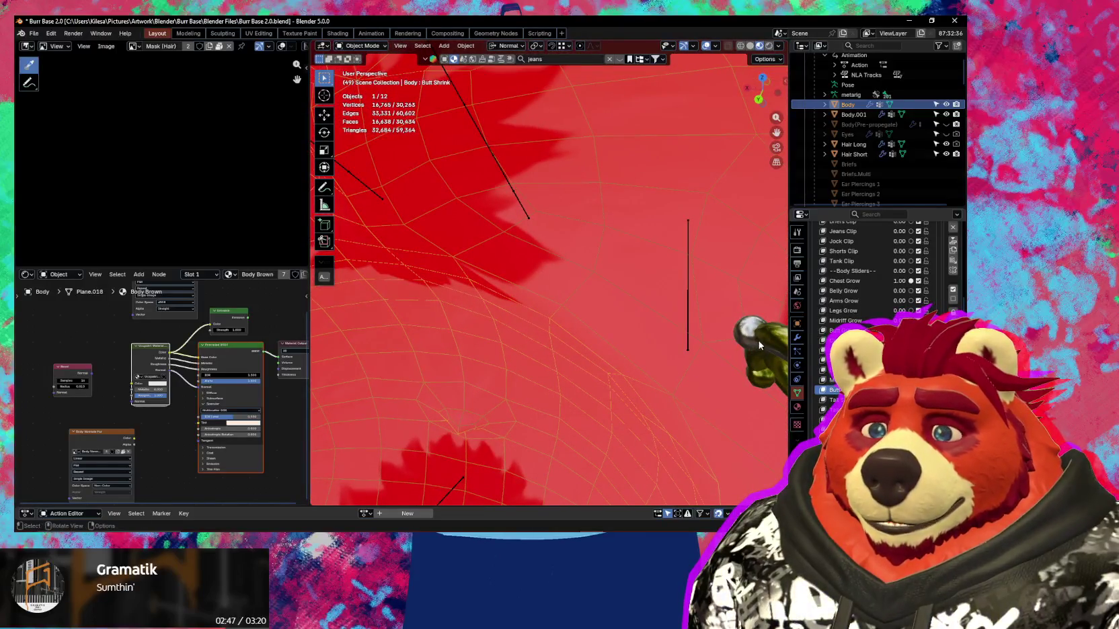
# Open the nipple piercing in Edit Mode and mirror-select the other ring's vertices.
pyautogui.click(760, 345)
pyautogui.moveTo(760, 345)
pyautogui.mouseDown(button='middle')
pyautogui.moveTo(721, 326)
pyautogui.moveTo(578, 304)
pyautogui.moveTo(611, 154)
pyautogui.mouseUp(button='middle')
pyautogui.press('Tab')
pyautogui.hotkey('ctrl', 'shift', 'm')
# Move the piercing ring twice and rotate it onto the nipple.
pyautogui.scroll(-3, 579, 304)
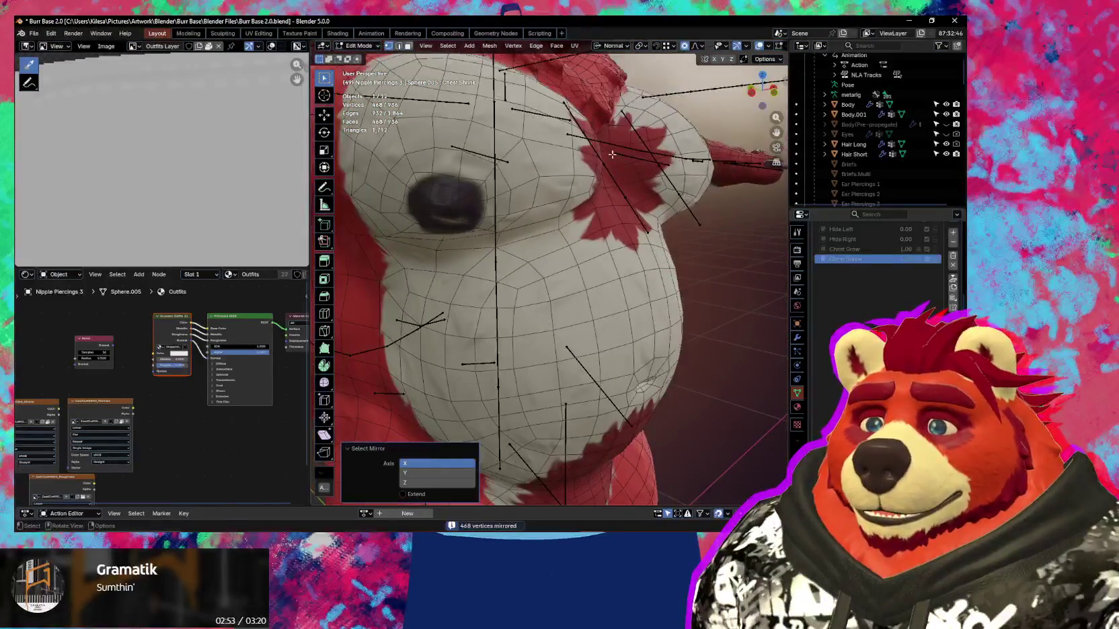
pyautogui.moveTo(632, 117)
pyautogui.mouseDown(button='middle')
pyautogui.moveTo(667, 232)
pyautogui.moveTo(560, 334)
pyautogui.mouseUp(button='middle')
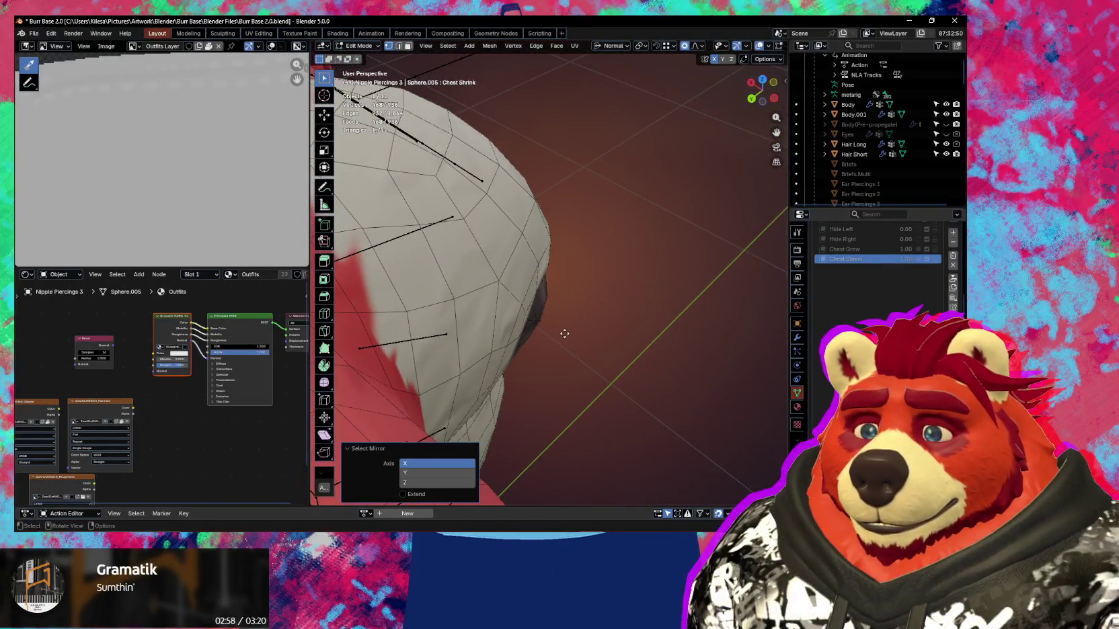
pyautogui.press('g')
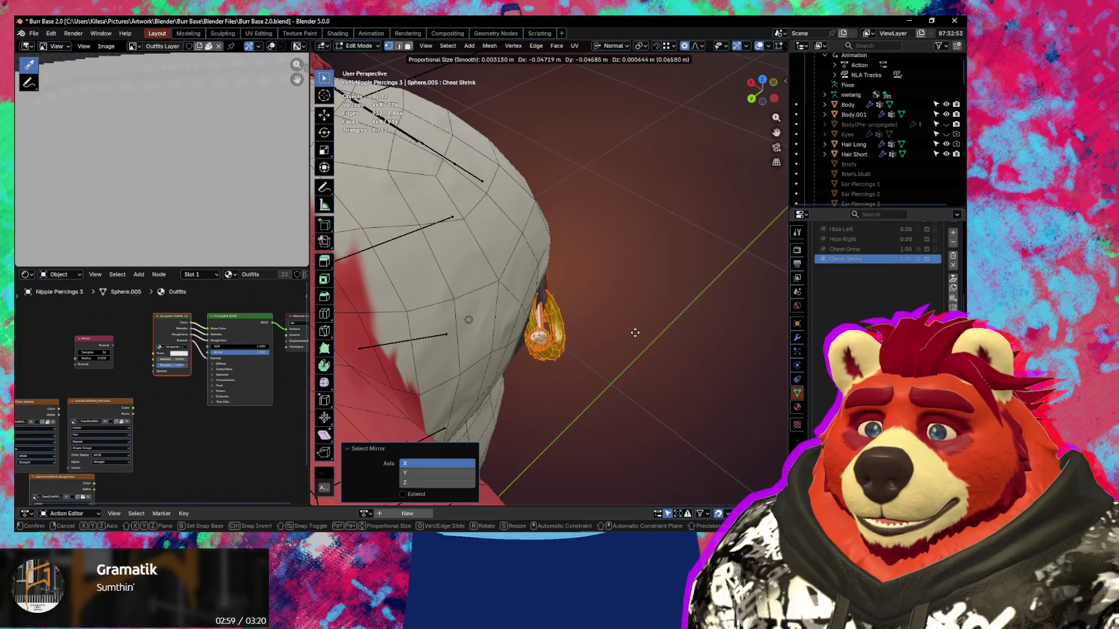
pyautogui.click(630, 334)
pyautogui.moveTo(599, 332)
pyautogui.mouseDown(button='middle')
pyautogui.moveTo(550, 297)
pyautogui.moveTo(593, 331)
pyautogui.mouseUp(button='middle')
pyautogui.press('g')
pyautogui.click(553, 300)
pyautogui.press('r')
pyautogui.click(594, 332)
pyautogui.moveTo(595, 331)
pyautogui.mouseDown(button='middle')
pyautogui.moveTo(588, 314)
pyautogui.moveTo(638, 300)
pyautogui.mouseUp(button='middle')
# Refine the ring's fit with a move, rotations of 13.1° and -7.2°, and a small nudge.
pyautogui.press('g')
pyautogui.click(582, 315)
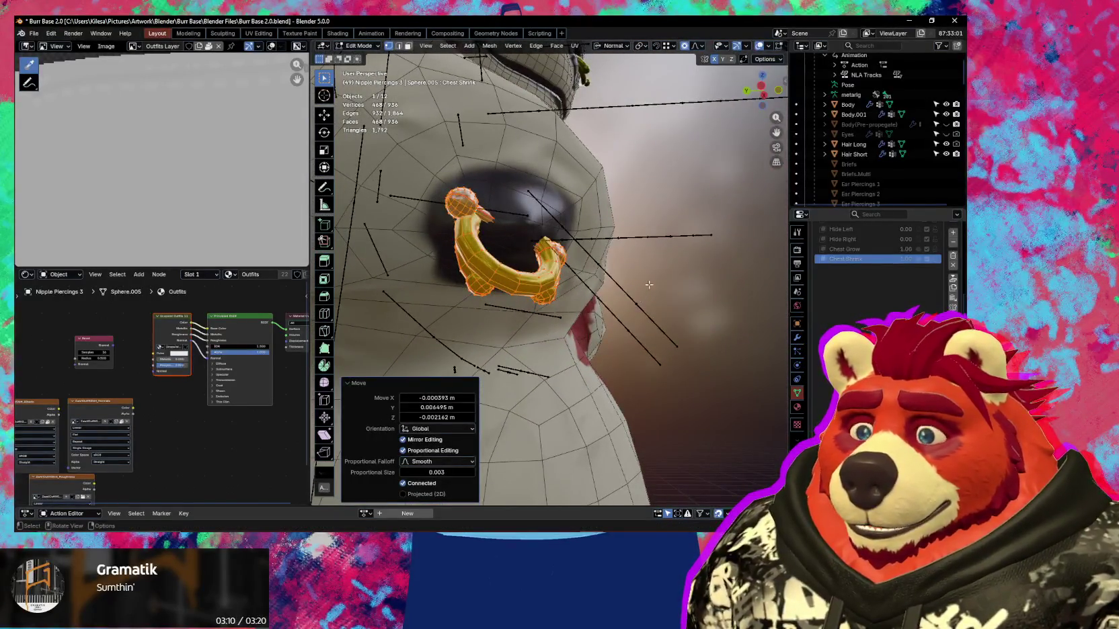
pyautogui.press('r')
pyautogui.click(665, 259)
pyautogui.moveTo(666, 259)
pyautogui.mouseDown(button='middle')
pyautogui.moveTo(632, 372)
pyautogui.moveTo(617, 269)
pyautogui.moveTo(580, 306)
pyautogui.moveTo(592, 402)
pyautogui.moveTo(573, 354)
pyautogui.mouseUp(button='middle')
pyautogui.press('r')
pyautogui.click(632, 372)
pyautogui.press('r')
pyautogui.press('g')
pyautogui.click(591, 269)
# Hide overlays, give the ring a final nudge, and zoom out to check the fit.
pyautogui.hotkey('shift', 'alt', 'z')
pyautogui.press('g')
pyautogui.click(574, 354)
pyautogui.scroll(-4, 574, 354)
pyautogui.scroll(-3, 571, 367)
pyautogui.scroll(-2, 568, 382)
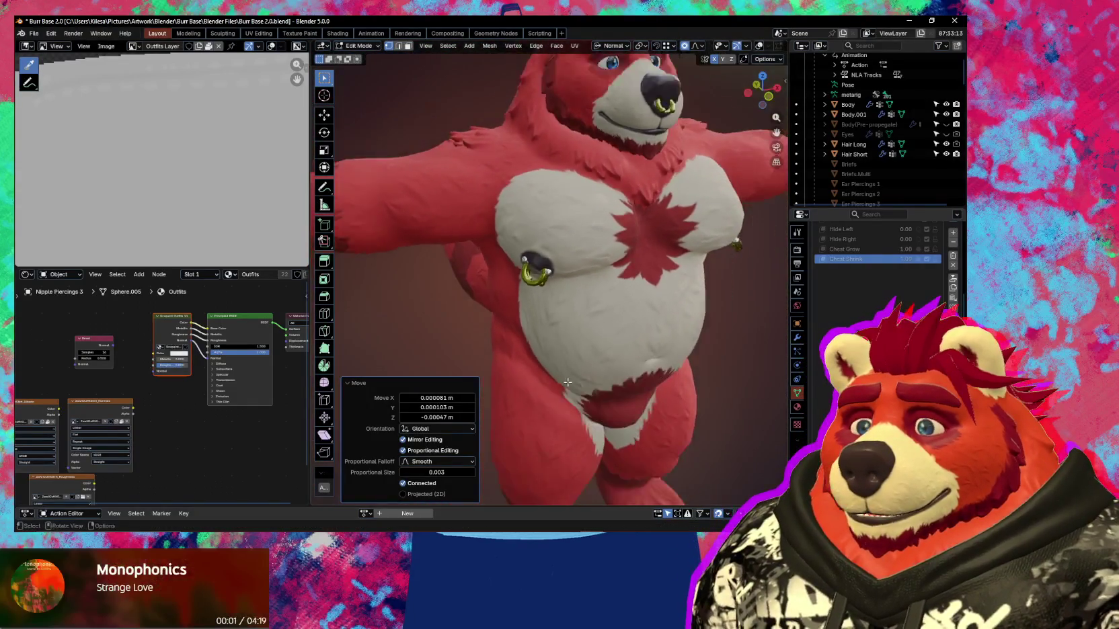
pyautogui.scroll(-3, 568, 382)
pyautogui.moveTo(568, 382); pyautogui.dragTo(595, 362, button='middle')
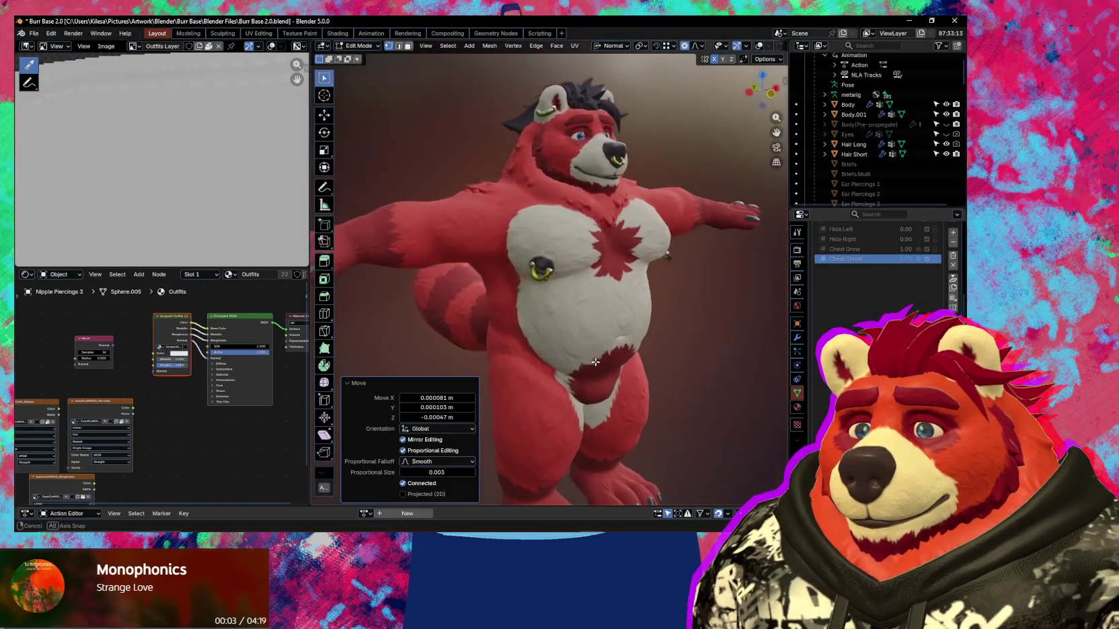
# Return to Object Mode, select the Body mesh, and turn overlays back on.
pyautogui.moveTo(595, 362); pyautogui.dragTo(618, 343, button='middle')
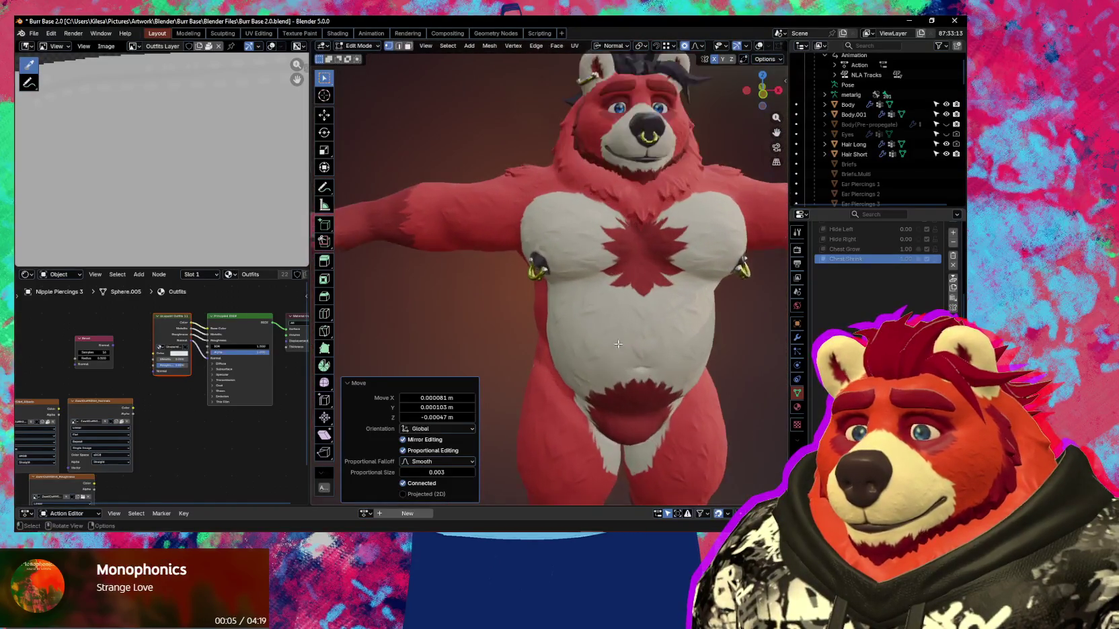
pyautogui.scroll(1, 618, 344)
pyautogui.hotkey('ctrl', 'Tab')
pyautogui.click(479, 317)
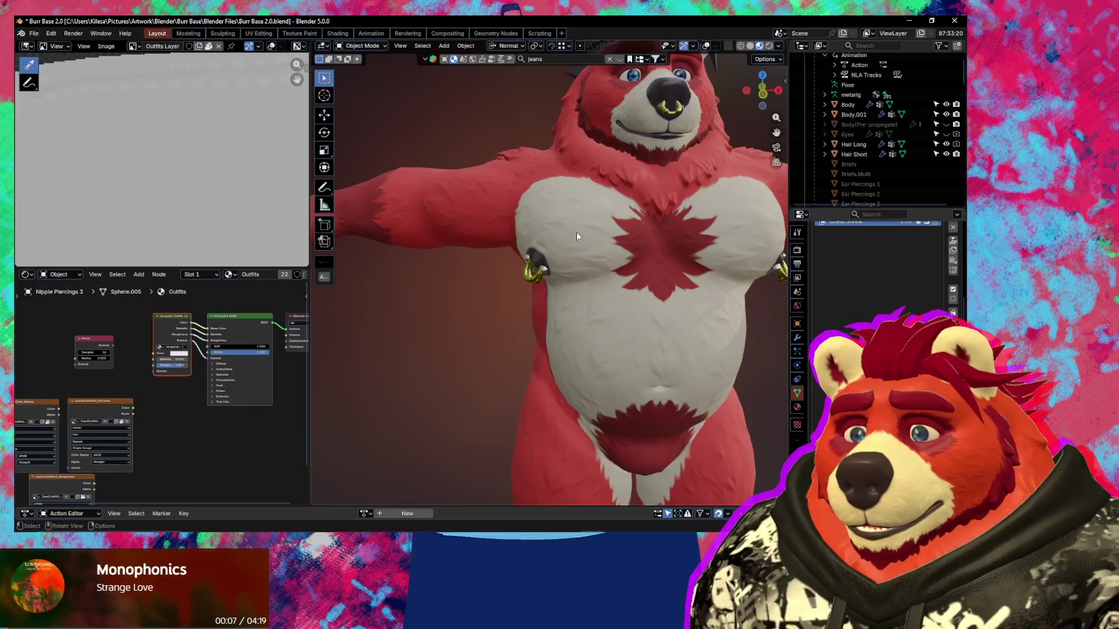
pyautogui.click(576, 236)
pyautogui.hotkey('shift', 'alt', 'z')
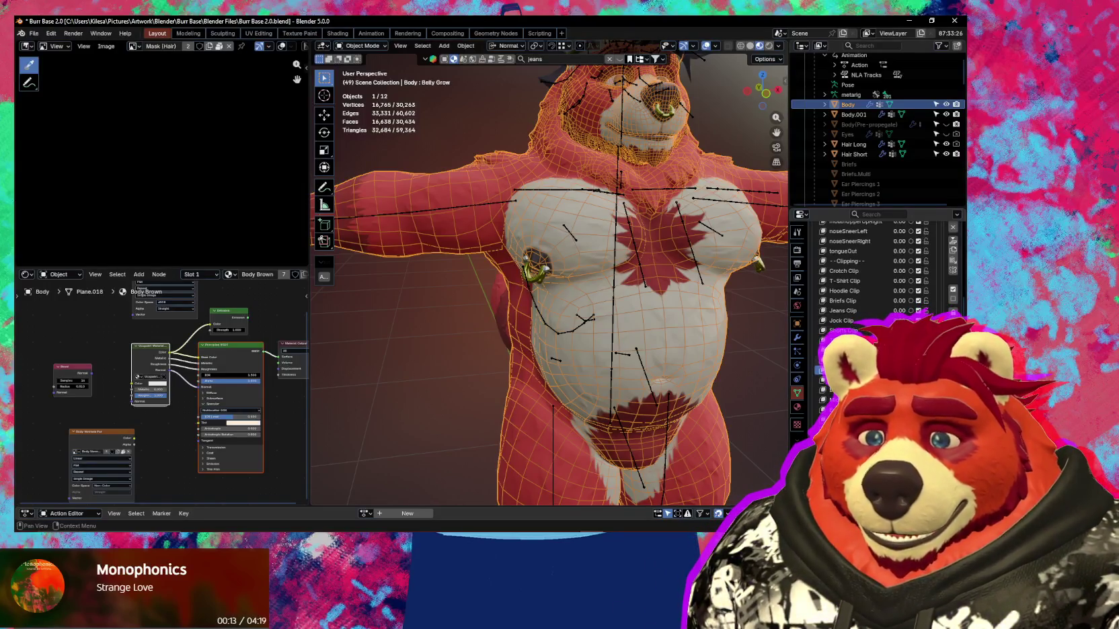
# Switch the Body mesh into Sculpt Mode.
pyautogui.moveTo(660, 309); pyautogui.dragTo(609, 302, button='middle')
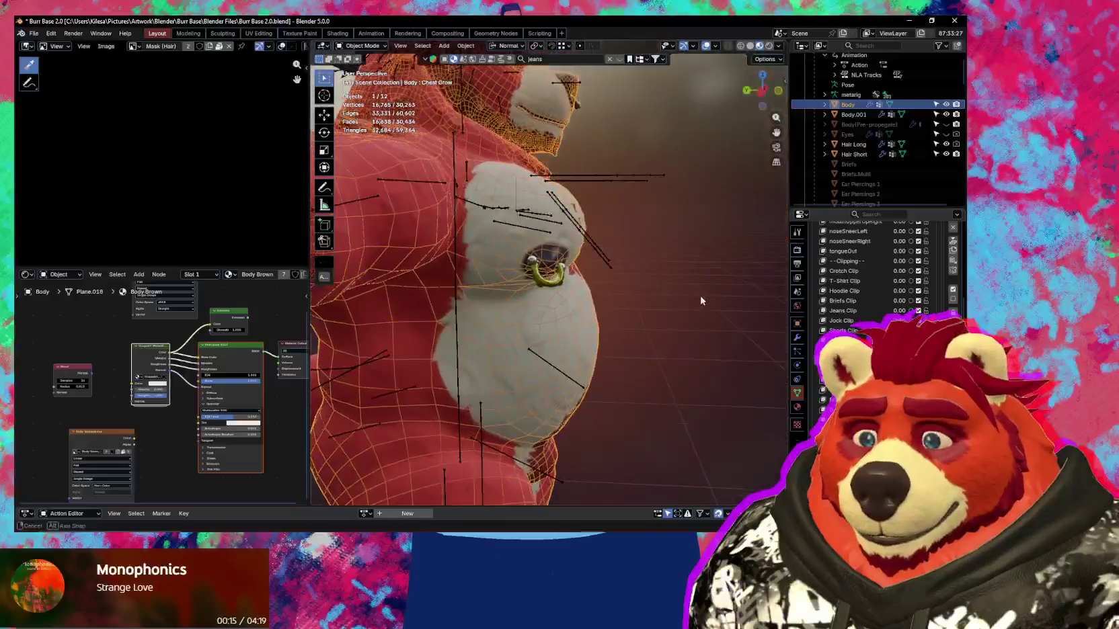
pyautogui.hotkey('ctrl', 'Tab')
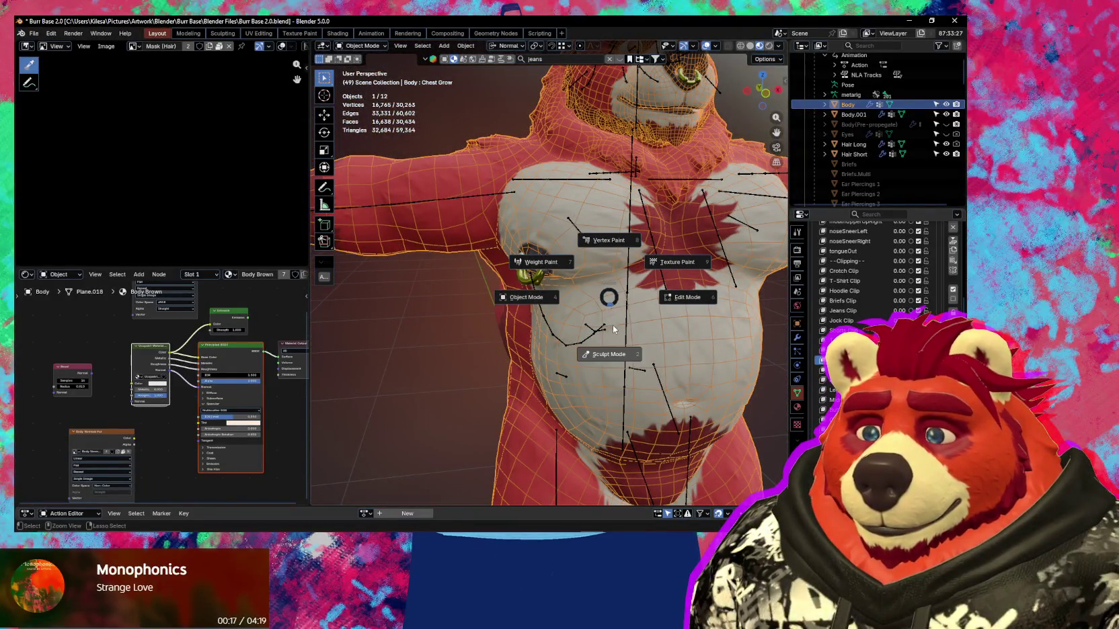
pyautogui.click(613, 325)
pyautogui.moveTo(596, 308); pyautogui.dragTo(643, 298, button='middle')
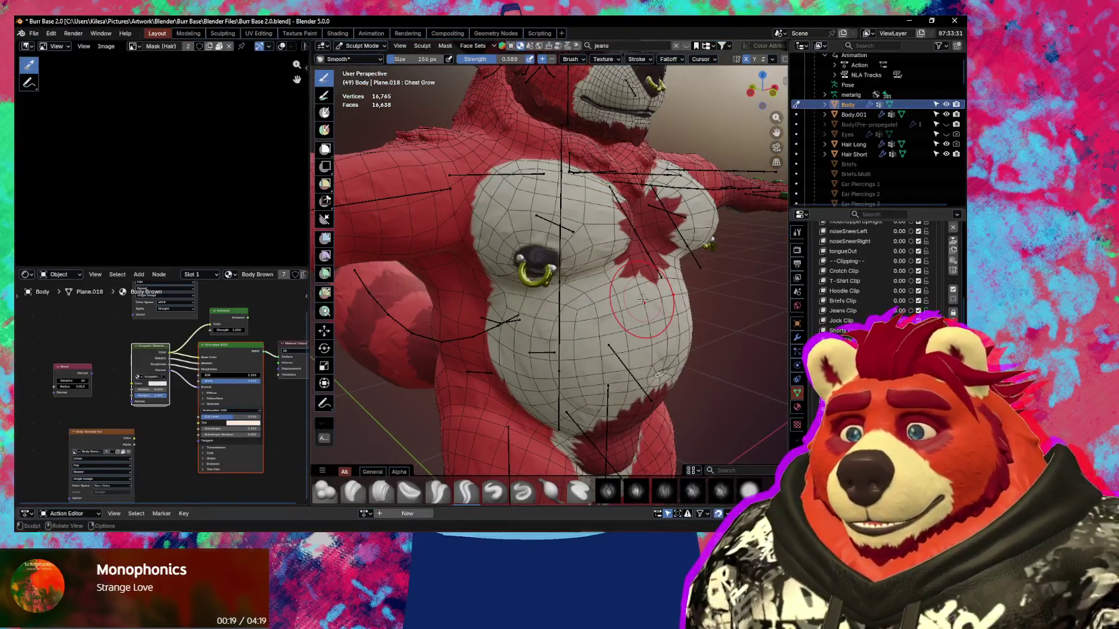
# Resize the sculpt brush to 241 px, then to 131 px.
pyautogui.moveTo(615, 244)
pyautogui.mouseDown(button='middle')
pyautogui.moveTo(577, 308)
pyautogui.moveTo(548, 288)
pyautogui.moveTo(554, 312)
pyautogui.moveTo(524, 258)
pyautogui.moveTo(596, 269)
pyautogui.moveTo(580, 307)
pyautogui.moveTo(629, 289)
pyautogui.moveTo(471, 329)
pyautogui.mouseUp(button='middle')
pyautogui.press('f')
pyautogui.click(577, 308)
pyautogui.hotkey('shift', 'alt', 'z')
pyautogui.press('f')
pyautogui.click(445, 340)
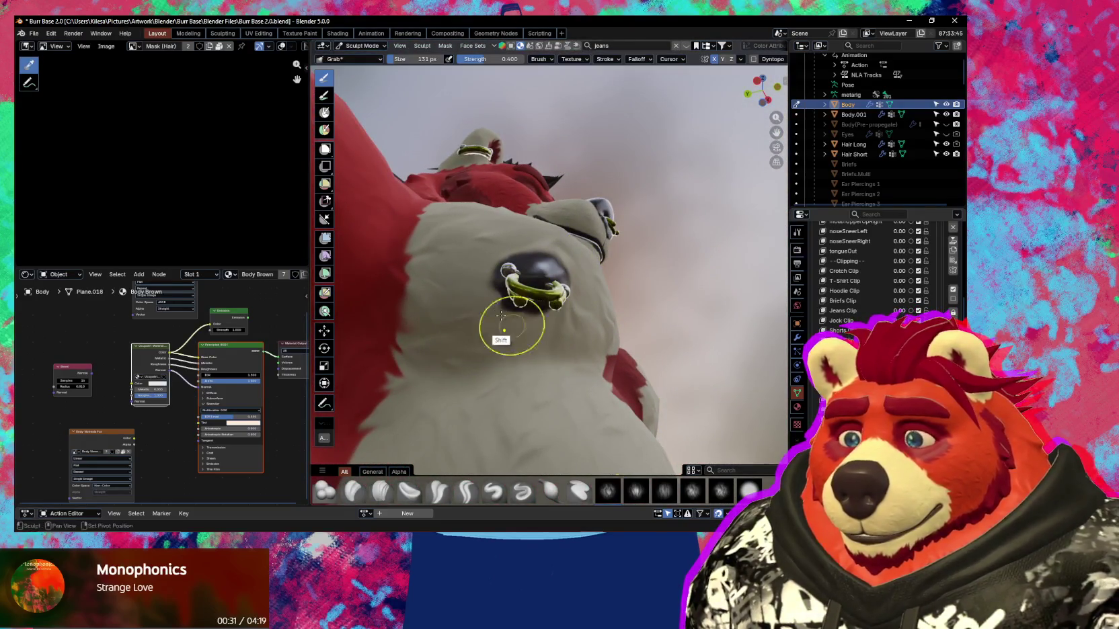
pyautogui.hotkey('shift', 'alt', 'z')
# Orbit around the chest ring to inspect where the surface meets the piercing.
pyautogui.moveTo(506, 326)
pyautogui.mouseDown(button='middle')
pyautogui.moveTo(542, 277)
pyautogui.moveTo(520, 300)
pyautogui.moveTo(563, 273)
pyautogui.moveTo(547, 304)
pyautogui.mouseUp(button='middle')
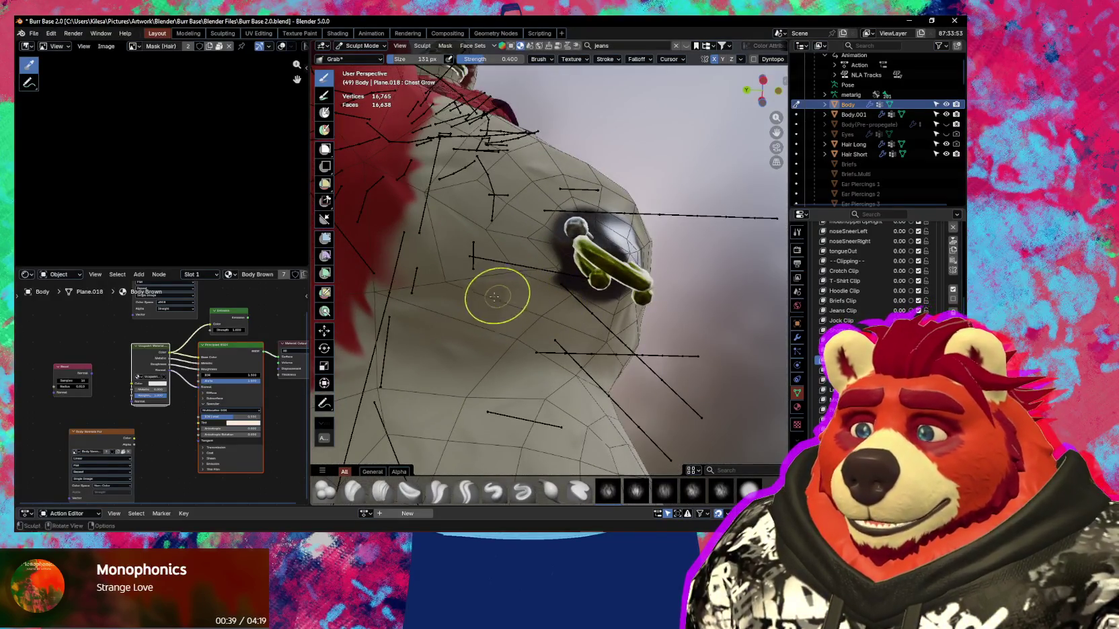
pyautogui.moveTo(571, 296); pyautogui.dragTo(480, 204, button='middle')
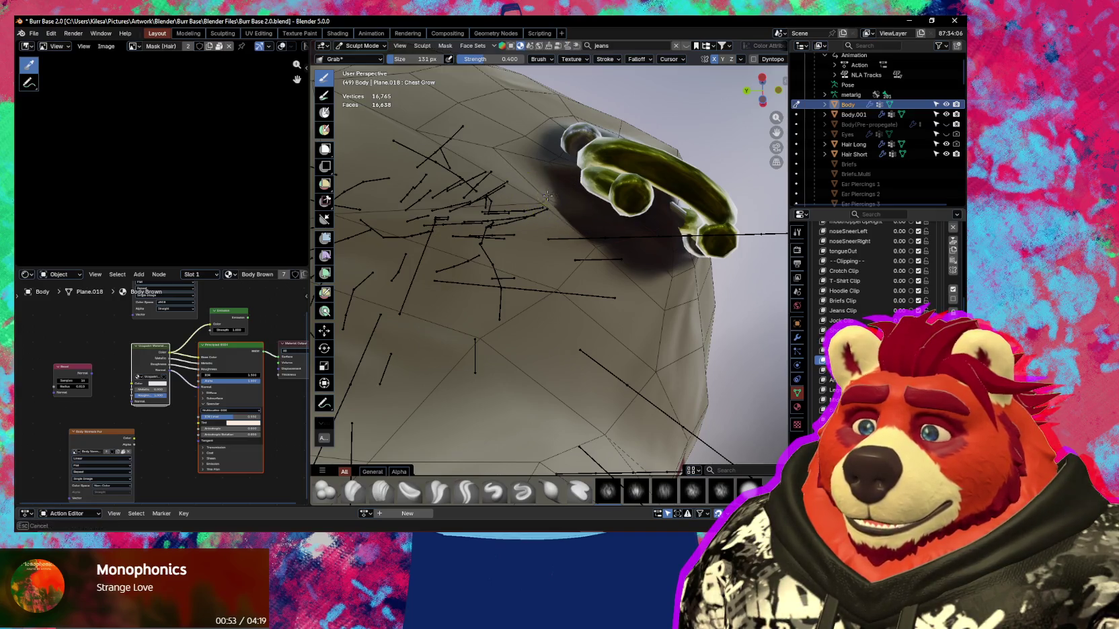
pyautogui.moveTo(535, 192)
pyautogui.mouseDown(button='middle')
pyautogui.moveTo(549, 236)
pyautogui.moveTo(587, 276)
pyautogui.mouseUp(button='middle')
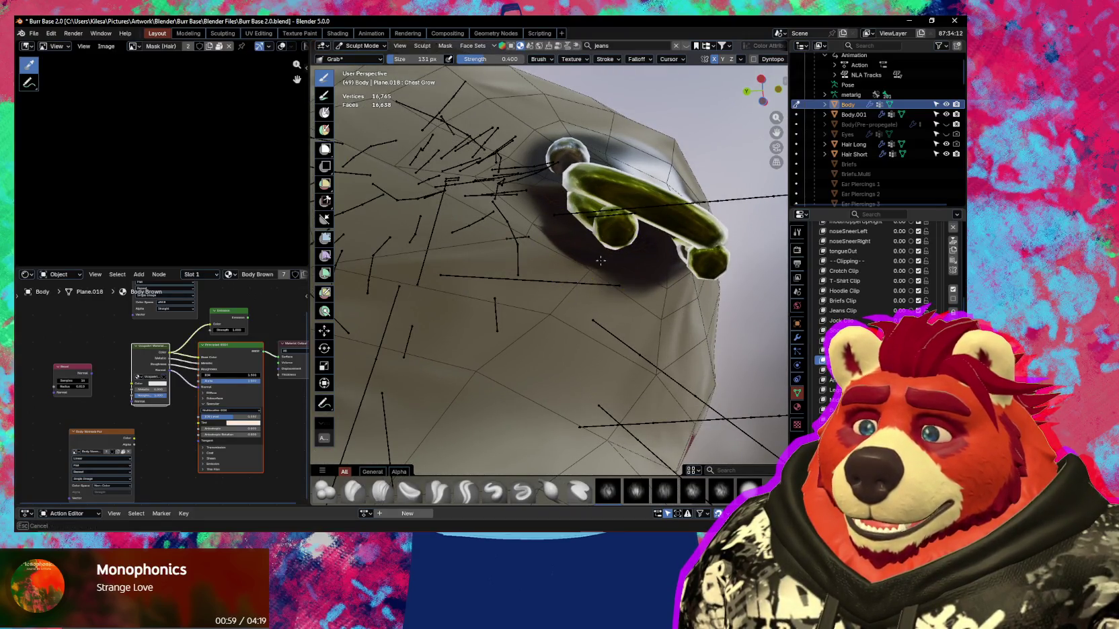
pyautogui.moveTo(601, 260); pyautogui.dragTo(604, 271, button='middle')
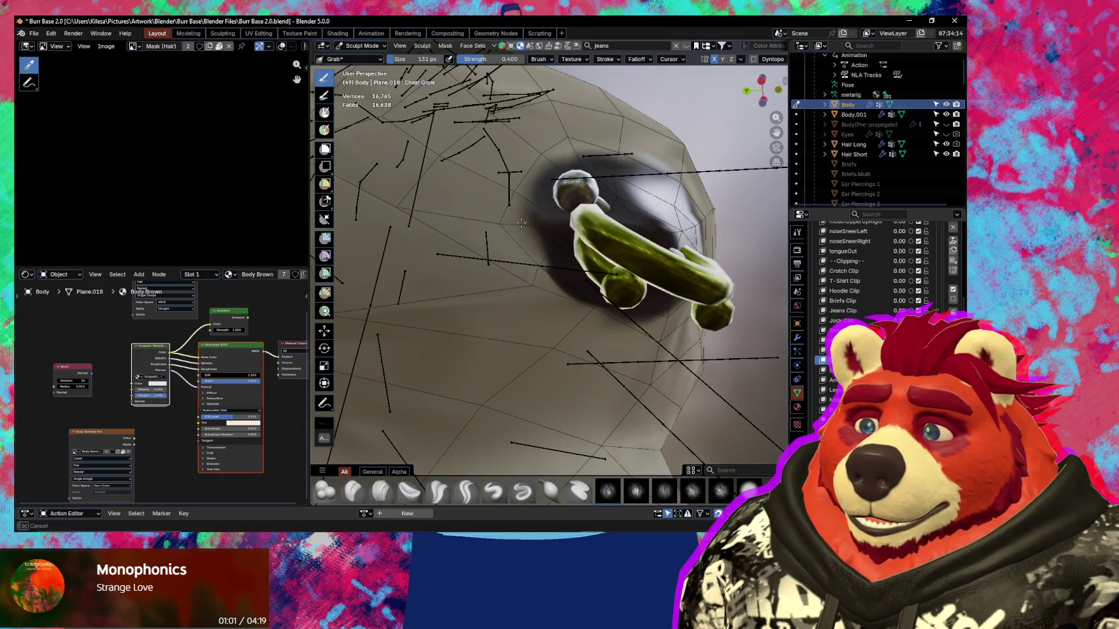
pyautogui.moveTo(584, 268); pyautogui.dragTo(528, 254, button='middle')
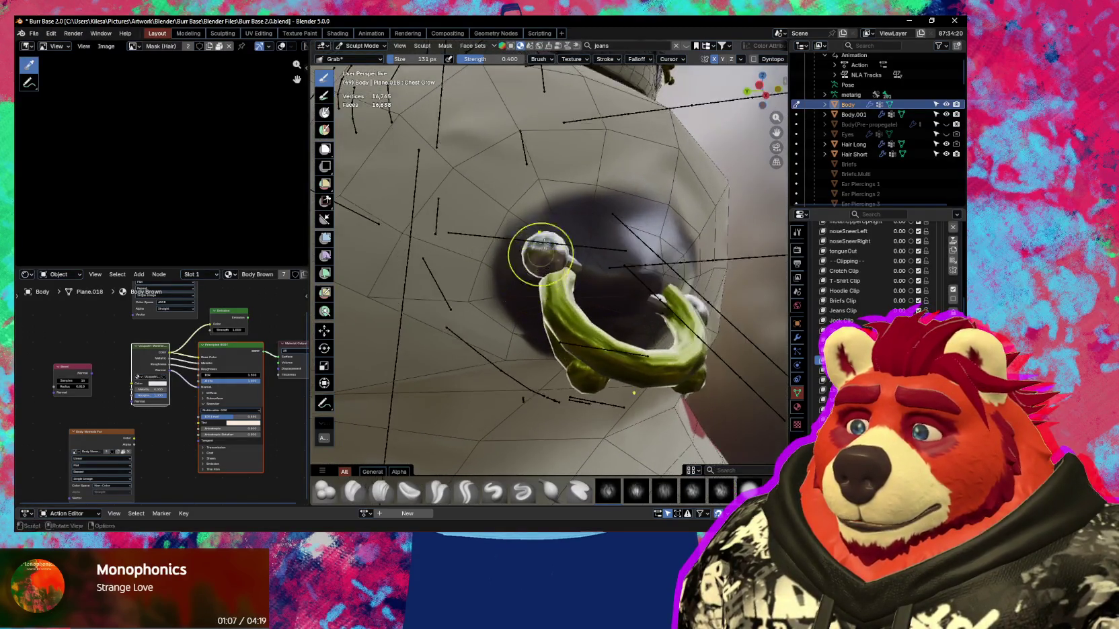
pyautogui.moveTo(553, 205)
pyautogui.mouseDown(button='middle')
pyautogui.moveTo(571, 219)
pyautogui.moveTo(517, 253)
pyautogui.moveTo(594, 257)
pyautogui.mouseUp(button='middle')
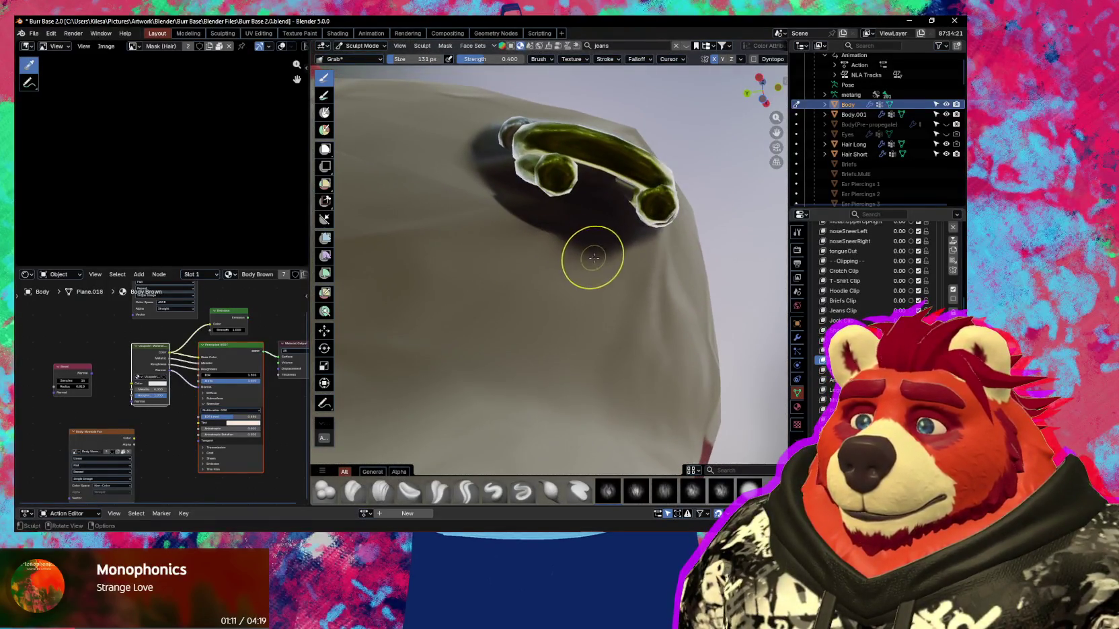
pyautogui.hotkey('shift', 'alt', 'z')
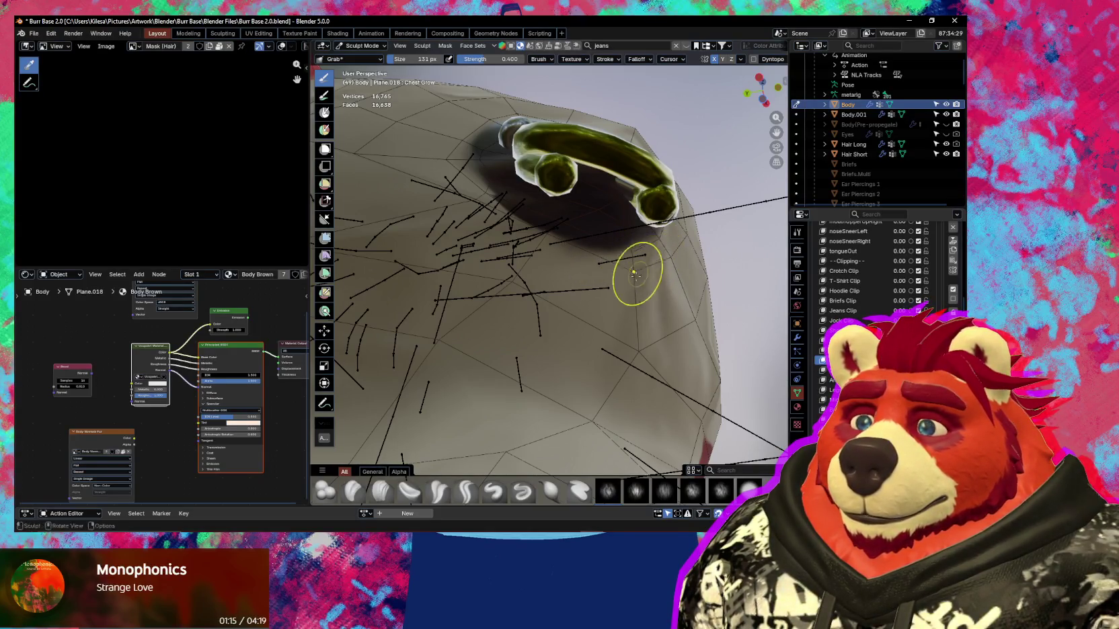
pyautogui.moveTo(561, 223); pyautogui.dragTo(561, 232, button='middle')
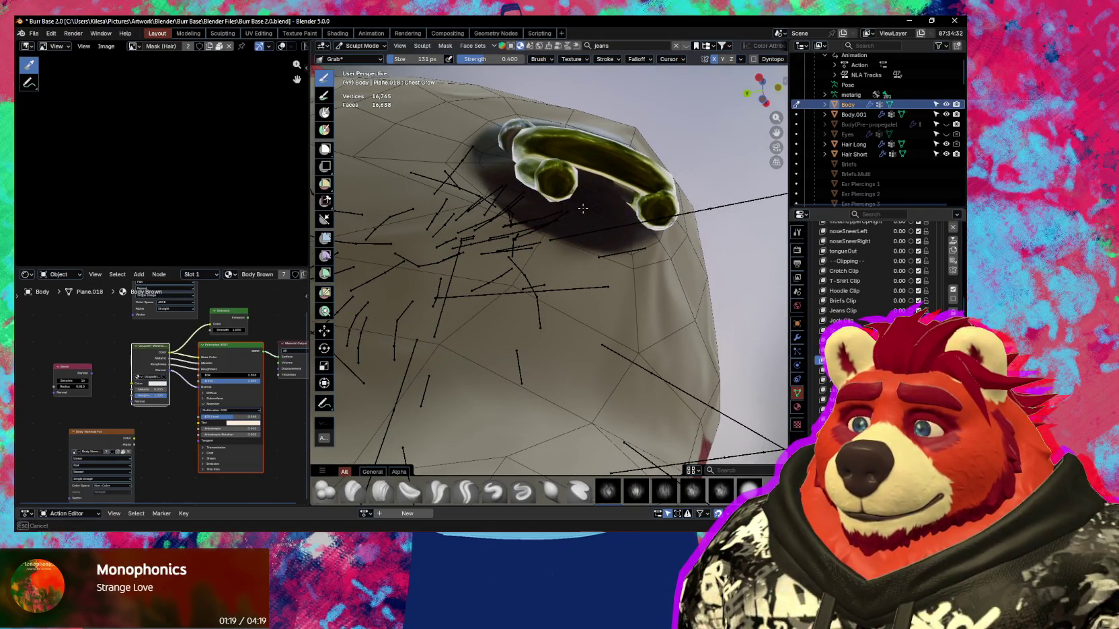
pyautogui.moveTo(594, 218)
pyautogui.mouseDown(button='middle')
pyautogui.moveTo(555, 312)
pyautogui.moveTo(572, 340)
pyautogui.moveTo(555, 359)
pyautogui.mouseUp(button='middle')
pyautogui.scroll(3, 577, 269)
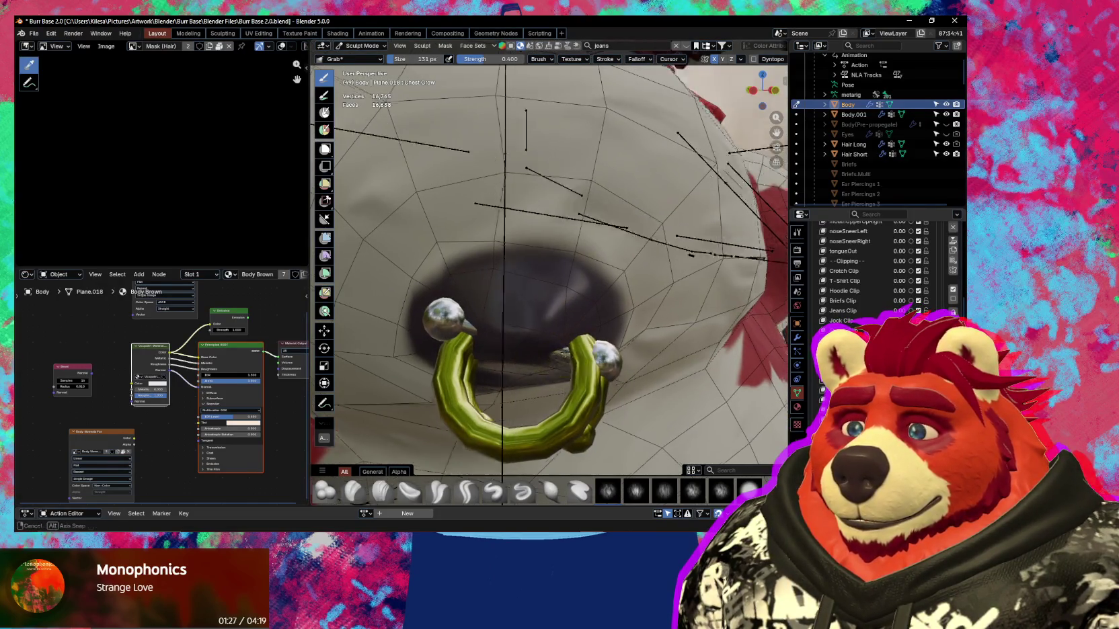
pyautogui.moveTo(560, 369); pyautogui.dragTo(555, 326, button='middle')
# Switch from Draw back to the Grab brush and frame the chest ring, checking it without overlays.
pyautogui.press('x')
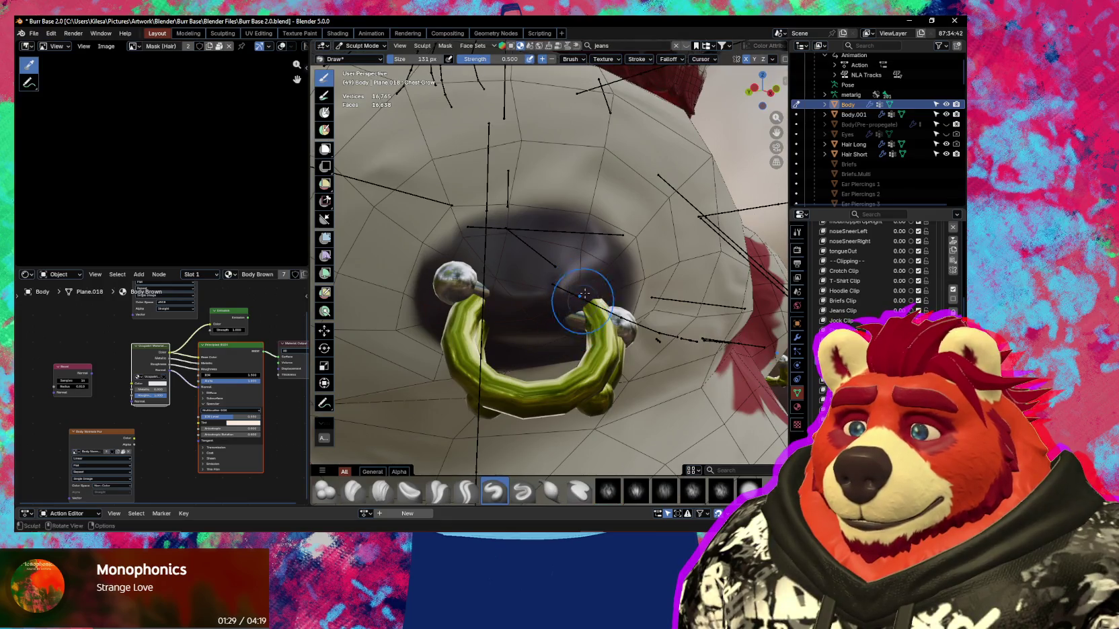
pyautogui.moveTo(555, 321)
pyautogui.mouseDown(button='middle')
pyautogui.moveTo(507, 319)
pyautogui.moveTo(524, 333)
pyautogui.moveTo(562, 263)
pyautogui.mouseUp(button='middle')
pyautogui.press('g')
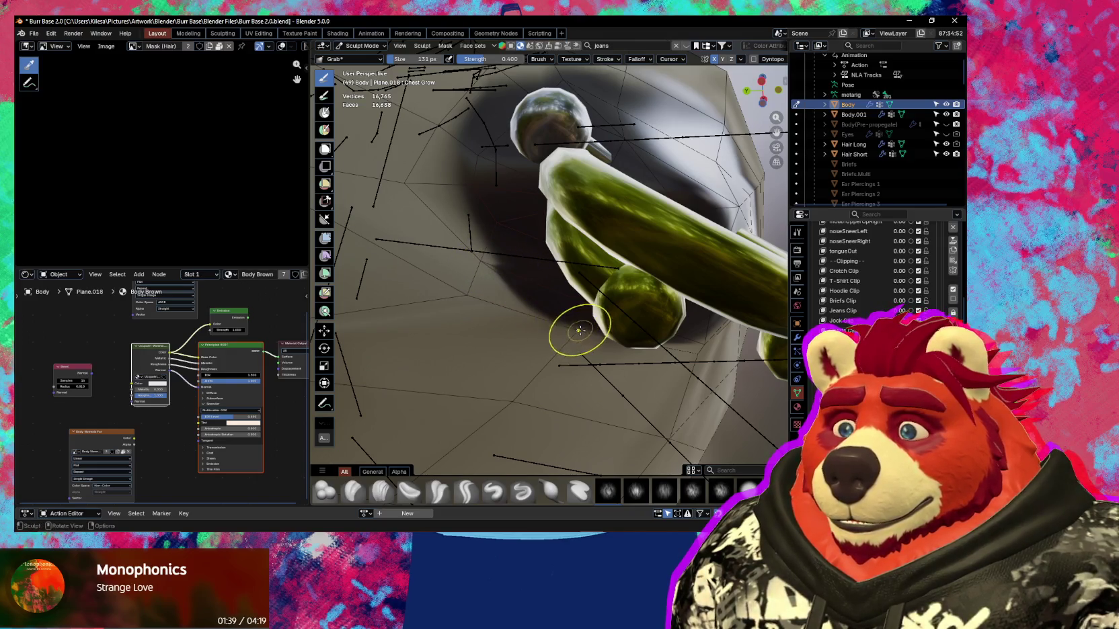
pyautogui.moveTo(563, 312); pyautogui.dragTo(626, 283, button='middle')
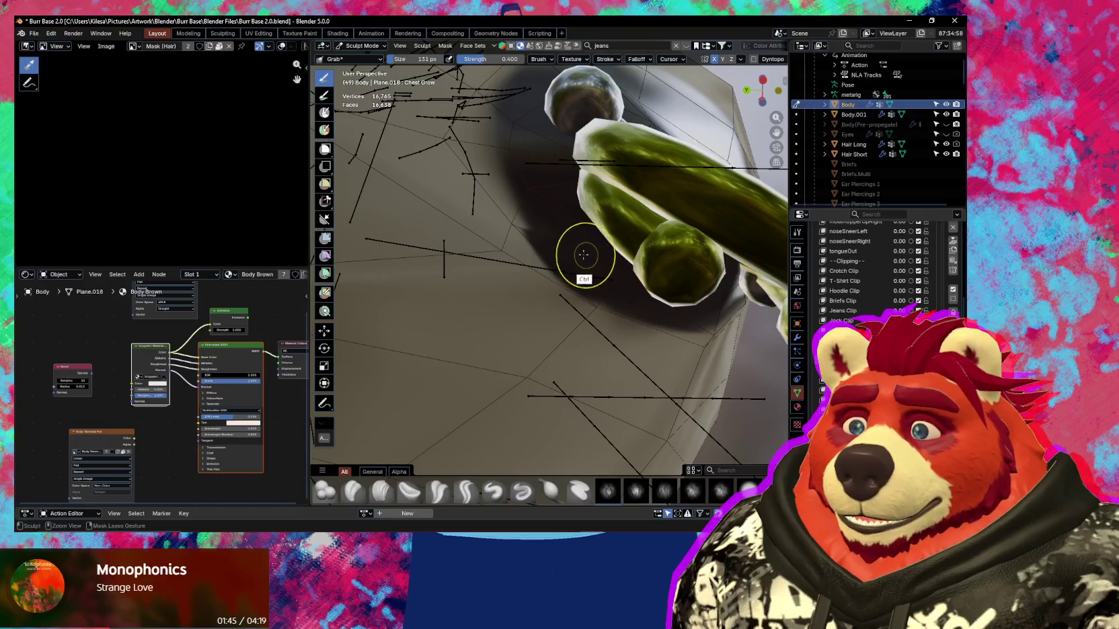
pyautogui.moveTo(527, 191)
pyautogui.mouseDown(button='middle')
pyautogui.moveTo(508, 232)
pyautogui.moveTo(545, 275)
pyautogui.moveTo(531, 289)
pyautogui.moveTo(511, 269)
pyautogui.moveTo(531, 256)
pyautogui.moveTo(579, 344)
pyautogui.moveTo(566, 340)
pyautogui.moveTo(585, 304)
pyautogui.moveTo(552, 294)
pyautogui.mouseUp(button='middle')
pyautogui.moveTo(503, 222); pyautogui.dragTo(500, 218, button='middle')
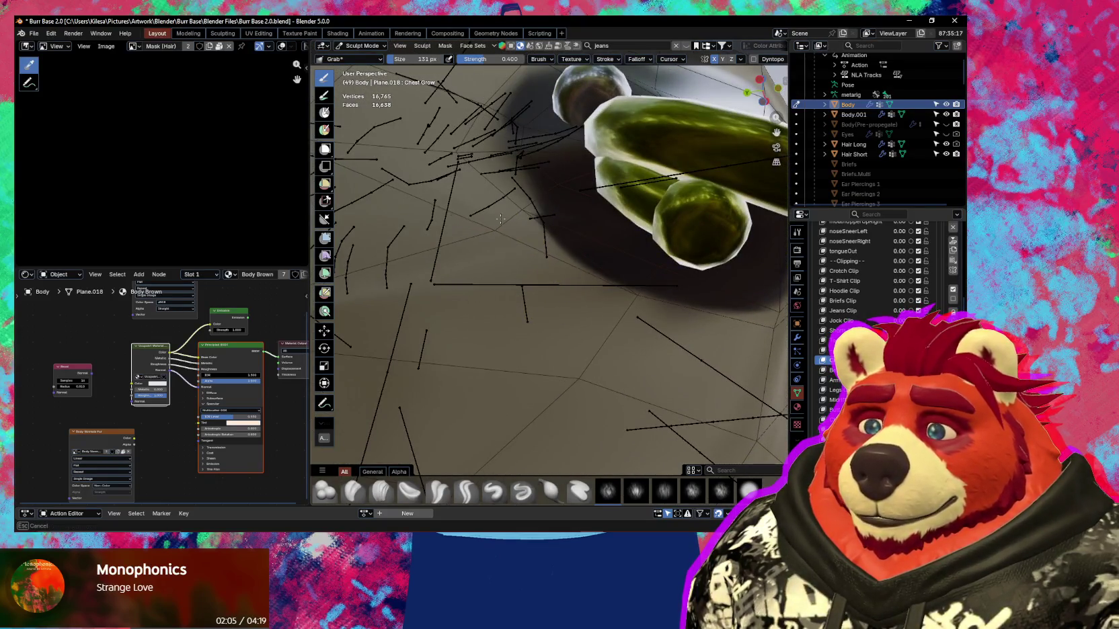
pyautogui.moveTo(659, 278); pyautogui.dragTo(662, 276, button='middle')
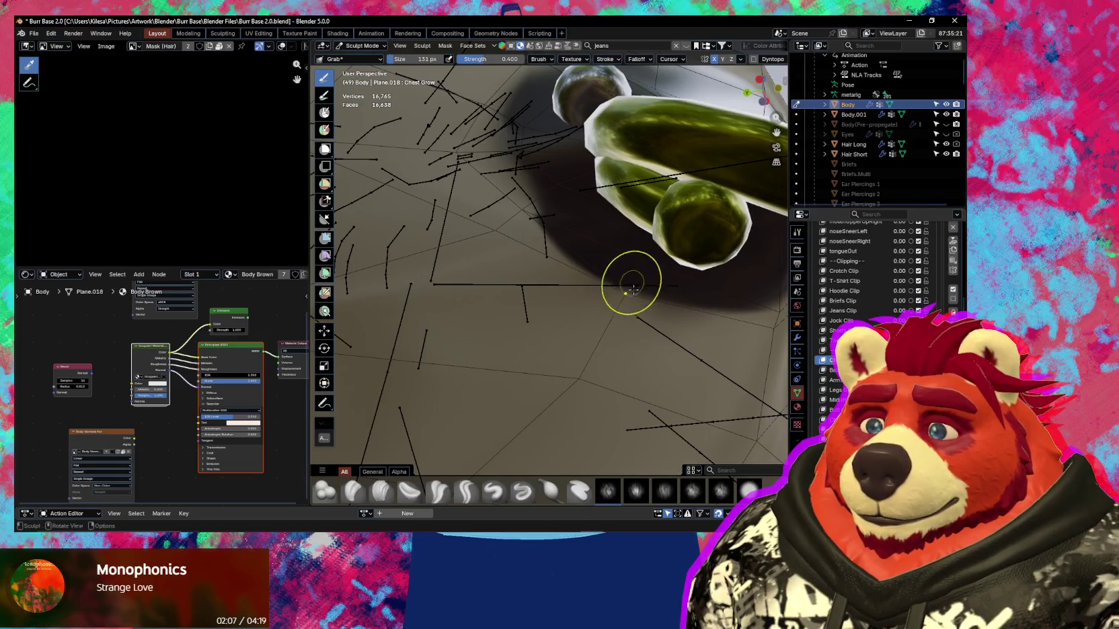
pyautogui.moveTo(532, 216)
pyautogui.mouseDown(button='middle')
pyautogui.moveTo(602, 252)
pyautogui.moveTo(614, 279)
pyautogui.mouseUp(button='middle')
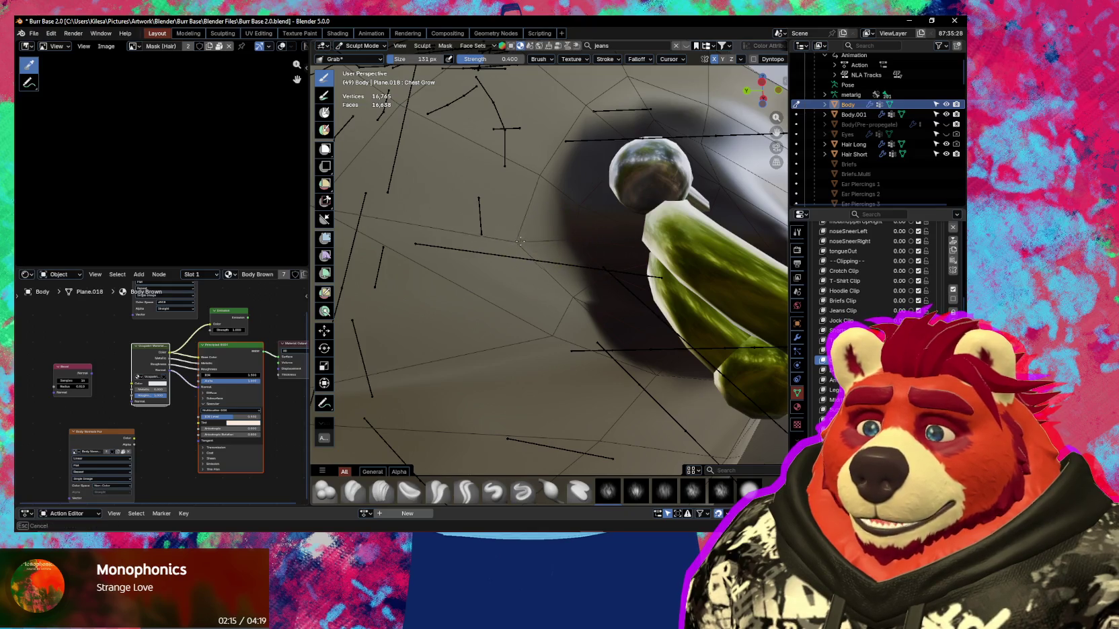
pyautogui.moveTo(543, 243); pyautogui.dragTo(430, 337, button='middle')
pyautogui.scroll(-3, 473, 326)
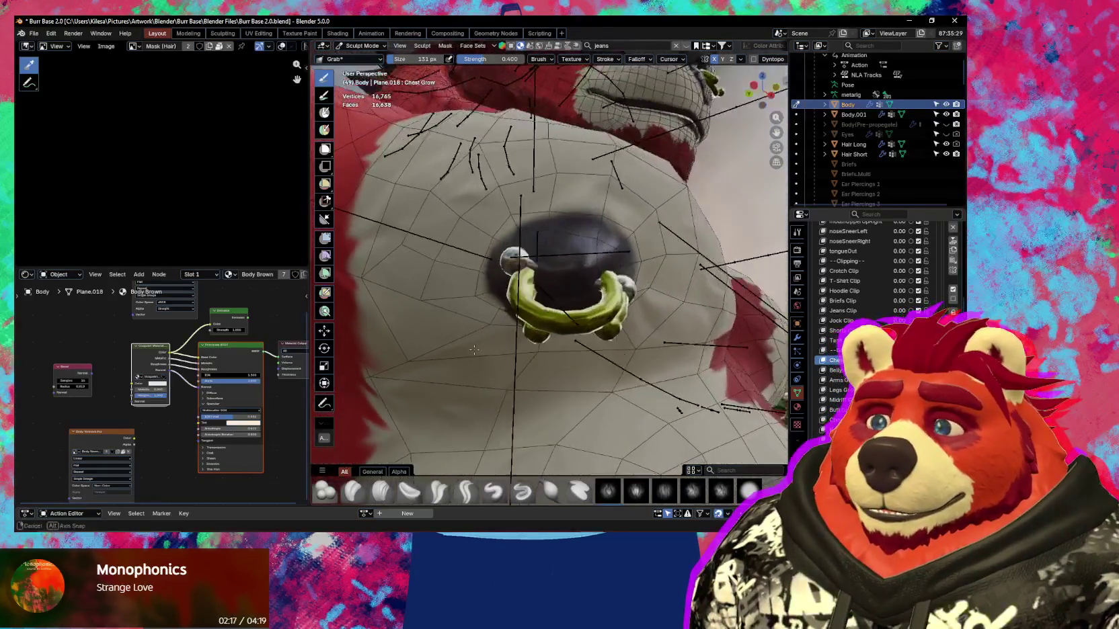
pyautogui.hotkey('shift', 'alt', 'z')
pyautogui.moveTo(492, 370)
pyautogui.mouseDown(button='middle')
pyautogui.moveTo(538, 340)
pyautogui.moveTo(531, 316)
pyautogui.mouseUp(button='middle')
pyautogui.hotkey('shift', 'alt', 'z')
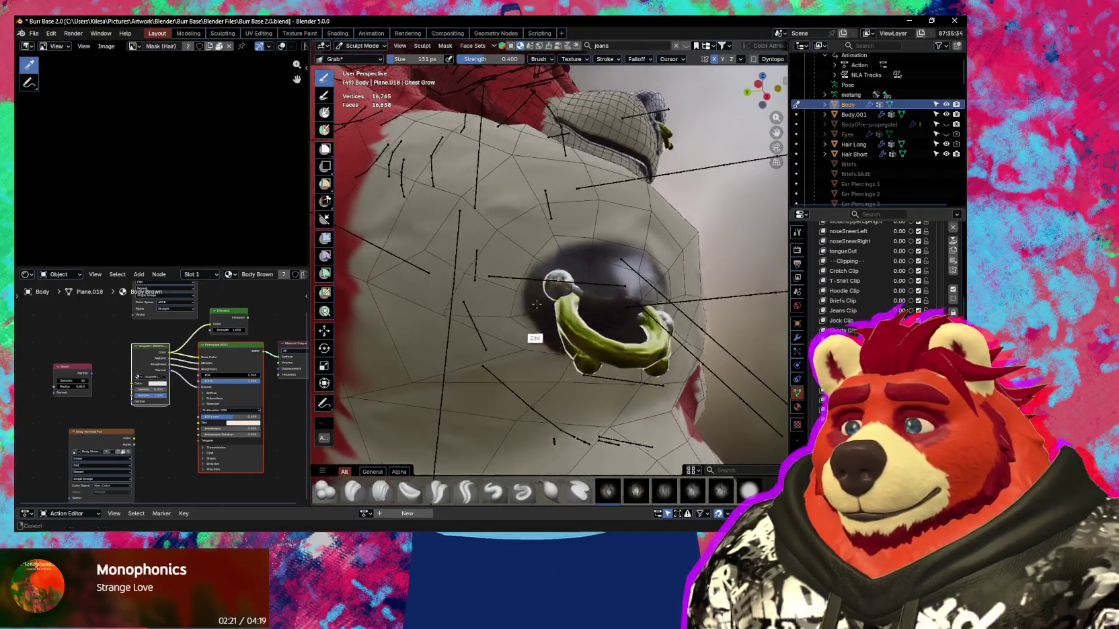
pyautogui.scroll(3, 532, 312)
# Pull the chest skin beside and beneath the nipple ring into place with Grab.
pyautogui.moveTo(563, 257)
pyautogui.mouseDown()
pyautogui.moveTo(564, 269)
pyautogui.moveTo(590, 240)
pyautogui.moveTo(560, 181)
pyautogui.mouseUp()
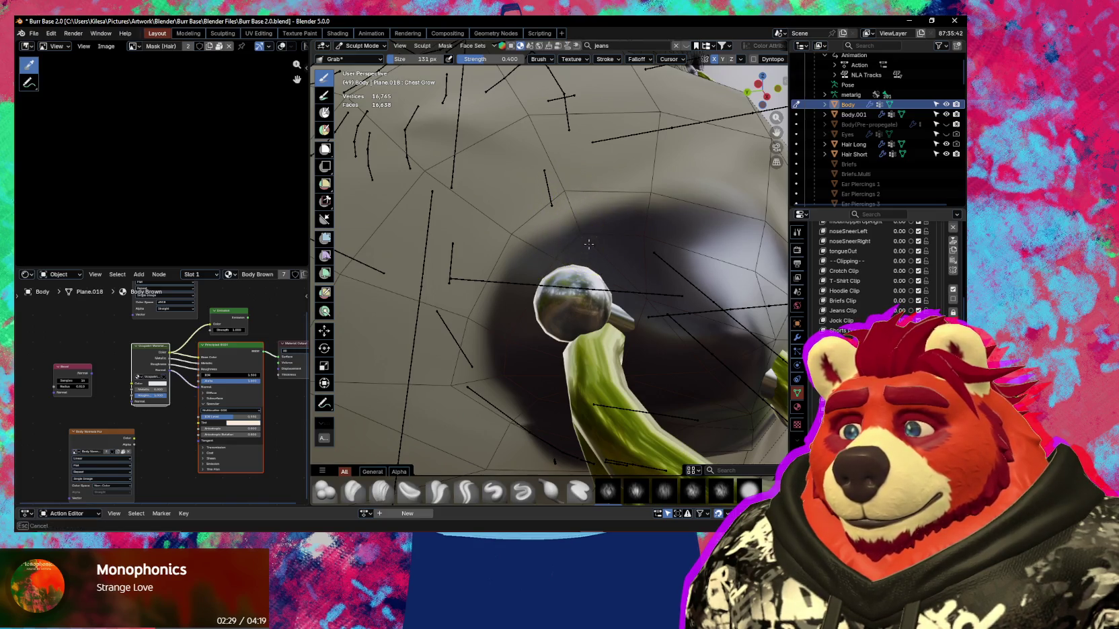
pyautogui.moveTo(654, 193); pyautogui.dragTo(654, 195)
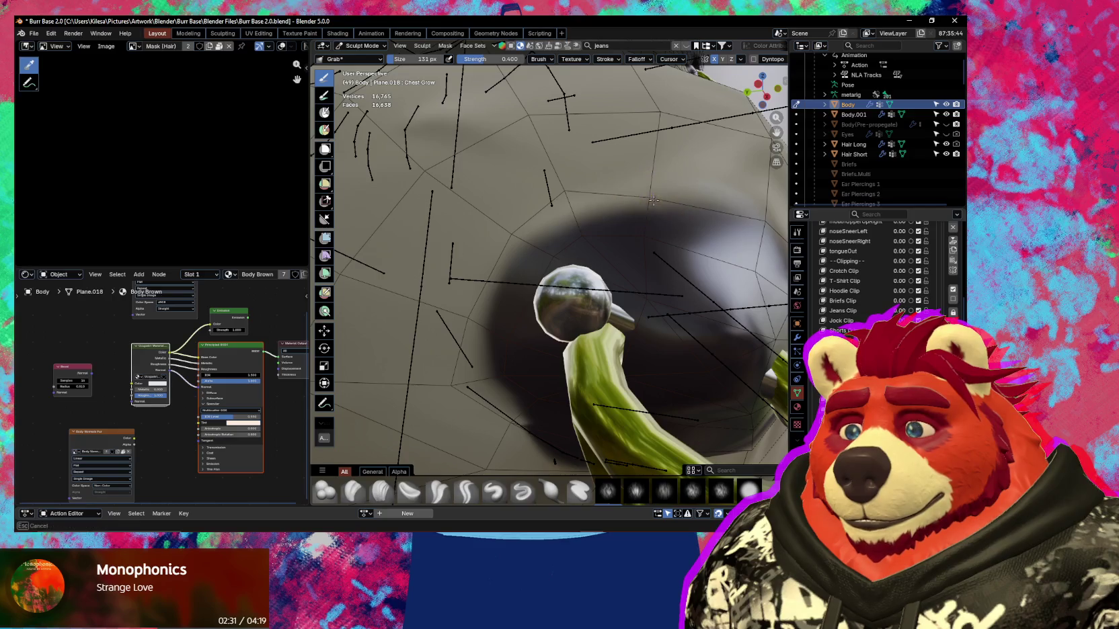
pyautogui.moveTo(640, 220); pyautogui.dragTo(610, 293, button='middle')
pyautogui.moveTo(562, 357); pyautogui.dragTo(550, 382)
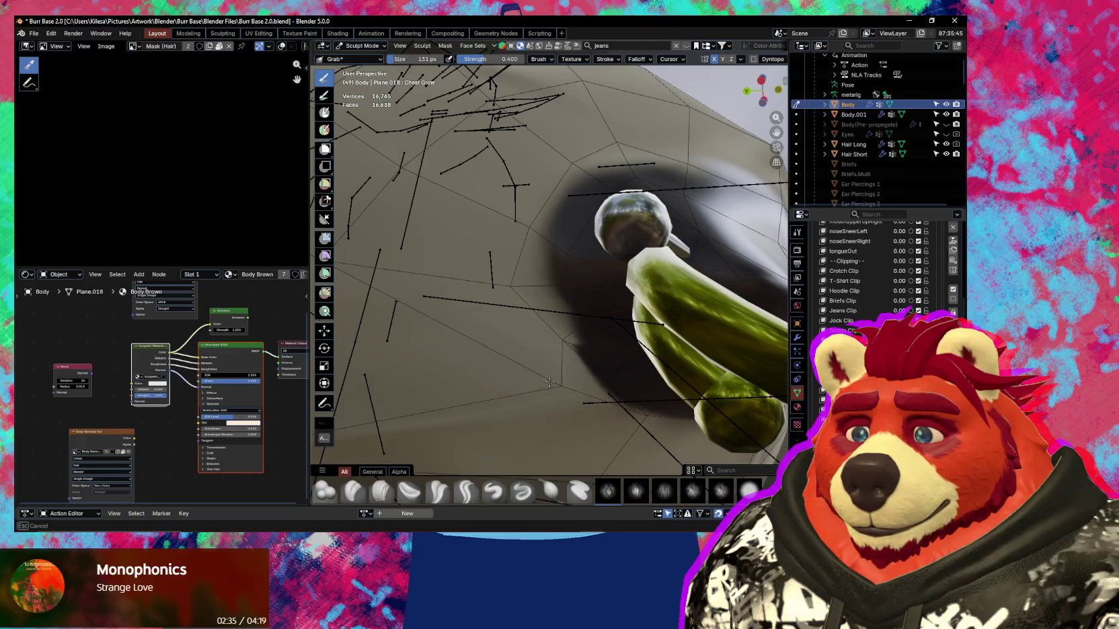
pyautogui.moveTo(550, 382); pyautogui.dragTo(605, 390)
pyautogui.moveTo(554, 334)
pyautogui.mouseDown()
pyautogui.moveTo(603, 310)
pyautogui.moveTo(612, 319)
pyautogui.mouseUp()
pyautogui.moveTo(612, 320)
pyautogui.mouseDown(button='middle')
pyautogui.moveTo(530, 308)
pyautogui.moveTo(612, 332)
pyautogui.moveTo(545, 325)
pyautogui.moveTo(492, 255)
pyautogui.moveTo(512, 295)
pyautogui.moveTo(637, 196)
pyautogui.mouseUp(button='middle')
pyautogui.moveTo(637, 196)
pyautogui.mouseDown()
pyautogui.moveTo(640, 187)
pyautogui.moveTo(575, 220)
pyautogui.moveTo(587, 213)
pyautogui.mouseUp()
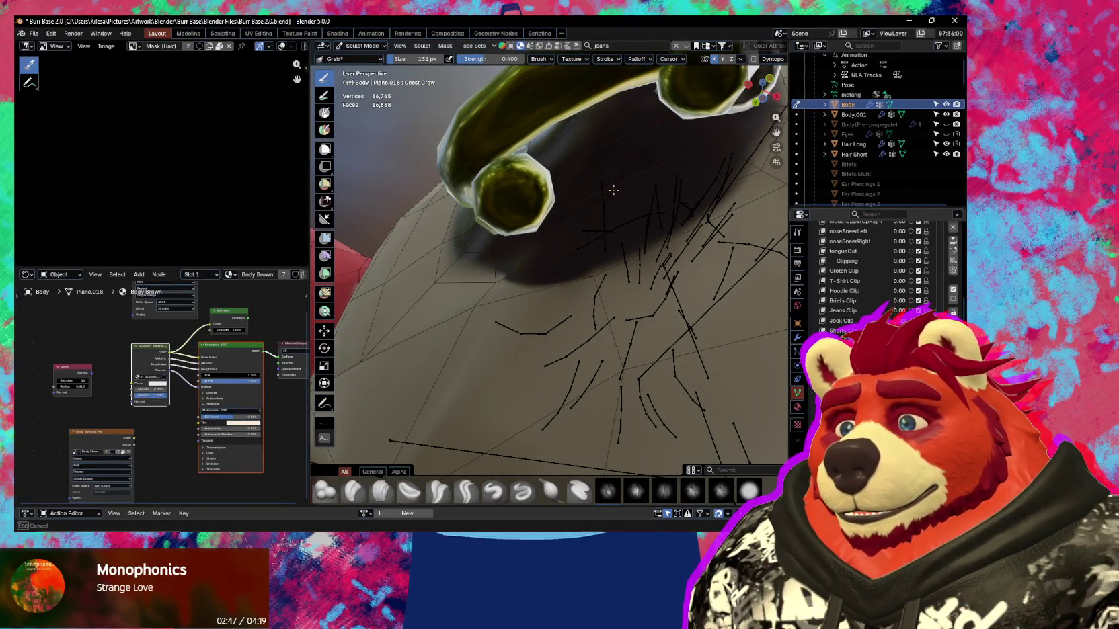
pyautogui.moveTo(587, 213); pyautogui.dragTo(680, 204, button='middle')
pyautogui.moveTo(679, 204); pyautogui.dragTo(717, 186)
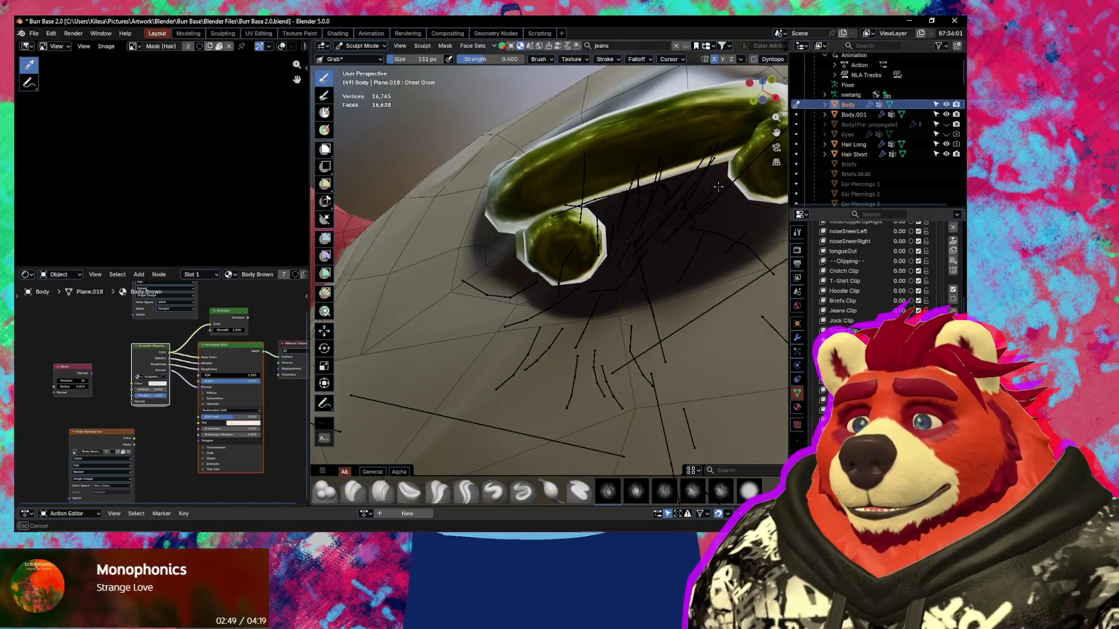
pyautogui.moveTo(654, 213); pyautogui.dragTo(655, 200, button='middle')
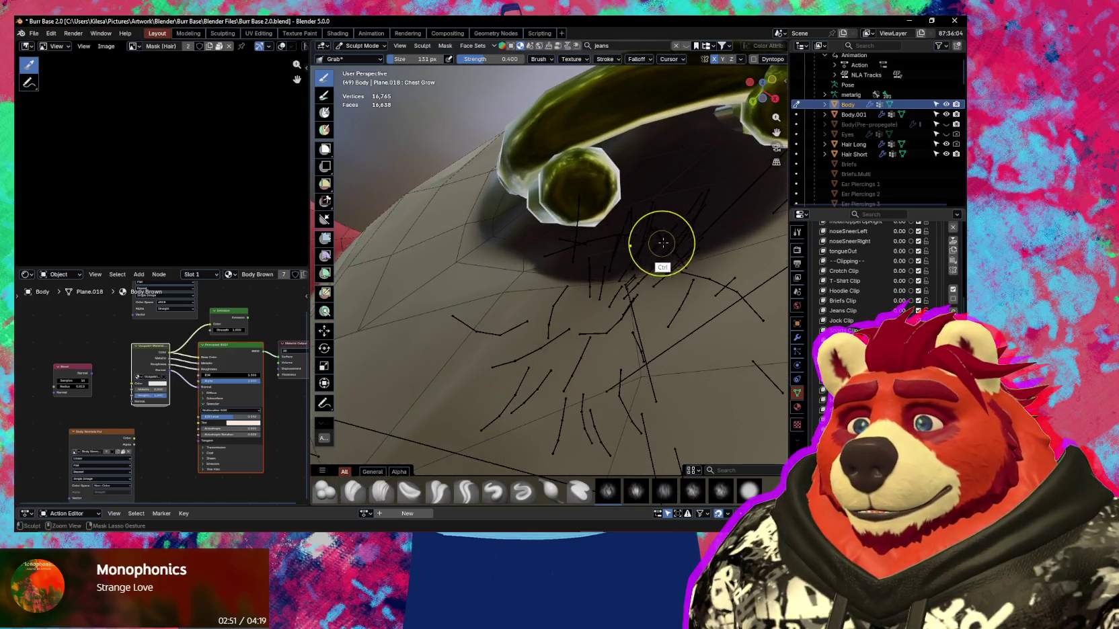
pyautogui.moveTo(628, 279)
pyautogui.mouseDown()
pyautogui.moveTo(647, 243)
pyautogui.moveTo(653, 271)
pyautogui.mouseUp()
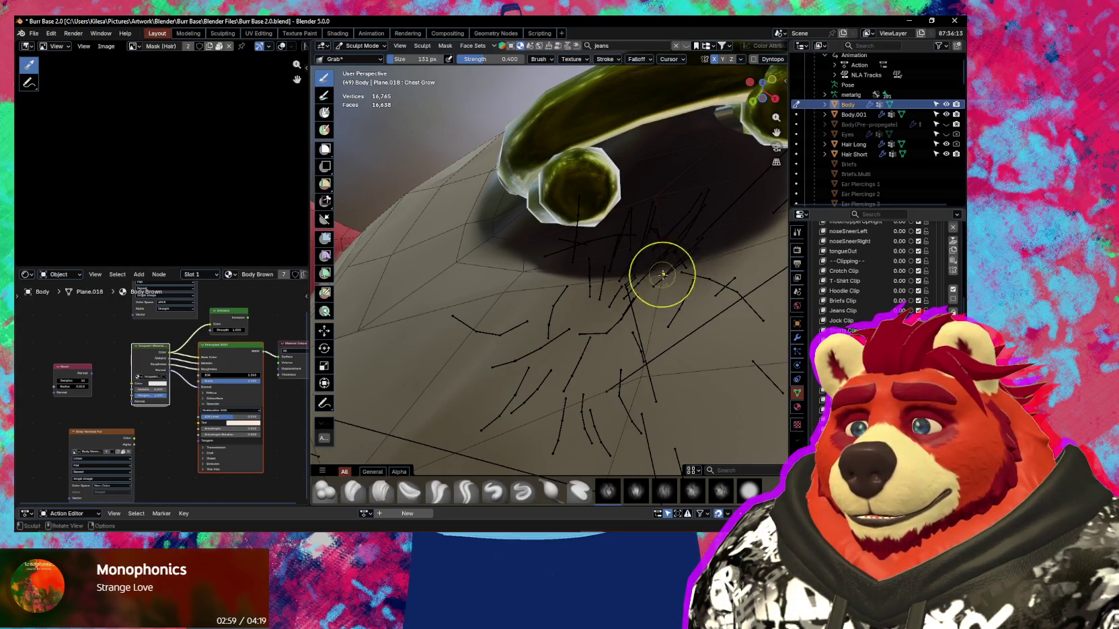
# Pull more skin near the ring and check the fit with overlays on and off.
pyautogui.moveTo(662, 274); pyautogui.dragTo(577, 314, button='middle')
pyautogui.moveTo(577, 314); pyautogui.dragTo(589, 277)
pyautogui.moveTo(615, 281)
pyautogui.mouseDown(button='middle')
pyautogui.moveTo(458, 326)
pyautogui.moveTo(462, 318)
pyautogui.mouseUp(button='middle')
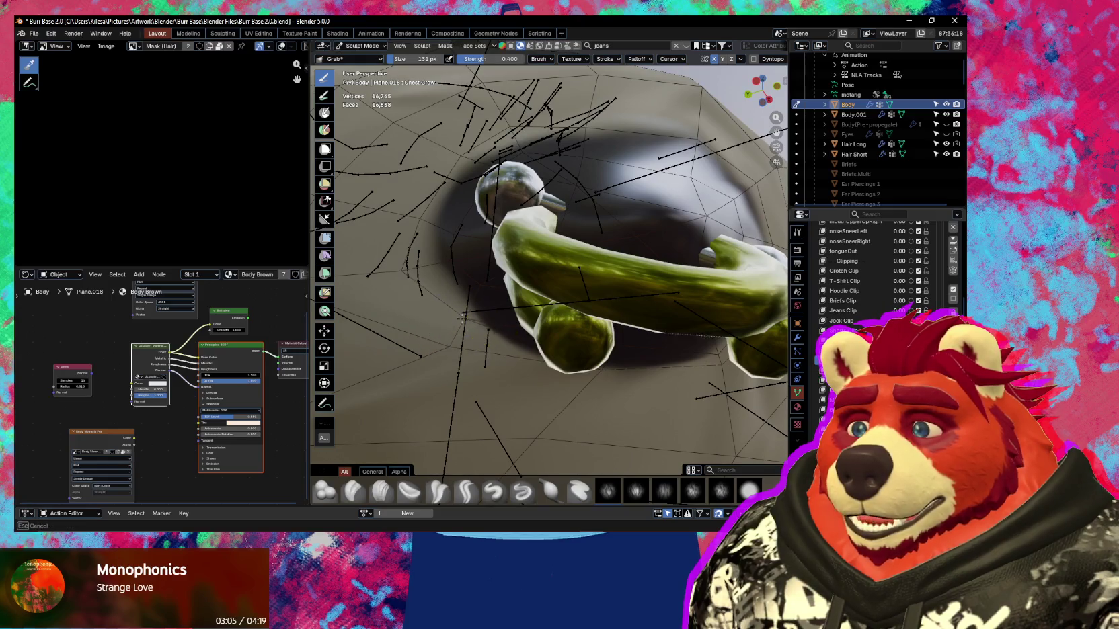
pyautogui.moveTo(487, 275); pyautogui.dragTo(532, 324, button='middle')
pyautogui.scroll(3, 552, 307)
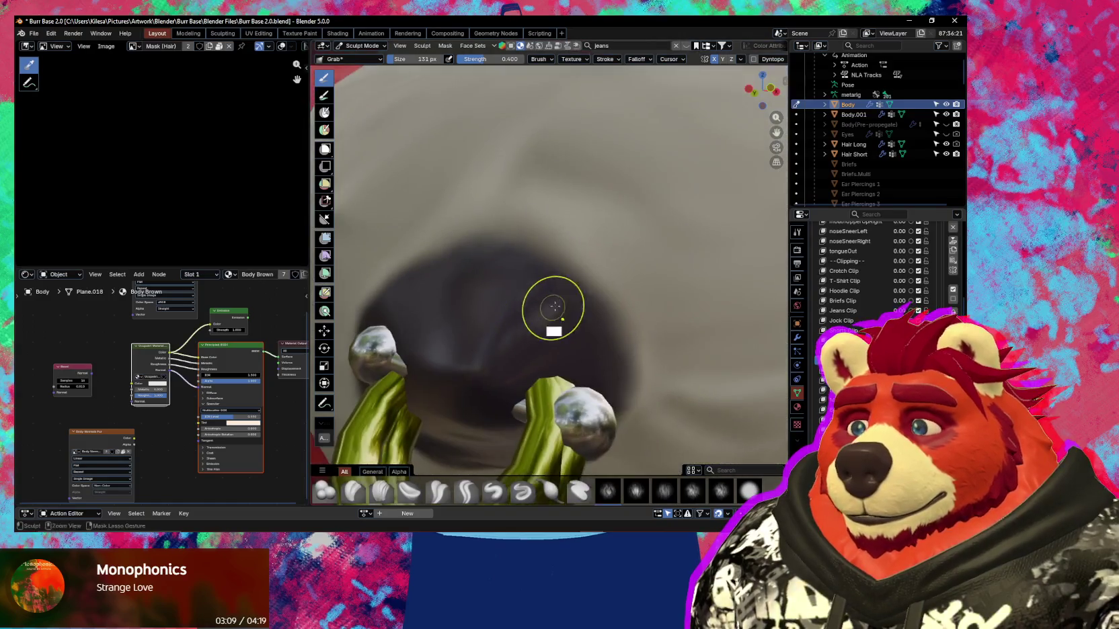
pyautogui.scroll(-4, 533, 320)
pyautogui.scroll(3, 558, 299)
pyautogui.hotkey('shift', 'alt', 'z')
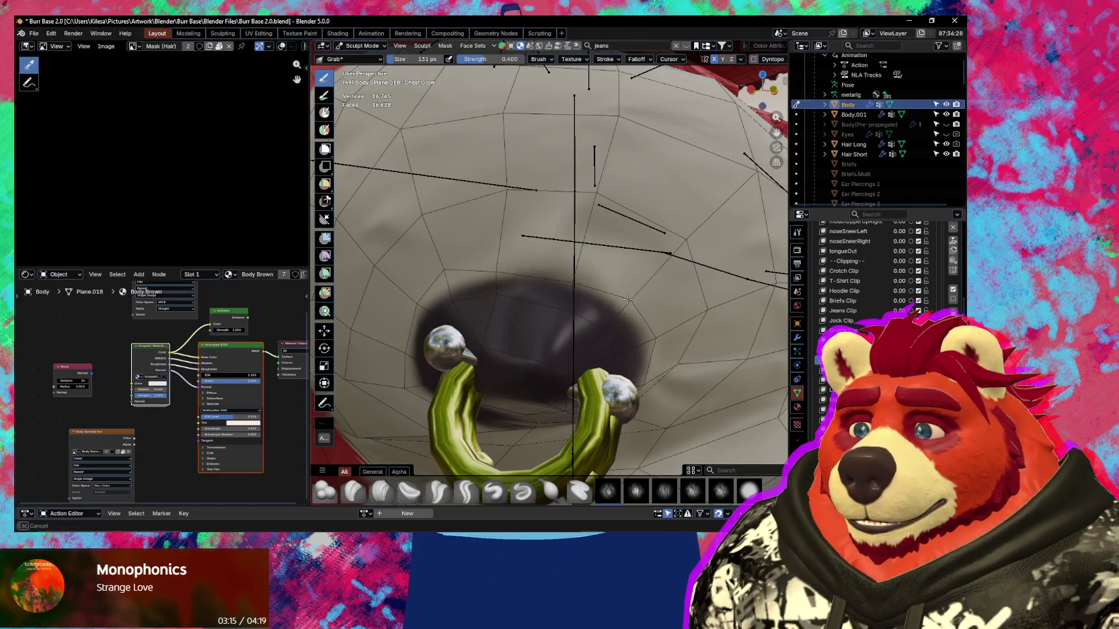
pyautogui.moveTo(627, 299); pyautogui.dragTo(613, 267, button='middle')
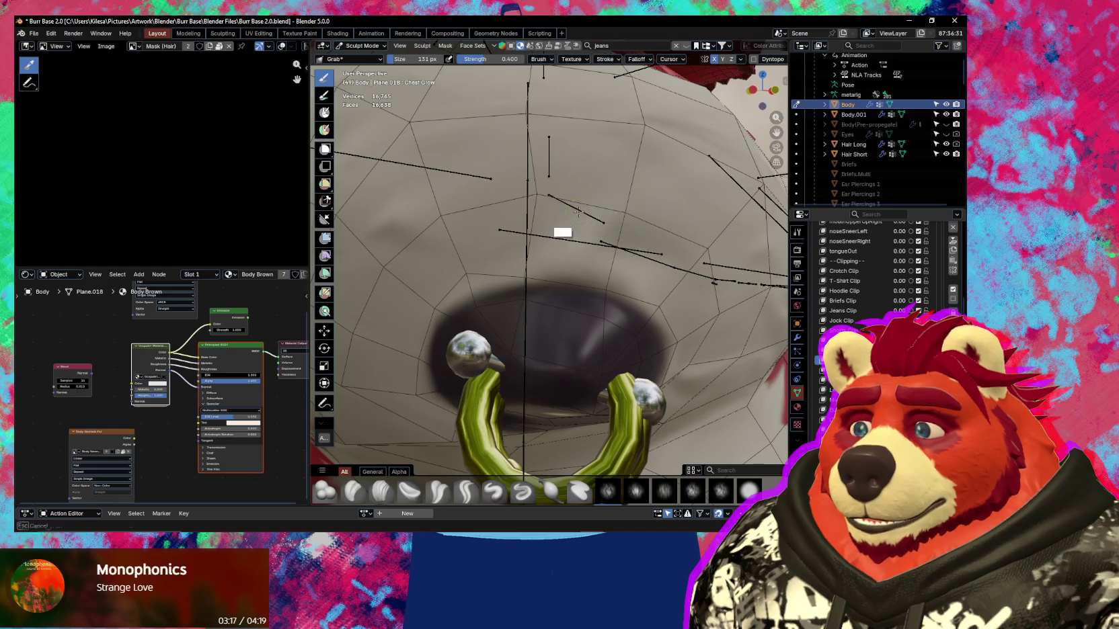
pyautogui.scroll(-2, 592, 283)
pyautogui.scroll(-2, 615, 280)
pyautogui.hotkey('shift', 'alt', 'z')
pyautogui.moveTo(623, 294)
pyautogui.mouseDown(button='middle')
pyautogui.moveTo(561, 321)
pyautogui.moveTo(681, 343)
pyautogui.moveTo(591, 337)
pyautogui.mouseUp(button='middle')
# Resize the Grab brush to 280 px, then down to 94 px.
pyautogui.press('f')
pyautogui.click(716, 375)
pyautogui.moveTo(716, 374)
pyautogui.mouseDown(button='middle')
pyautogui.moveTo(519, 356)
pyautogui.moveTo(554, 376)
pyautogui.moveTo(548, 397)
pyautogui.mouseUp(button='middle')
pyautogui.press('f')
pyautogui.click(548, 381)
pyautogui.moveTo(532, 390)
pyautogui.mouseDown(button='middle')
pyautogui.moveTo(499, 306)
pyautogui.moveTo(545, 308)
pyautogui.mouseUp(button='middle')
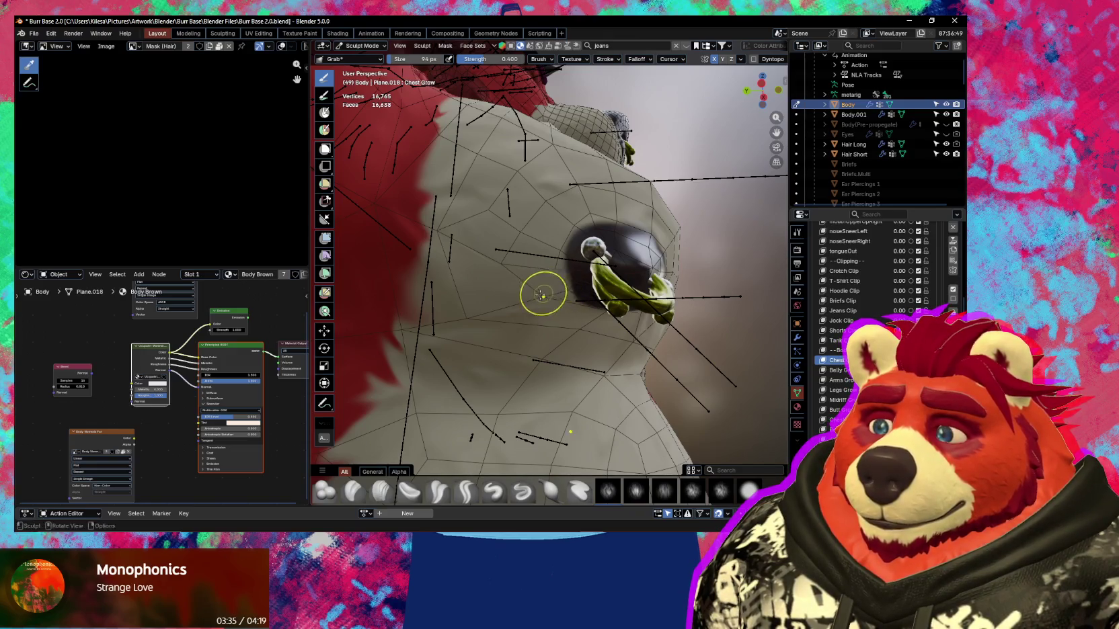
# View the ring from side-on and frontal angles, enlarging the brush to 155 px.
pyautogui.moveTo(544, 293); pyautogui.dragTo(535, 294, button='middle')
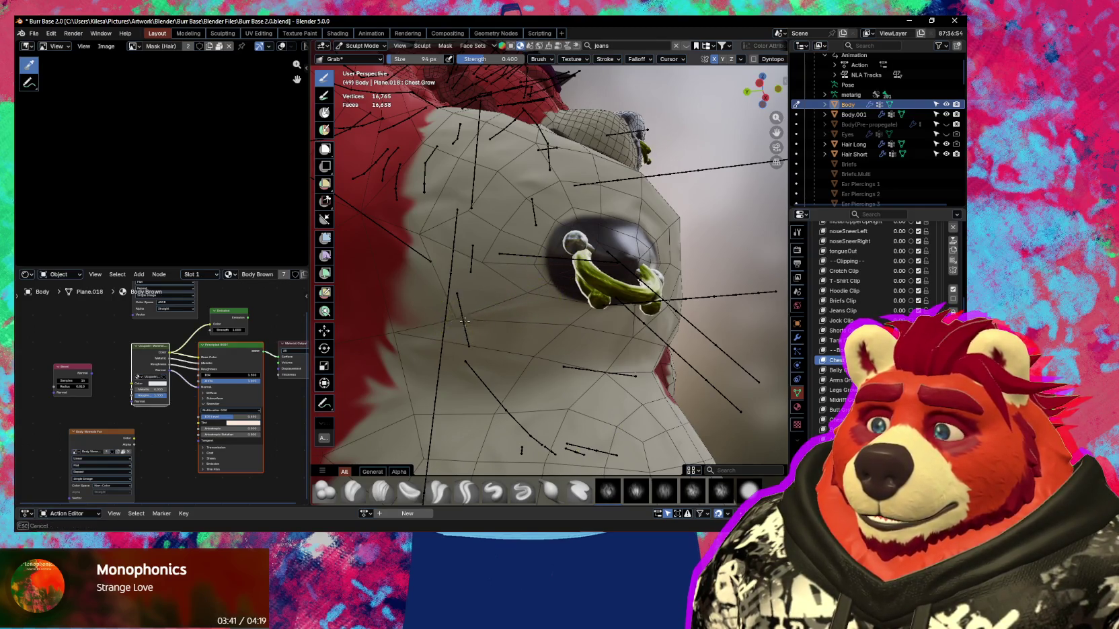
pyautogui.moveTo(491, 312); pyautogui.dragTo(478, 317, button='middle')
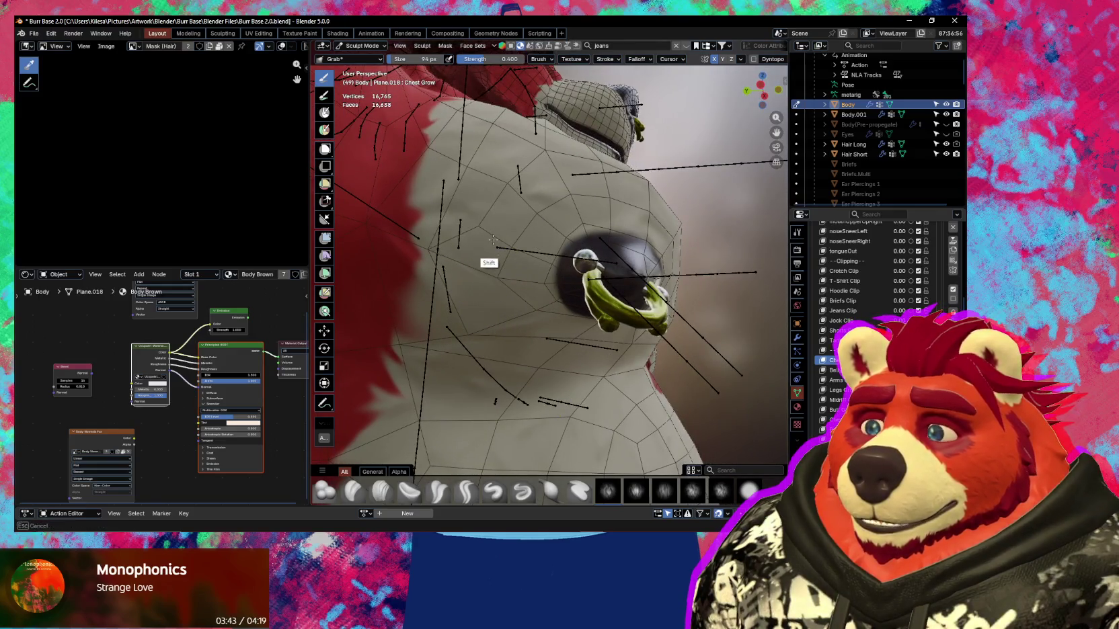
pyautogui.moveTo(492, 240); pyautogui.dragTo(479, 220, button='middle')
pyautogui.scroll(-4, 471, 269)
pyautogui.moveTo(462, 316)
pyautogui.mouseDown(button='middle')
pyautogui.moveTo(548, 341)
pyautogui.moveTo(559, 304)
pyautogui.moveTo(550, 289)
pyautogui.mouseUp(button='middle')
pyautogui.press('f')
pyautogui.press('f')
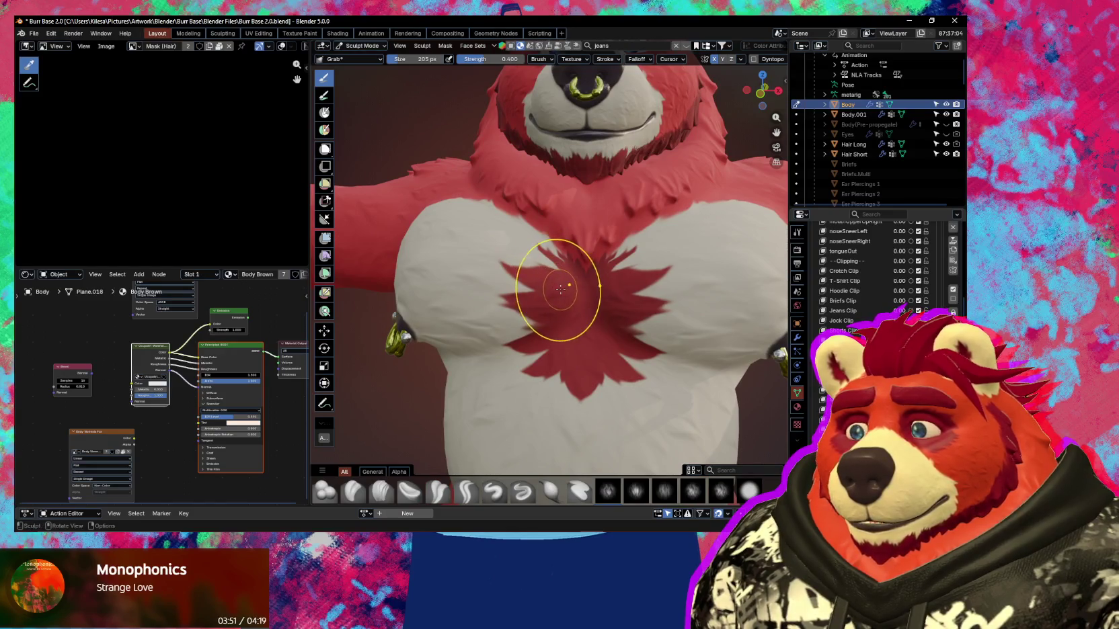
pyautogui.moveTo(533, 282); pyautogui.dragTo(544, 272, button='middle')
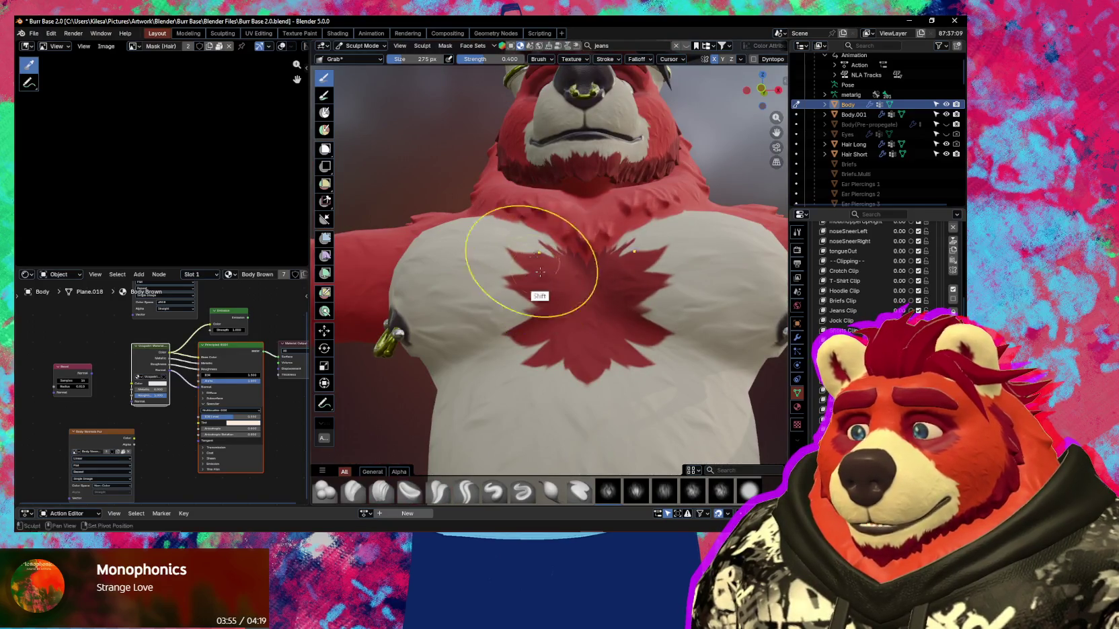
pyautogui.moveTo(534, 256)
pyautogui.mouseDown(button='middle')
pyautogui.moveTo(549, 290)
pyautogui.moveTo(575, 251)
pyautogui.mouseUp(button='middle')
# Shrink the brush to 181 px, inspect the other chest ring, then enlarge to 207 px.
pyautogui.press('[')
pyautogui.press('[')
pyautogui.press('[')
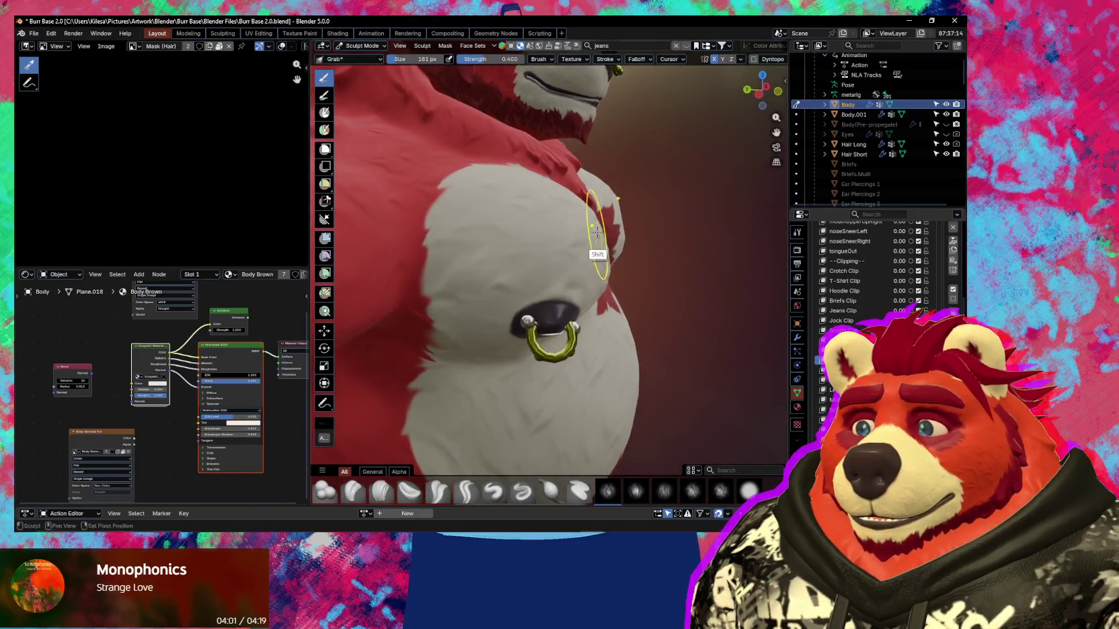
pyautogui.moveTo(590, 211)
pyautogui.mouseDown(button='middle')
pyautogui.moveTo(602, 277)
pyautogui.moveTo(431, 305)
pyautogui.moveTo(474, 325)
pyautogui.mouseUp(button='middle')
pyautogui.hotkey('shift', 'alt', 'z')
pyautogui.hotkey('shift', 'alt', 'z')
pyautogui.scroll(-5, 447, 370)
pyautogui.moveTo(419, 413)
pyautogui.mouseDown(button='middle')
pyautogui.moveTo(444, 325)
pyautogui.moveTo(437, 334)
pyautogui.moveTo(531, 329)
pyautogui.moveTo(524, 336)
pyautogui.moveTo(558, 257)
pyautogui.moveTo(544, 299)
pyautogui.moveTo(558, 310)
pyautogui.moveTo(540, 333)
pyautogui.mouseUp(button='middle')
pyautogui.press(']')
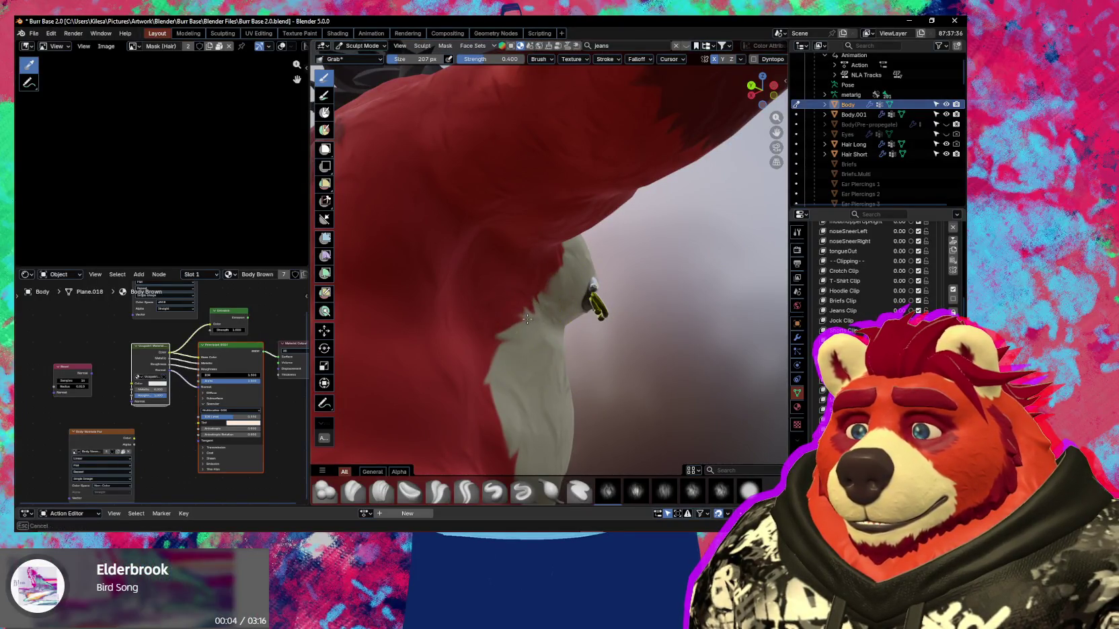
pyautogui.moveTo(527, 319)
pyautogui.mouseDown(button='middle')
pyautogui.moveTo(532, 352)
pyautogui.moveTo(549, 341)
pyautogui.mouseUp(button='middle')
# Try the Pinch brush, then return to Grab and shrink it to 50 px.
pyautogui.press('p')
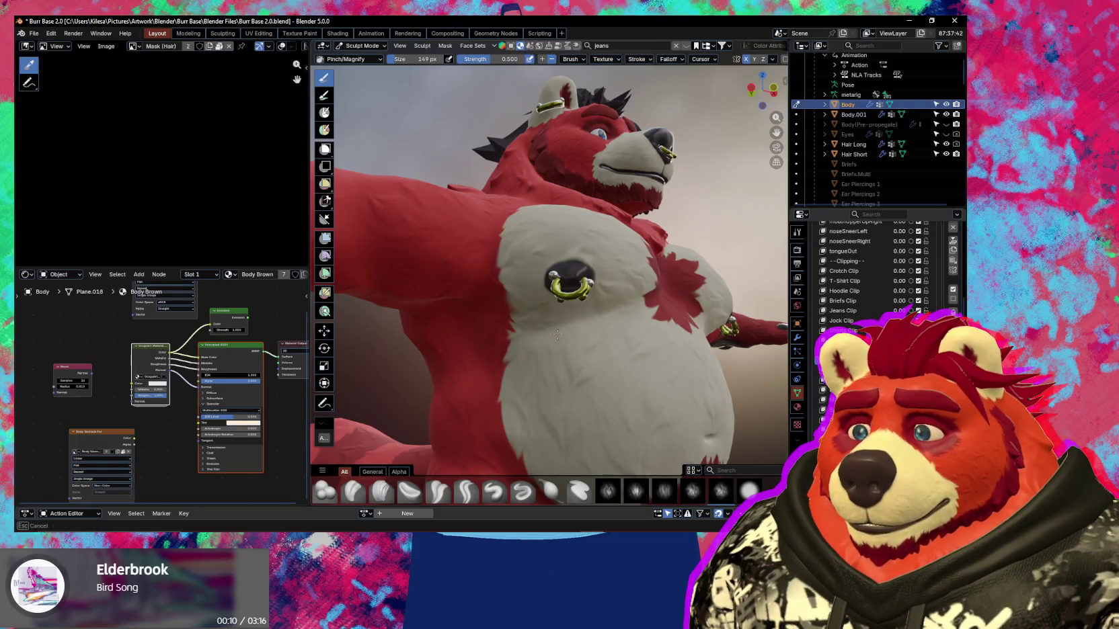
pyautogui.hotkey('shift', 'alt', 'z')
pyautogui.moveTo(557, 334)
pyautogui.mouseDown(button='middle')
pyautogui.moveTo(550, 340)
pyautogui.moveTo(520, 312)
pyautogui.mouseUp(button='middle')
pyautogui.press('g')
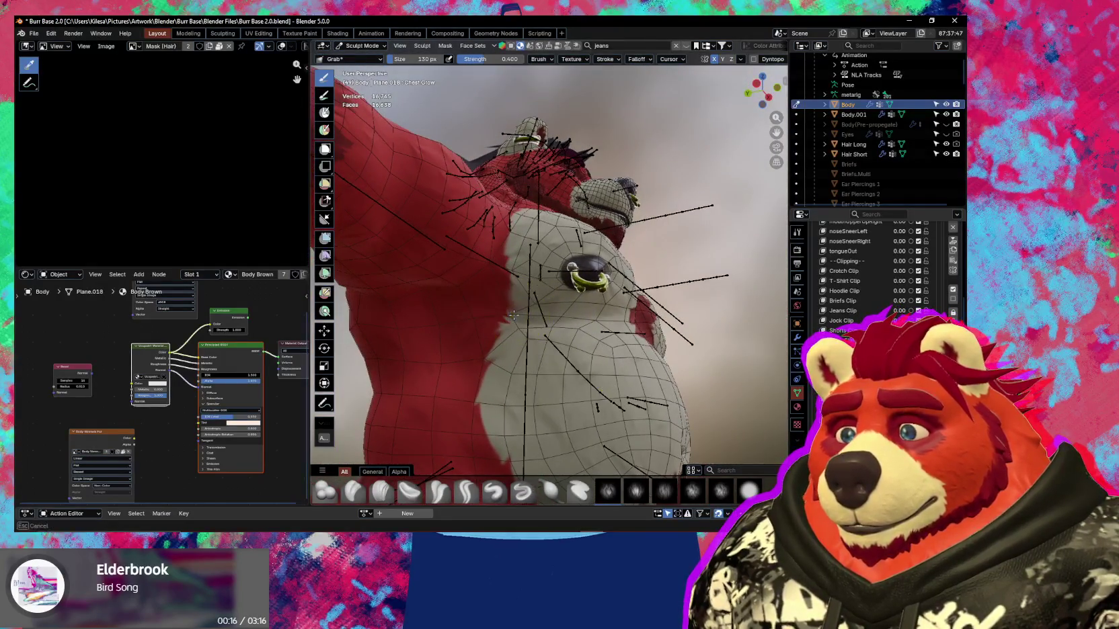
pyautogui.press('f')
pyautogui.click(547, 300)
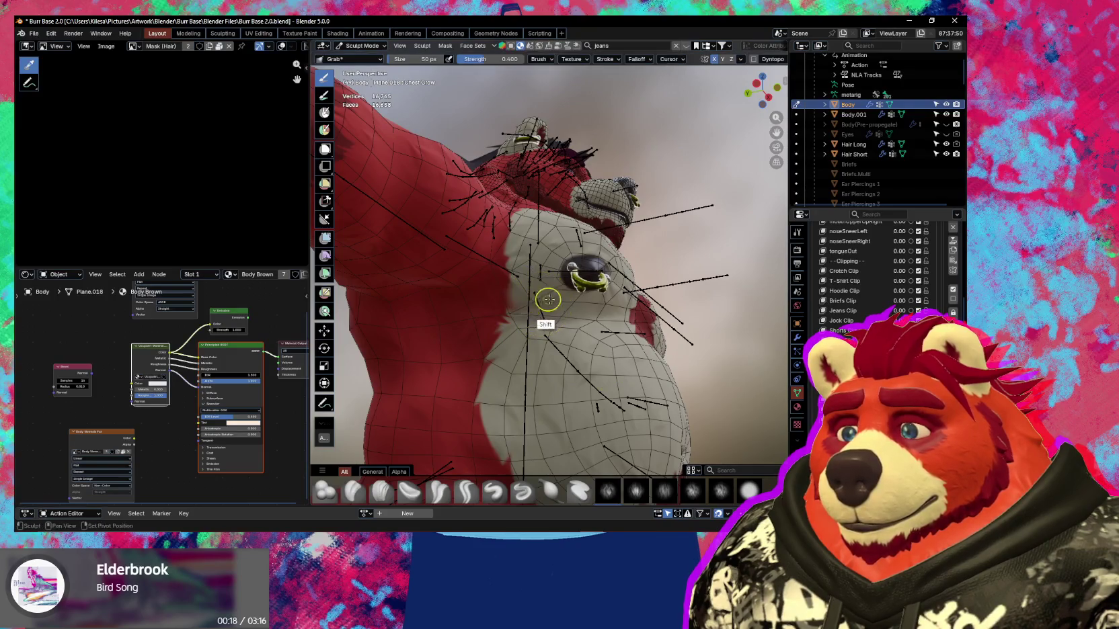
# Orbit out to a full front view of the bear and open the mode pie menu.
pyautogui.moveTo(544, 320); pyautogui.dragTo(545, 295, button='middle')
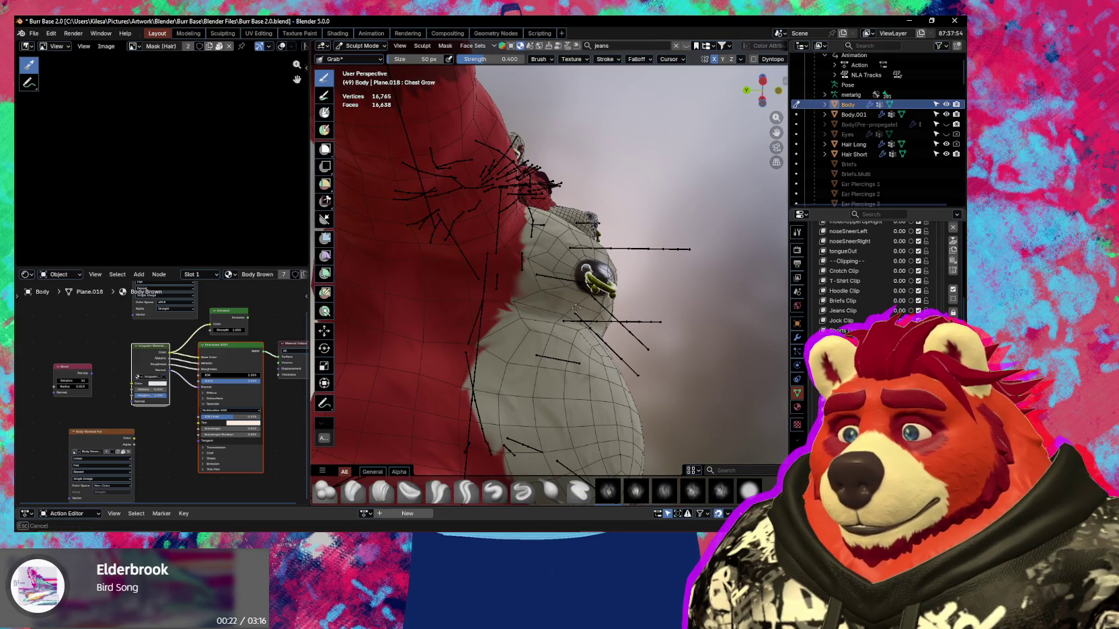
pyautogui.moveTo(567, 315)
pyautogui.mouseDown(button='middle')
pyautogui.moveTo(475, 418)
pyautogui.moveTo(572, 317)
pyautogui.moveTo(659, 283)
pyautogui.mouseUp(button='middle')
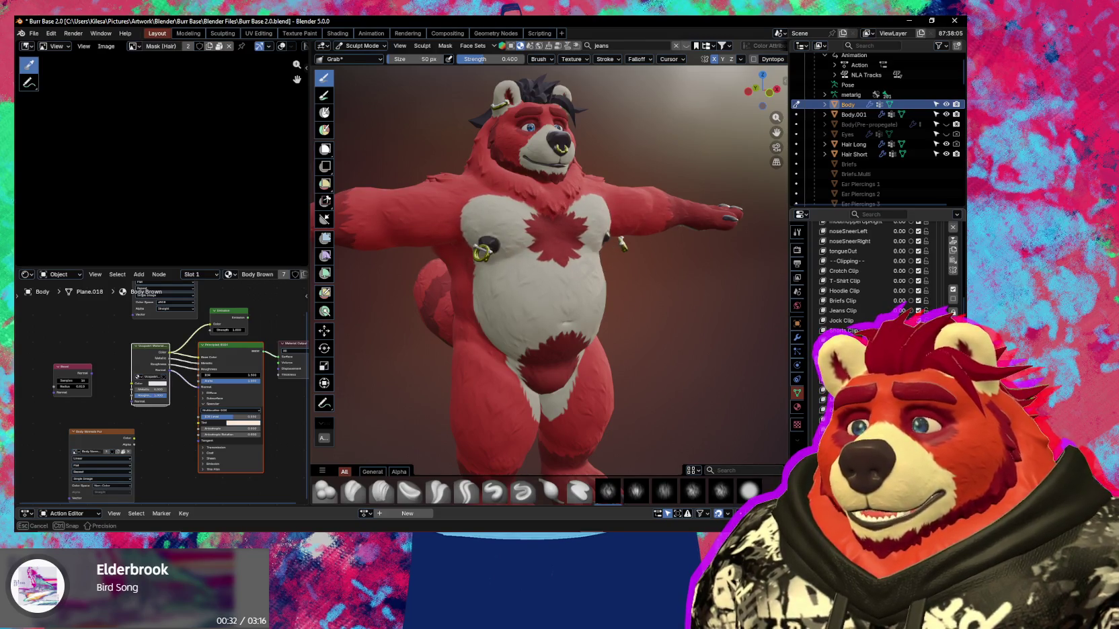
pyautogui.moveTo(689, 312)
pyautogui.mouseDown(button='middle')
pyautogui.moveTo(637, 315)
pyautogui.moveTo(642, 294)
pyautogui.mouseUp(button='middle')
pyautogui.hotkey('ctrl', 'Tab')
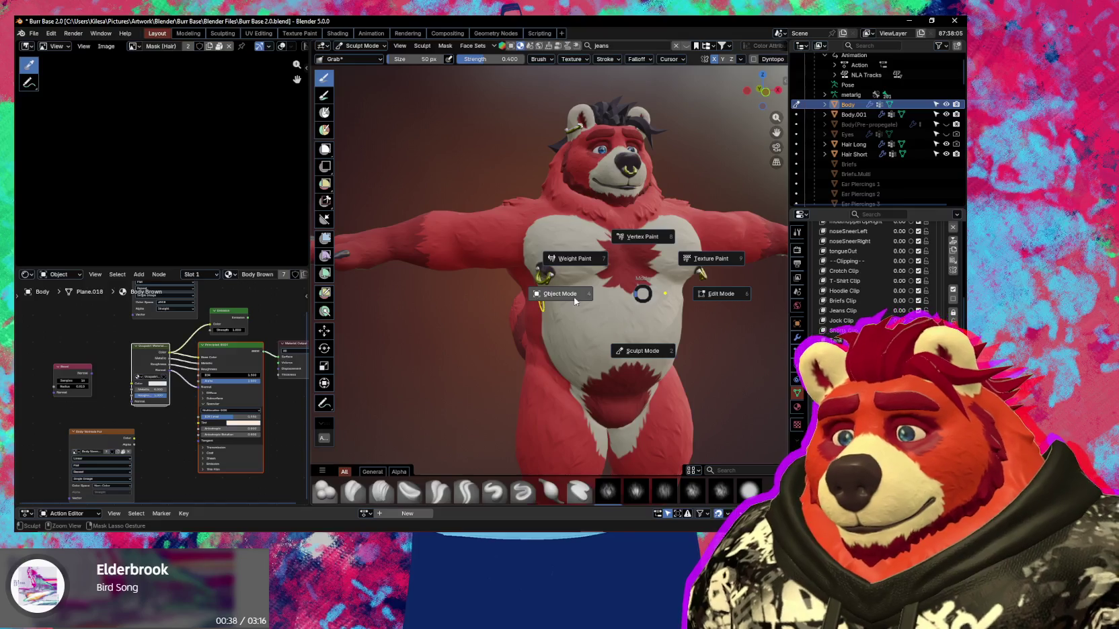
# Put the metarig in Pose Mode and rotate upper_arm.R on X to lower the arm.
pyautogui.click(454, 283)
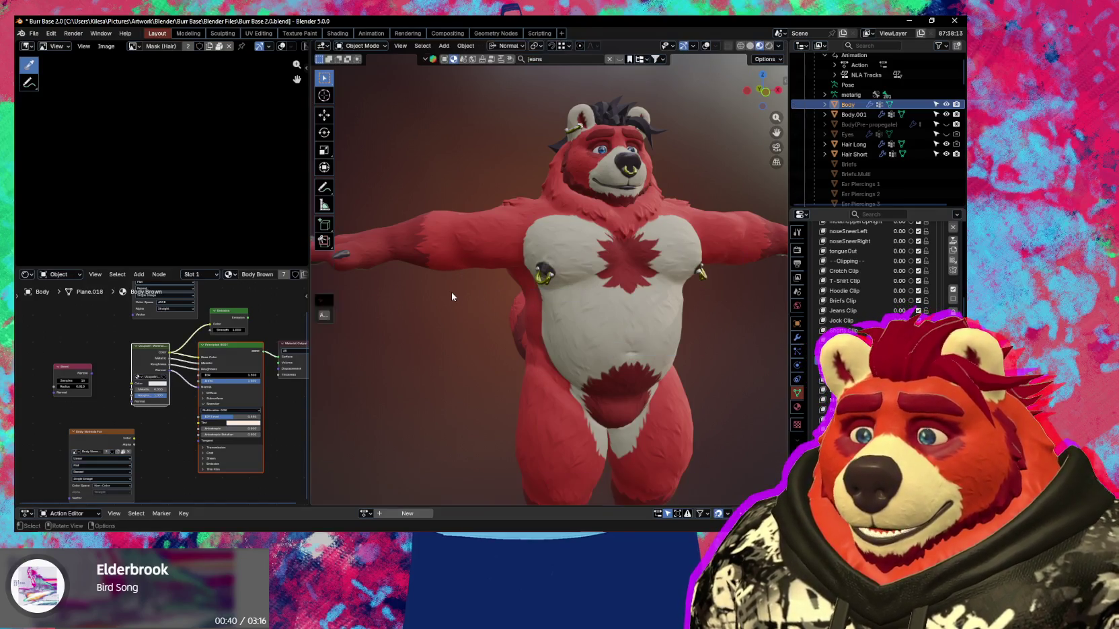
pyautogui.click(491, 249)
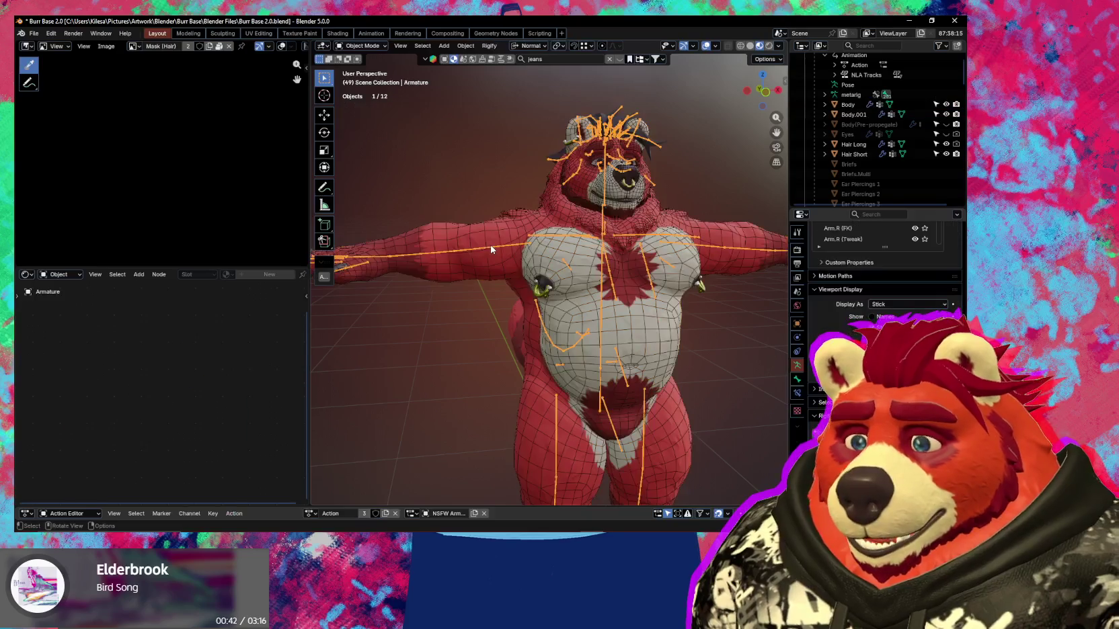
pyautogui.hotkey('ctrl', 'Tab')
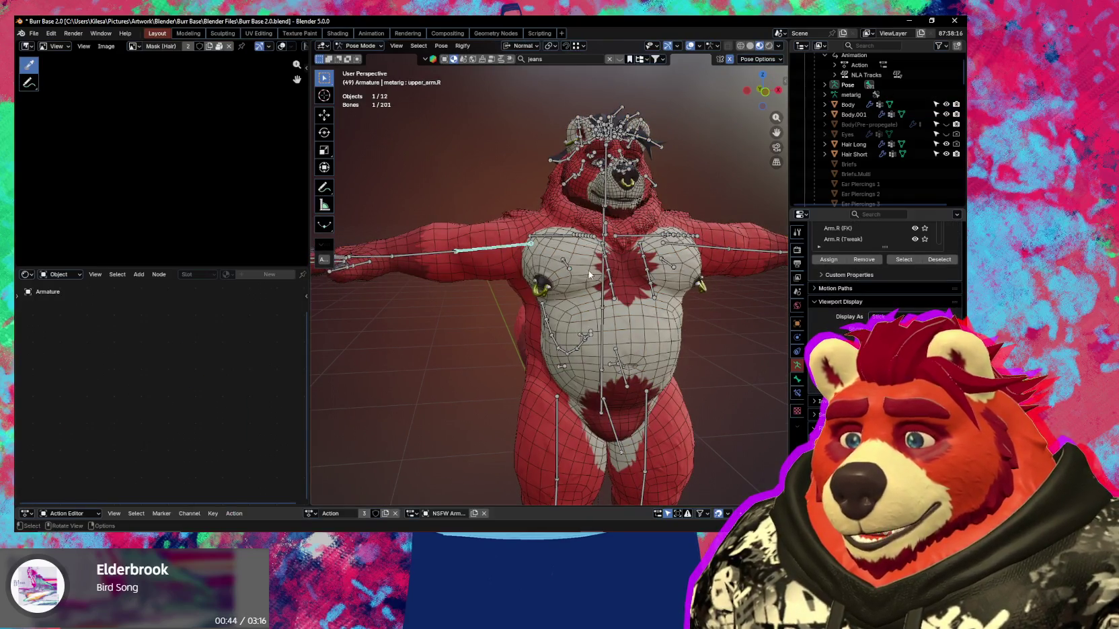
pyautogui.press('r')
pyautogui.press('x')
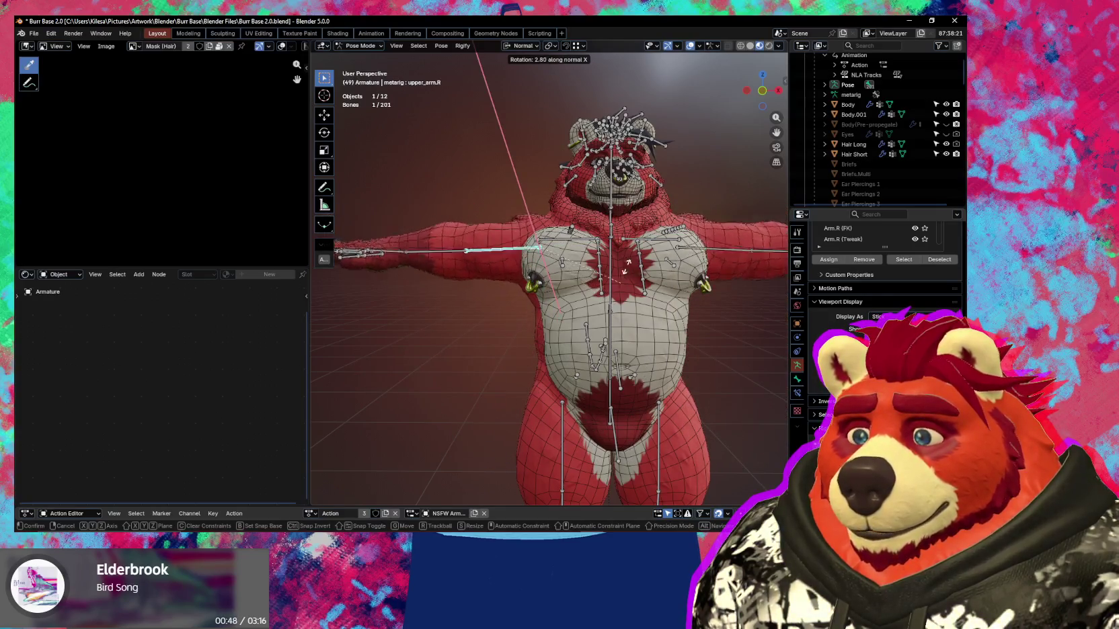
pyautogui.click(593, 195)
# Inspect the lowered arm at -79.5° from the side, toggling overlays.
pyautogui.hotkey('shift', 'alt', 'z')
pyautogui.moveTo(593, 195)
pyautogui.mouseDown(button='middle')
pyautogui.moveTo(581, 245)
pyautogui.moveTo(645, 307)
pyautogui.moveTo(701, 297)
pyautogui.mouseUp(button='middle')
pyautogui.press('r')
pyautogui.press('x')
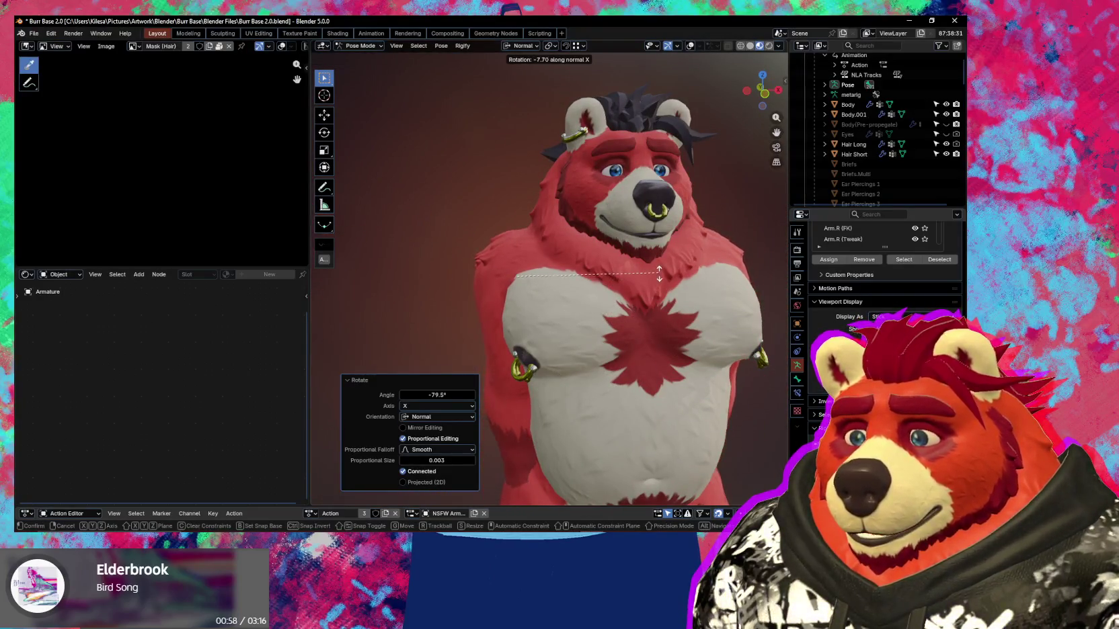
pyautogui.press('Escape')
pyautogui.moveTo(659, 273); pyautogui.dragTo(661, 359, button='middle')
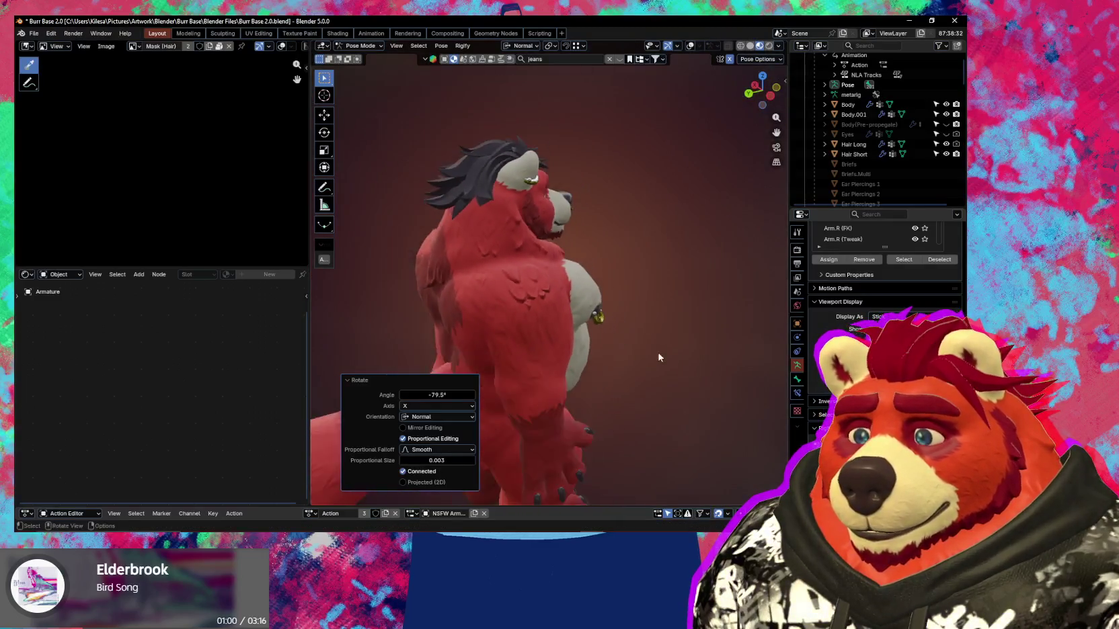
pyautogui.scroll(3, 592, 354)
pyautogui.hotkey('shift', 'alt', 'z')
pyautogui.moveTo(591, 353)
pyautogui.mouseDown(button='middle')
pyautogui.moveTo(723, 364)
pyautogui.moveTo(626, 372)
pyautogui.mouseUp(button='middle')
pyautogui.hotkey('shift', 'alt', 'z')
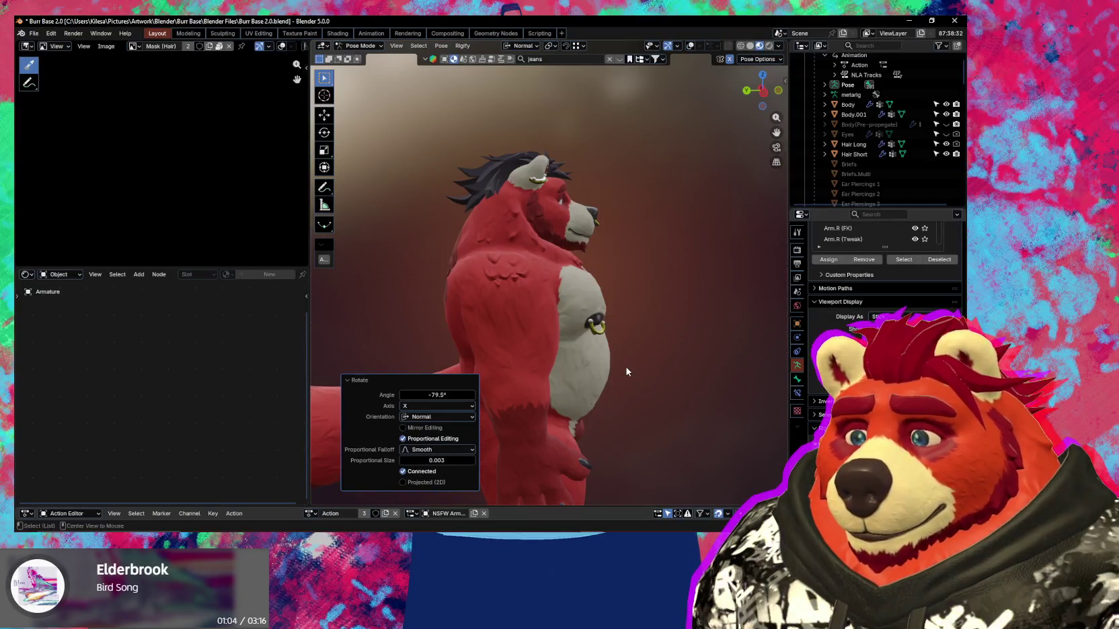
pyautogui.hotkey('shift', 'alt', 'z')
# Rotate upper_arm.R on its X axis again and confirm.
pyautogui.press('r')
pyautogui.press('x')
pyautogui.press('x')
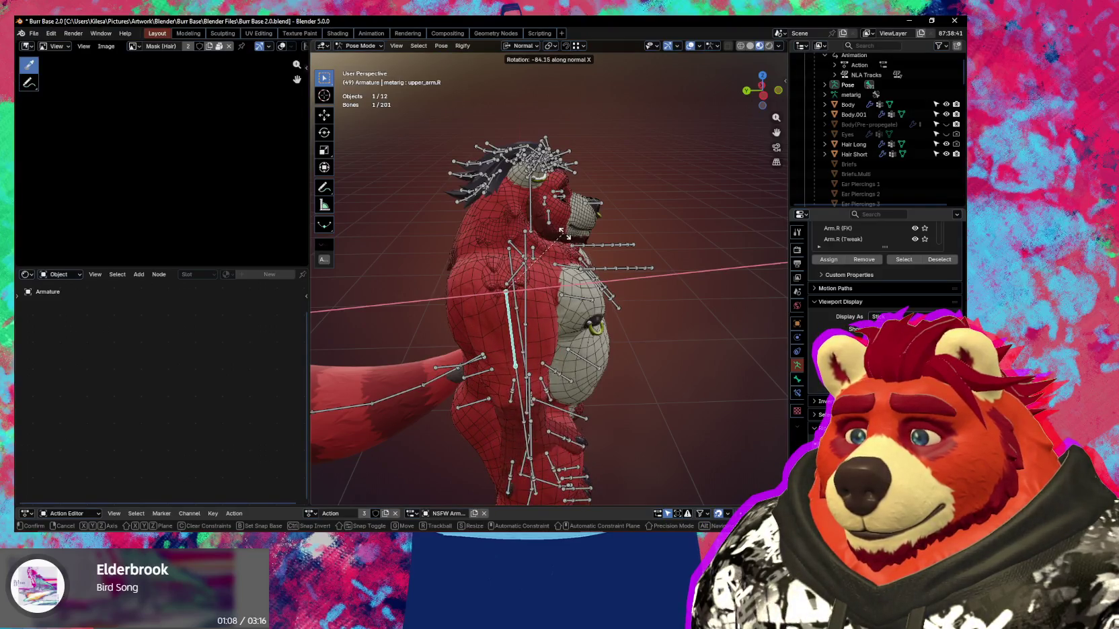
pyautogui.click(576, 269)
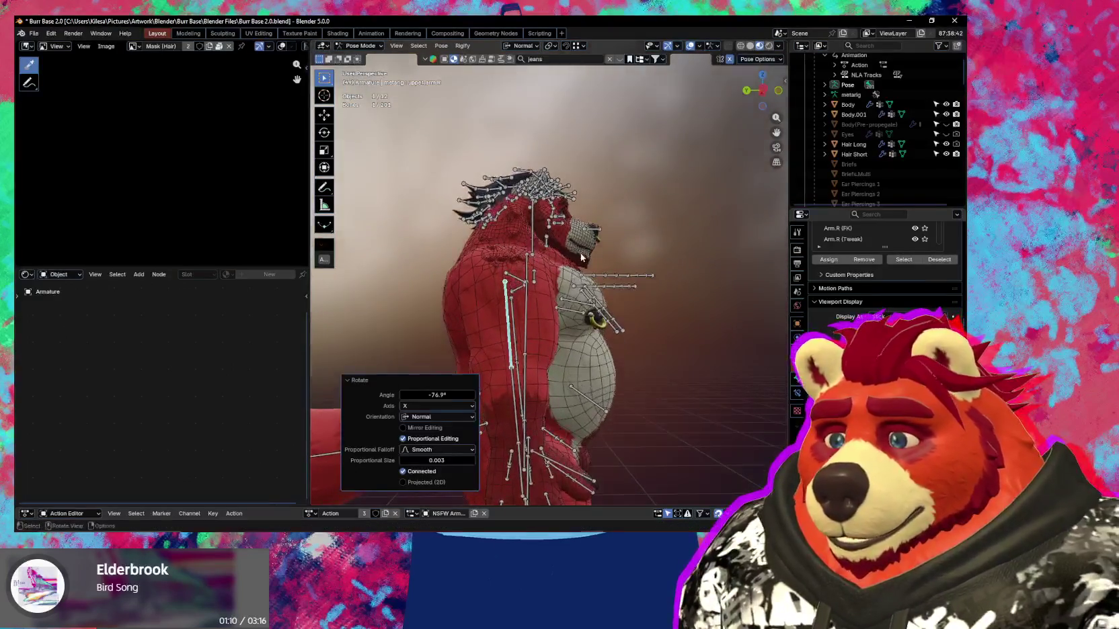
pyautogui.moveTo(576, 269); pyautogui.dragTo(596, 296, button='middle')
# Swing the arm on X, inspect the shoulder deformation from below, then enter Edit Mode.
pyautogui.press('r')
pyautogui.press('x')
pyautogui.press('x')
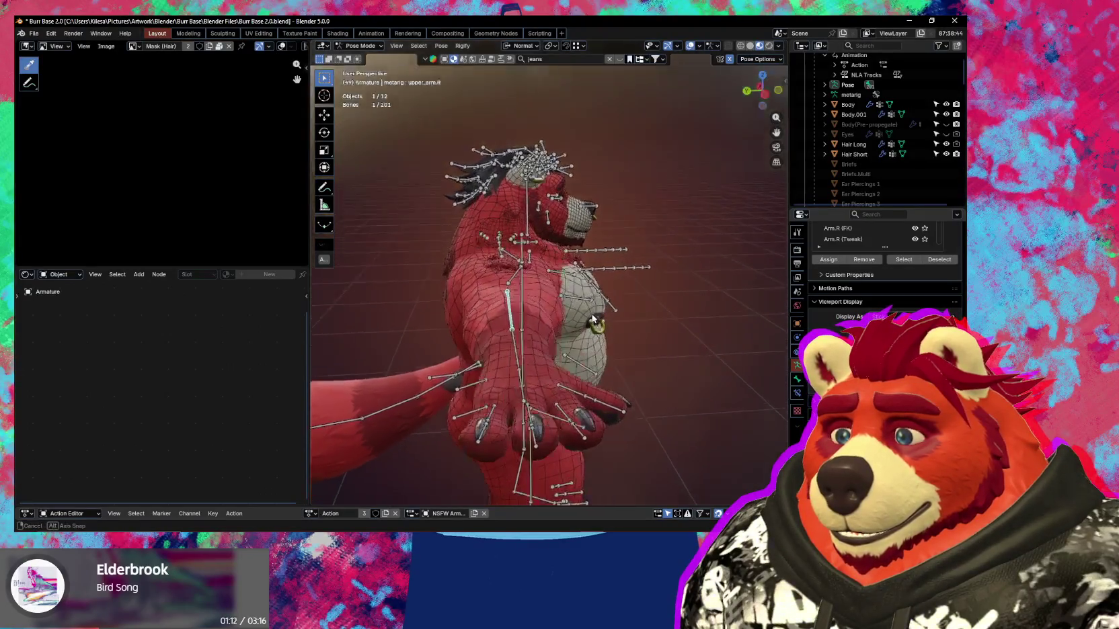
pyautogui.hotkey('shift', 'alt', 'z')
pyautogui.hotkey('shift', 'alt', 'z')
pyautogui.moveTo(528, 308); pyautogui.dragTo(546, 318, button='middle')
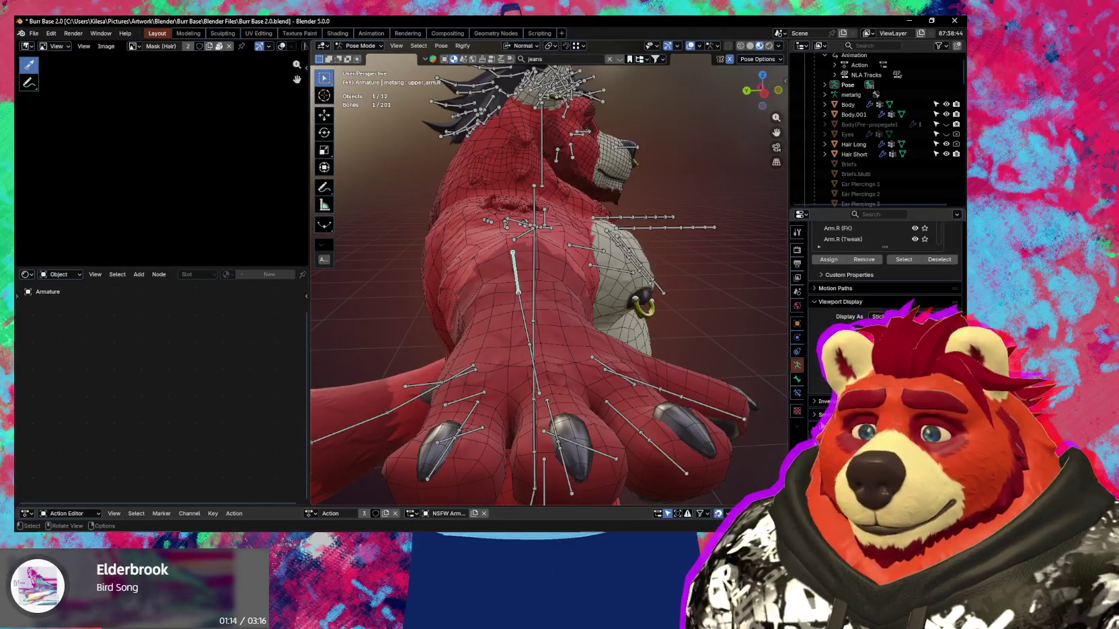
pyautogui.scroll(-1, 820, 404)
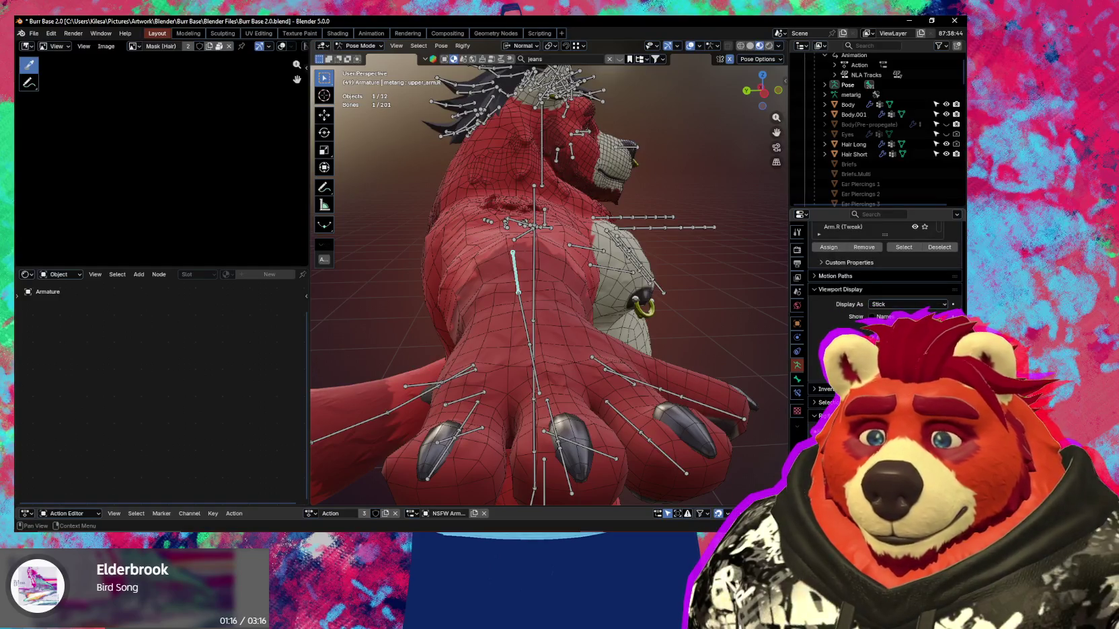
pyautogui.moveTo(538, 322)
pyautogui.mouseDown(button='middle')
pyautogui.moveTo(567, 311)
pyautogui.moveTo(534, 265)
pyautogui.mouseUp(button='middle')
pyautogui.press('Tab')
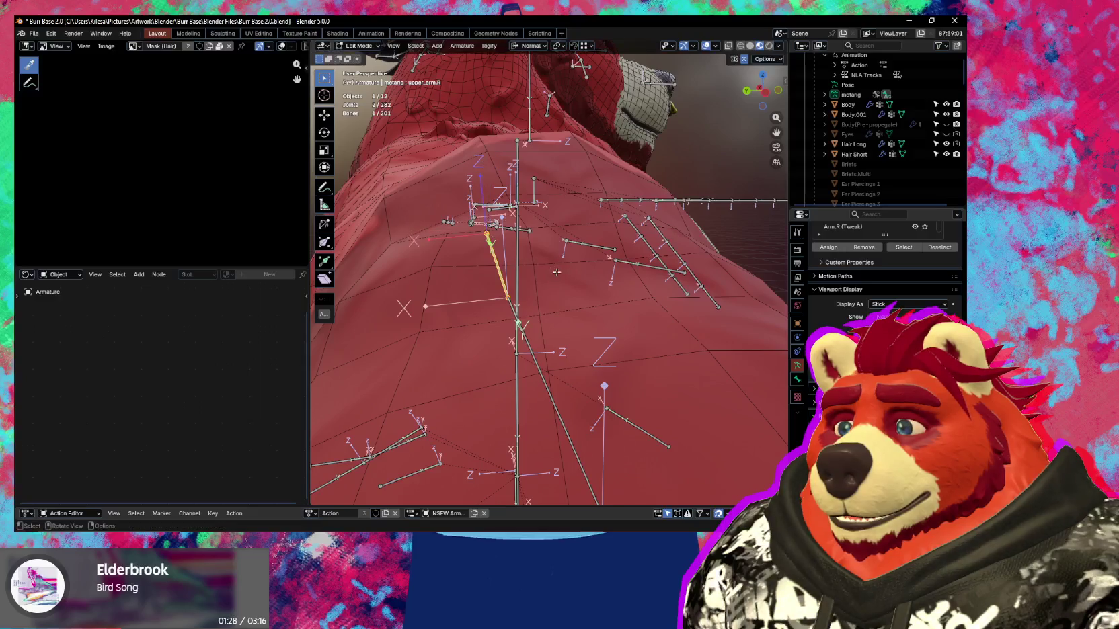
# Set upper_arm.R's roll to 0° in the side panel's Item tab.
pyautogui.moveTo(557, 263); pyautogui.dragTo(516, 279, button='middle')
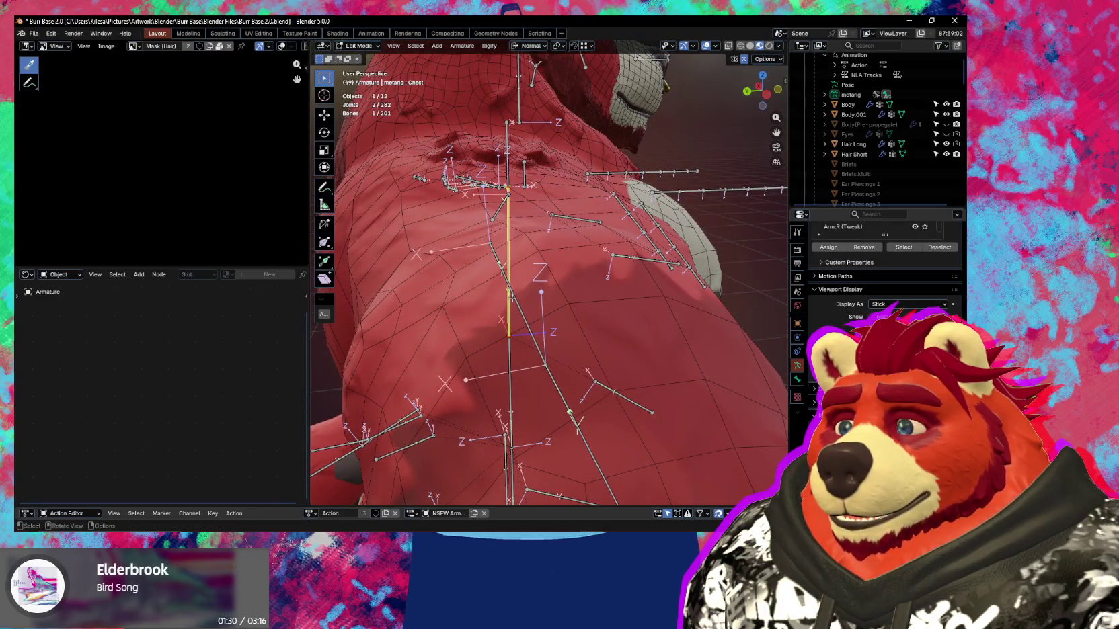
pyautogui.press('n')
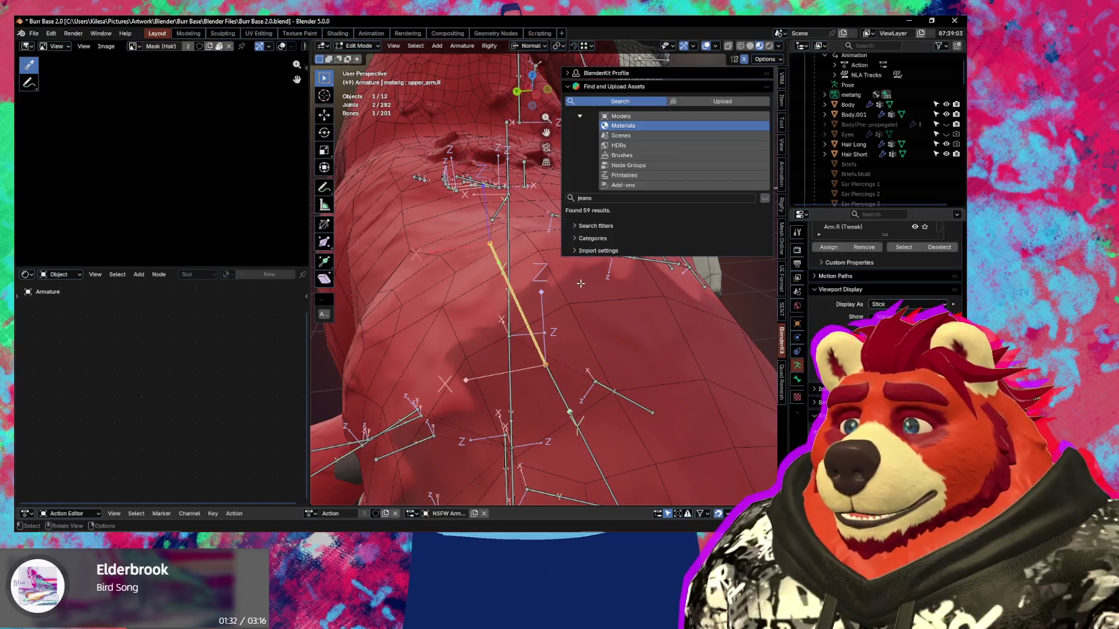
pyautogui.click(782, 101)
pyautogui.moveTo(451, 239); pyautogui.dragTo(480, 217, button='middle')
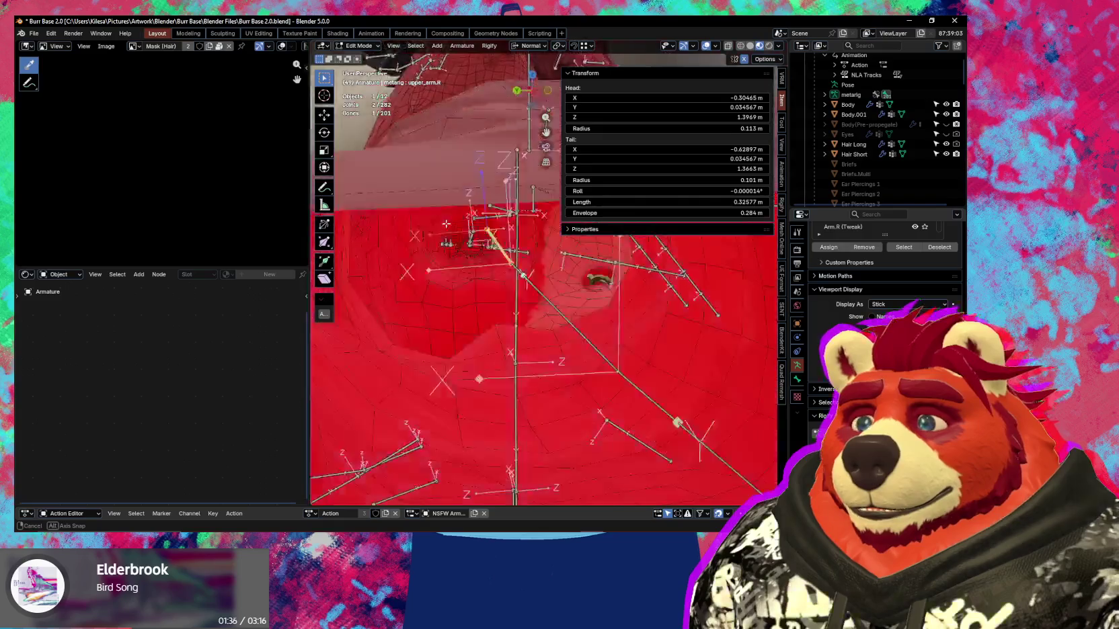
pyautogui.moveTo(747, 192); pyautogui.dragTo(748, 191)
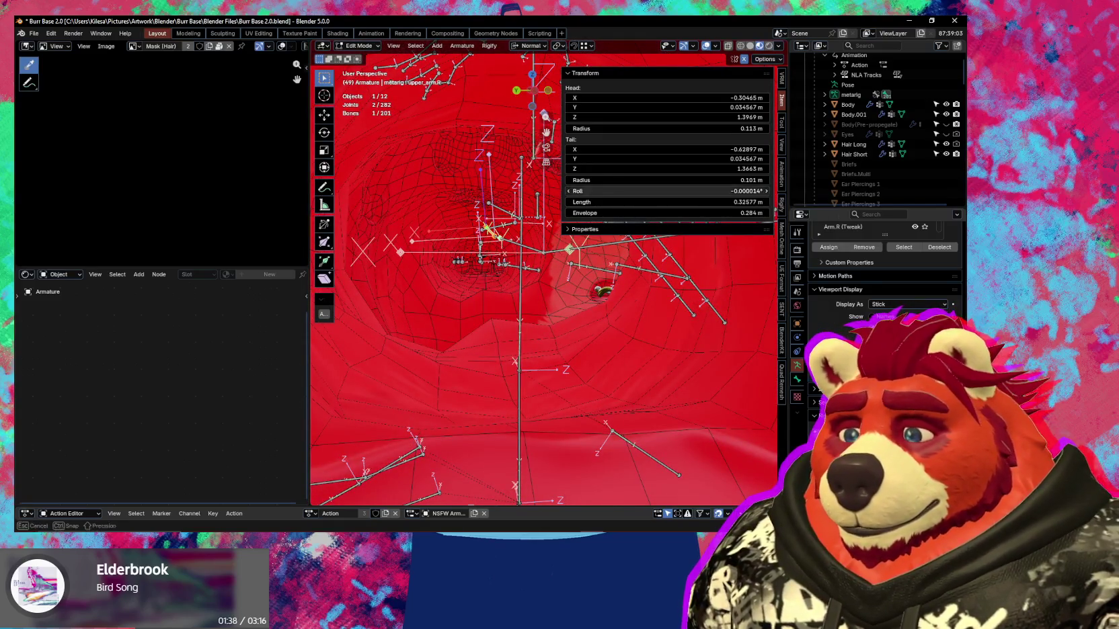
pyautogui.moveTo(509, 254); pyautogui.dragTo(524, 256, button='middle')
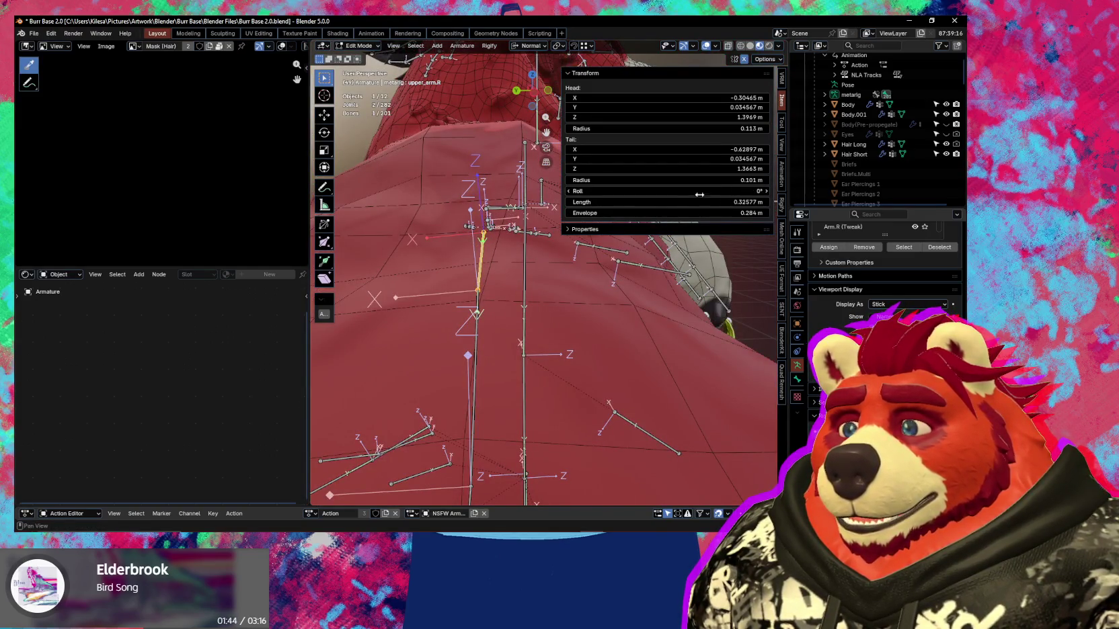
pyautogui.moveTo(521, 262)
pyautogui.mouseDown(button='middle')
pyautogui.moveTo(497, 247)
pyautogui.moveTo(543, 252)
pyautogui.mouseUp(button='middle')
pyautogui.scroll(1, 510, 245)
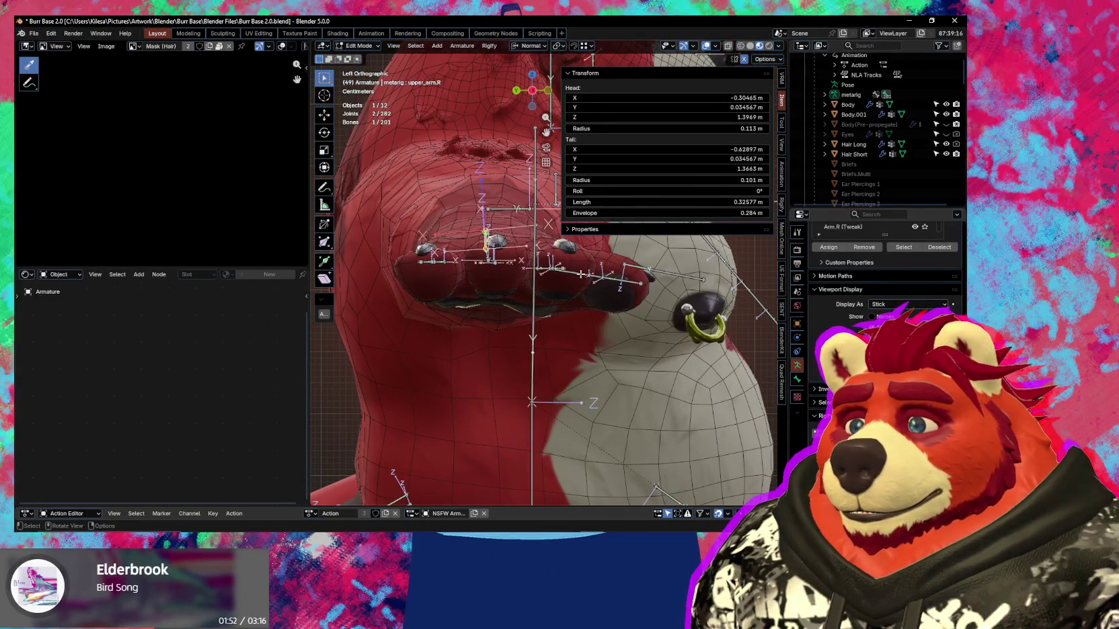
pyautogui.press('n')
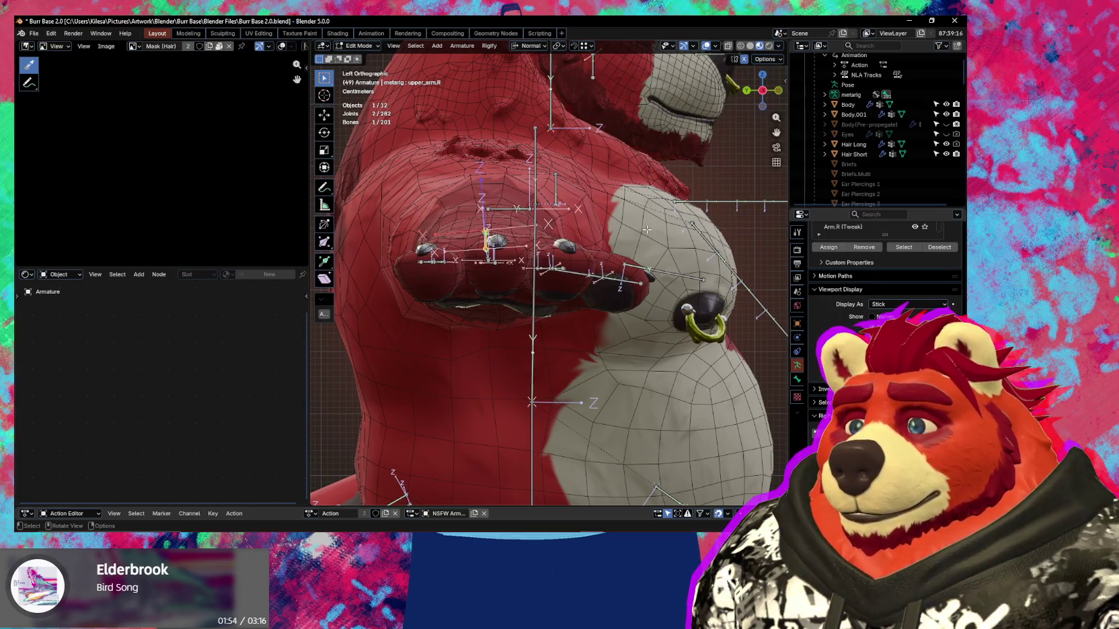
# Adjust the roll of upper_arm.R and forearm.R interactively with Ctrl+R.
pyautogui.hotkey('ctrl', 'r')
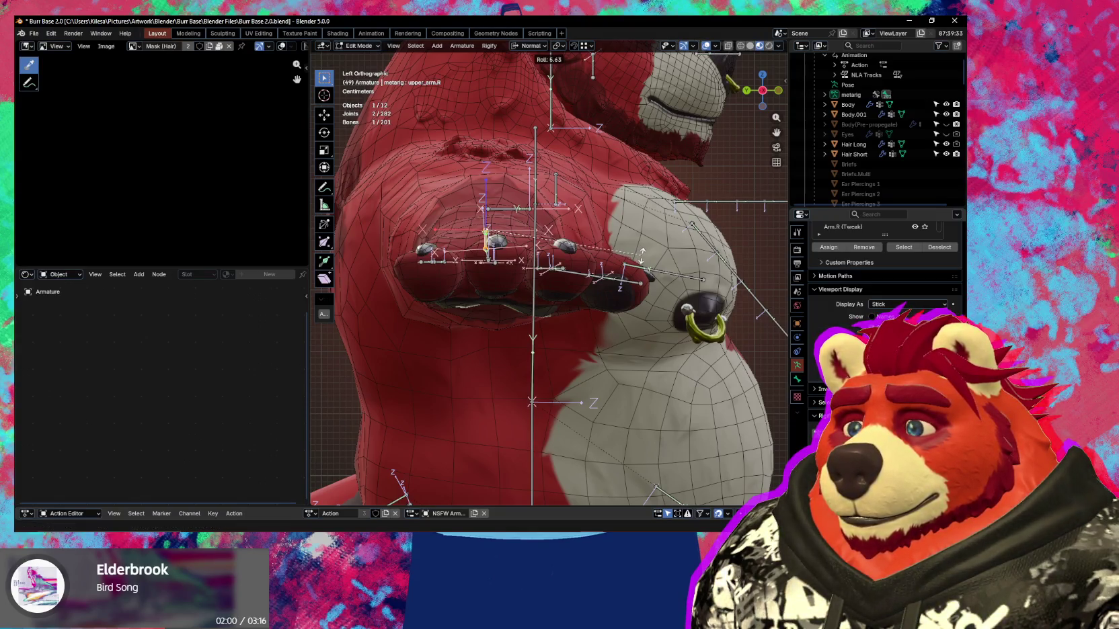
pyautogui.click(642, 253)
pyautogui.moveTo(481, 224)
pyautogui.mouseDown(button='middle')
pyautogui.moveTo(585, 312)
pyautogui.moveTo(604, 312)
pyautogui.mouseUp(button='middle')
pyautogui.click(590, 328)
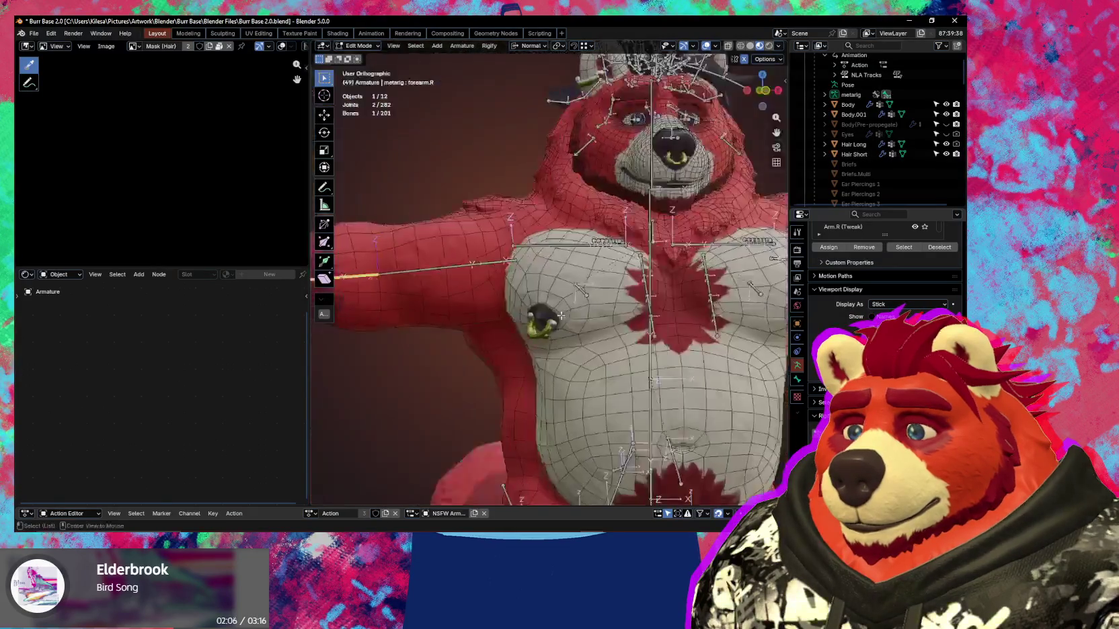
pyautogui.scroll(2, 598, 308)
pyautogui.scroll(2, 597, 309)
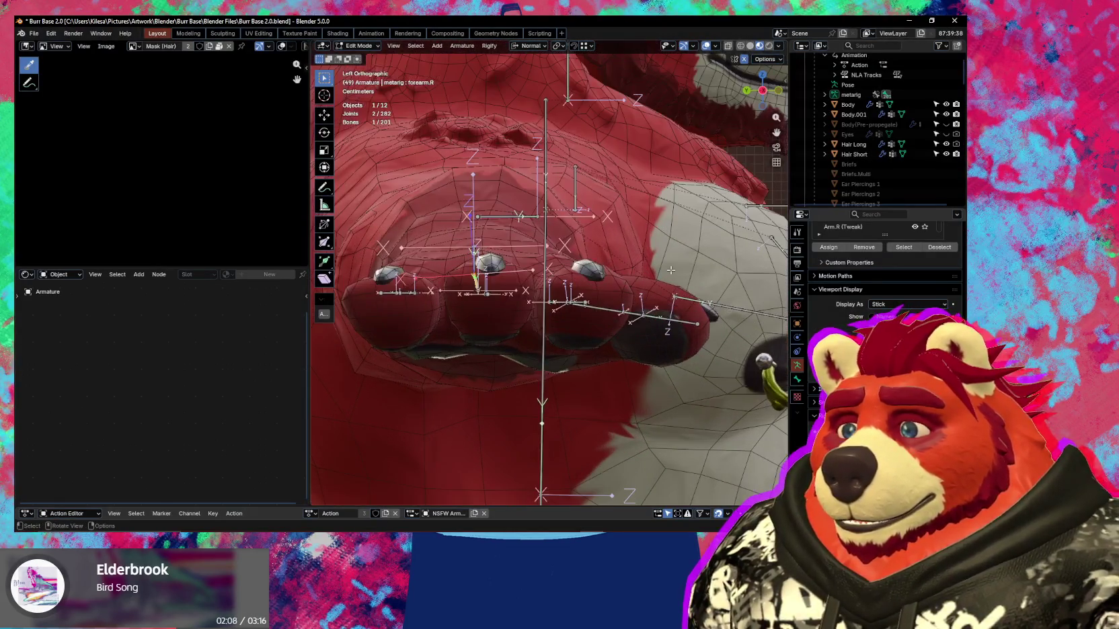
pyautogui.hotkey('ctrl', 'r')
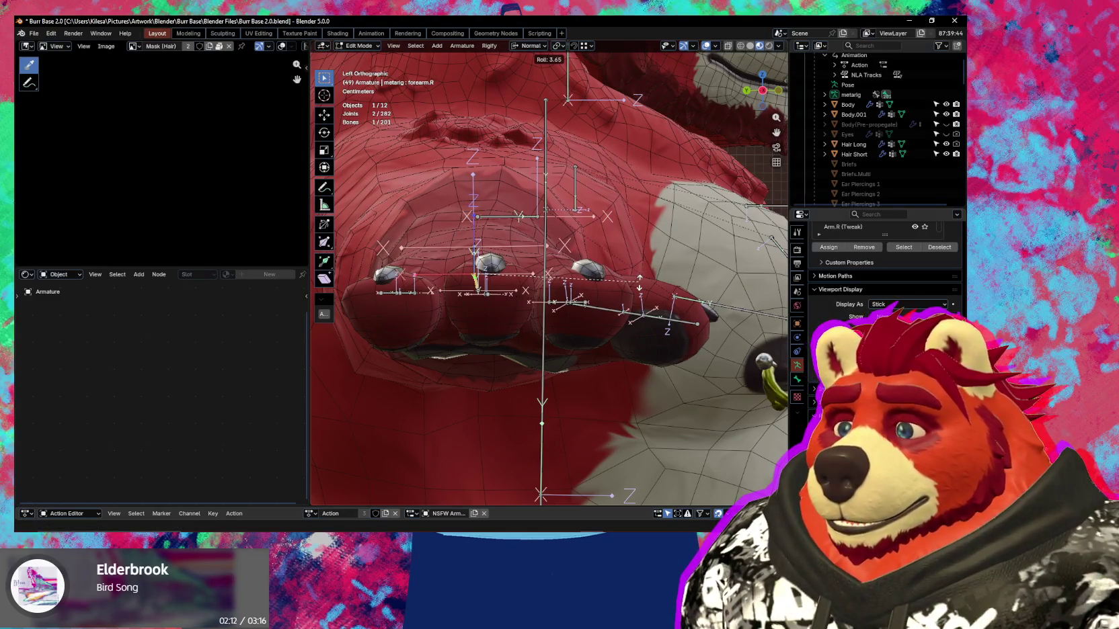
pyautogui.click(640, 282)
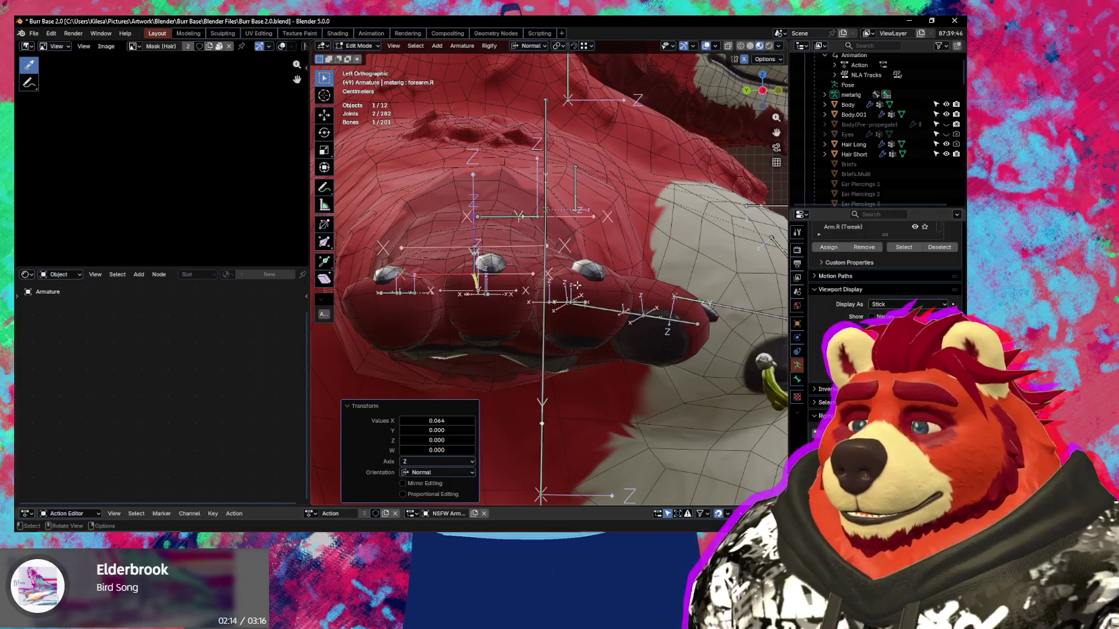
# Return the armature to Object Mode via the mode pie menu.
pyautogui.moveTo(577, 286); pyautogui.dragTo(615, 324, button='middle')
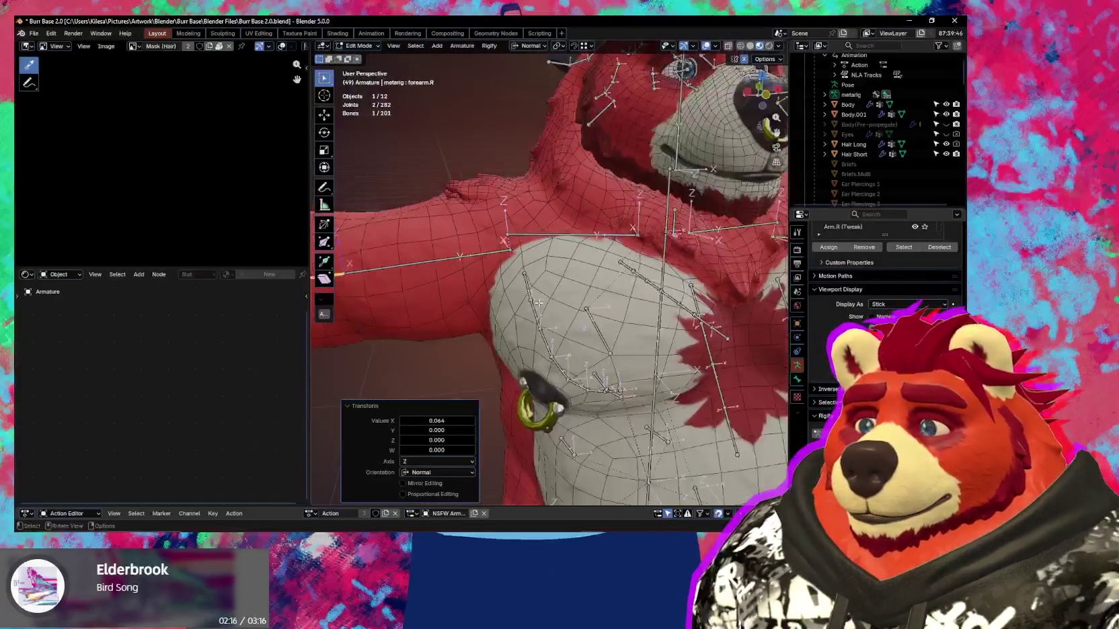
pyautogui.hotkey('ctrl', 'Tab')
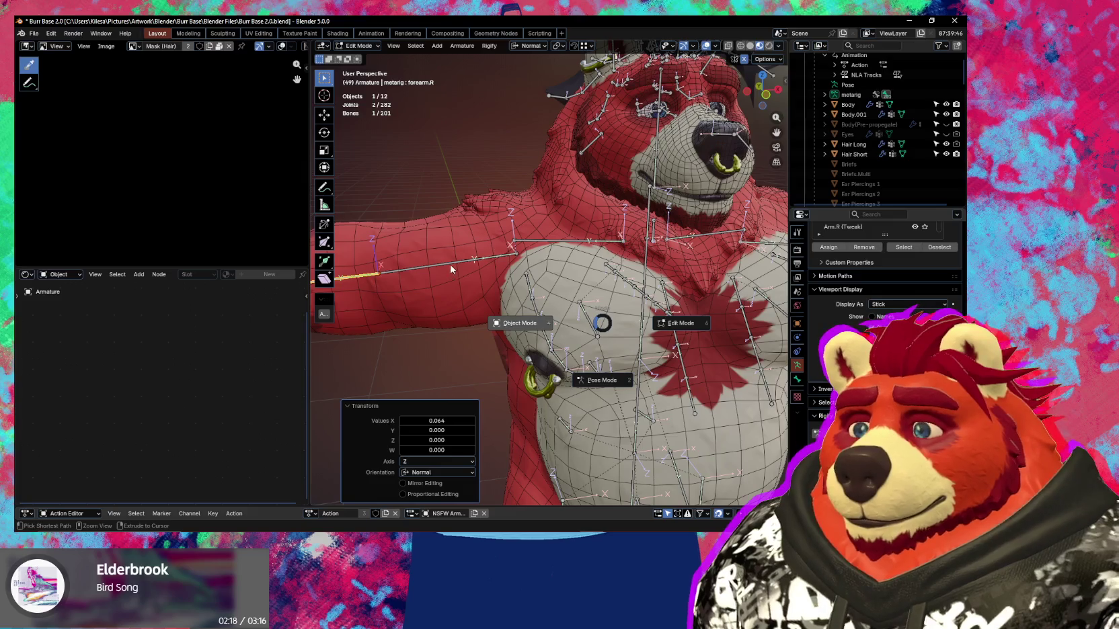
pyautogui.click(431, 273)
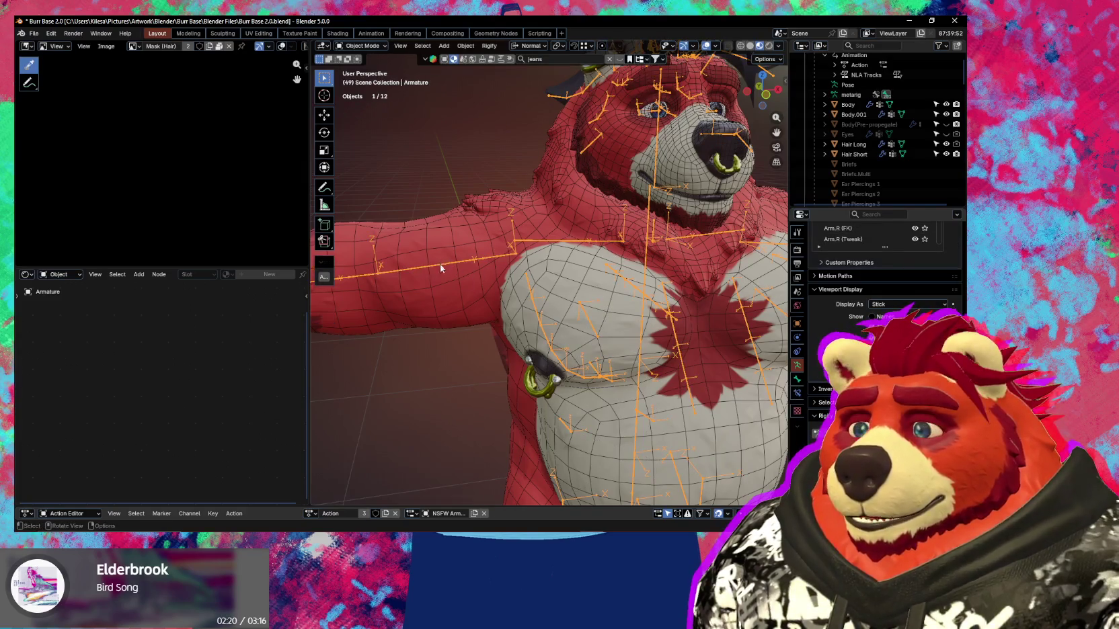
# In Pose Mode, rotate upper_arm.R -73.8° about X and inspect the shoulder with overlays hidden.
pyautogui.hotkey('ctrl', 'Tab')
pyautogui.click(440, 272)
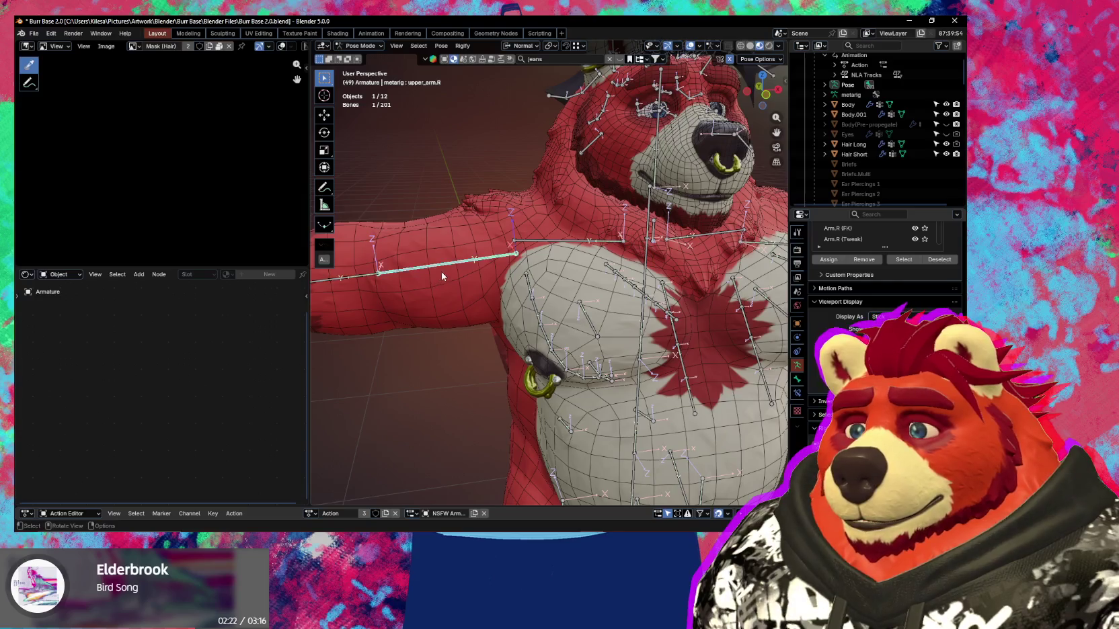
pyautogui.moveTo(440, 272); pyautogui.dragTo(579, 373, button='middle')
pyautogui.press('r')
pyautogui.press('x')
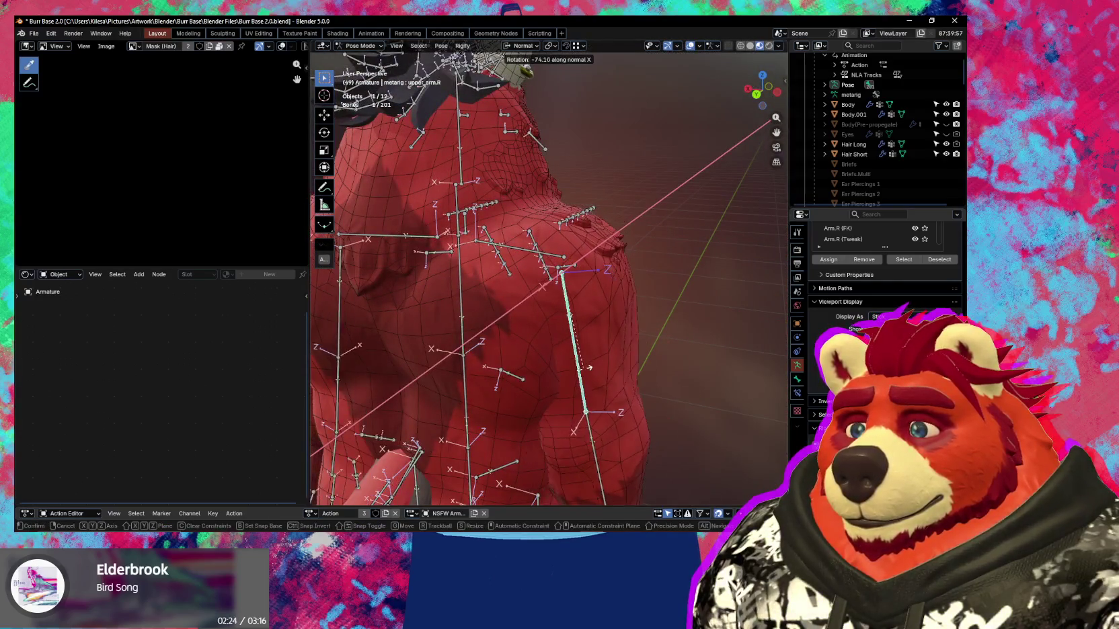
pyautogui.click(585, 370)
pyautogui.hotkey('shift', 'alt', 'z')
pyautogui.moveTo(616, 379)
pyautogui.mouseDown(button='middle')
pyautogui.moveTo(478, 363)
pyautogui.moveTo(754, 369)
pyautogui.moveTo(581, 363)
pyautogui.moveTo(513, 326)
pyautogui.moveTo(564, 328)
pyautogui.moveTo(574, 315)
pyautogui.mouseUp(button='middle')
pyautogui.hotkey('shift', 'alt', 'z')
pyautogui.hotkey('shift', 'alt', 'z')
pyautogui.hotkey('shift', 'alt', 'z')
# Rotate the right upper arm about X into two more poses, checking the chest deformation from the front and side.
pyautogui.press('r')
pyautogui.press('x')
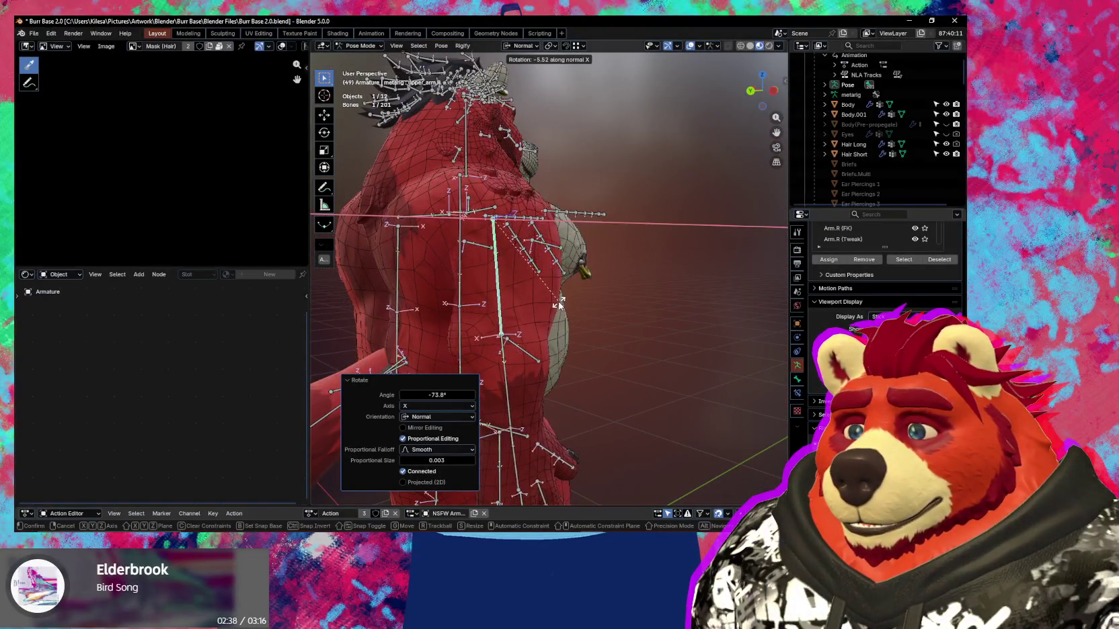
pyautogui.click(613, 324)
pyautogui.hotkey('shift', 'alt', 'z')
pyautogui.moveTo(613, 325)
pyautogui.mouseDown(button='middle')
pyautogui.moveTo(518, 336)
pyautogui.moveTo(581, 311)
pyautogui.moveTo(634, 308)
pyautogui.moveTo(544, 324)
pyautogui.moveTo(635, 323)
pyautogui.moveTo(511, 337)
pyautogui.mouseUp(button='middle')
pyautogui.scroll(-3, 559, 308)
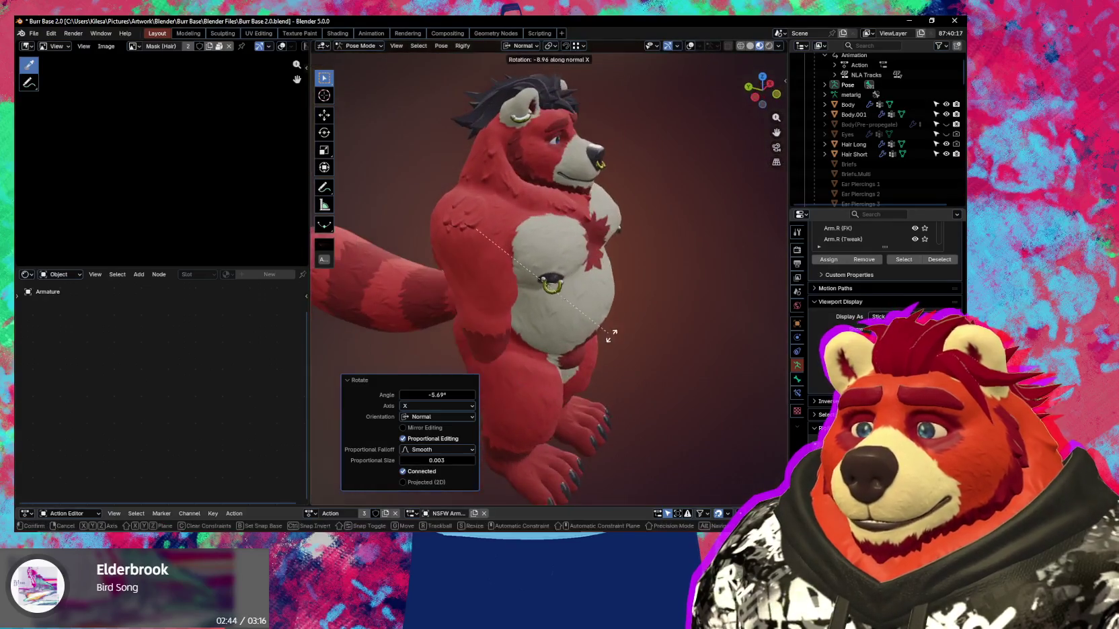
pyautogui.press('r')
pyautogui.press('x')
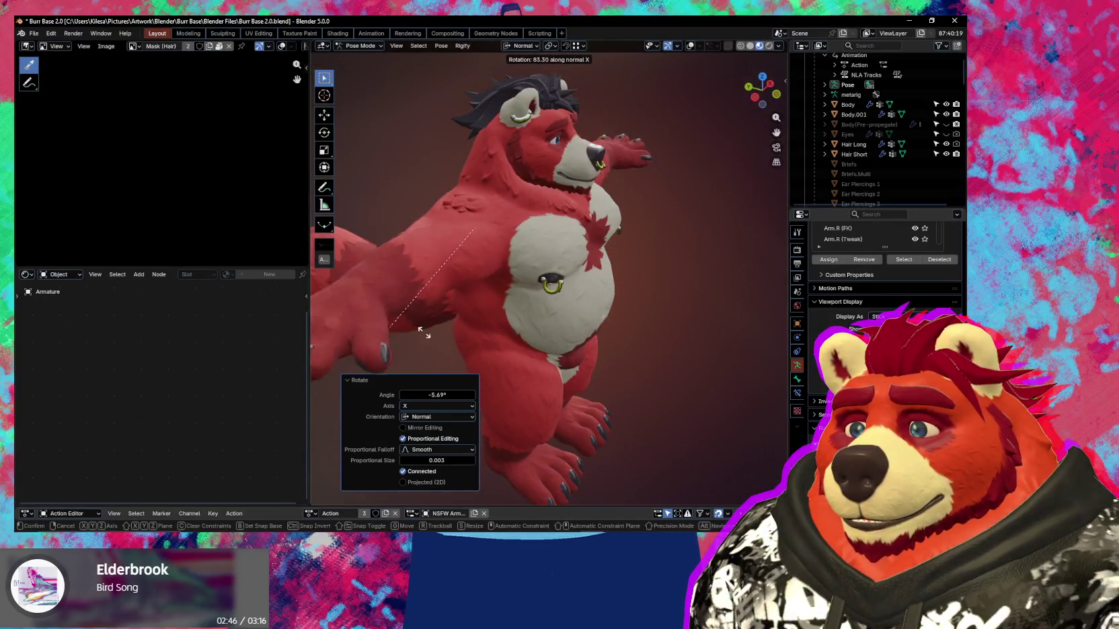
pyautogui.click(528, 280)
pyautogui.moveTo(527, 280)
pyautogui.mouseDown(button='middle')
pyautogui.moveTo(597, 269)
pyautogui.moveTo(486, 268)
pyautogui.mouseUp(button='middle')
# Switch to Object Mode to inspect the Body mesh, restore overlays, then put the armature back in Pose Mode.
pyautogui.hotkey('ctrl', 'Tab')
pyautogui.click(585, 237)
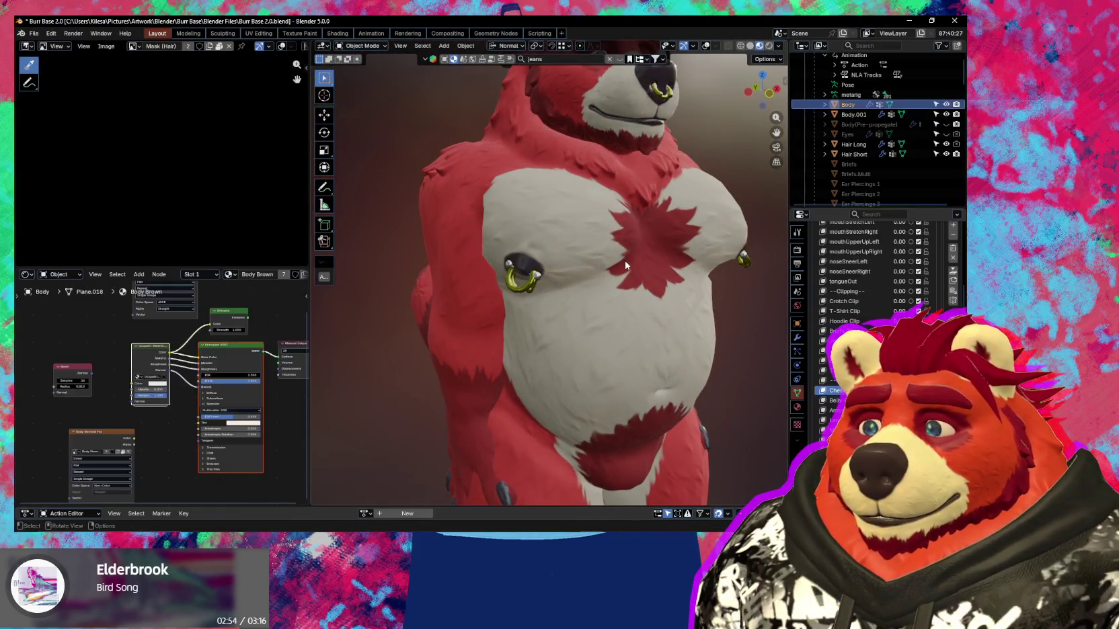
pyautogui.press('q')
pyautogui.moveTo(566, 261)
pyautogui.mouseDown(button='middle')
pyautogui.moveTo(649, 263)
pyautogui.moveTo(533, 271)
pyautogui.moveTo(509, 266)
pyautogui.moveTo(514, 256)
pyautogui.moveTo(514, 274)
pyautogui.mouseUp(button='middle')
pyautogui.press('Tab')
pyautogui.press('Tab')
pyautogui.scroll(-5, 532, 266)
pyautogui.hotkey('shift', 'alt', 'z')
pyautogui.click(487, 254)
pyautogui.hotkey('ctrl', 'Tab')
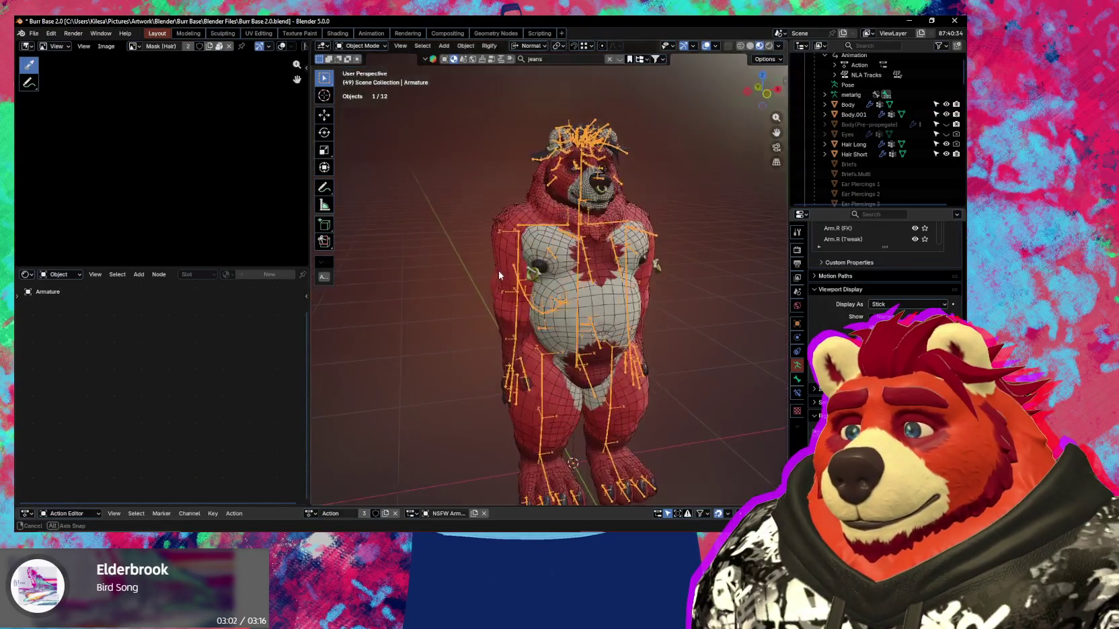
# Rotate upper_arm.R 6.93° about X with overlays hidden, then cancel a further test rotation.
pyautogui.scroll(3, 514, 274)
pyautogui.click(515, 274)
pyautogui.hotkey('shift', 'alt', 'z')
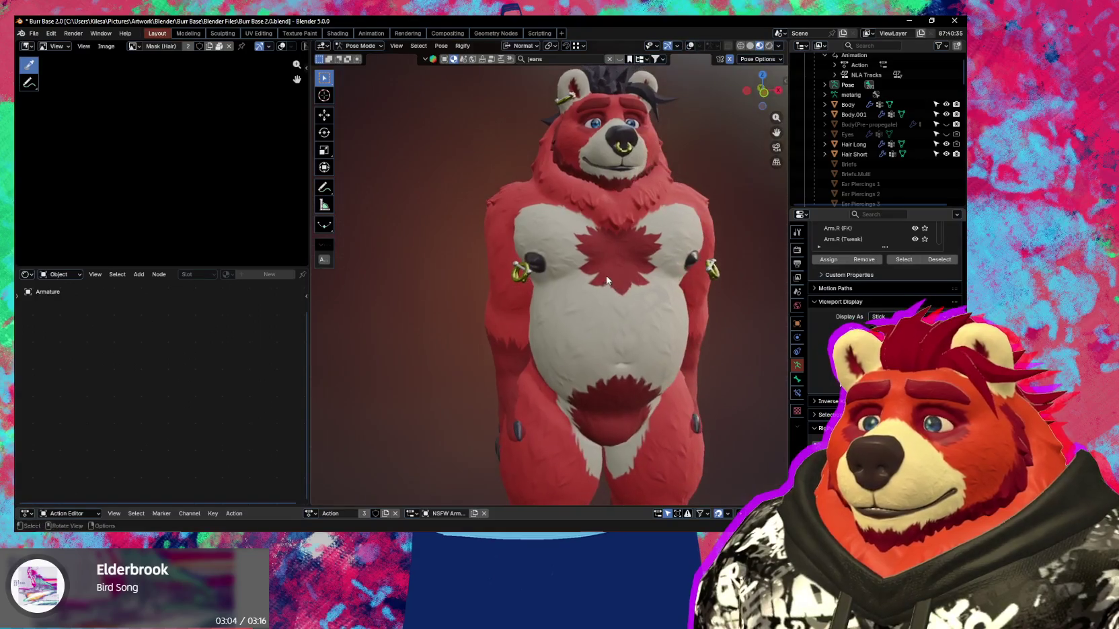
pyautogui.press('r')
pyautogui.press('x')
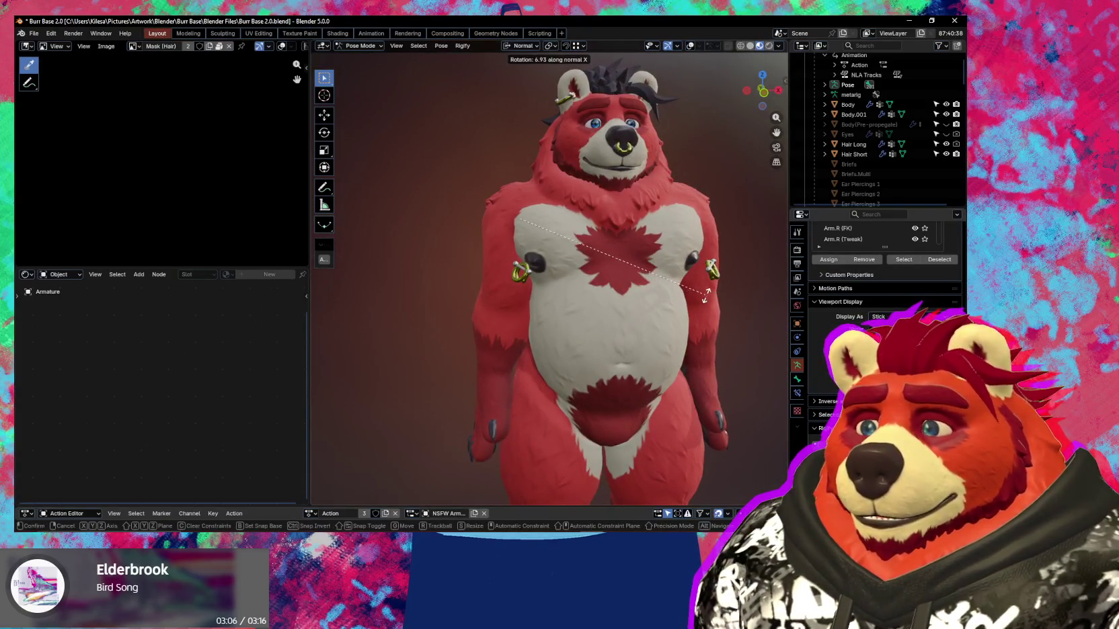
pyautogui.click(706, 295)
pyautogui.moveTo(627, 289)
pyautogui.mouseDown(button='middle')
pyautogui.moveTo(652, 303)
pyautogui.moveTo(516, 281)
pyautogui.moveTo(529, 285)
pyautogui.mouseUp(button='middle')
pyautogui.press('r')
pyautogui.press('x')
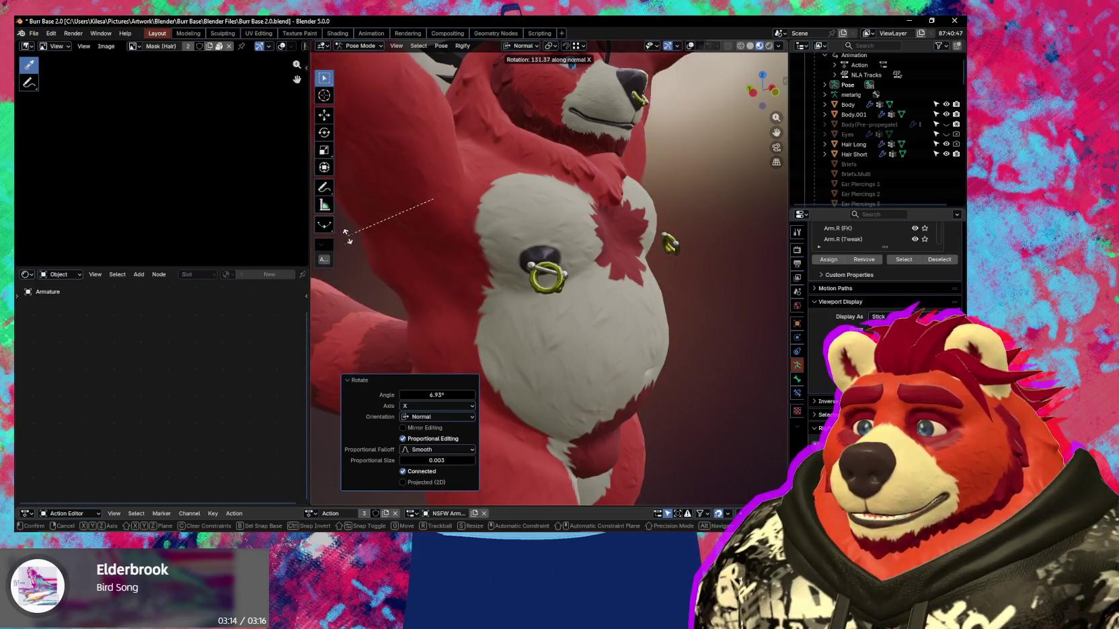
pyautogui.press('Escape')
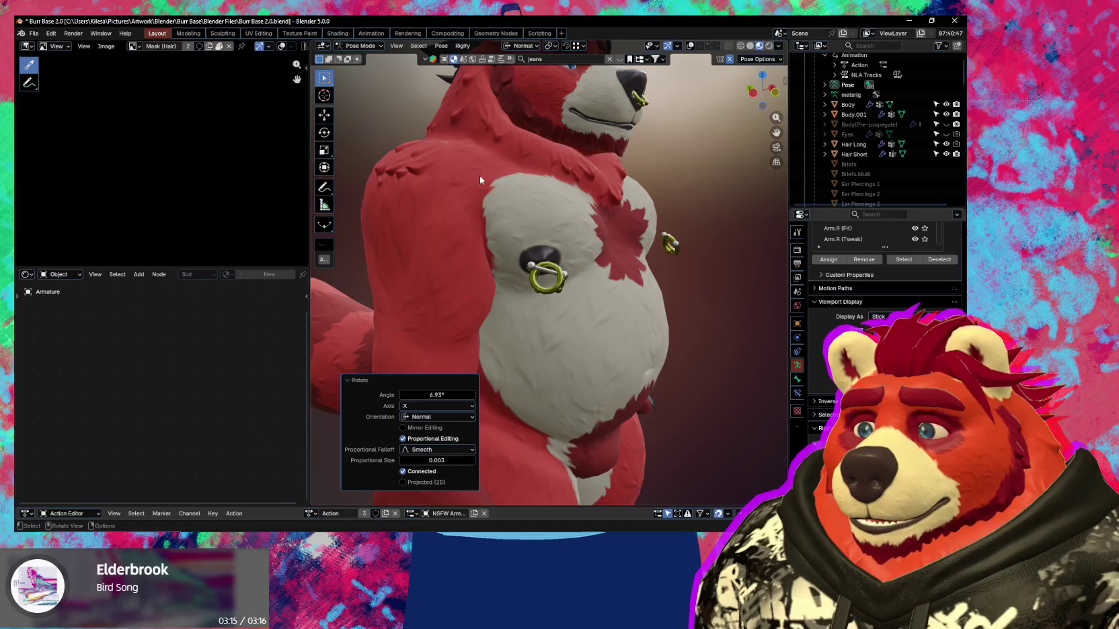
# Orbit around the bear to inspect the chest piercings from the side, front and back.
pyautogui.moveTo(475, 184); pyautogui.dragTo(513, 196, button='middle')
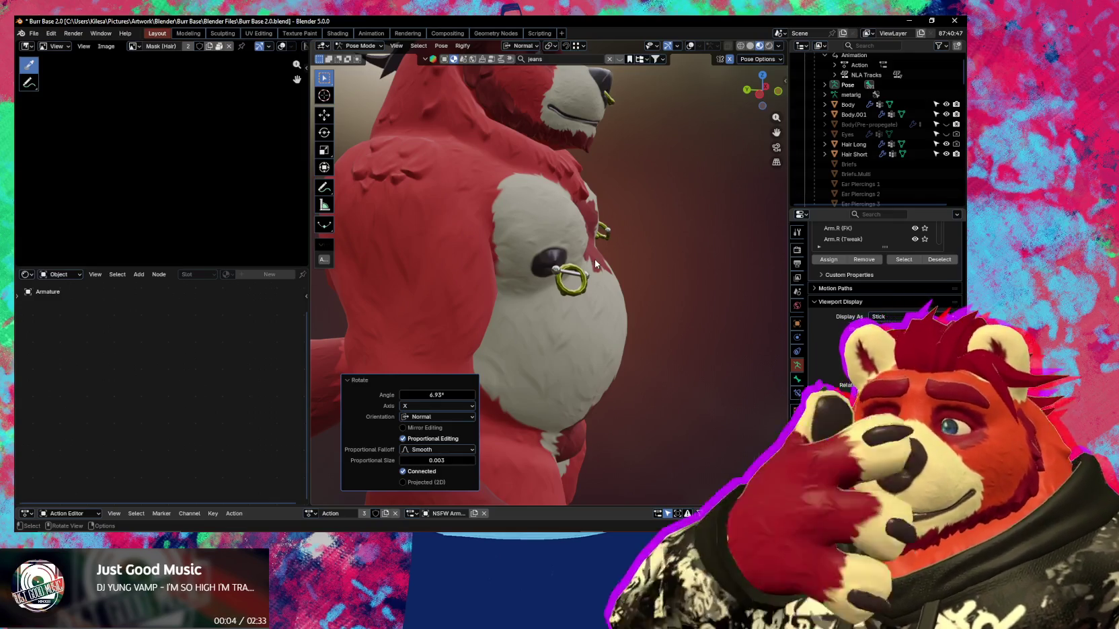
pyautogui.moveTo(549, 193); pyautogui.dragTo(592, 264, button='middle')
pyautogui.scroll(2, 593, 265)
pyautogui.moveTo(480, 278)
pyautogui.mouseDown(button='middle')
pyautogui.moveTo(544, 308)
pyautogui.moveTo(509, 338)
pyautogui.moveTo(464, 316)
pyautogui.moveTo(528, 315)
pyautogui.moveTo(511, 347)
pyautogui.moveTo(706, 353)
pyautogui.moveTo(670, 336)
pyautogui.moveTo(707, 332)
pyautogui.moveTo(451, 333)
pyautogui.moveTo(542, 341)
pyautogui.mouseUp(button='middle')
pyautogui.scroll(3, 553, 295)
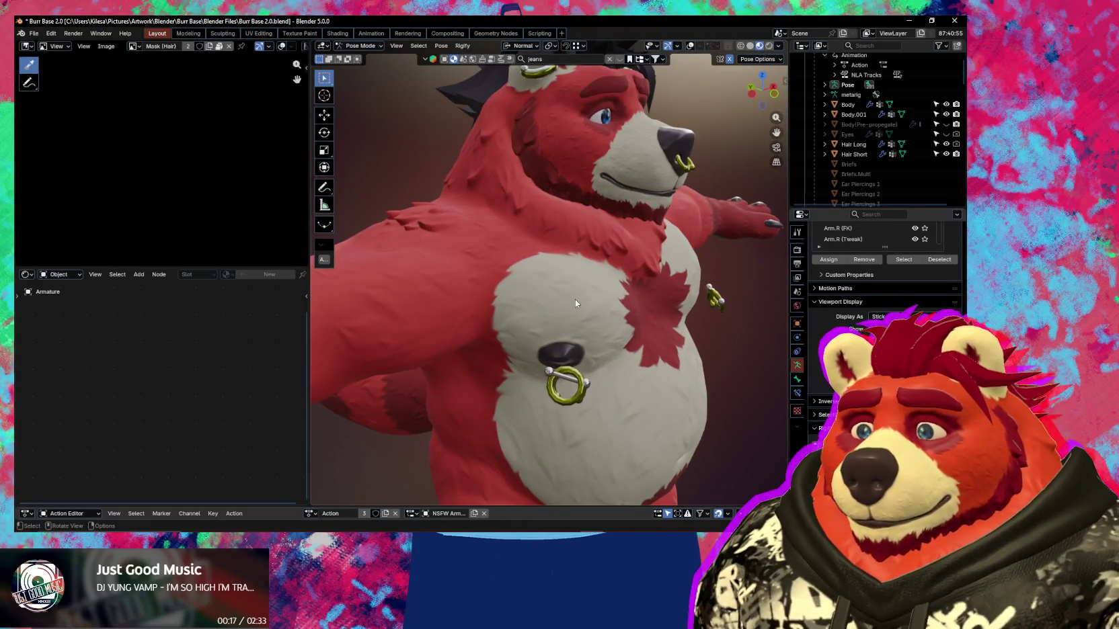
pyautogui.moveTo(568, 296)
pyautogui.mouseDown(button='middle')
pyautogui.moveTo(598, 317)
pyautogui.moveTo(671, 311)
pyautogui.mouseUp(button='middle')
pyautogui.press('n')
pyautogui.press('n')
pyautogui.moveTo(588, 322)
pyautogui.mouseDown(button='middle')
pyautogui.moveTo(643, 309)
pyautogui.moveTo(612, 335)
pyautogui.moveTo(449, 337)
pyautogui.moveTo(563, 340)
pyautogui.mouseUp(button='middle')
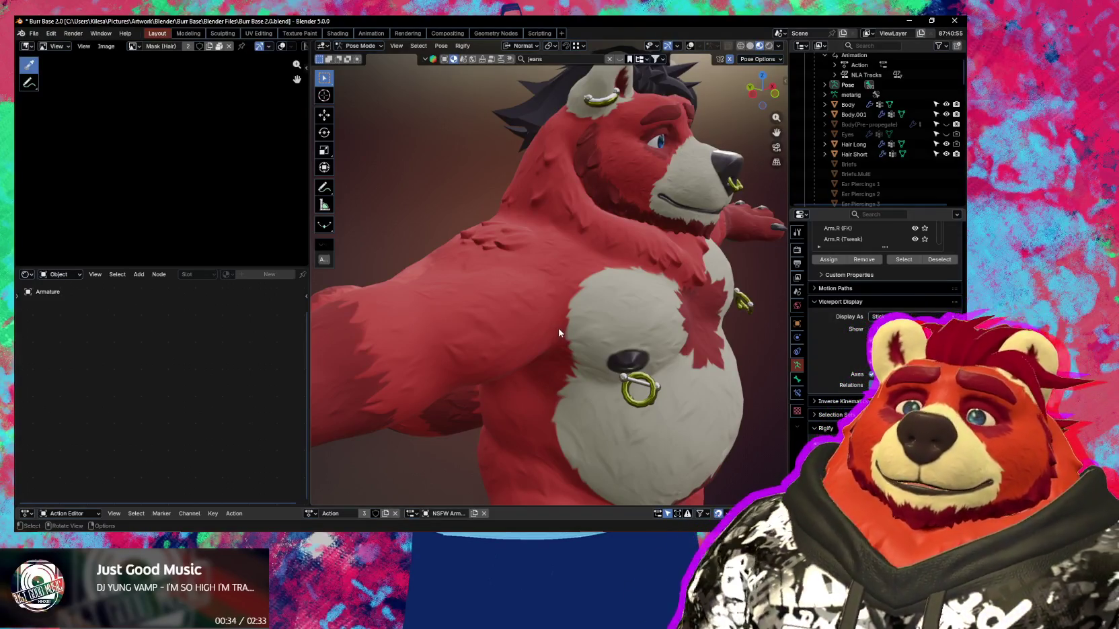
pyautogui.moveTo(626, 290)
pyautogui.mouseDown(button='middle')
pyautogui.moveTo(583, 288)
pyautogui.moveTo(615, 285)
pyautogui.moveTo(561, 311)
pyautogui.moveTo(475, 288)
pyautogui.mouseUp(button='middle')
# Briefly check the bone's transform values and overlays, then hide overlays and return to Object Mode.
pyautogui.press('n')
pyautogui.hotkey('shift', 'alt', 'z')
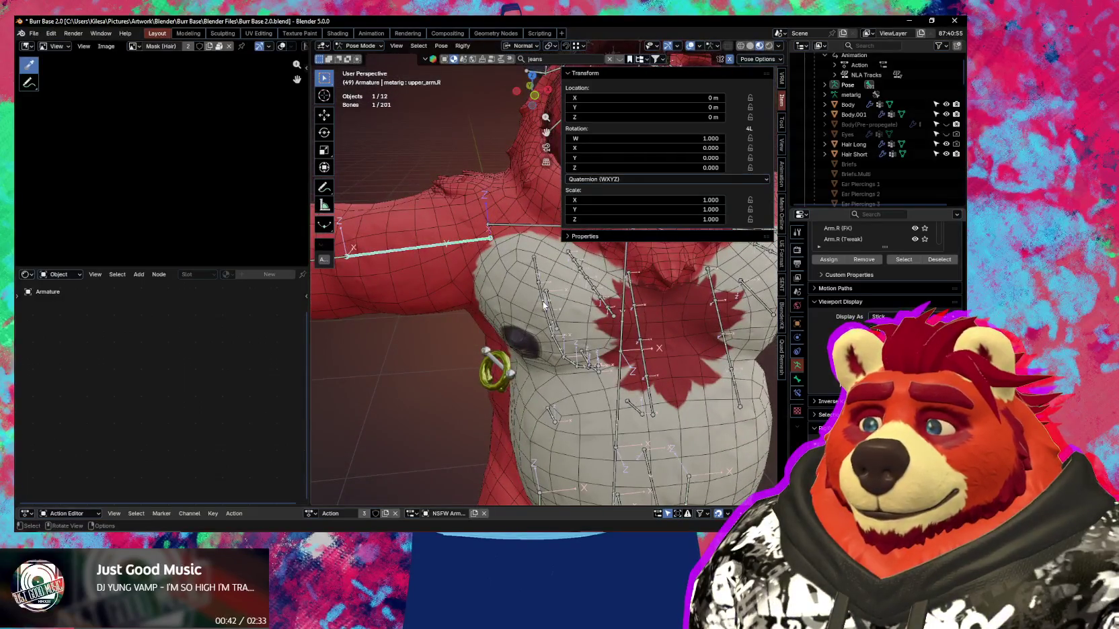
pyautogui.press('n')
pyautogui.moveTo(548, 306)
pyautogui.mouseDown(button='middle')
pyautogui.moveTo(583, 296)
pyautogui.moveTo(556, 336)
pyautogui.moveTo(599, 341)
pyautogui.mouseUp(button='middle')
pyautogui.hotkey('shift', 'alt', 'z')
pyautogui.hotkey('ctrl', 'Tab')
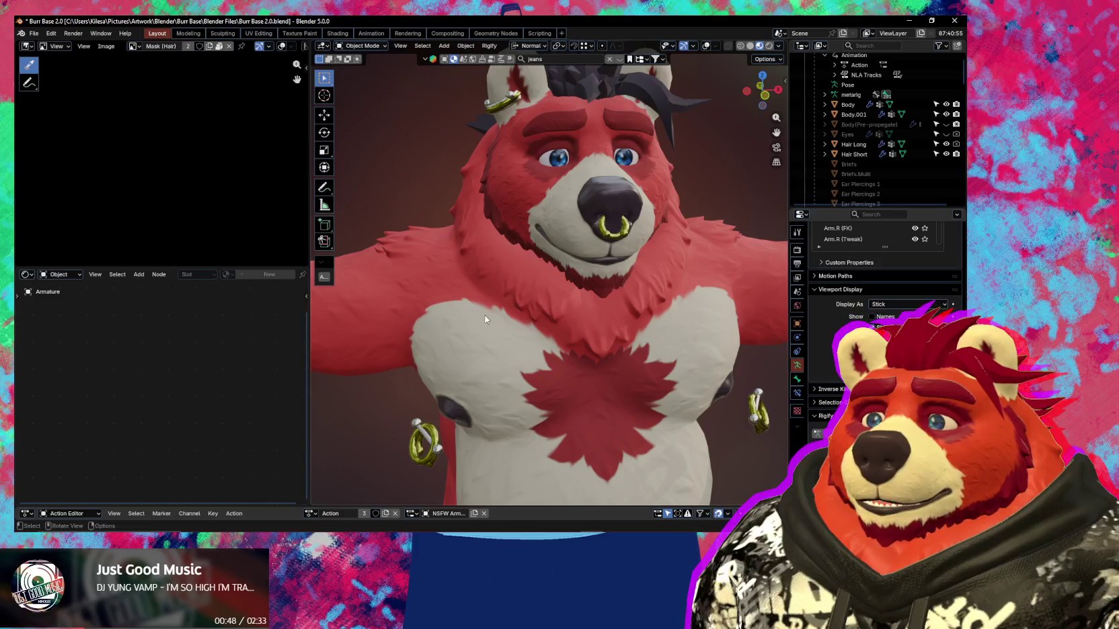
# Select the Body mesh, show its Ucupaint side panel, and save Burr Base 2.0.blend.
pyautogui.click(512, 273)
pyautogui.hotkey('shift', 'alt', 'z')
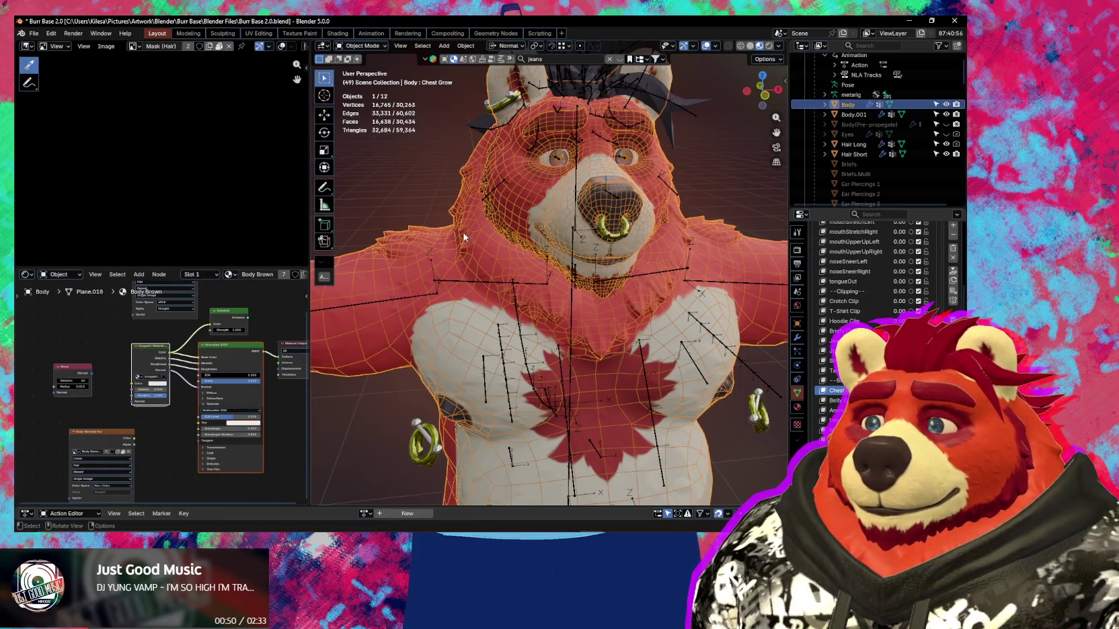
pyautogui.press('n')
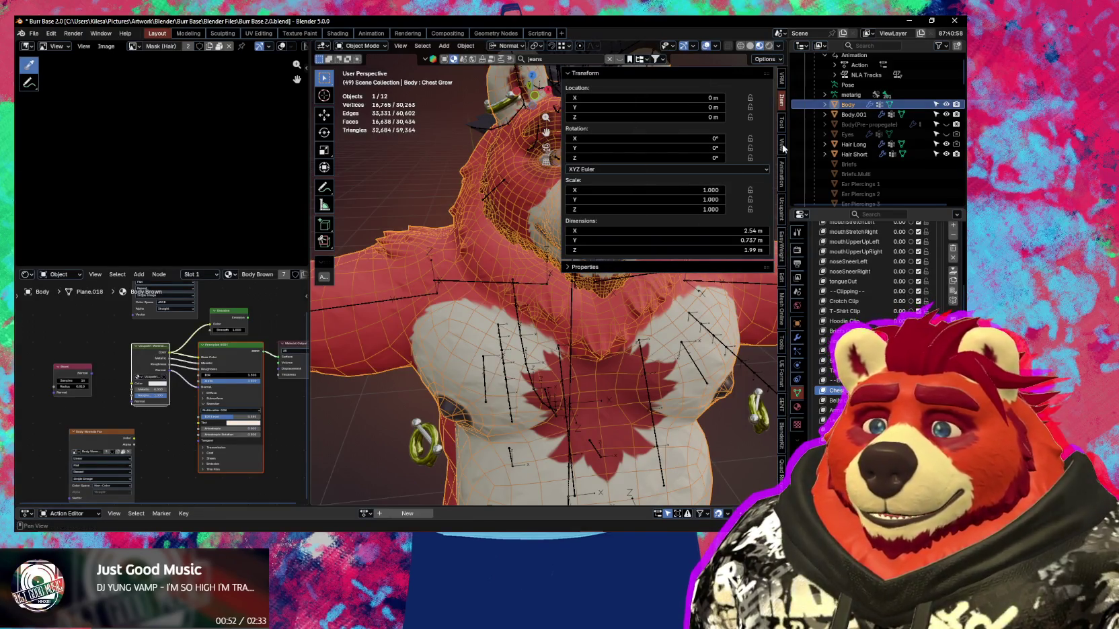
pyautogui.click(780, 220)
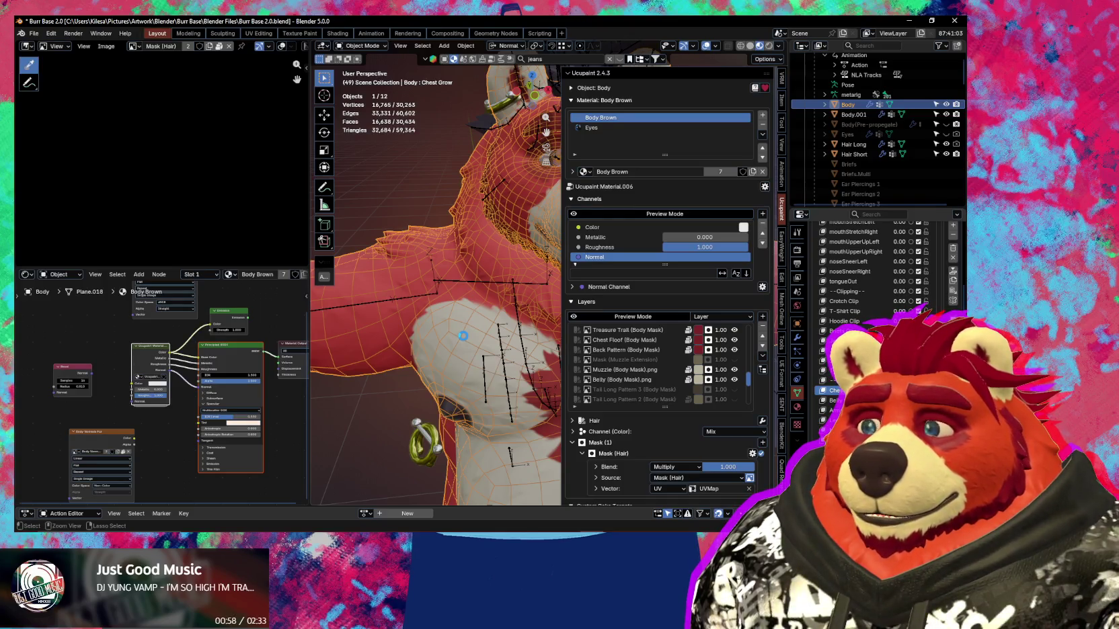
pyautogui.hotkey('ctrl', 's')
# Display the Body Normals Fur layer texture in the image editor.
pyautogui.scroll(-5, 463, 335)
pyautogui.scroll(-3, 653, 366)
pyautogui.scroll(-3, 654, 366)
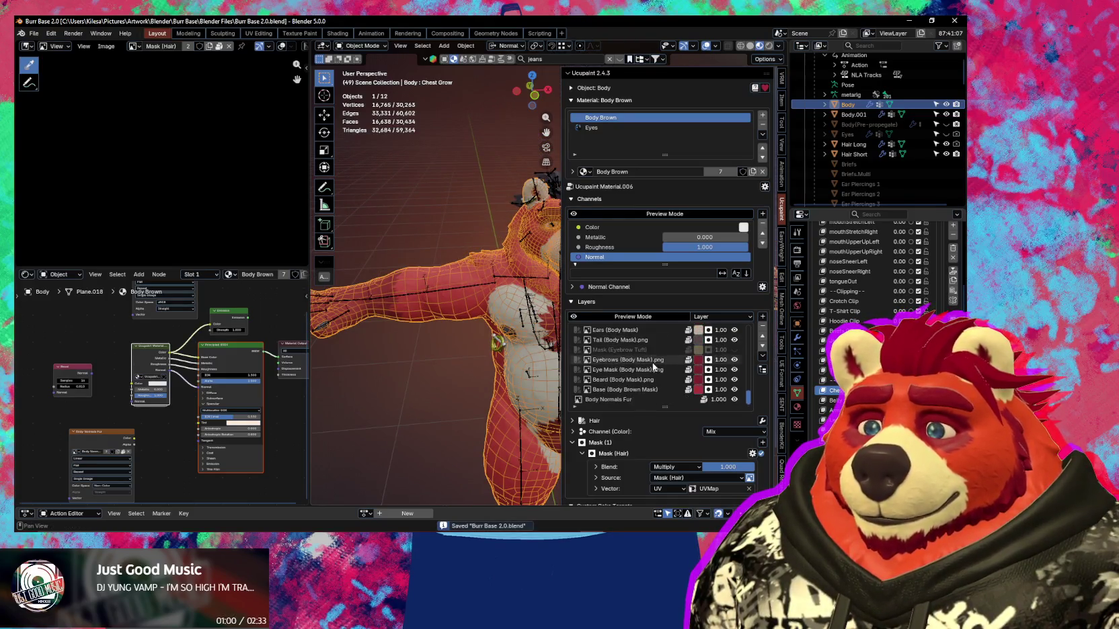
pyautogui.click(608, 399)
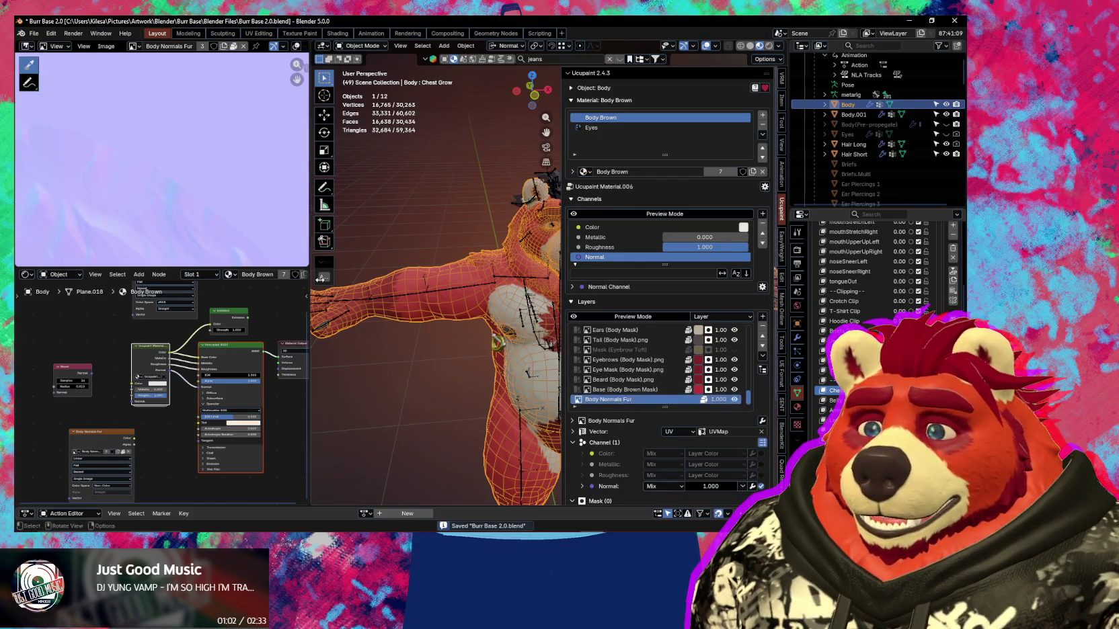
pyautogui.click(105, 46)
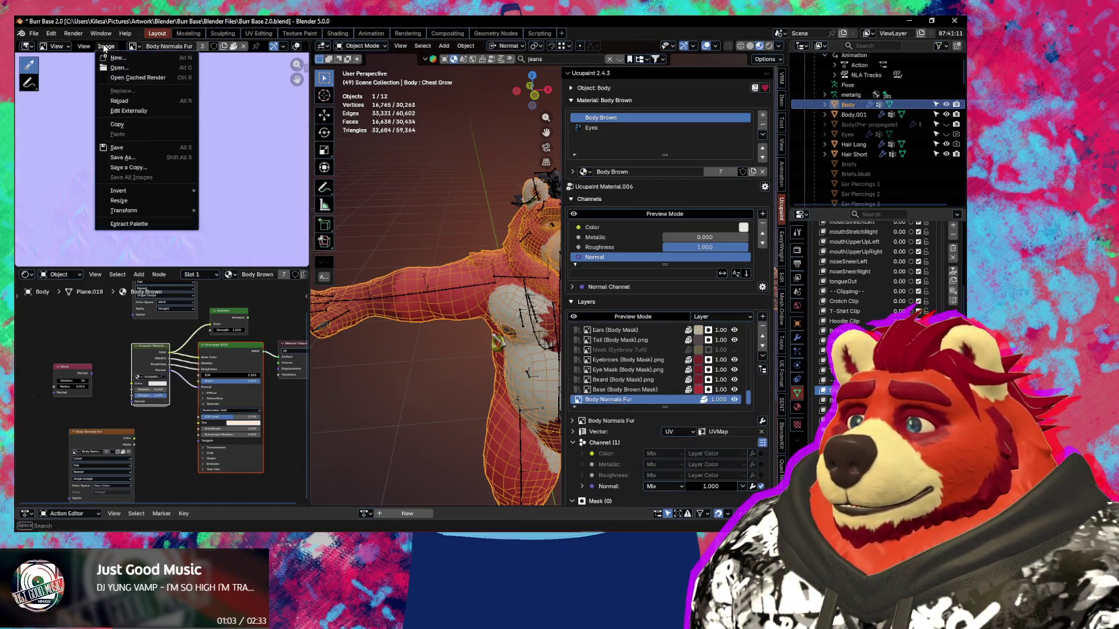
# Save the fur normal map over Textures/Body Normals Fur.exr as a Non-Color OpenEXR image.
pyautogui.click(149, 159)
pyautogui.doubleClick(233, 199)
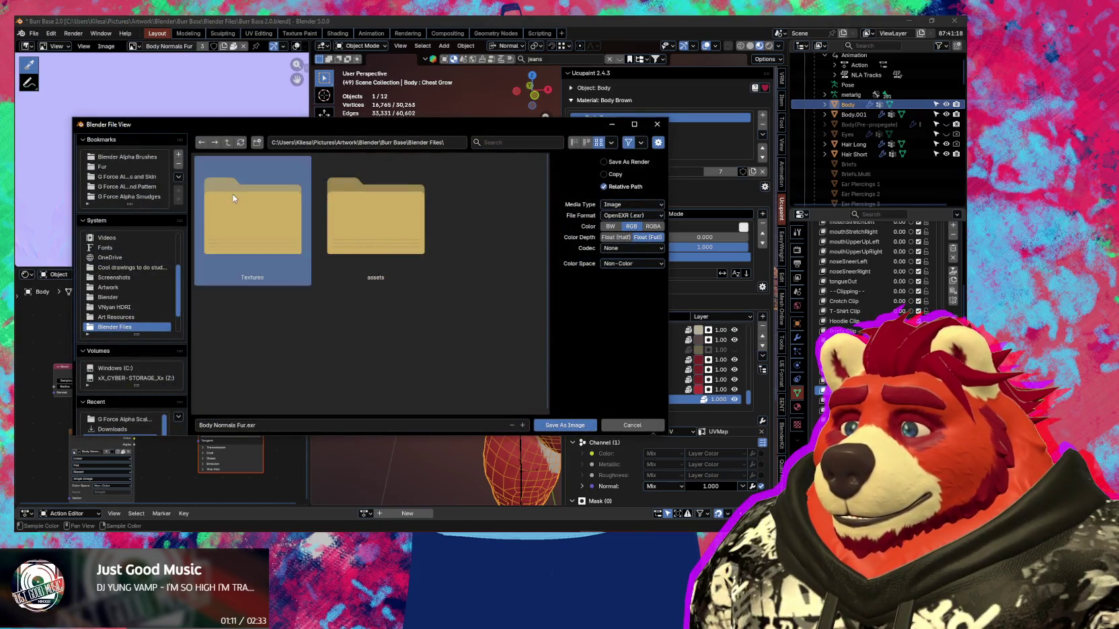
pyautogui.scroll(-2, 454, 282)
pyautogui.scroll(-3, 455, 277)
pyautogui.scroll(5, 456, 281)
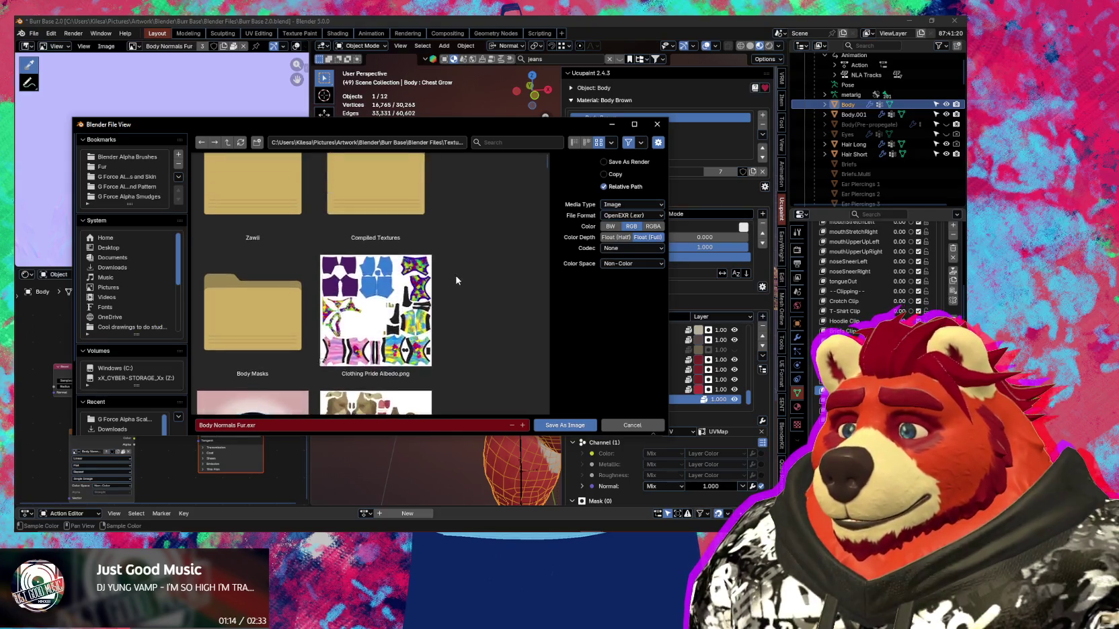
pyautogui.scroll(-3, 440, 257)
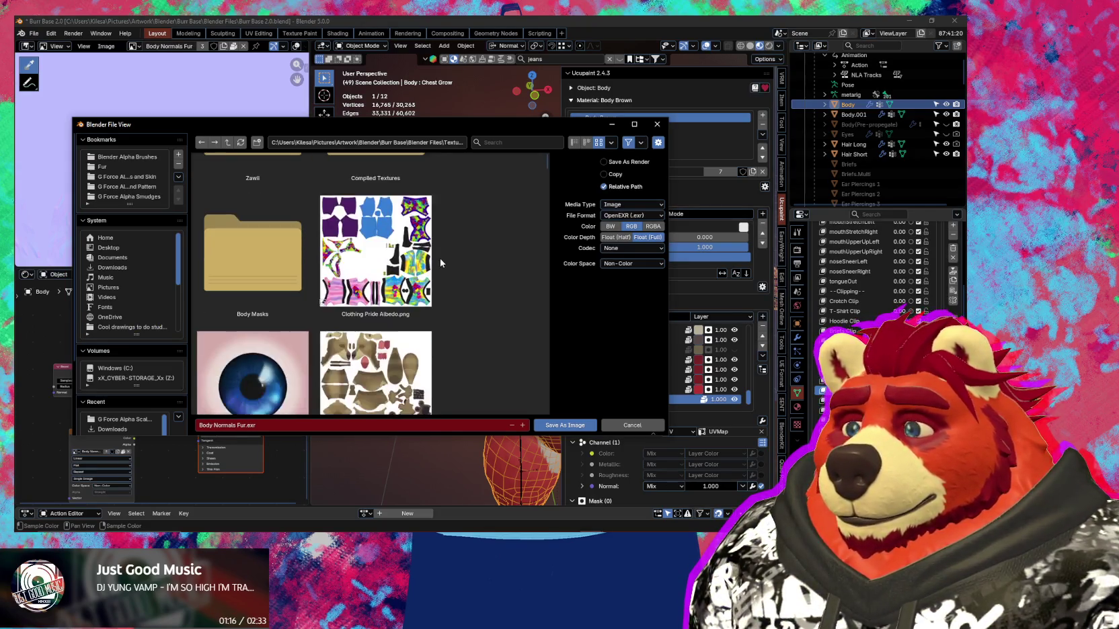
pyautogui.scroll(-3, 439, 258)
pyautogui.scroll(2, 420, 226)
pyautogui.scroll(2, 398, 195)
pyautogui.scroll(-3, 431, 232)
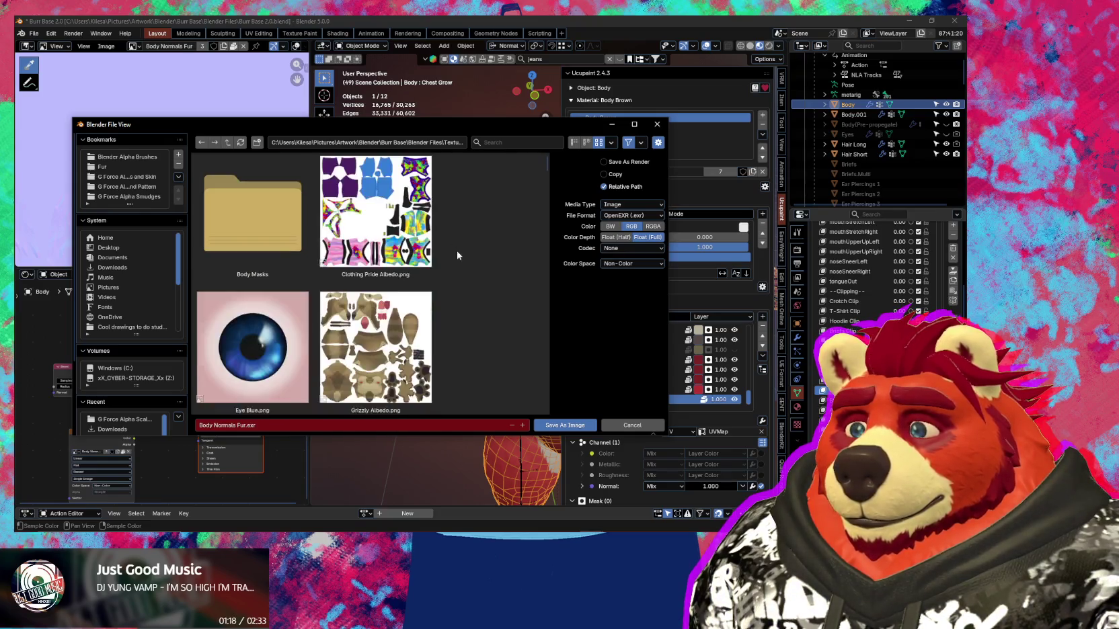
pyautogui.scroll(-3, 457, 264)
pyautogui.scroll(-1, 458, 264)
pyautogui.scroll(-3, 457, 267)
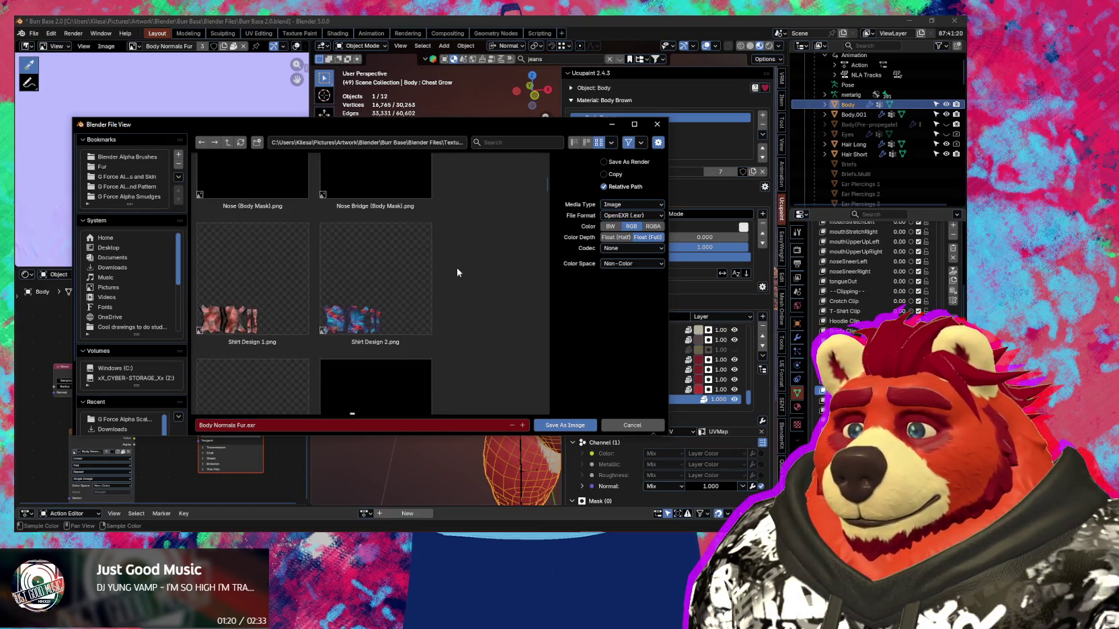
pyautogui.scroll(-3, 464, 275)
pyautogui.scroll(-3, 474, 286)
pyautogui.scroll(-3, 487, 298)
pyautogui.scroll(-3, 488, 302)
pyautogui.scroll(-3, 489, 300)
pyautogui.scroll(-3, 489, 299)
pyautogui.scroll(-3, 489, 306)
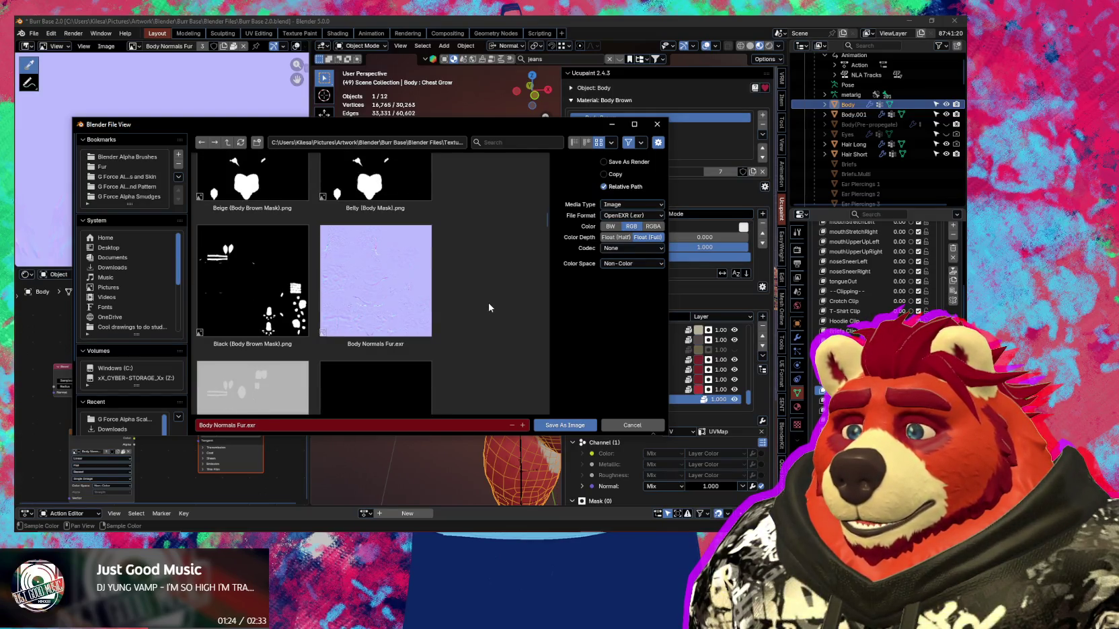
pyautogui.click(399, 295)
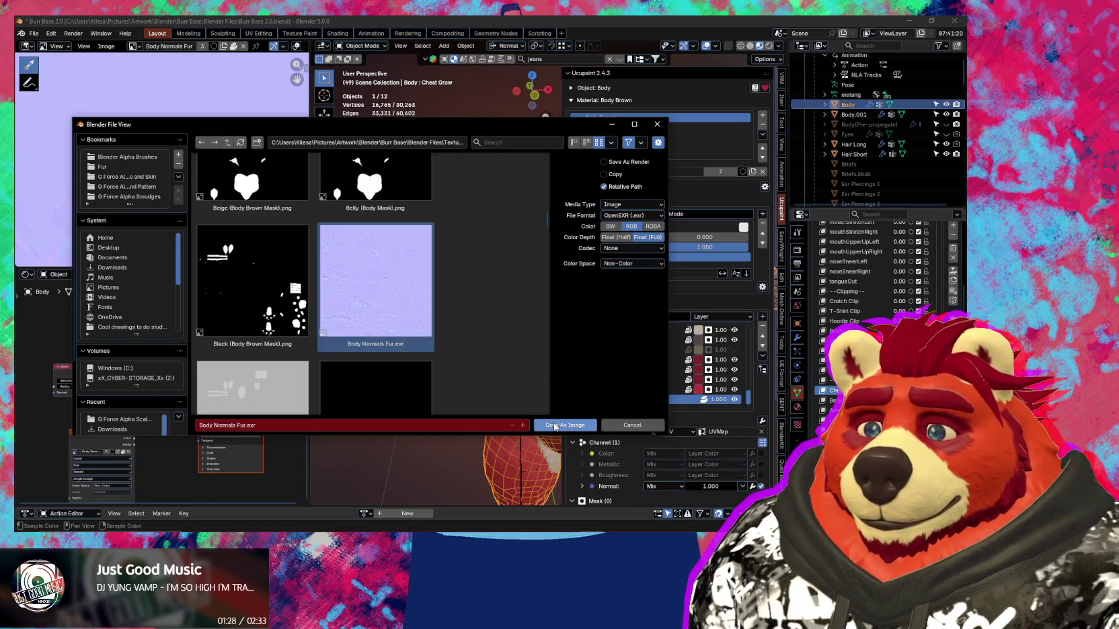
pyautogui.click(555, 425)
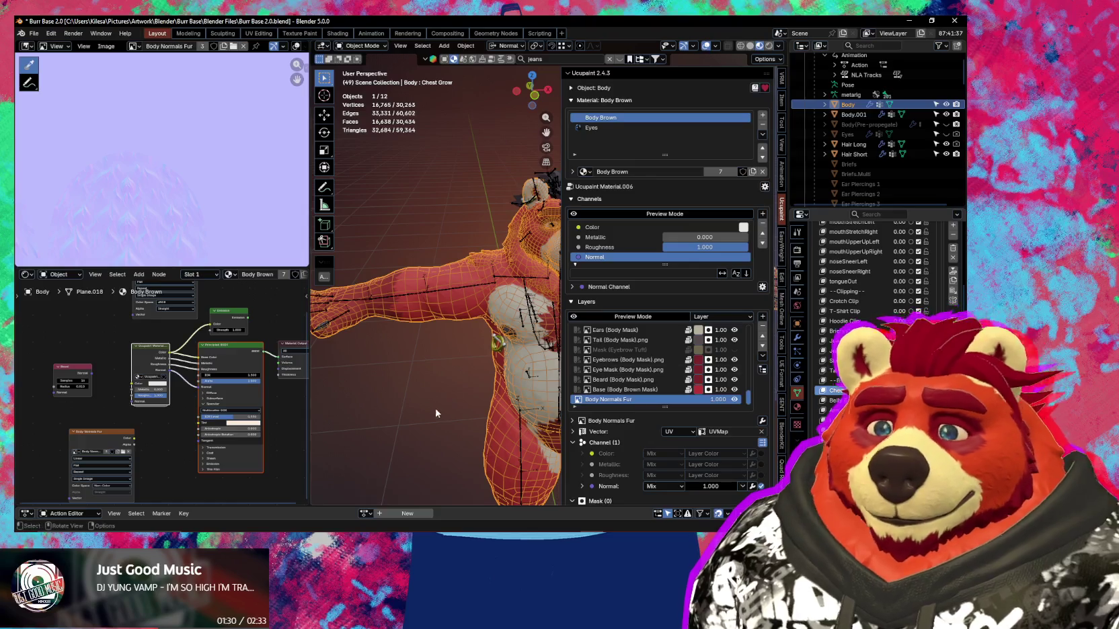
# Launch Materialize from a Windows search for 'mat' and move its window to the other monitor.
pyautogui.press('super')
pyautogui.write('mat')
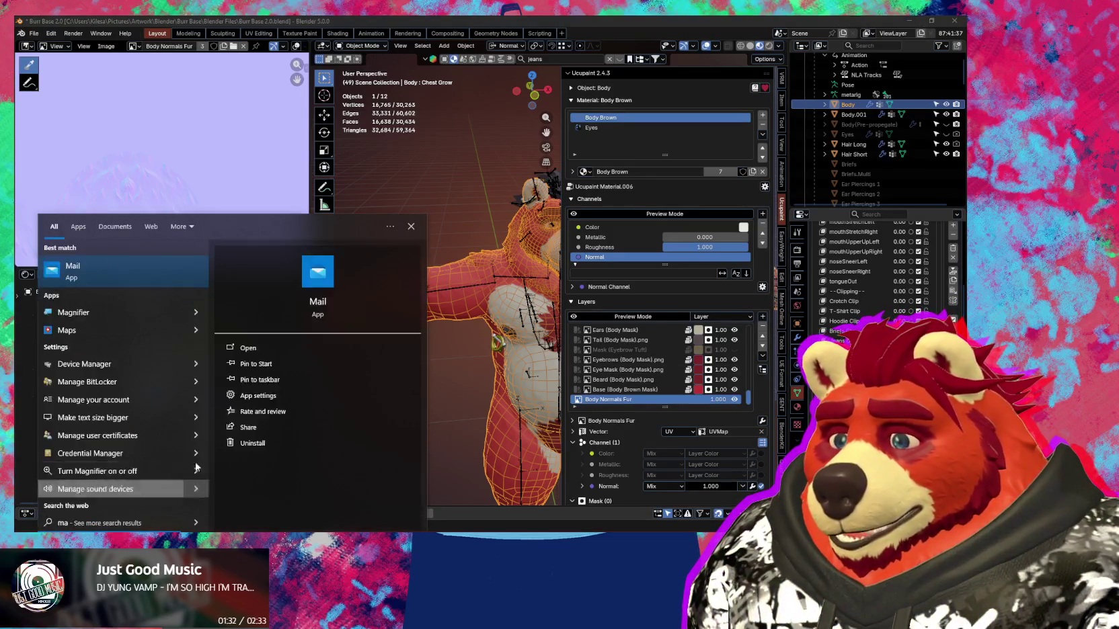
pyautogui.click(132, 275)
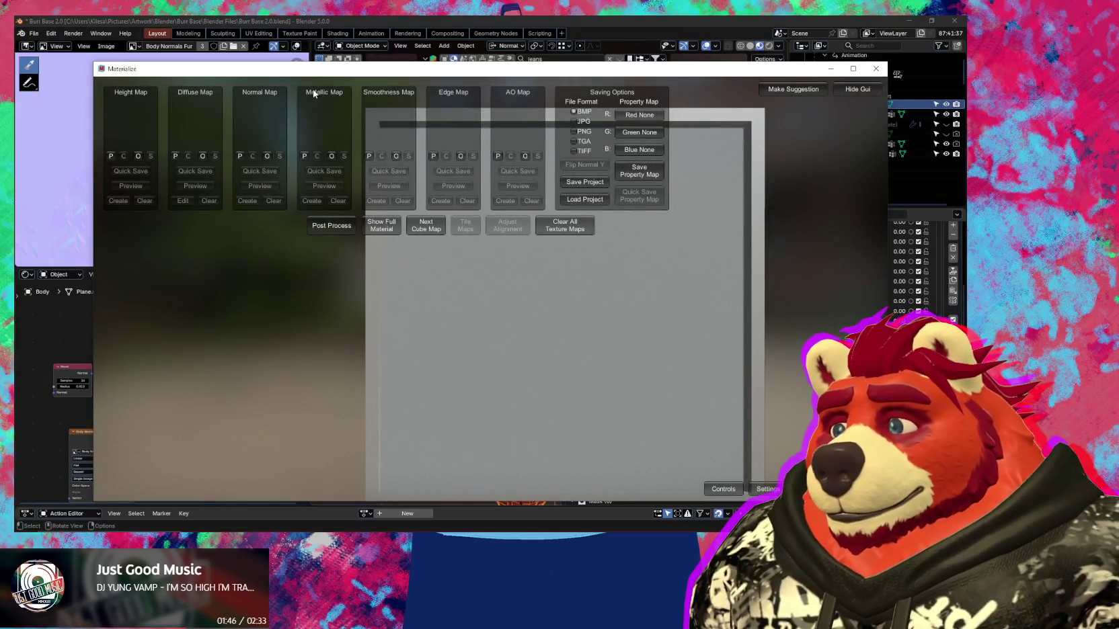
pyautogui.moveTo(353, 70); pyautogui.dragTo(1118, 70)
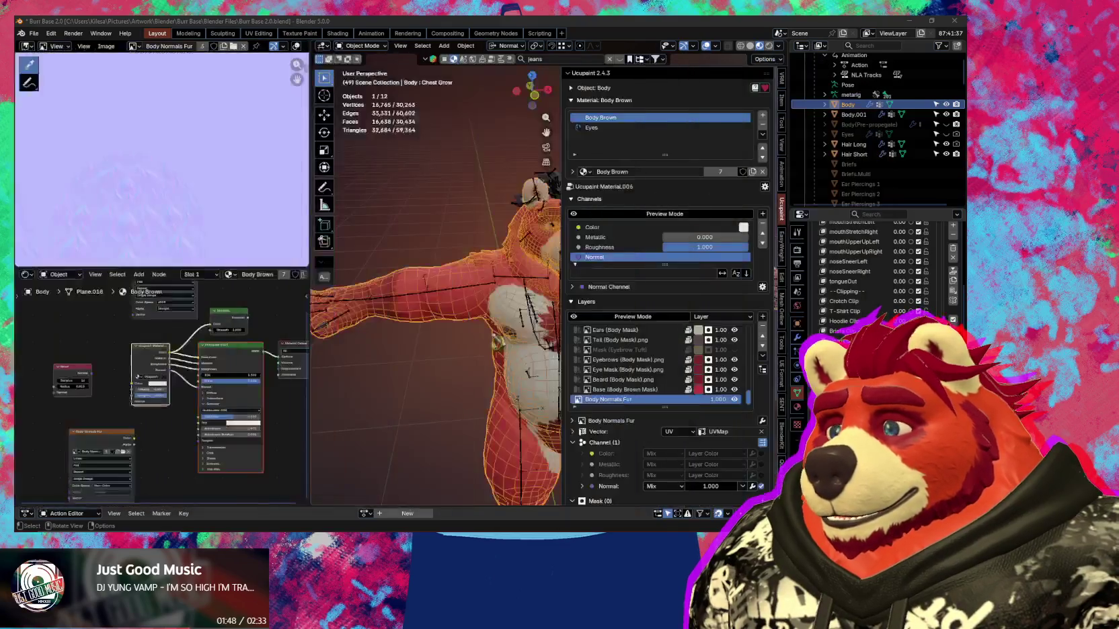
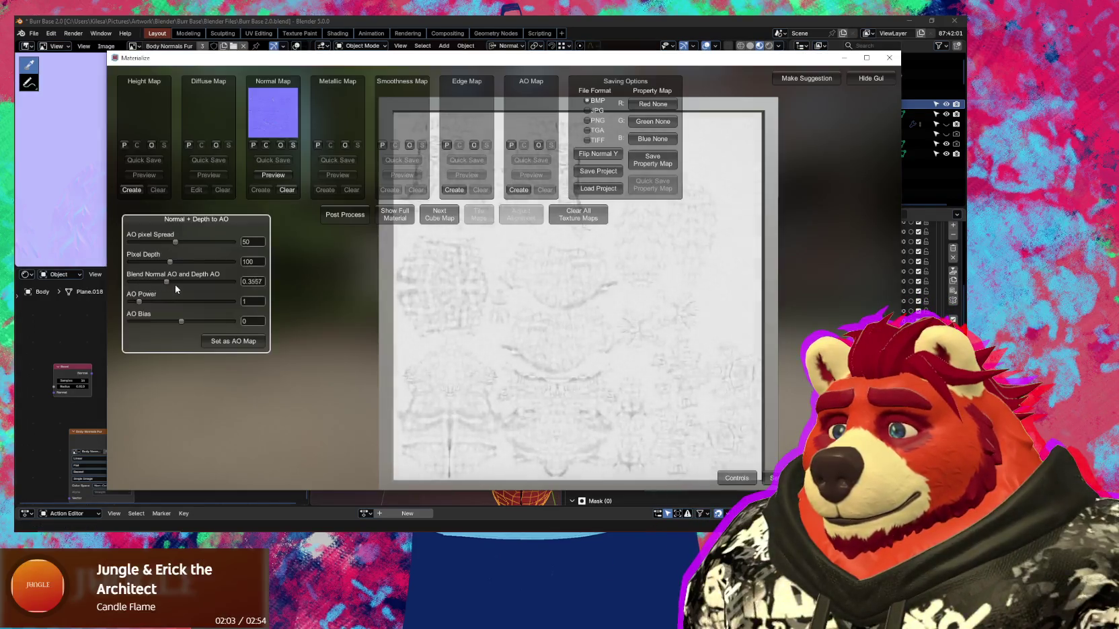
# Tune the AO sliders to pixel depth 189.84, spread 23.173, AO Power 0.7663, AO Bias 0.0192.
pyautogui.moveTo(196, 286)
pyautogui.mouseDown()
pyautogui.moveTo(238, 289)
pyautogui.moveTo(120, 287)
pyautogui.mouseUp()
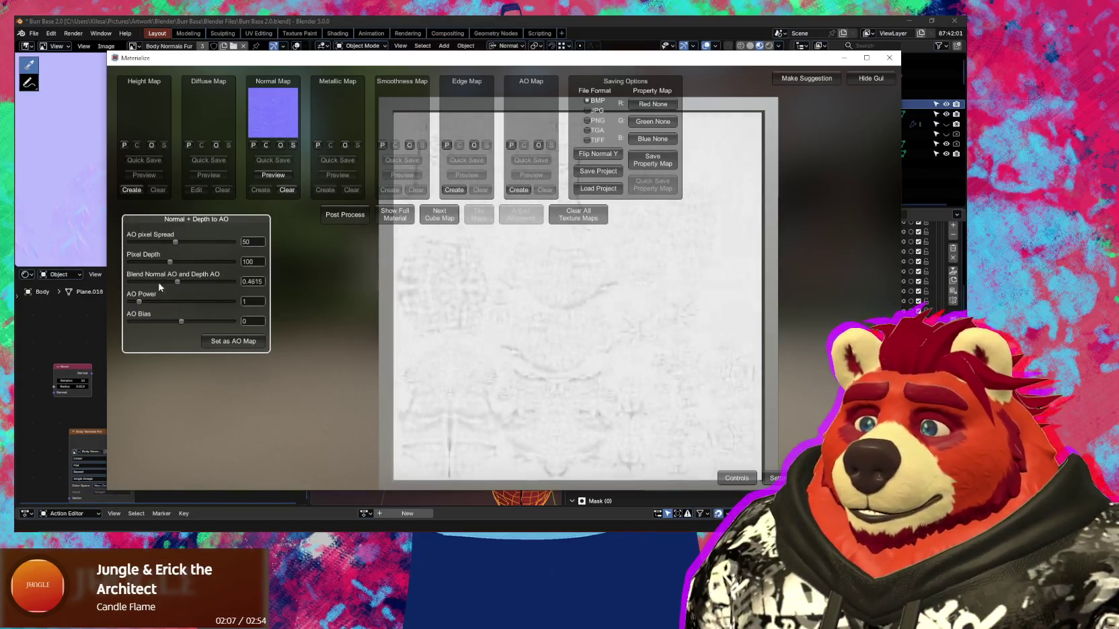
pyautogui.moveTo(141, 306); pyautogui.dragTo(193, 326)
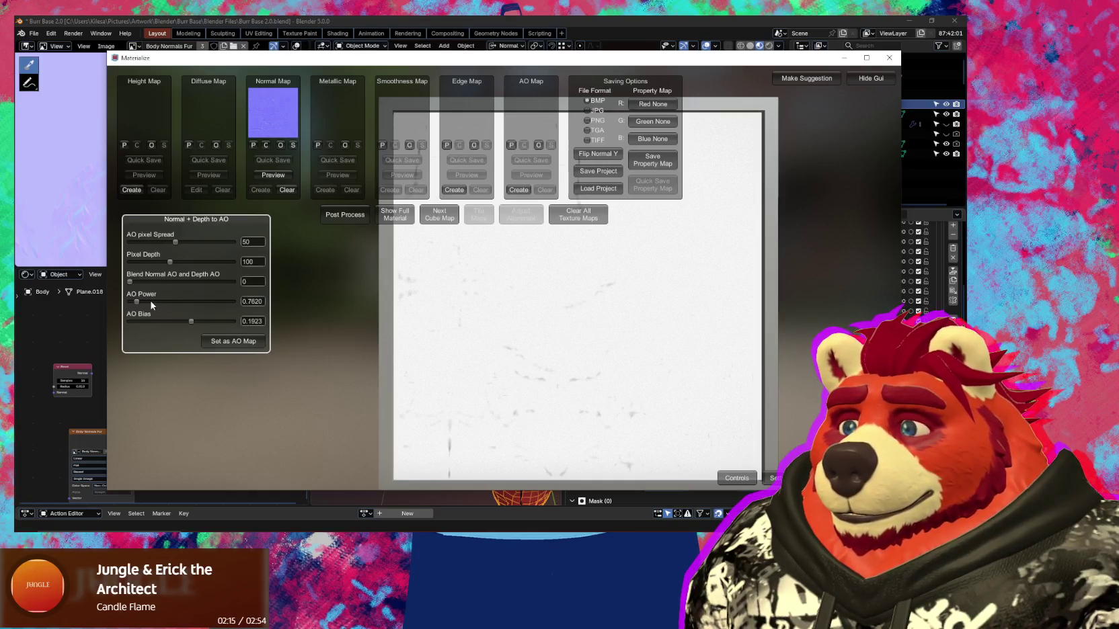
pyautogui.moveTo(193, 326); pyautogui.dragTo(191, 327)
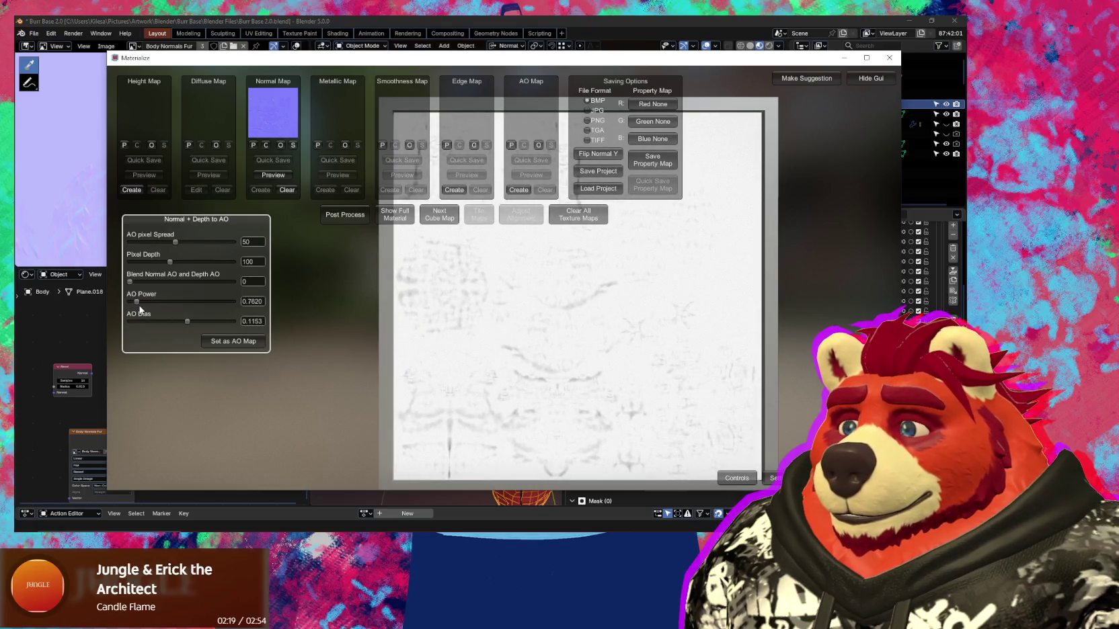
pyautogui.moveTo(138, 307)
pyautogui.mouseDown()
pyautogui.moveTo(165, 303)
pyautogui.moveTo(185, 322)
pyautogui.mouseUp()
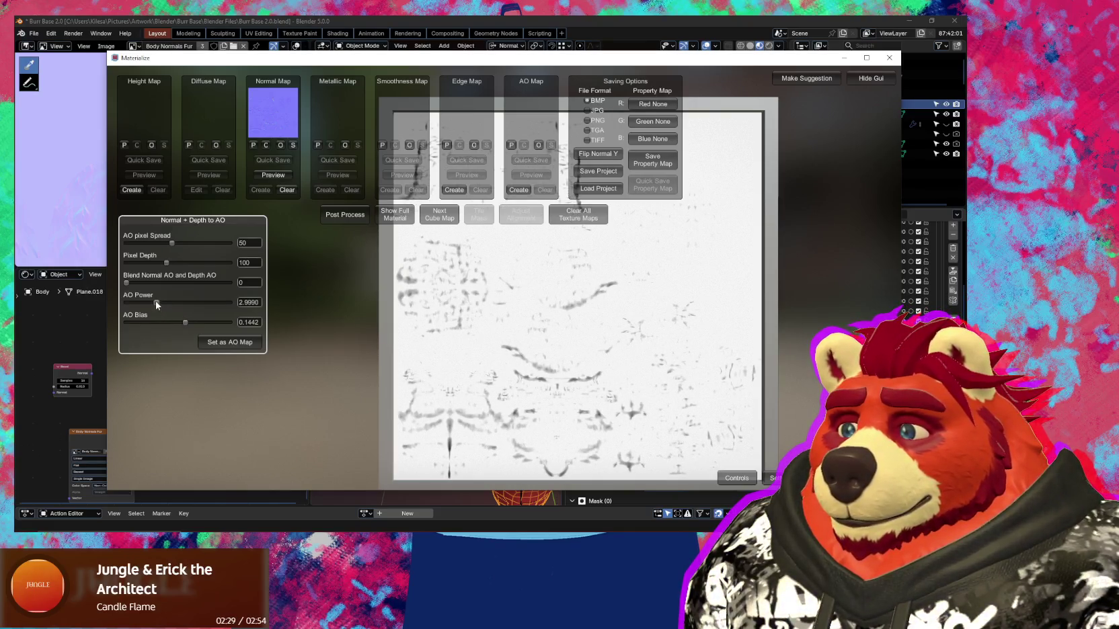
pyautogui.moveTo(167, 264); pyautogui.dragTo(204, 264)
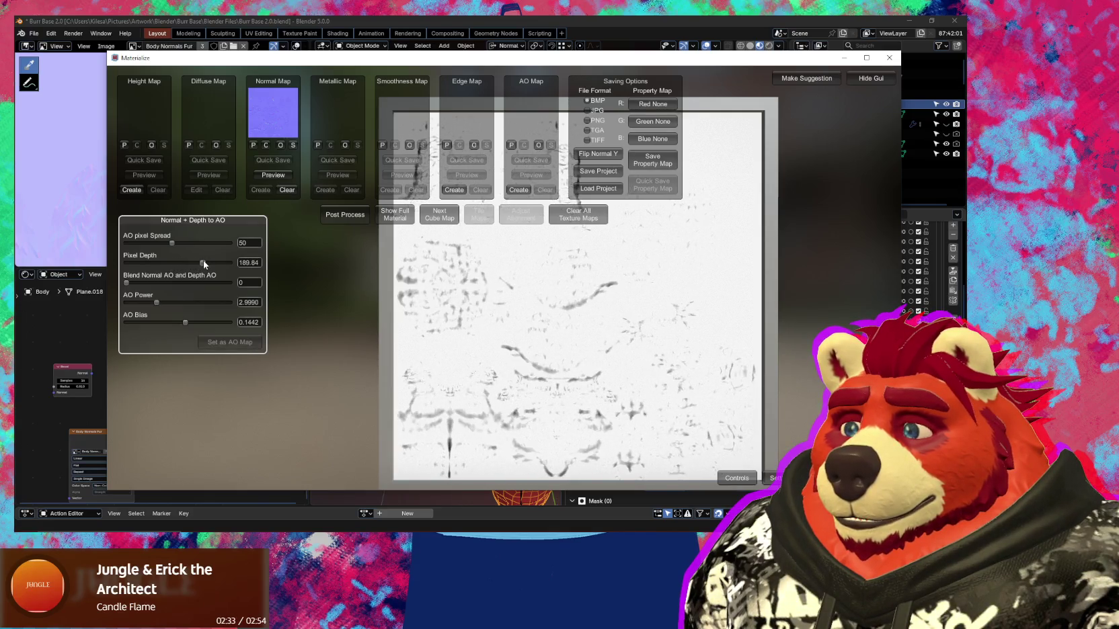
pyautogui.moveTo(172, 243); pyautogui.dragTo(141, 243)
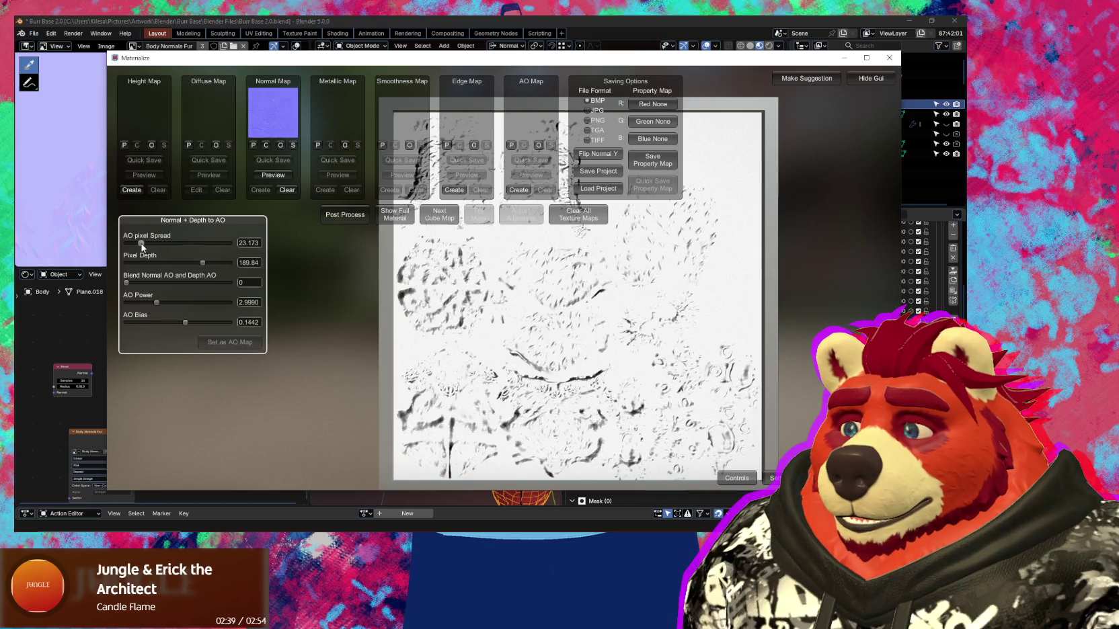
pyautogui.moveTo(185, 323)
pyautogui.mouseDown()
pyautogui.moveTo(126, 304)
pyautogui.moveTo(180, 327)
pyautogui.mouseUp()
pyautogui.moveTo(126, 304); pyautogui.dragTo(131, 304)
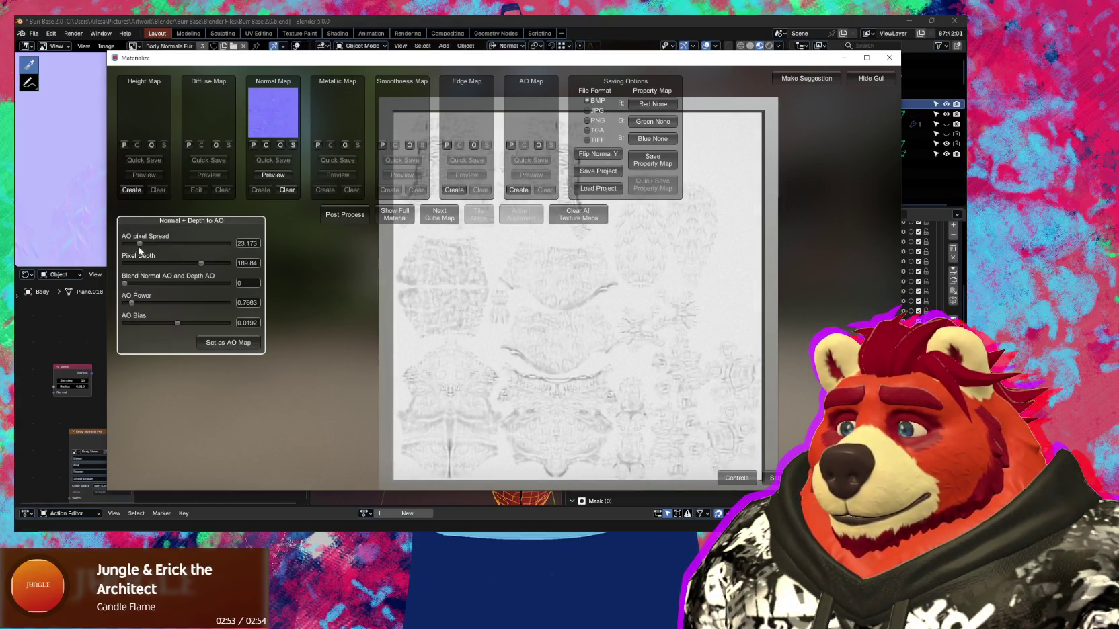
# Refine the AO to spread 12.788, AO Bias 0.1442 and Blend 0, keeping AO Power 0.8615.
pyautogui.moveTo(135, 244); pyautogui.dragTo(132, 245)
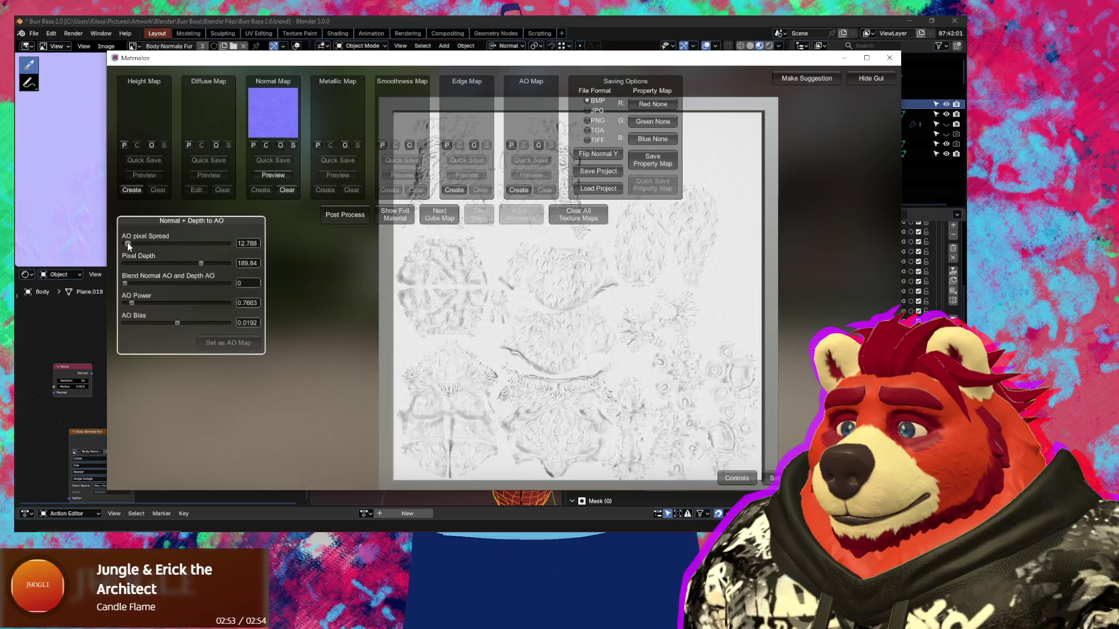
pyautogui.moveTo(178, 323); pyautogui.dragTo(186, 325)
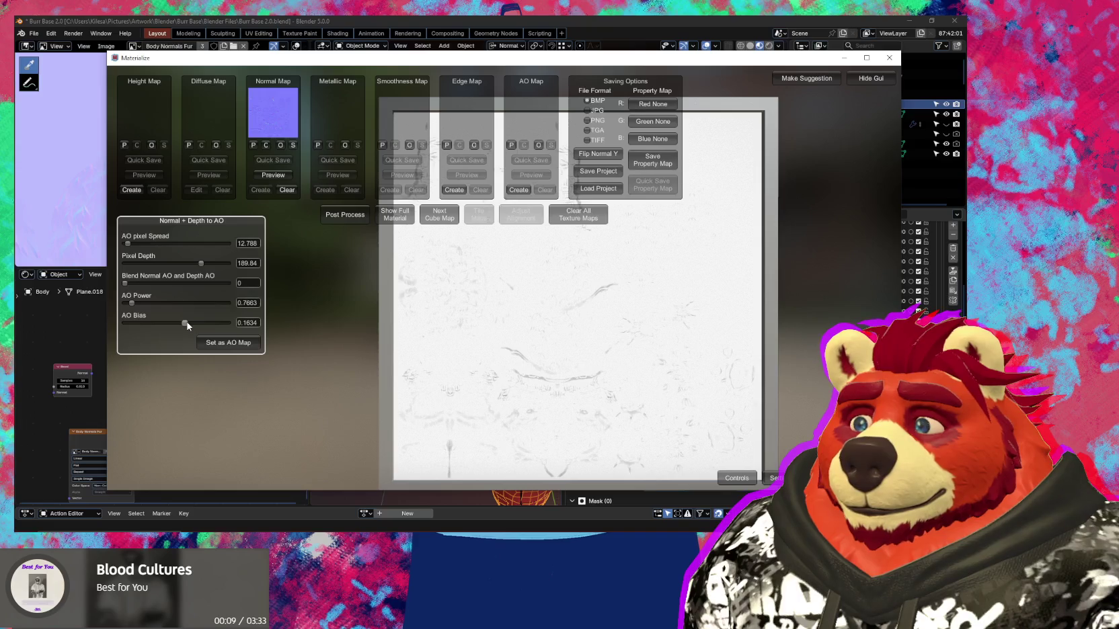
pyautogui.moveTo(185, 324); pyautogui.dragTo(183, 324)
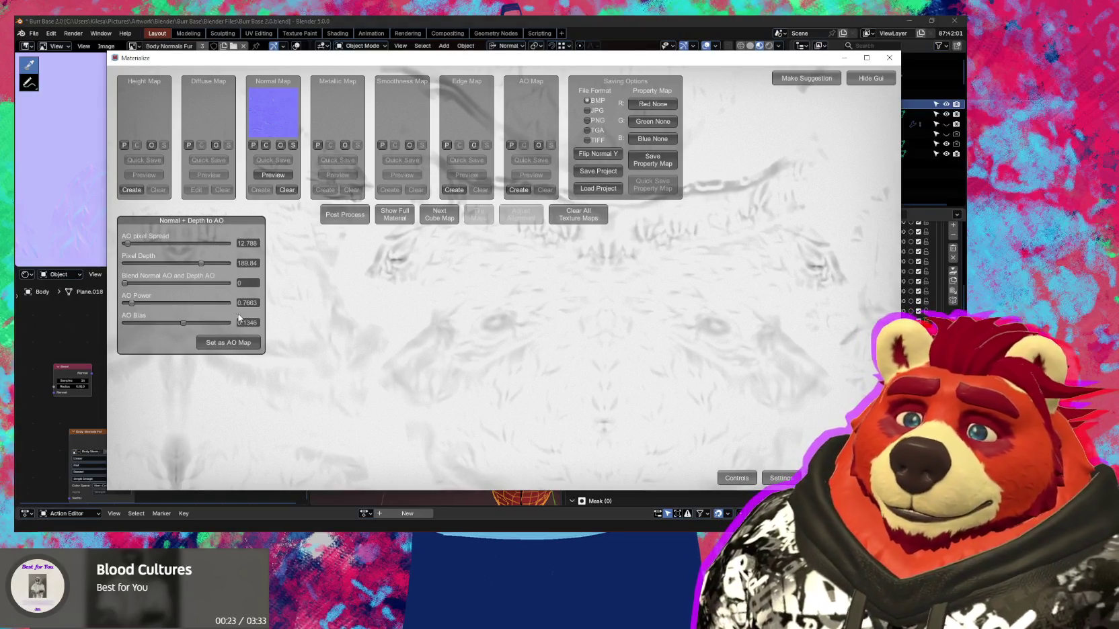
pyautogui.moveTo(125, 283)
pyautogui.mouseDown()
pyautogui.moveTo(153, 283)
pyautogui.moveTo(115, 291)
pyautogui.mouseUp()
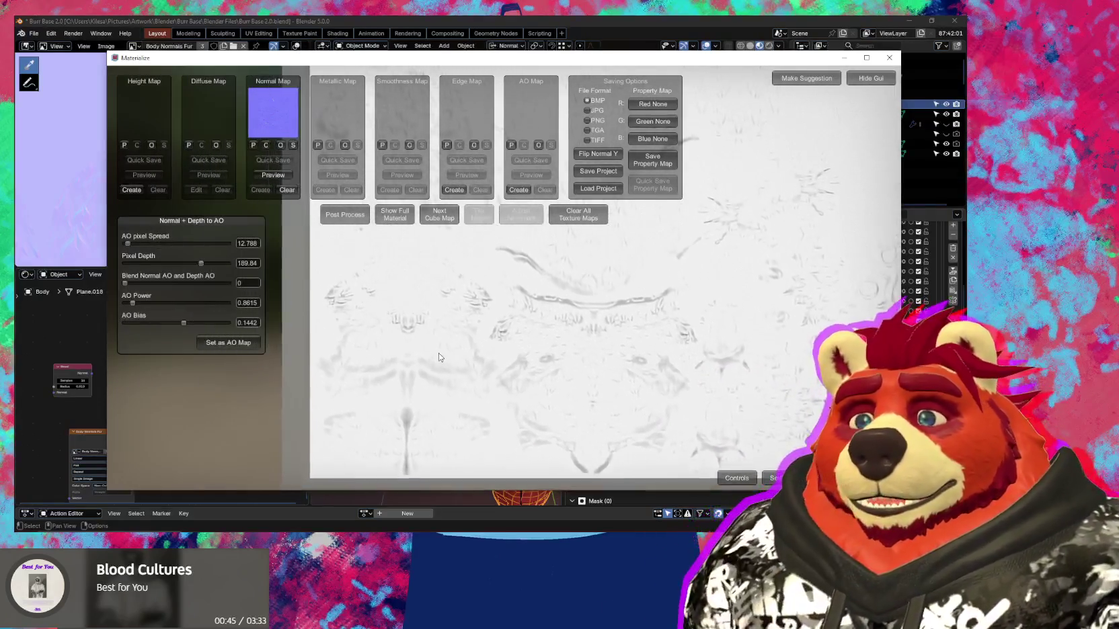
# Generate the AO map, save it as 'Body AO' in the Textures folder, and return to Blender.
pyautogui.click(229, 344)
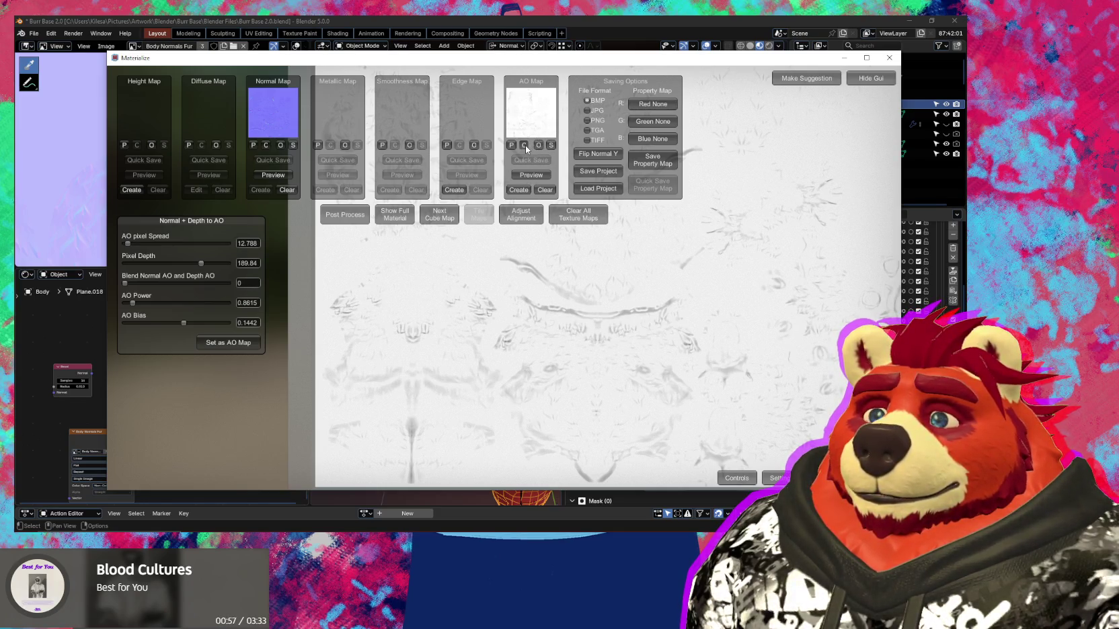
pyautogui.click(552, 145)
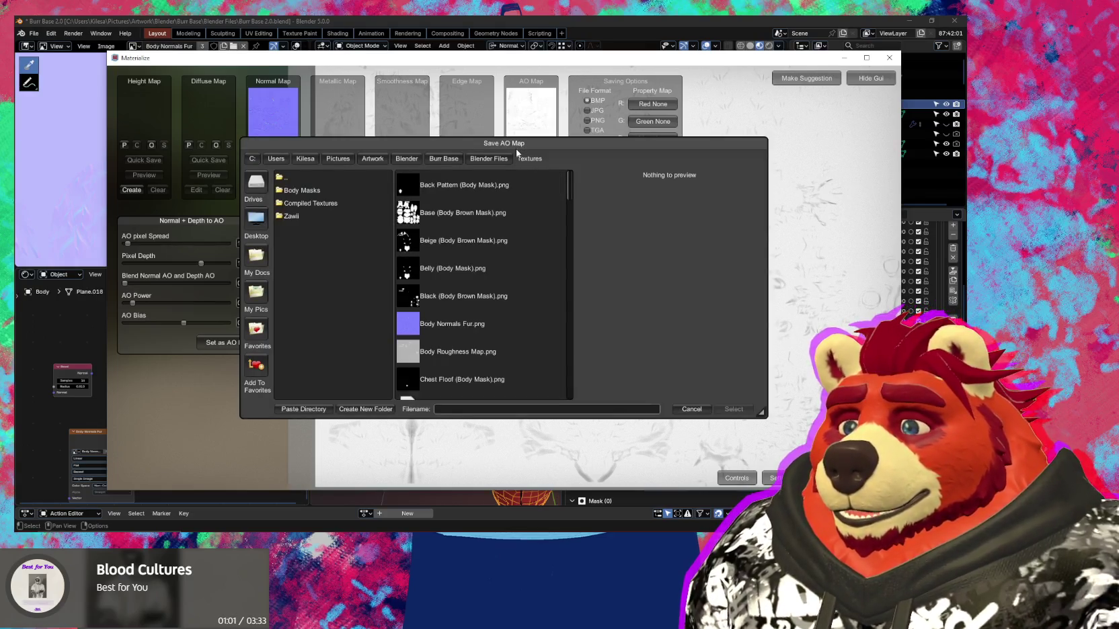
pyautogui.click(472, 413)
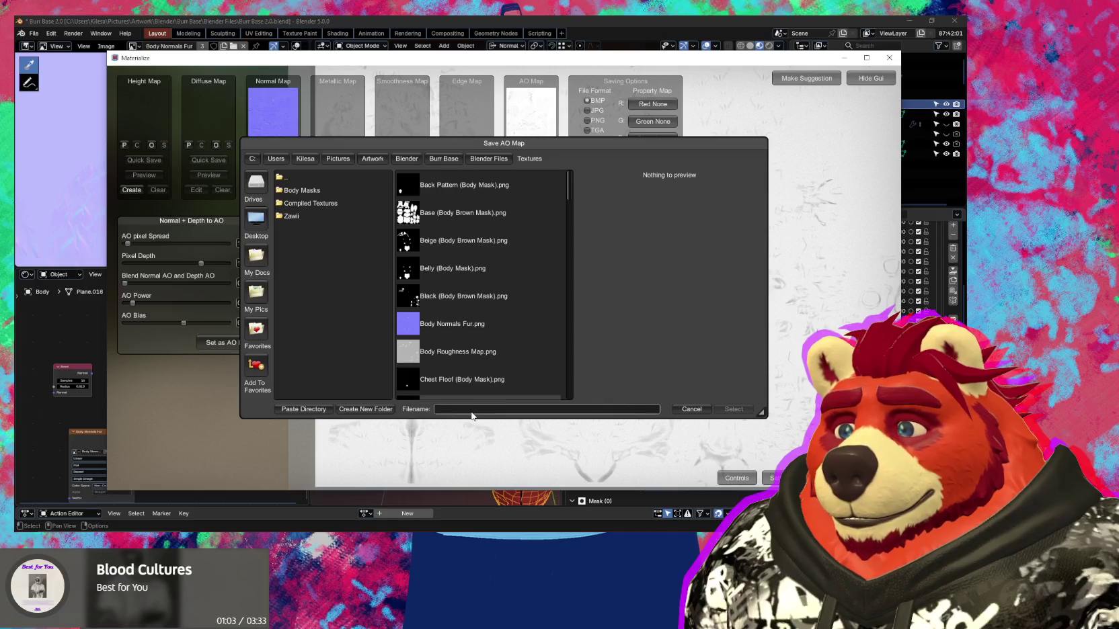
pyautogui.write('Body AO')
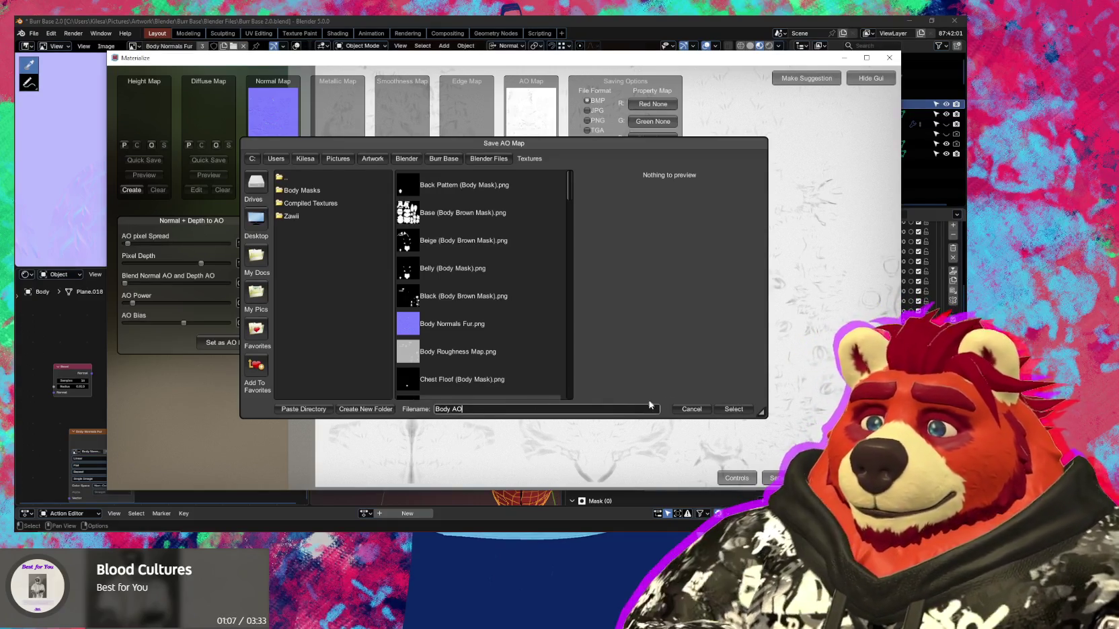
pyautogui.click(726, 412)
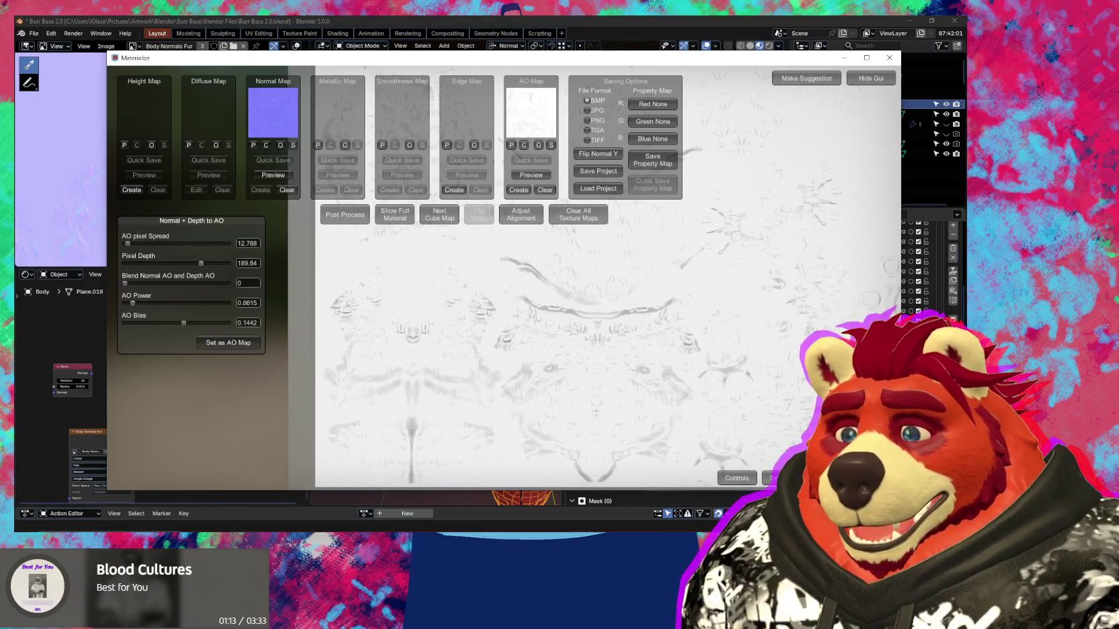
pyautogui.hotkey('alt', 'Tab')
pyautogui.click(762, 316)
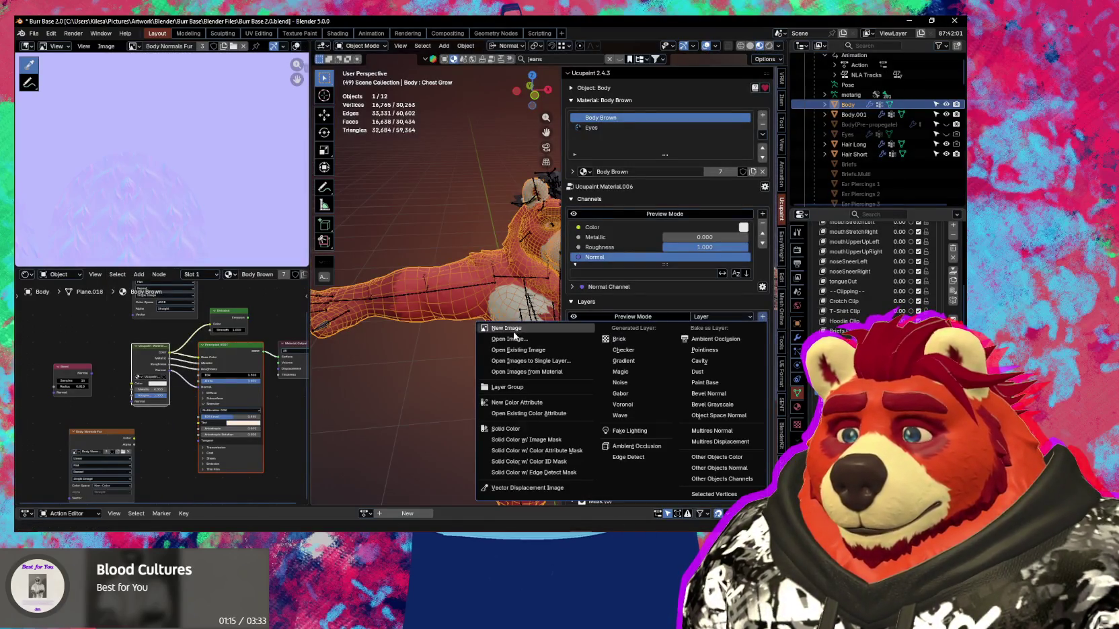
# Browse to Textures/Body AO.bmp for a new image layer without adding it, then return to Materialize.
pyautogui.click(515, 336)
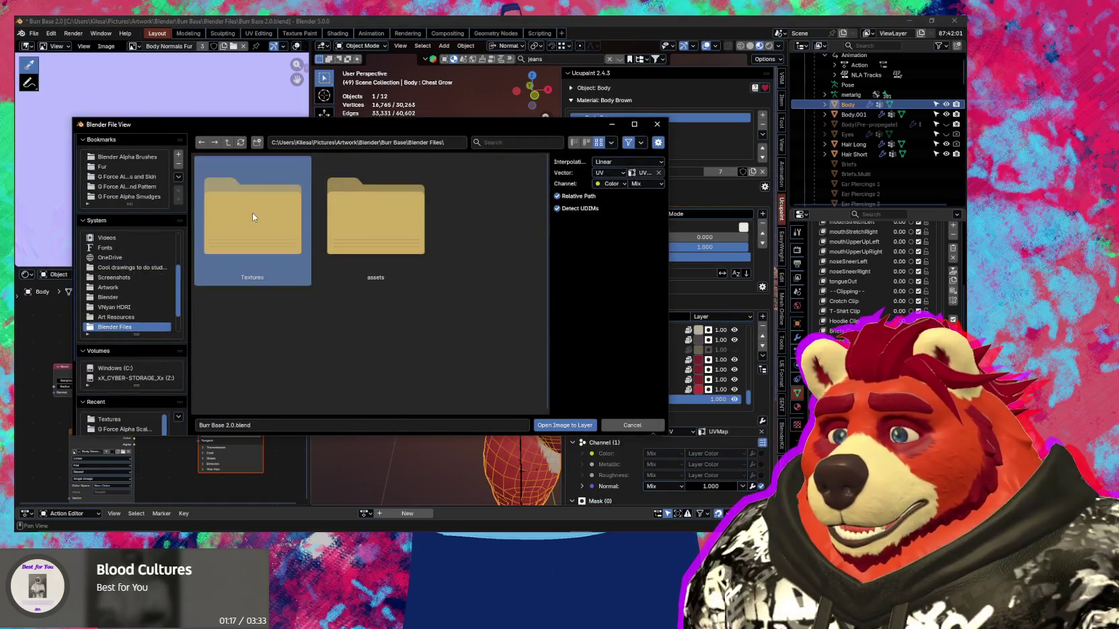
pyautogui.doubleClick(251, 213)
pyautogui.click(396, 329)
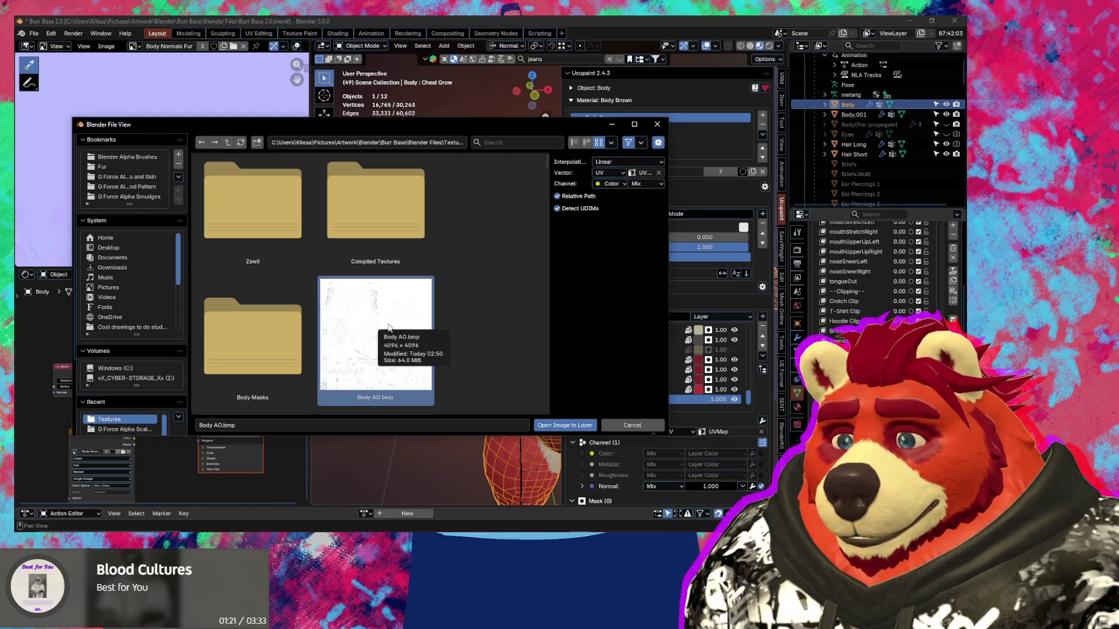
pyautogui.press('Return')
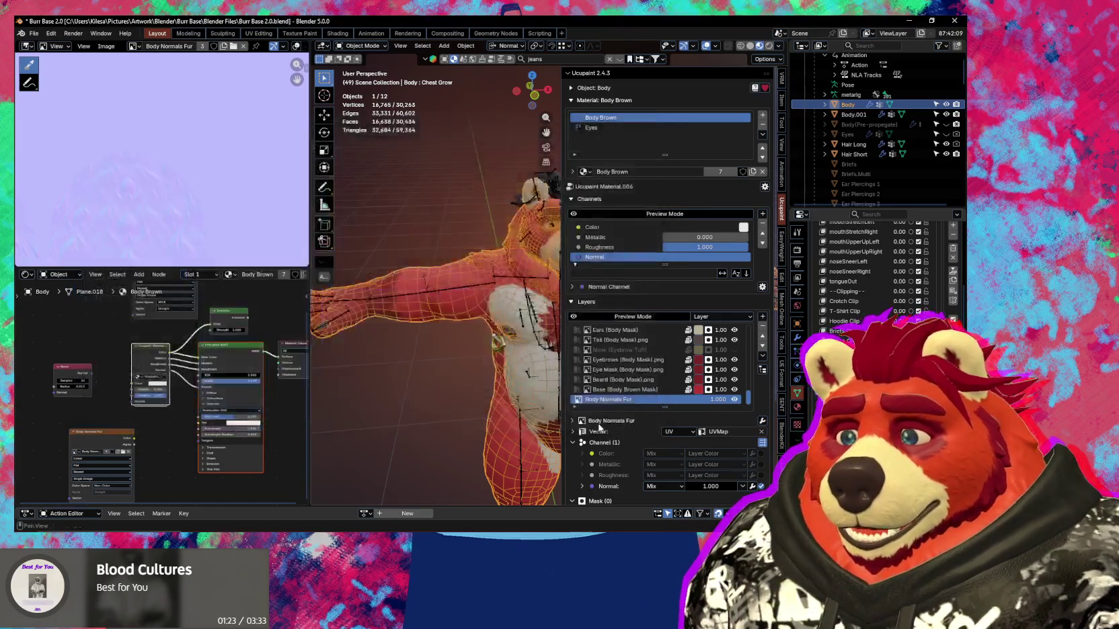
pyautogui.hotkey('alt', 'Tab')
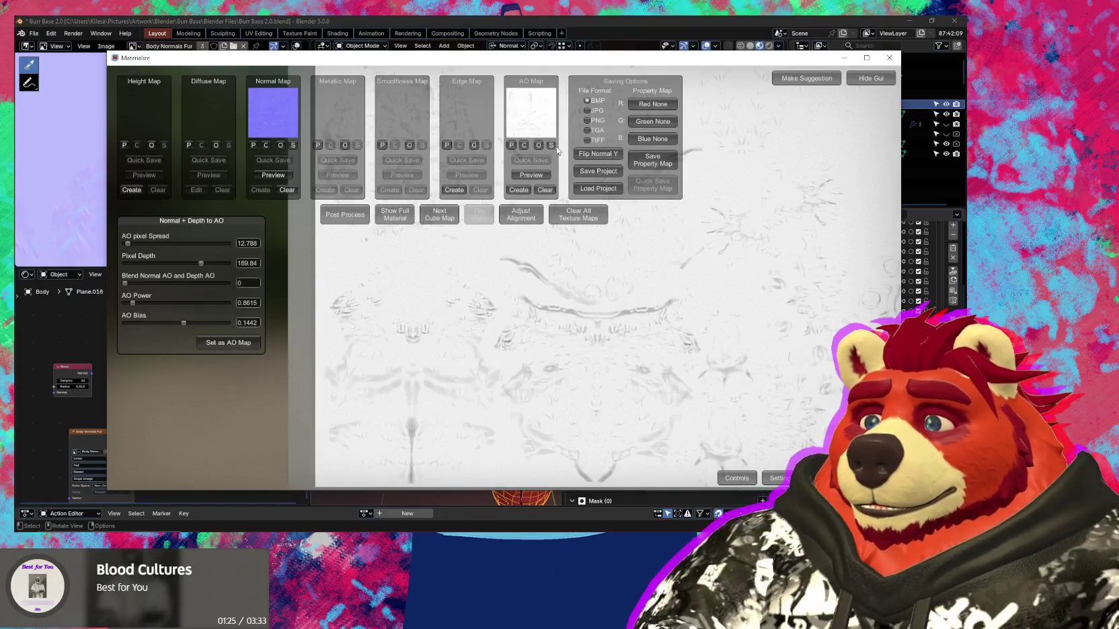
# Re-save the AO map as 'Body AO' in PNG format, dropping the old .bmp extension.
pyautogui.click(552, 146)
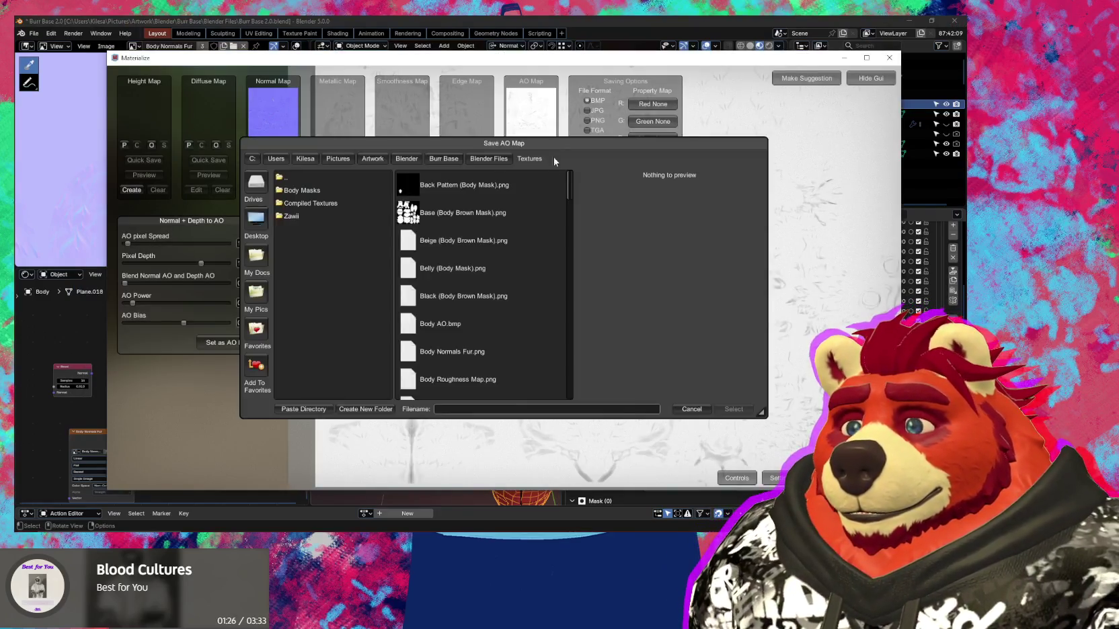
pyautogui.click(684, 407)
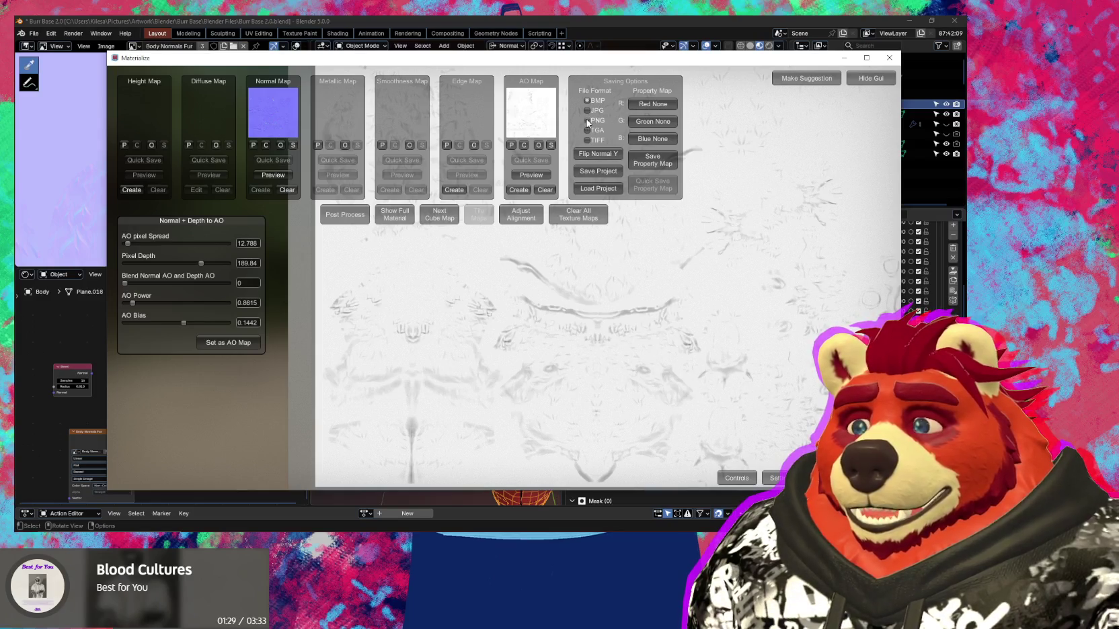
pyautogui.click(552, 146)
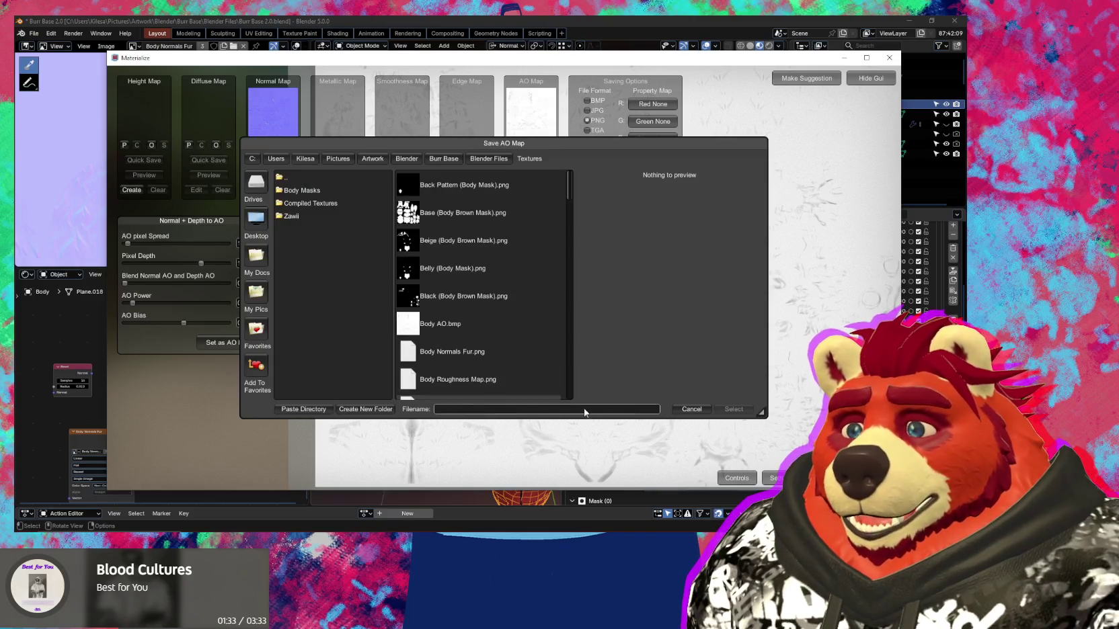
pyautogui.click(461, 333)
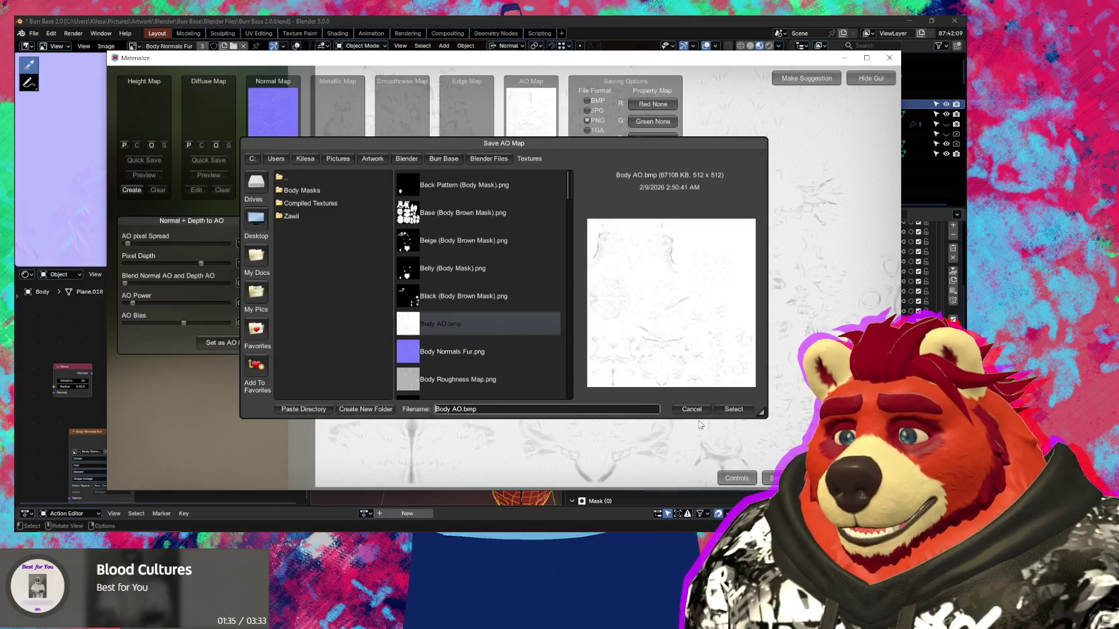
pyautogui.press('BackSpace')
pyautogui.press('BackSpace')
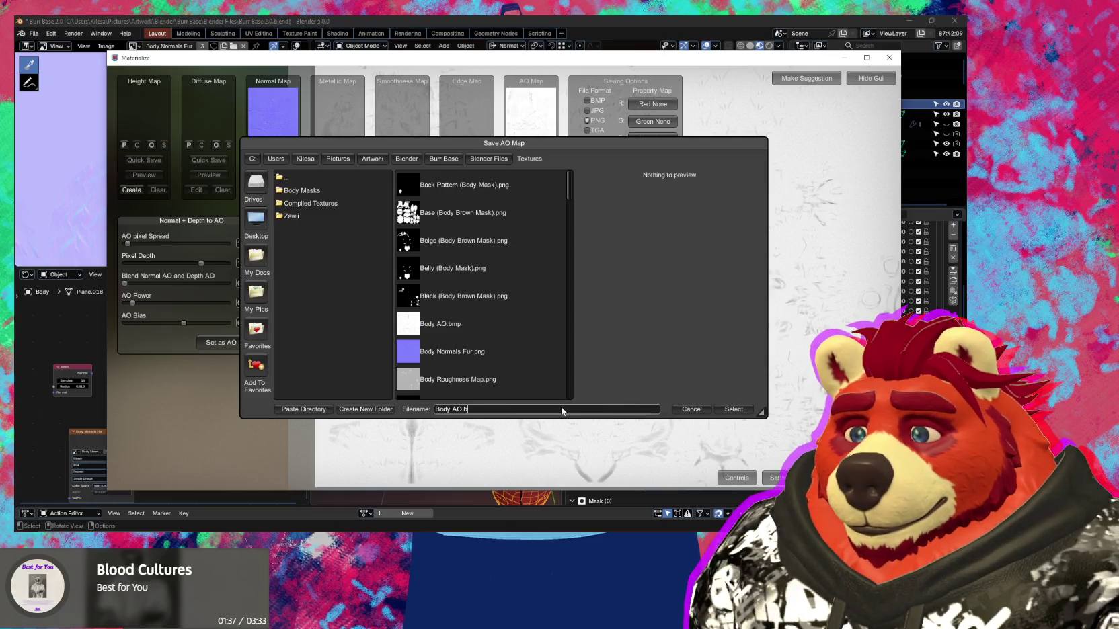
pyautogui.click(727, 410)
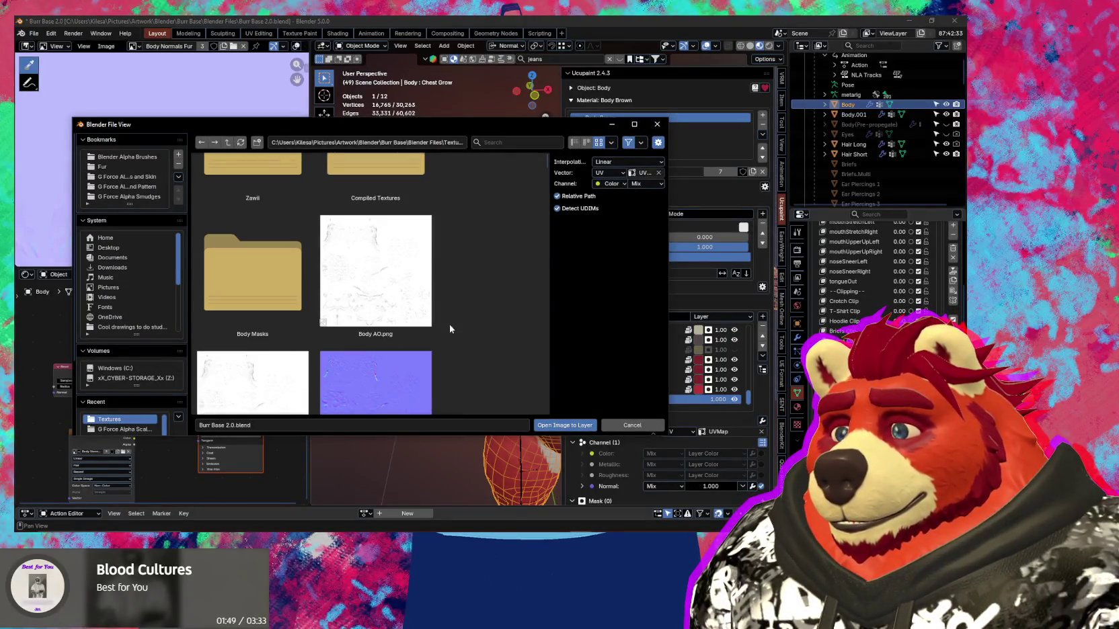
# Load Body AO.png from the Textures folder as a new Ucupaint image layer.
pyautogui.click(374, 283)
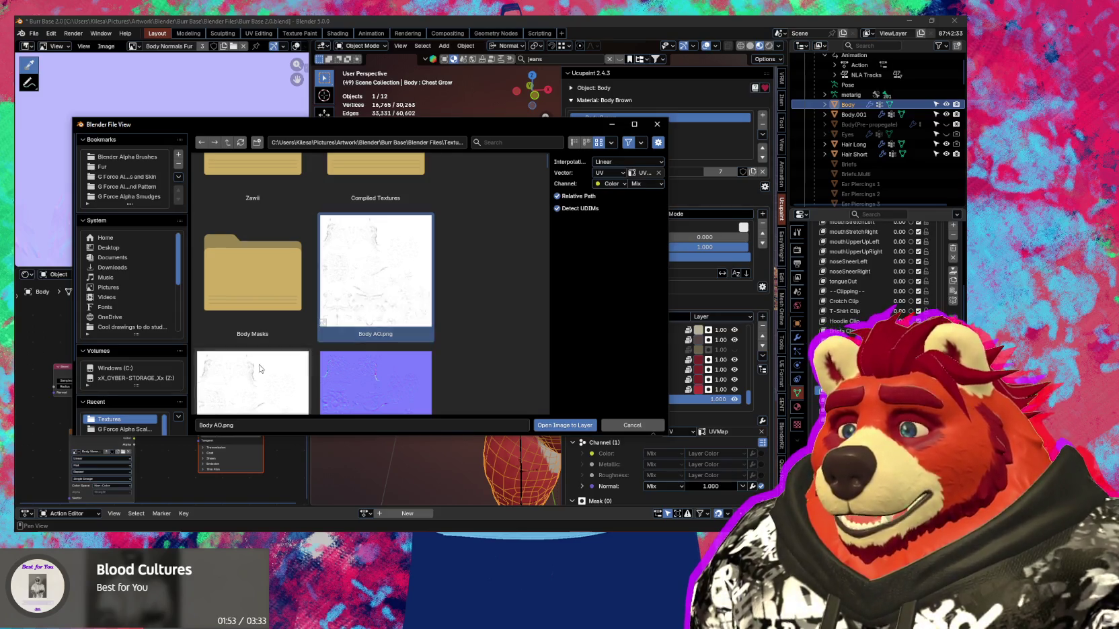
pyautogui.scroll(-2, 336, 303)
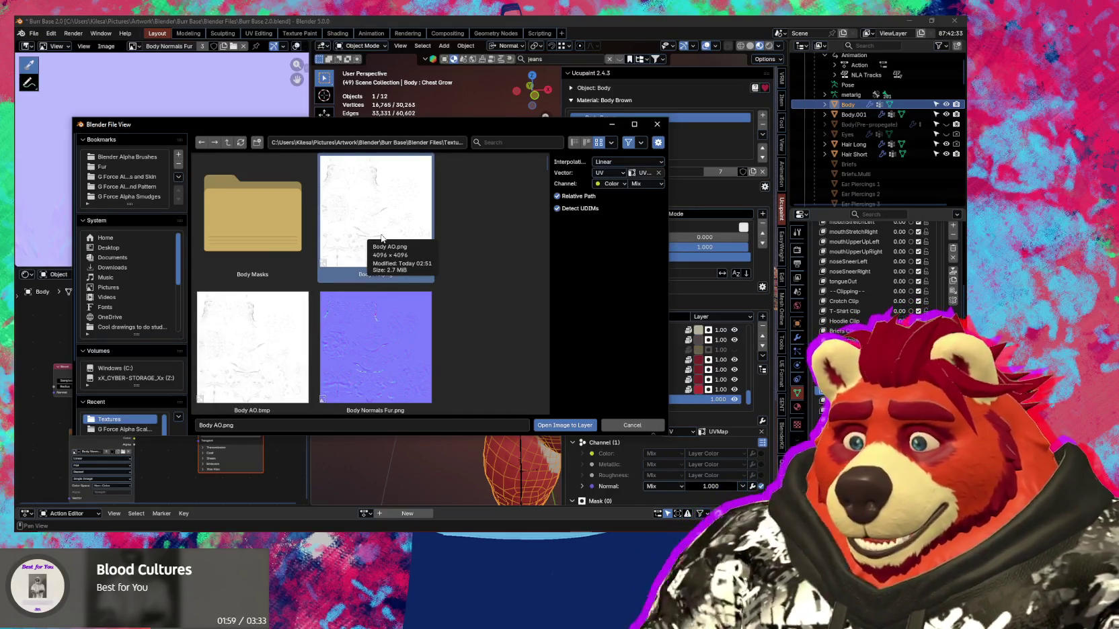
pyautogui.press('Escape')
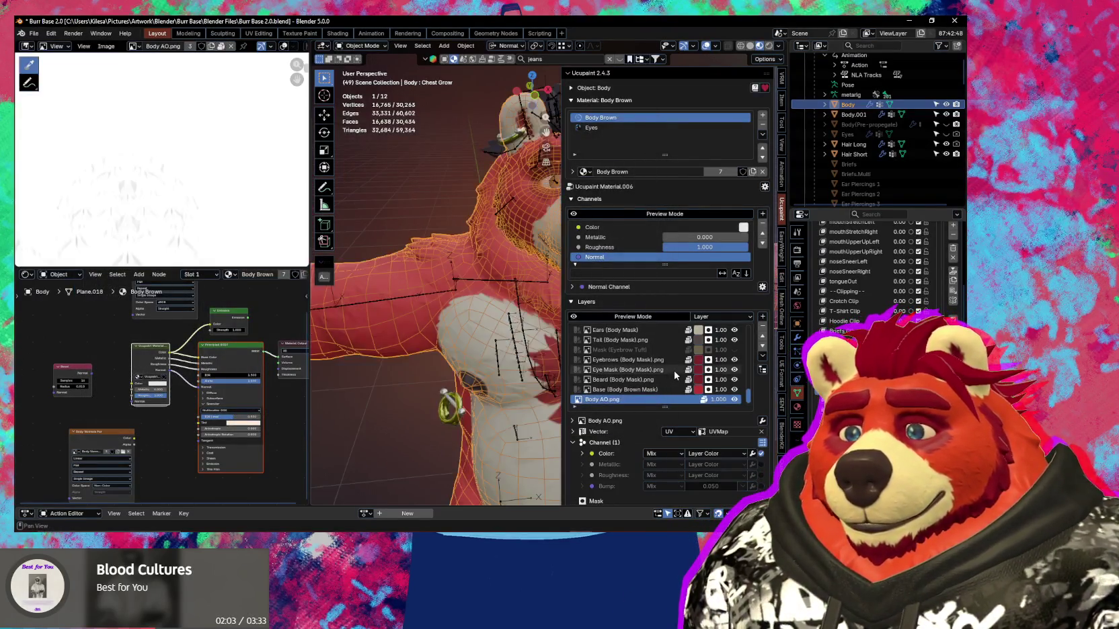
# Raise Body AO.png up the stack past Base, Beard, Tail, Muzzle and Arm Pattern.
pyautogui.click(763, 342)
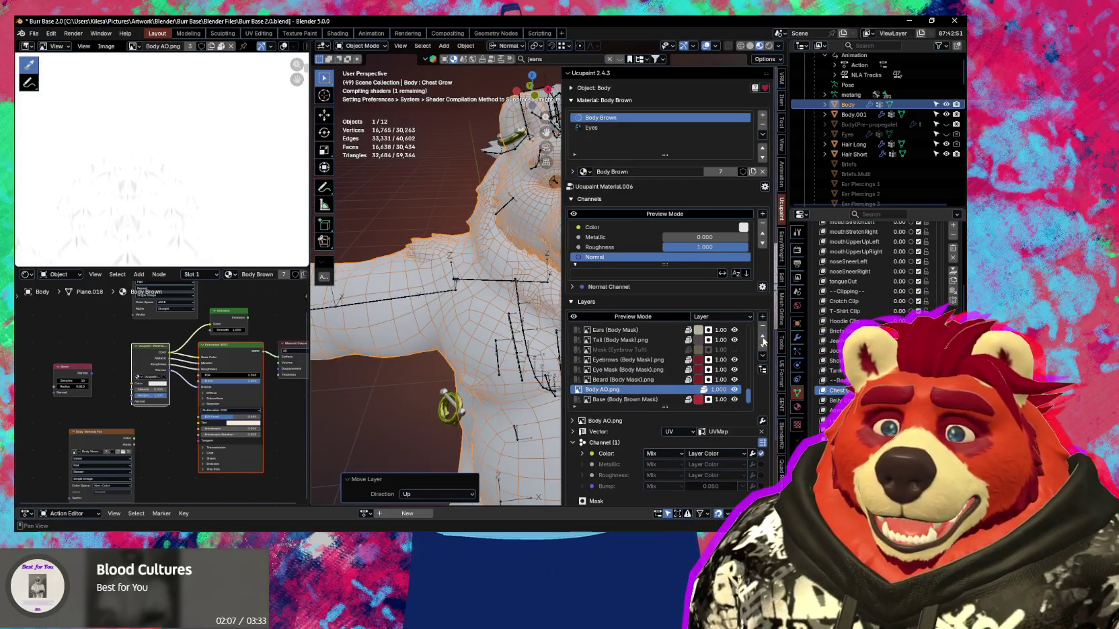
pyautogui.click(763, 342)
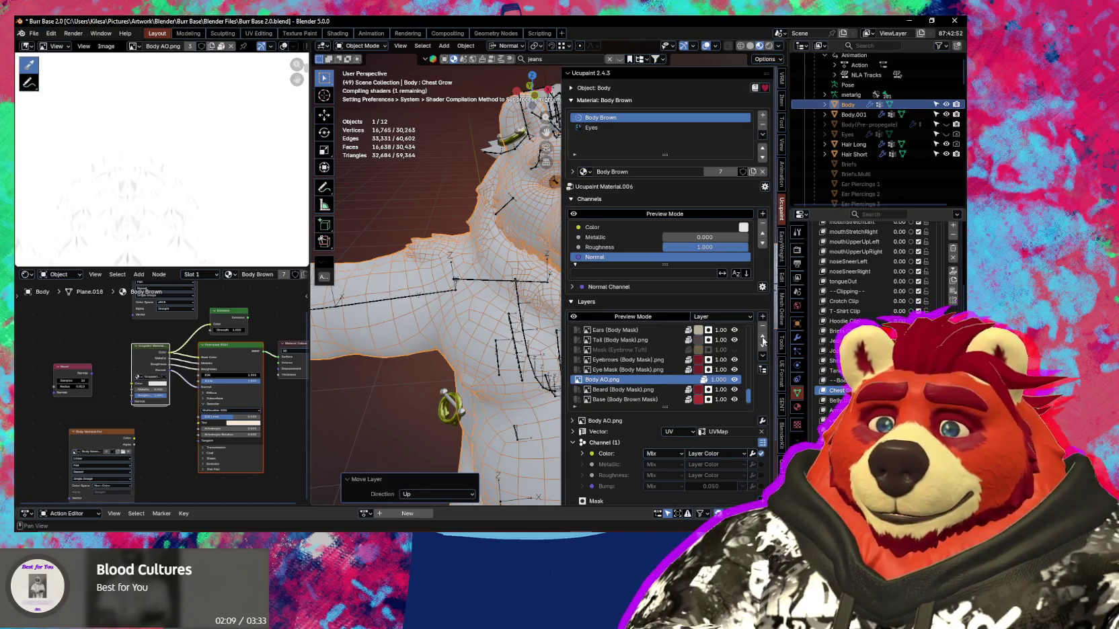
pyautogui.click(763, 342)
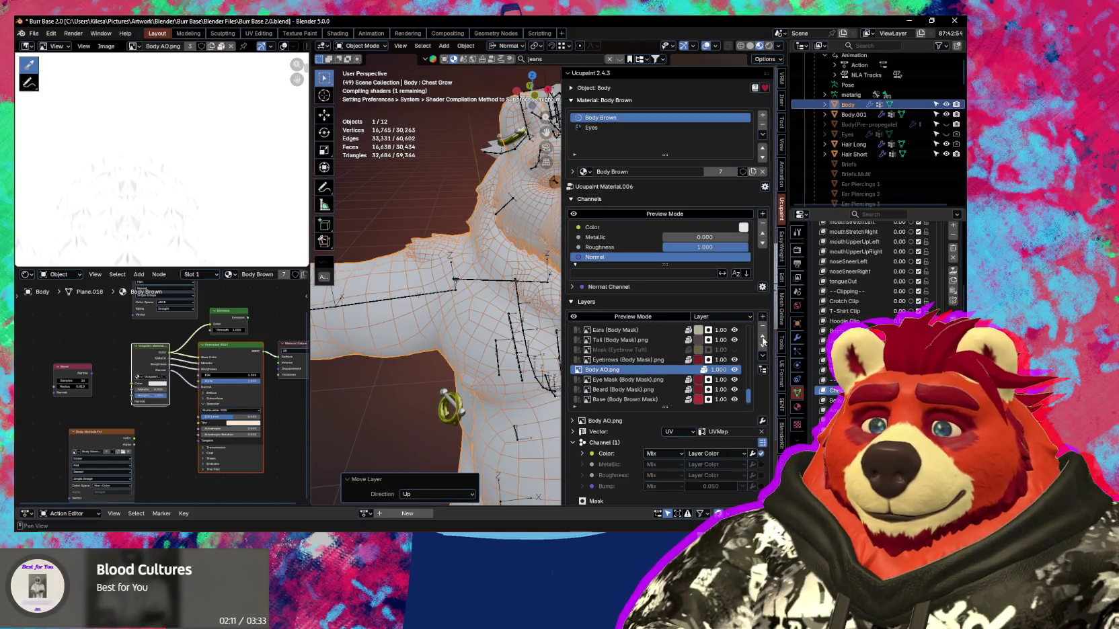
pyautogui.click(763, 342)
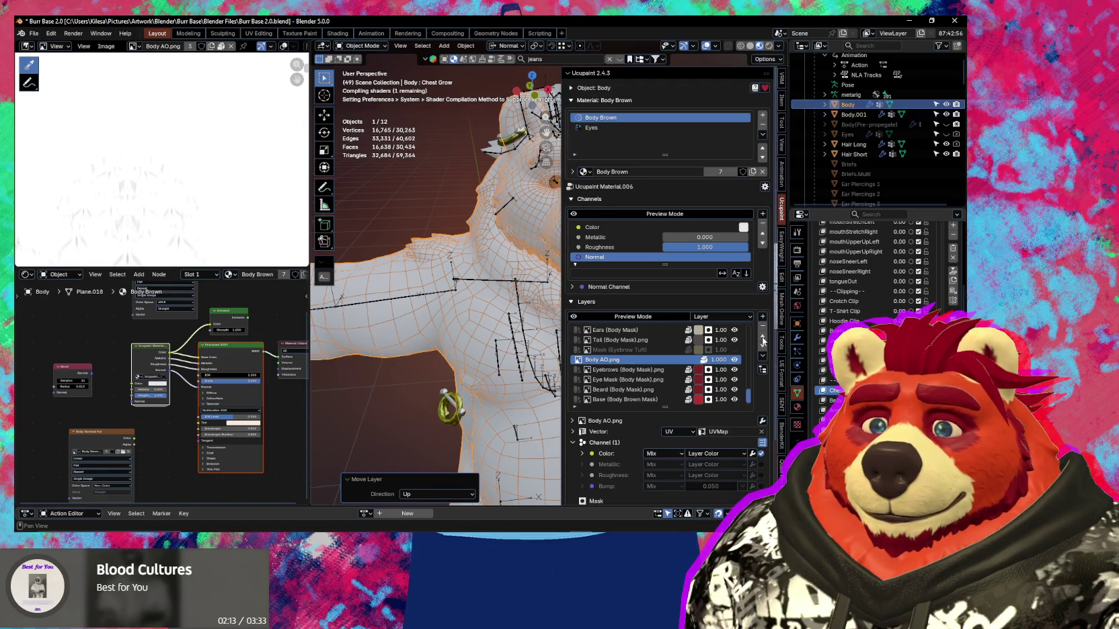
pyautogui.click(763, 342)
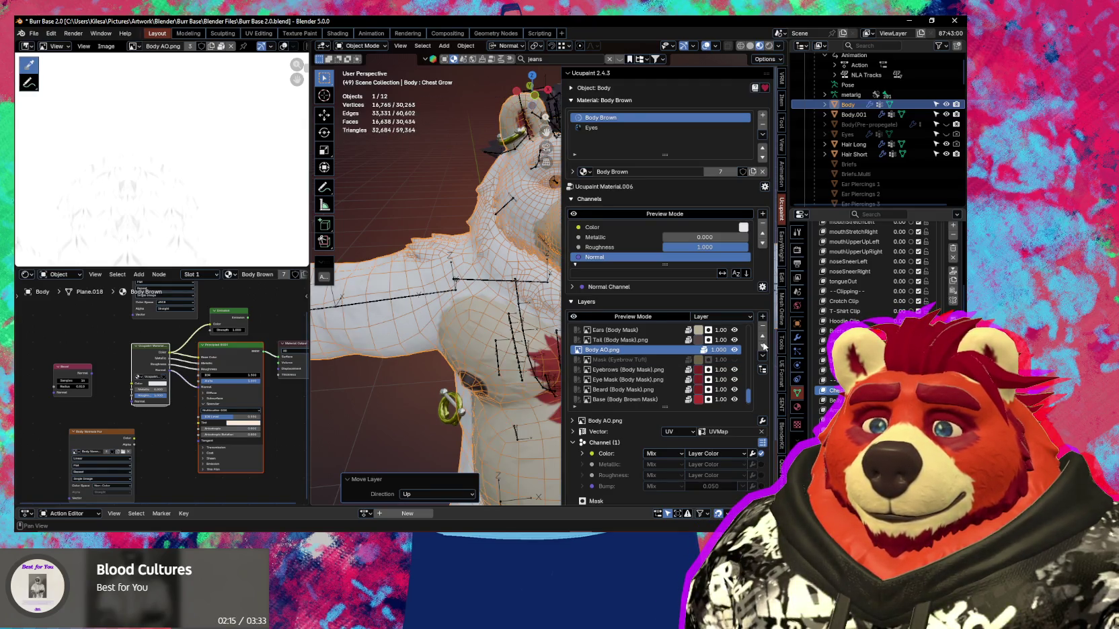
pyautogui.click(759, 356)
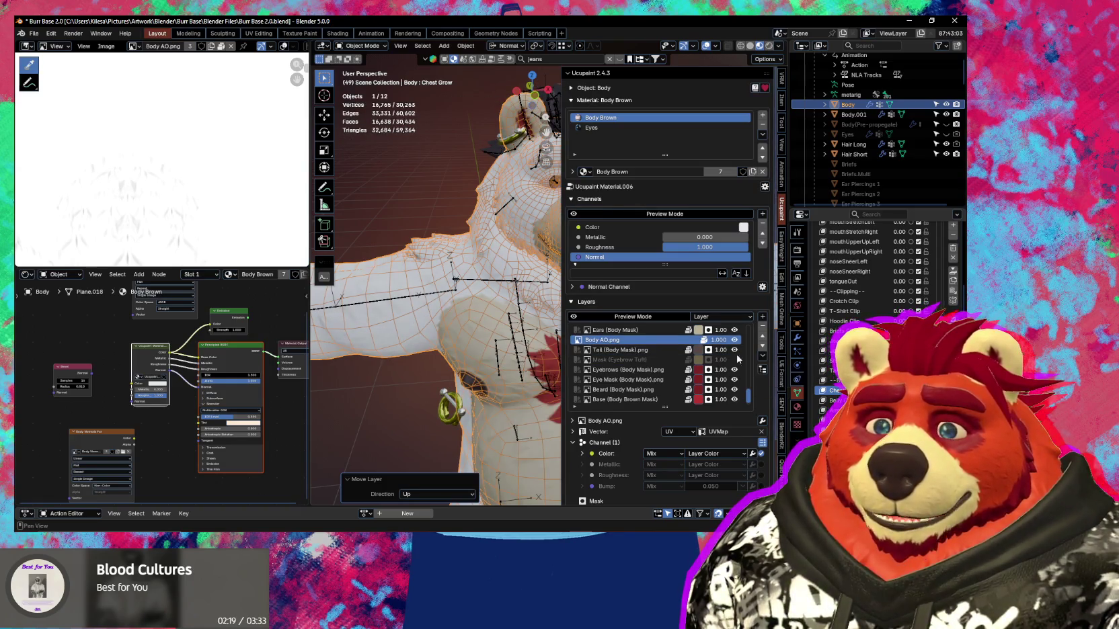
pyautogui.scroll(3, 720, 361)
pyautogui.scroll(3, 720, 361)
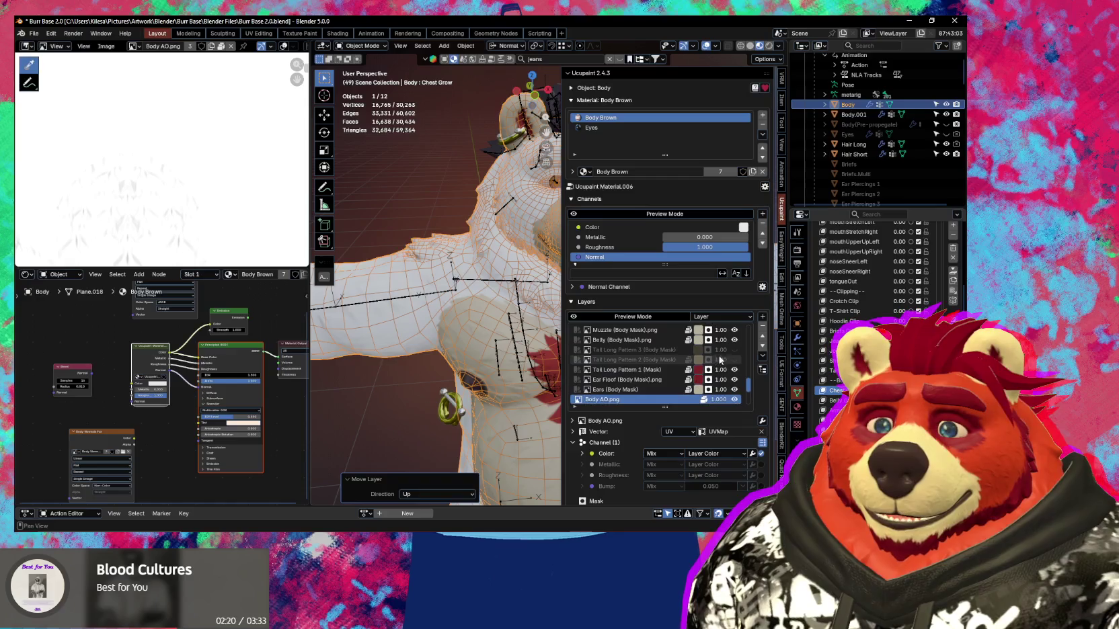
pyautogui.click(763, 338)
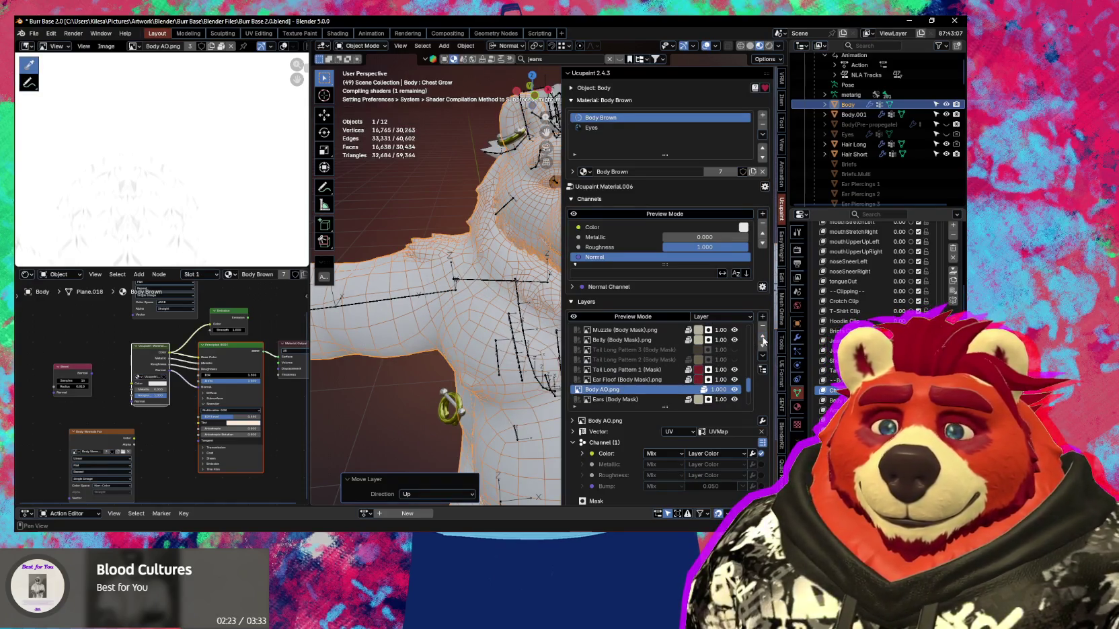
pyautogui.click(763, 338)
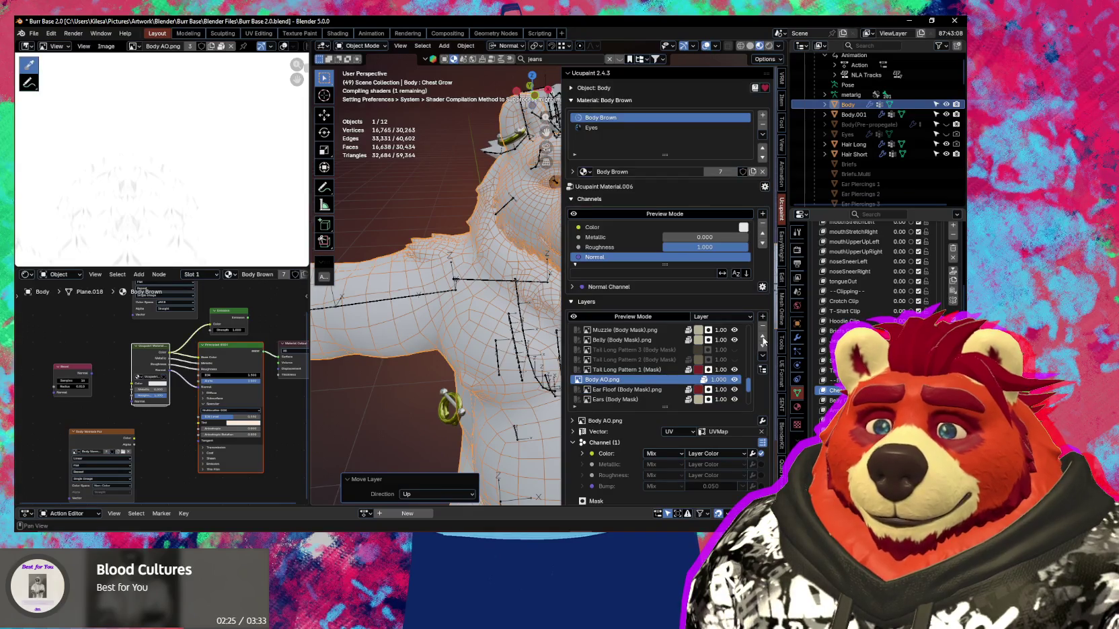
pyautogui.click(762, 338)
pyautogui.click(762, 338)
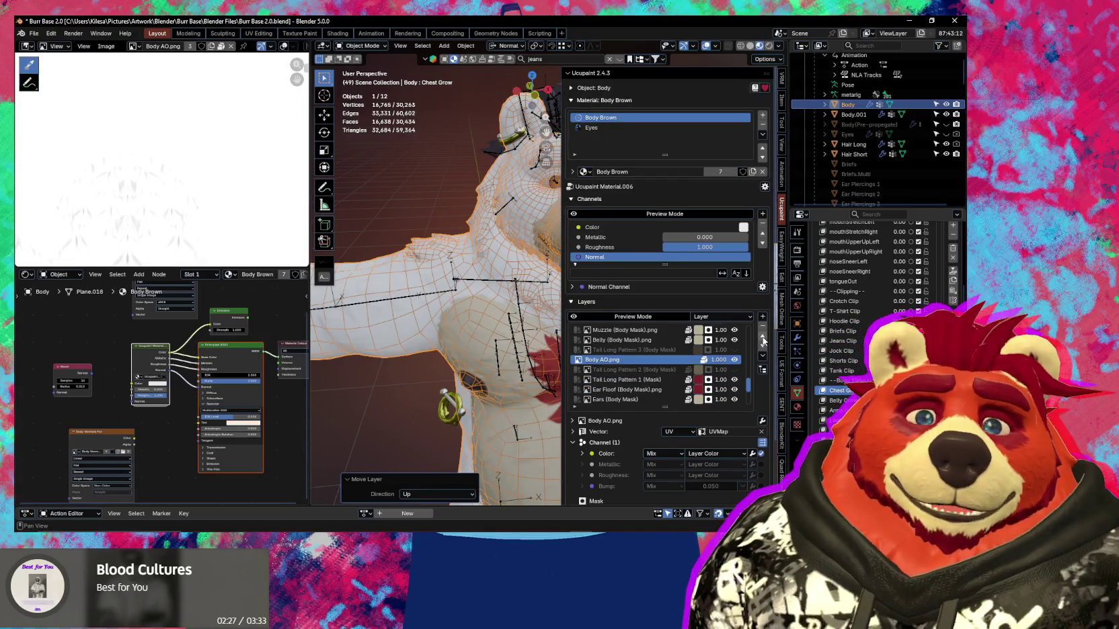
pyautogui.click(763, 339)
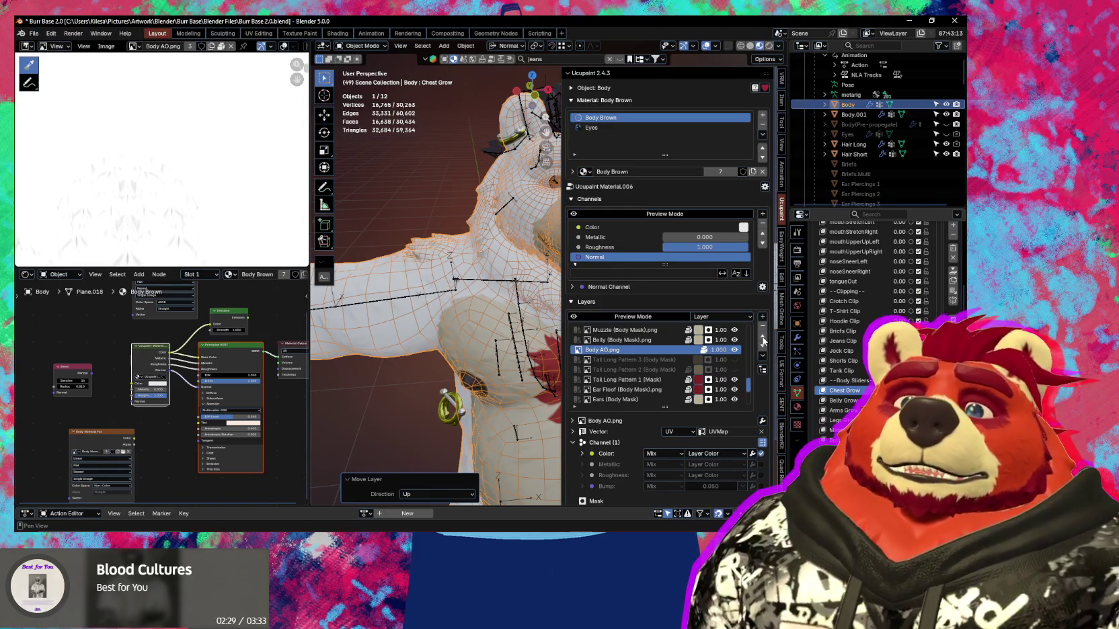
pyautogui.click(763, 338)
pyautogui.click(762, 336)
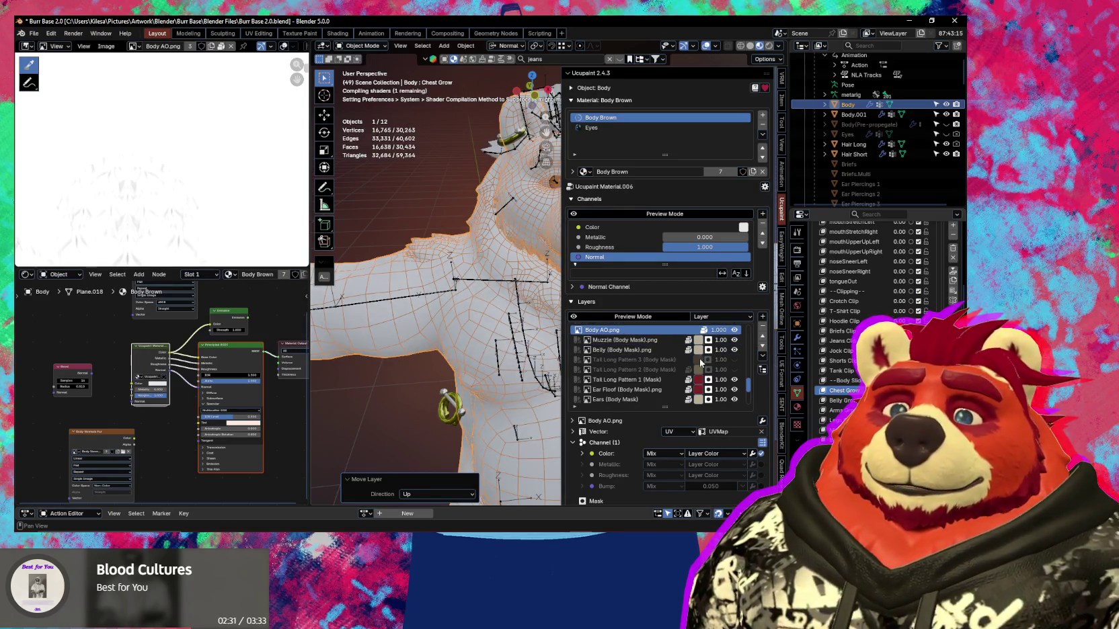
pyautogui.scroll(5, 724, 363)
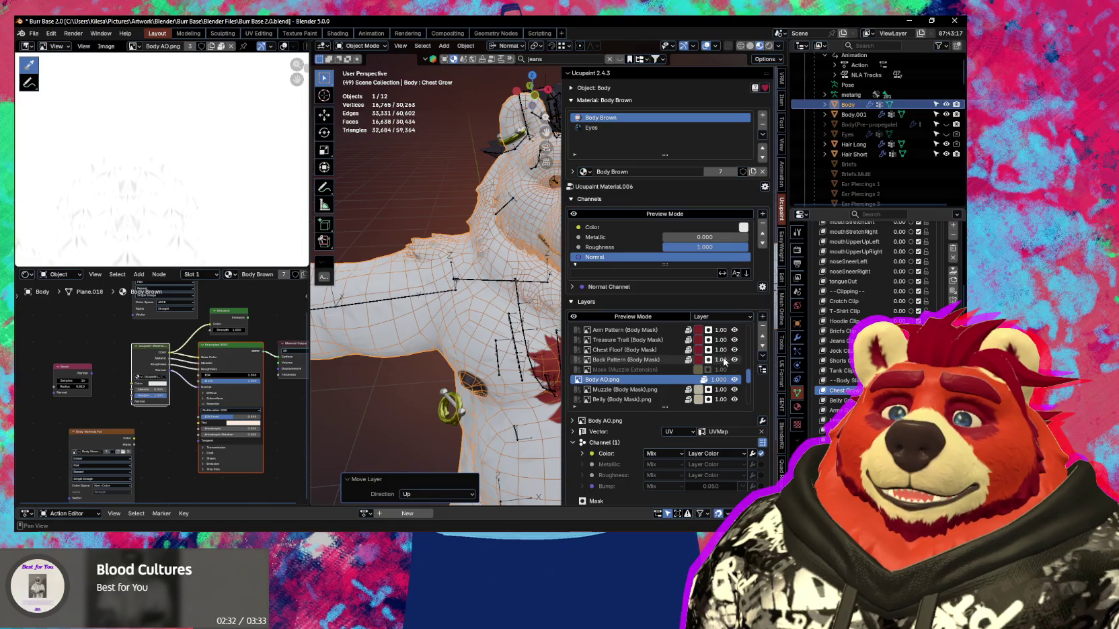
pyautogui.click(763, 339)
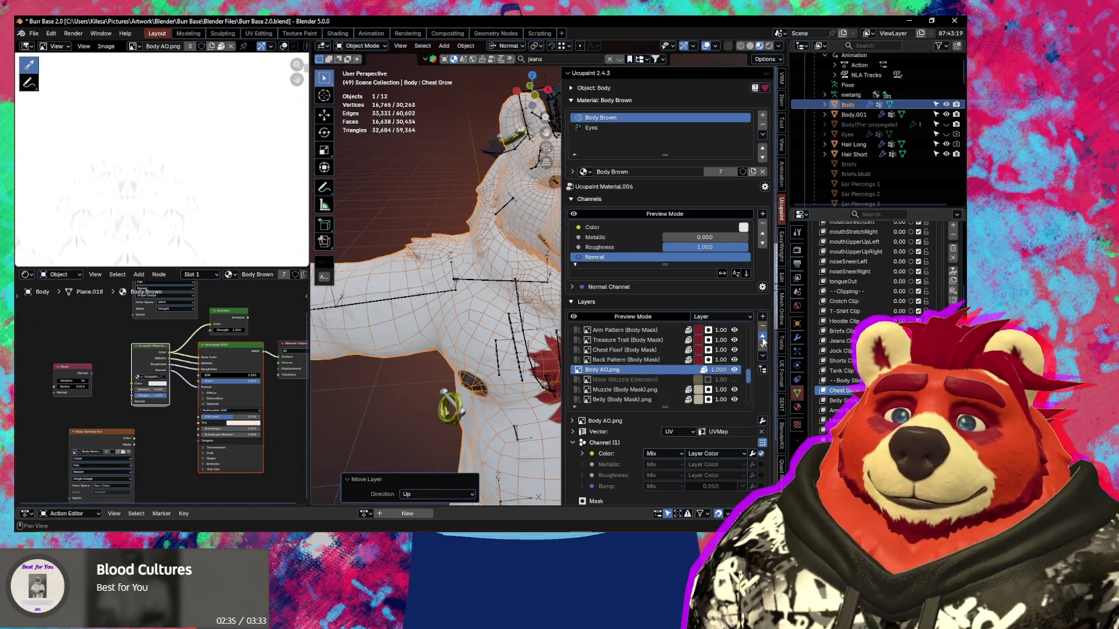
pyautogui.click(763, 338)
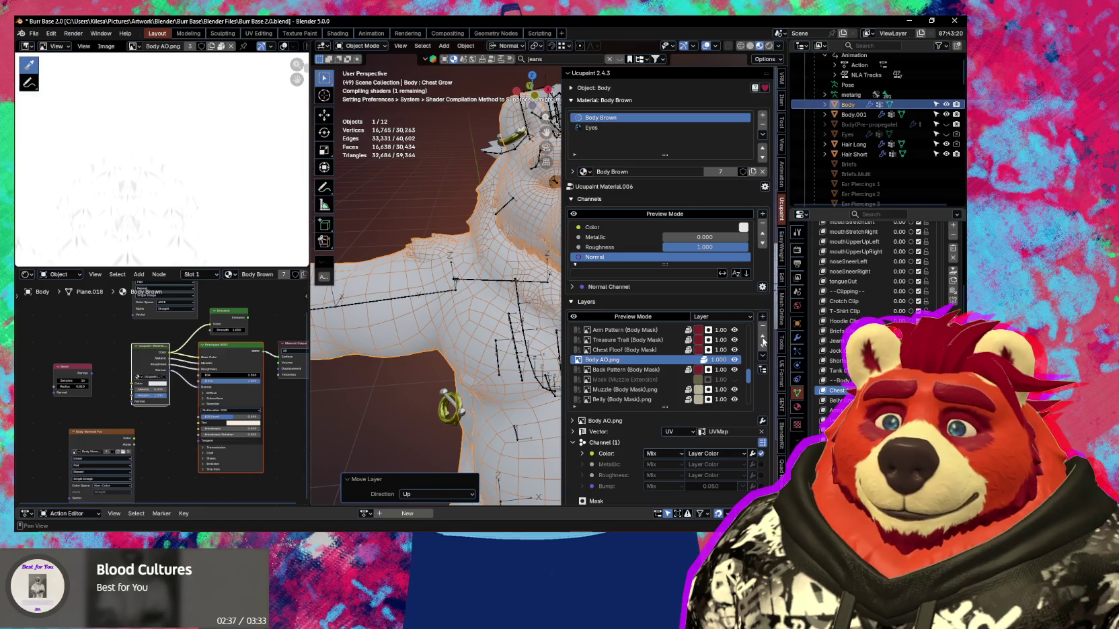
pyautogui.click(763, 339)
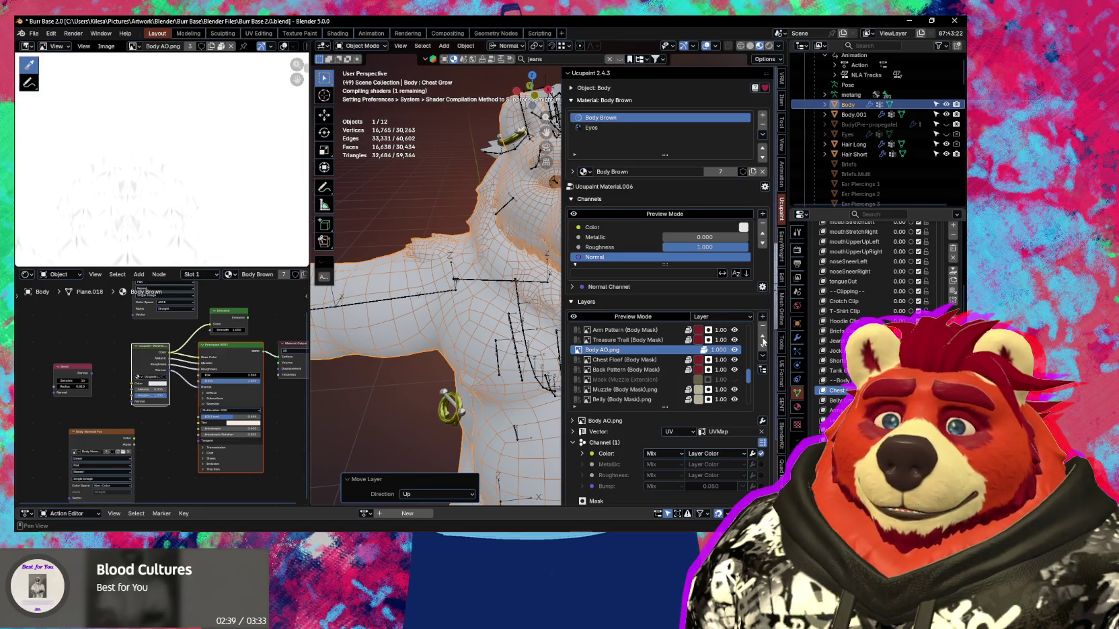
pyautogui.click(762, 339)
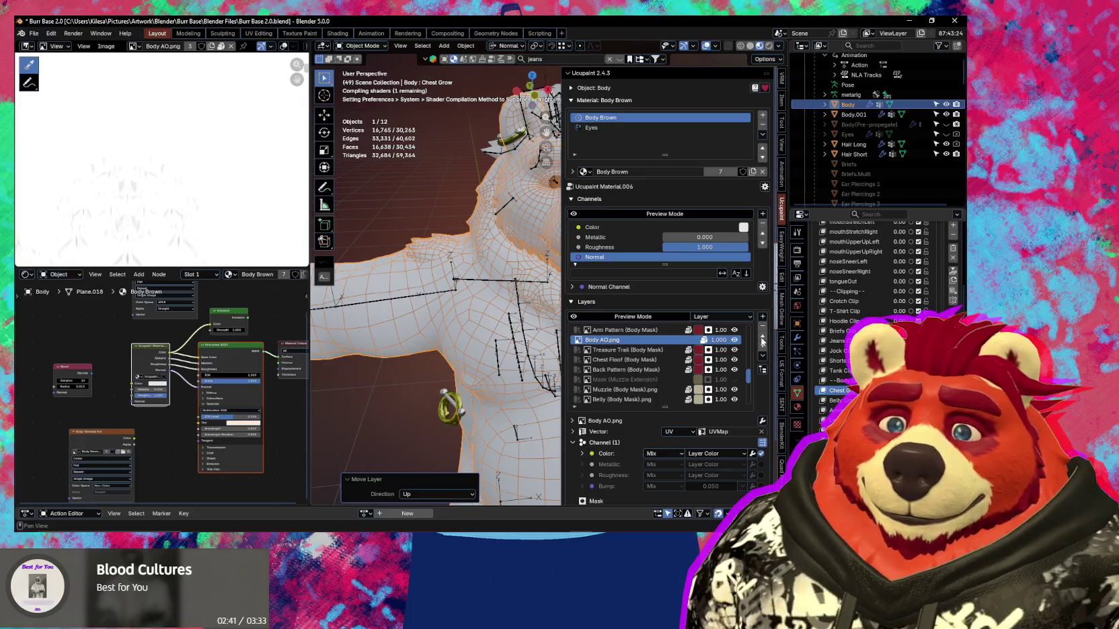
pyautogui.click(763, 338)
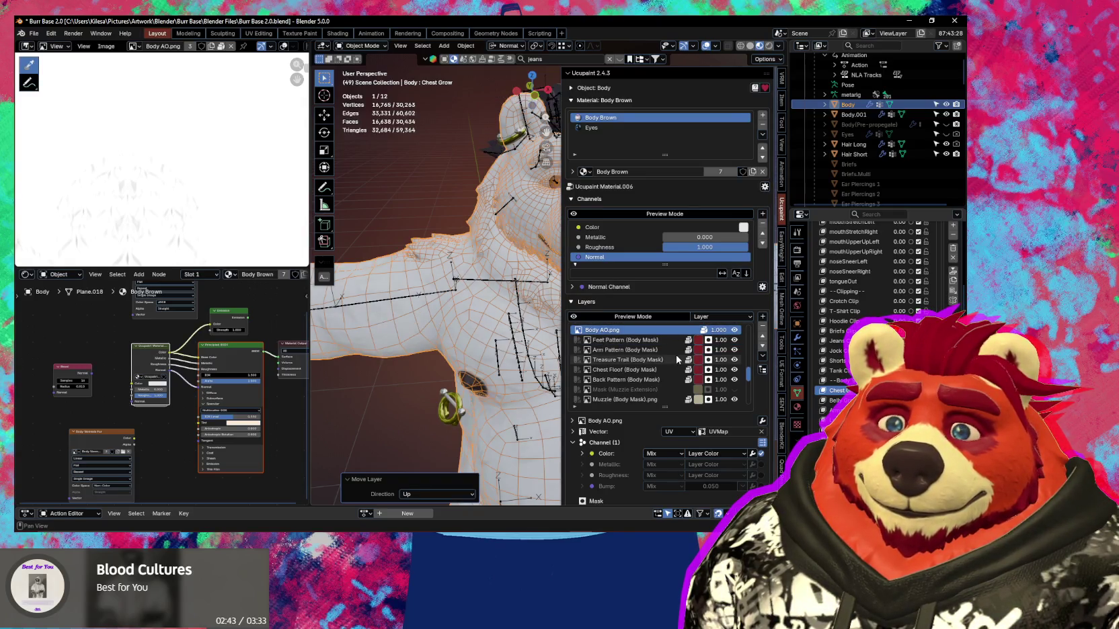
# Continue raising Body AO.png past Nose Bridge, Nipples, Lips and Hands masks to the top.
pyautogui.scroll(1, 678, 360)
pyautogui.scroll(1, 678, 359)
pyautogui.scroll(1, 678, 359)
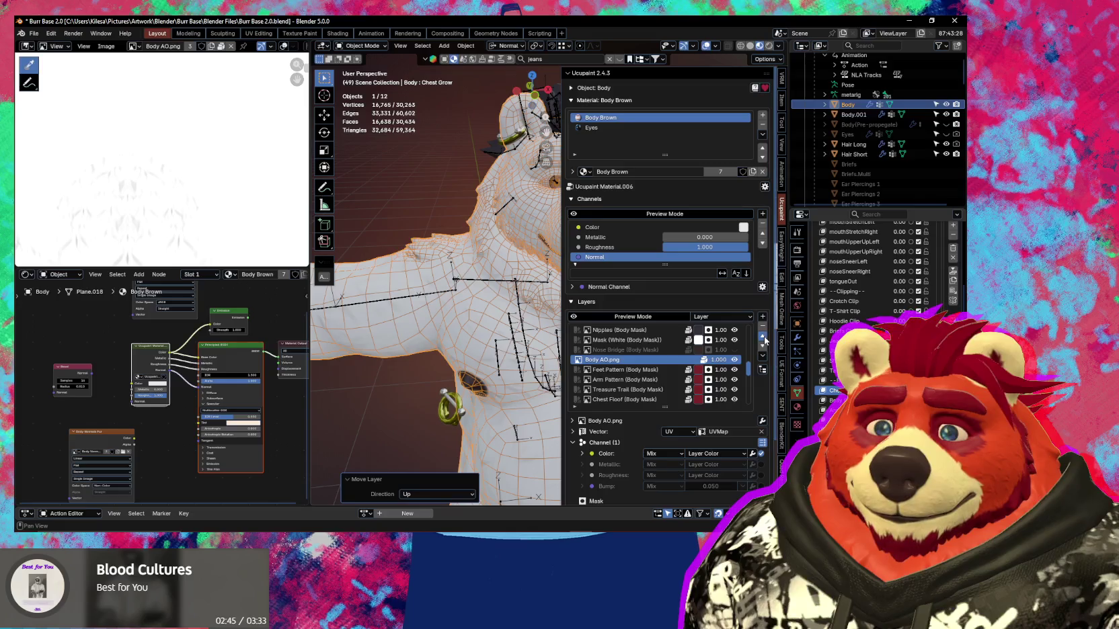
pyautogui.click(763, 337)
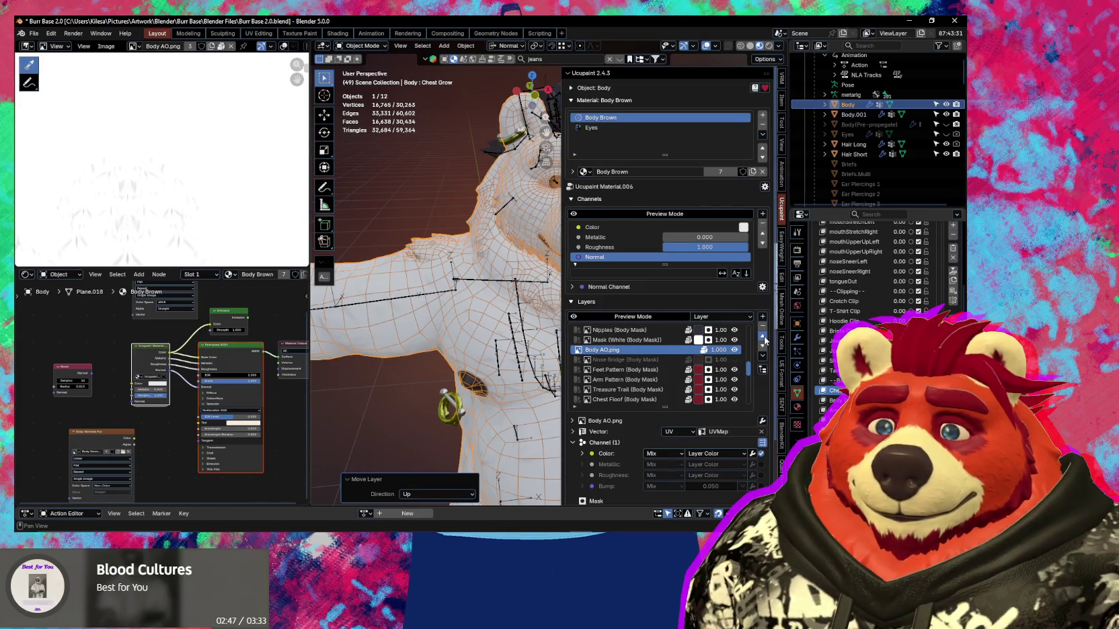
pyautogui.click(763, 336)
pyautogui.click(763, 336)
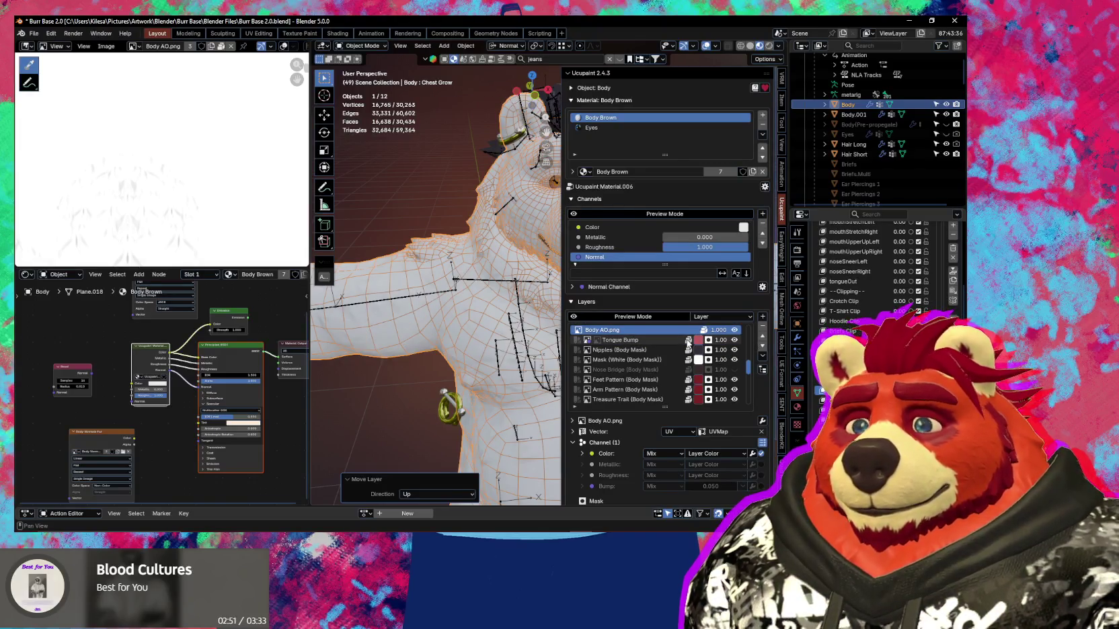
pyautogui.scroll(2, 692, 349)
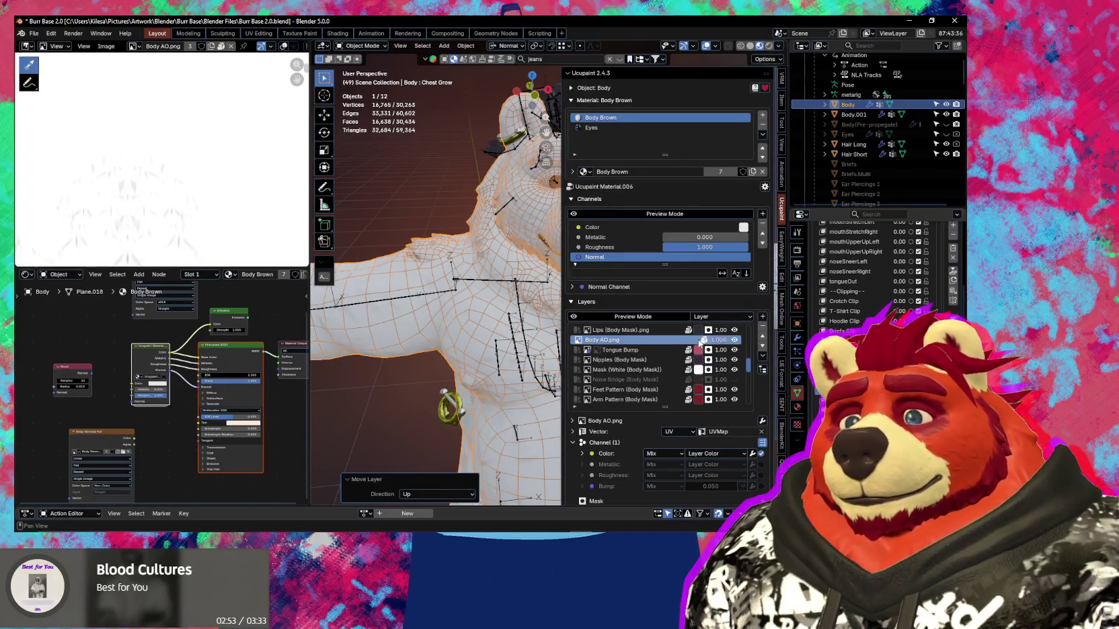
pyautogui.scroll(2, 700, 359)
pyautogui.scroll(2, 710, 368)
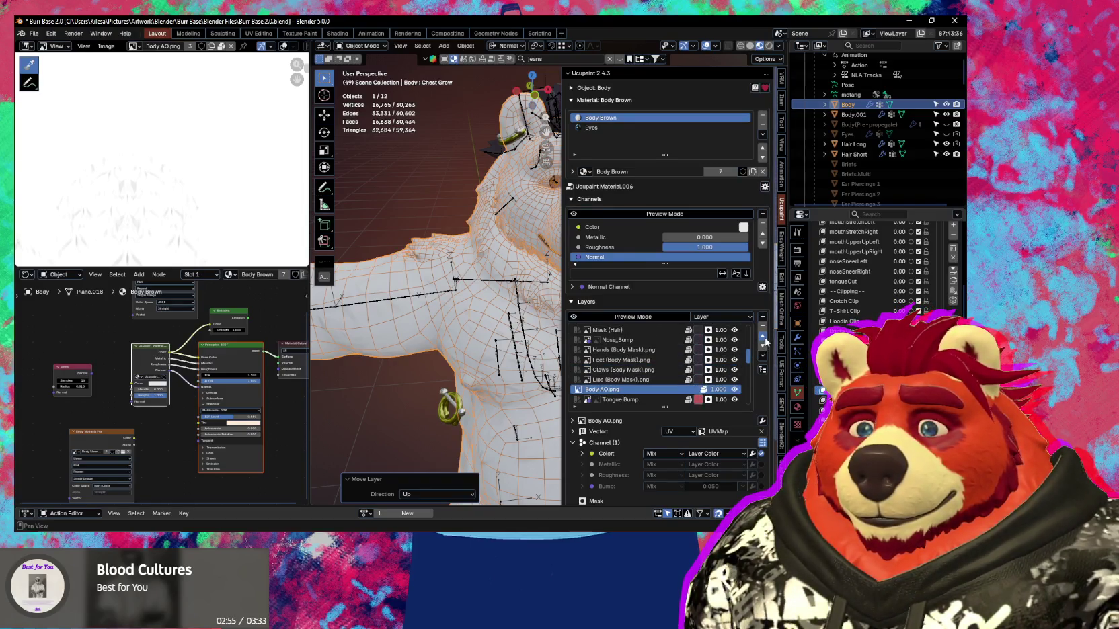
pyautogui.click(763, 337)
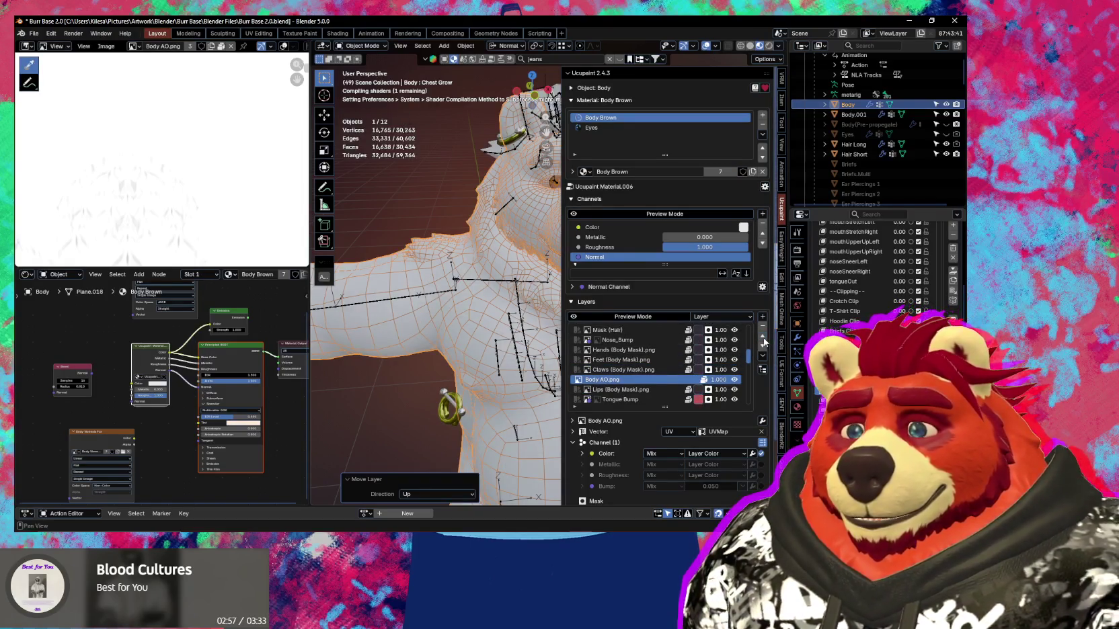
pyautogui.click(763, 338)
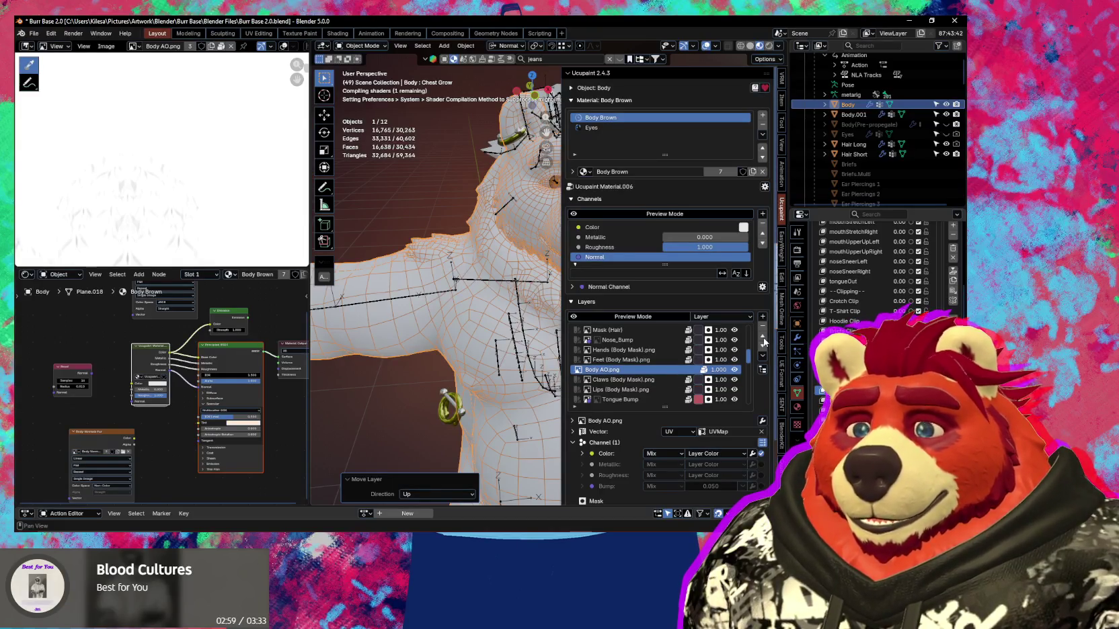
pyautogui.click(763, 337)
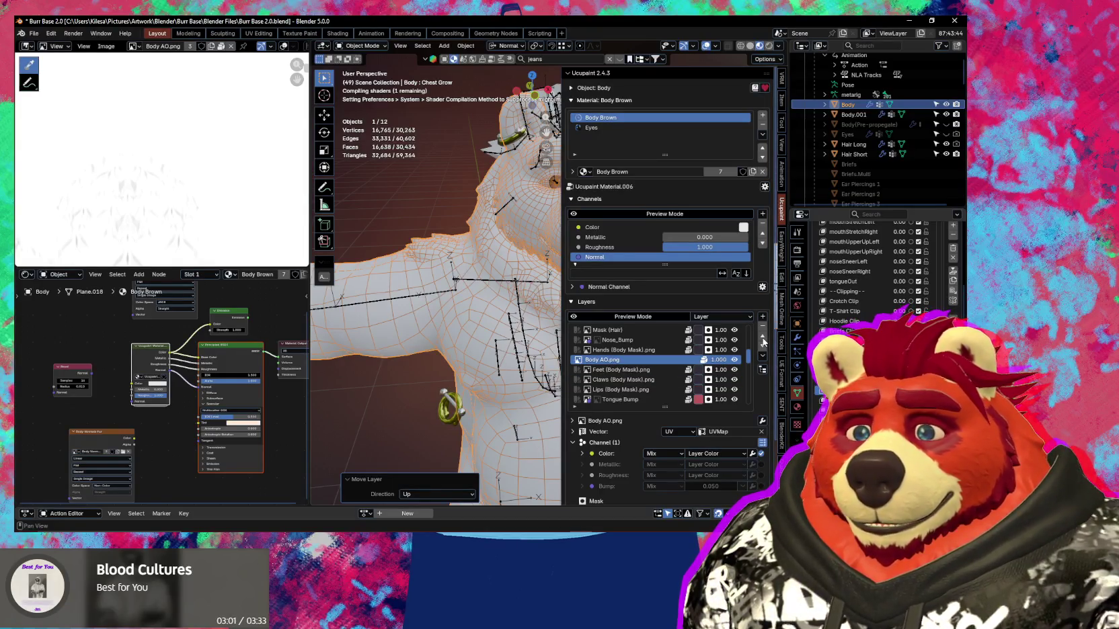
pyautogui.click(763, 337)
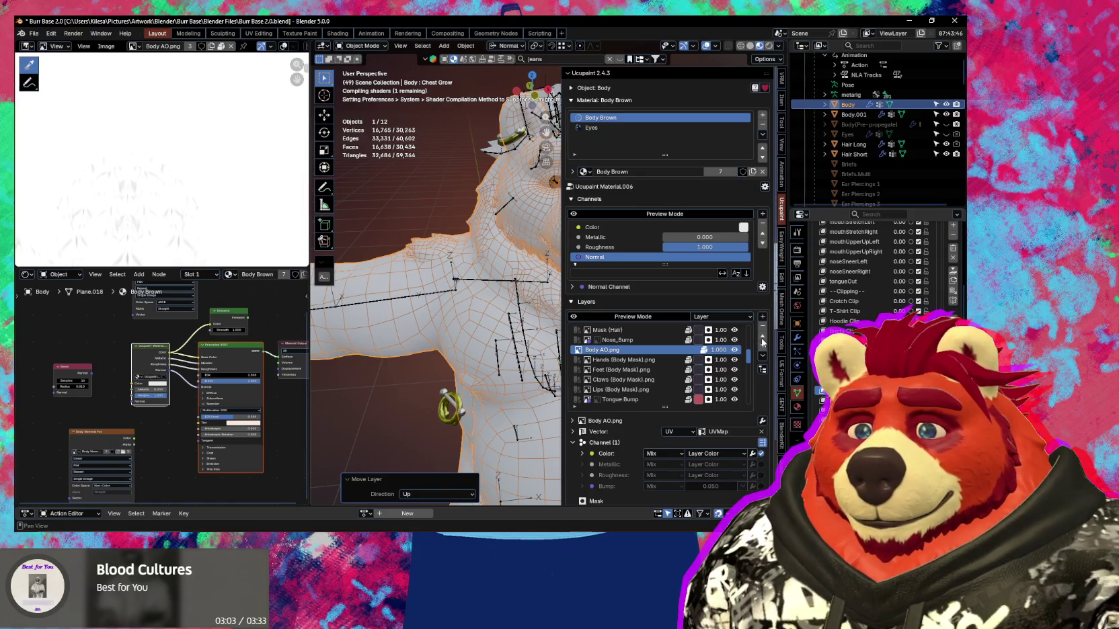
pyautogui.click(763, 338)
pyautogui.scroll(3, 724, 358)
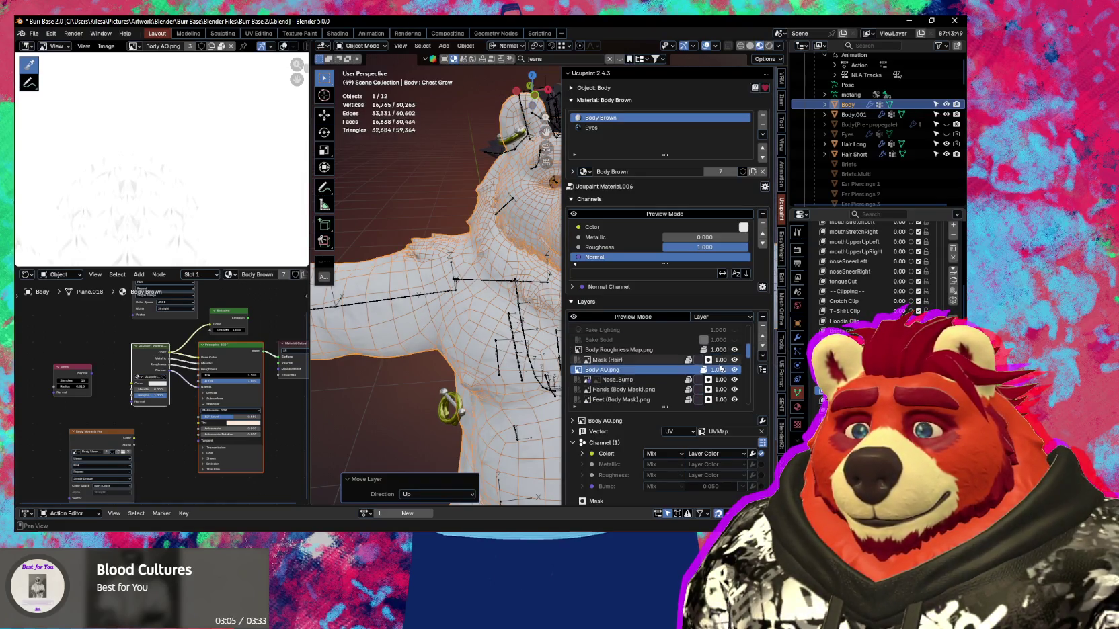
pyautogui.click(764, 336)
pyautogui.click(763, 336)
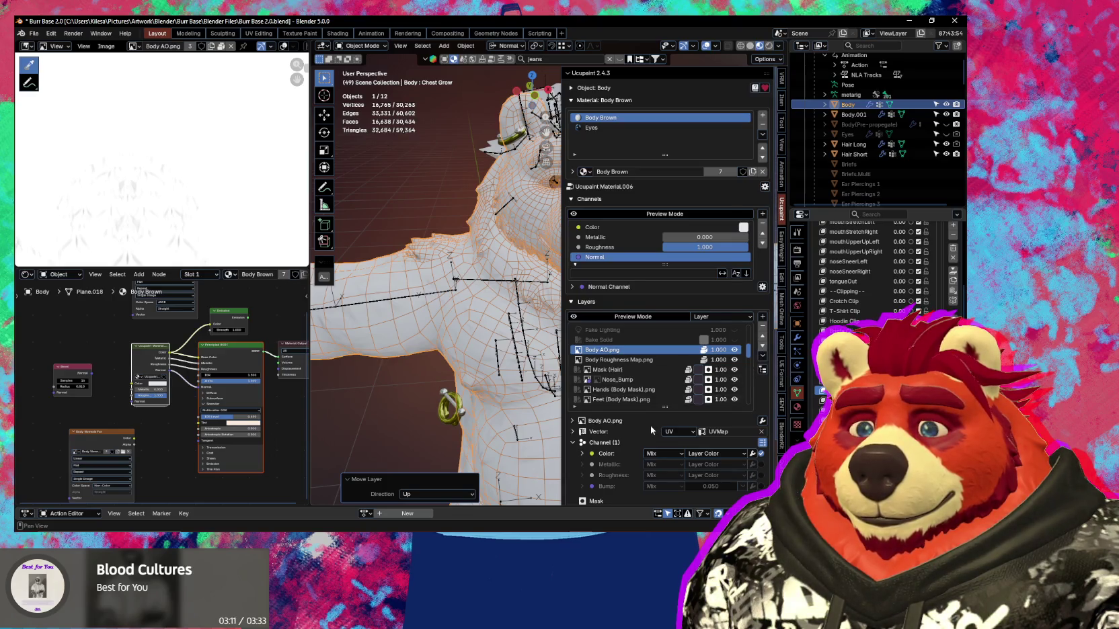
pyautogui.scroll(-2, 650, 426)
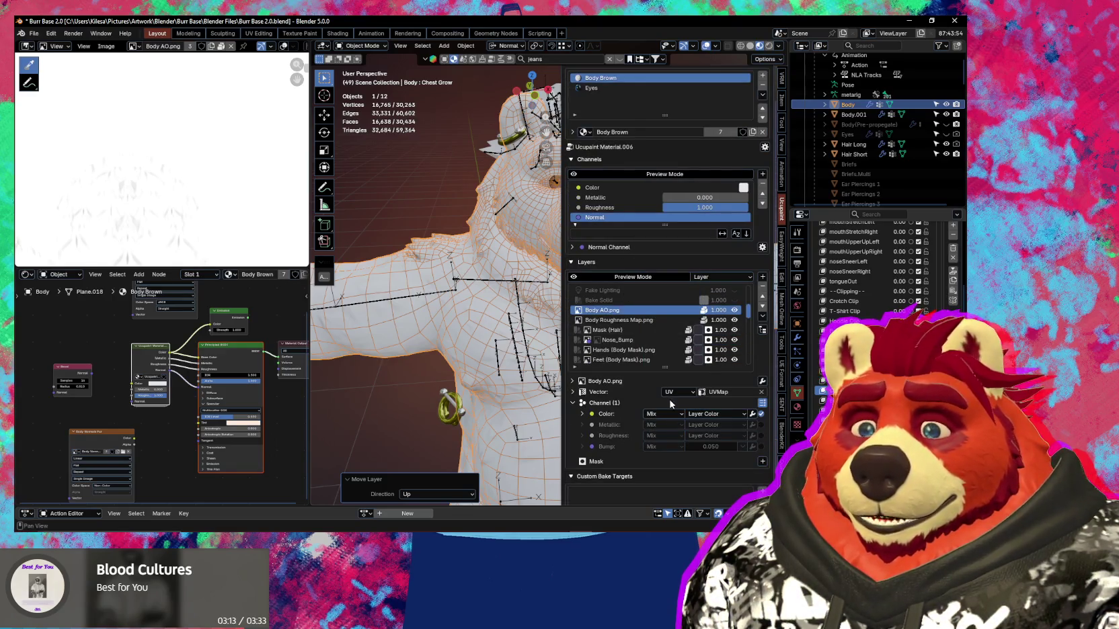
# Switch Body AO.png's Color blend from Mix to Multiply, then hide the sidebar and overlays.
pyautogui.click(664, 413)
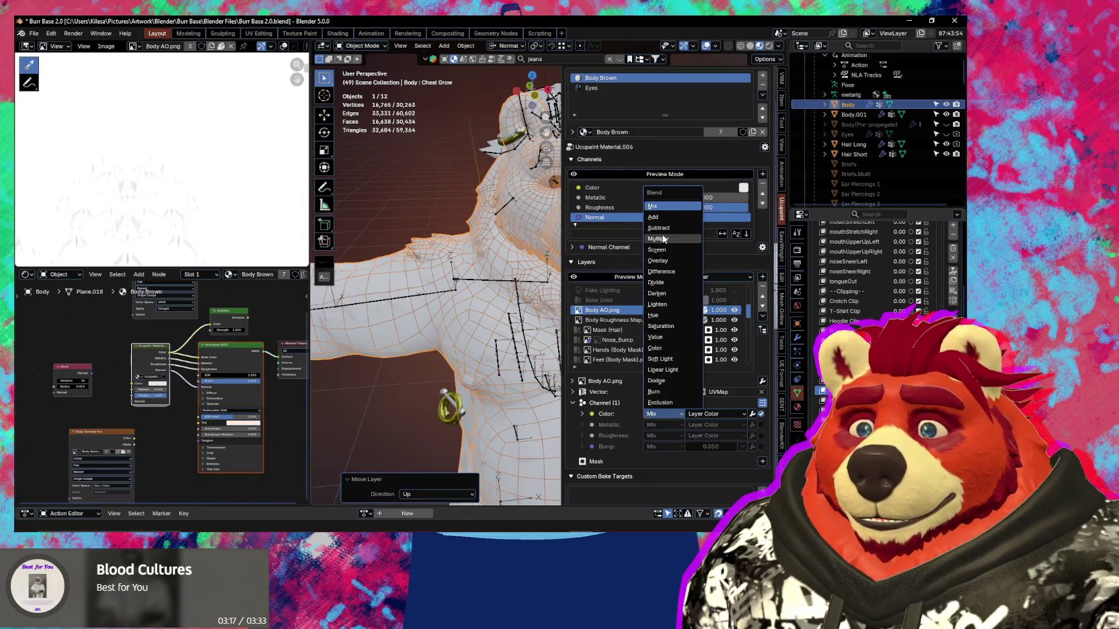
pyautogui.click(663, 239)
pyautogui.moveTo(470, 283)
pyautogui.mouseDown(button='middle')
pyautogui.moveTo(503, 318)
pyautogui.moveTo(527, 311)
pyautogui.moveTo(573, 328)
pyautogui.moveTo(581, 318)
pyautogui.moveTo(546, 335)
pyautogui.mouseUp(button='middle')
pyautogui.press('n')
pyautogui.hotkey('shift', 'alt', 'z')
pyautogui.scroll(3, 532, 322)
# Toggle the Body AO.png layer's visibility several times to compare, leaving it shown.
pyautogui.press('n')
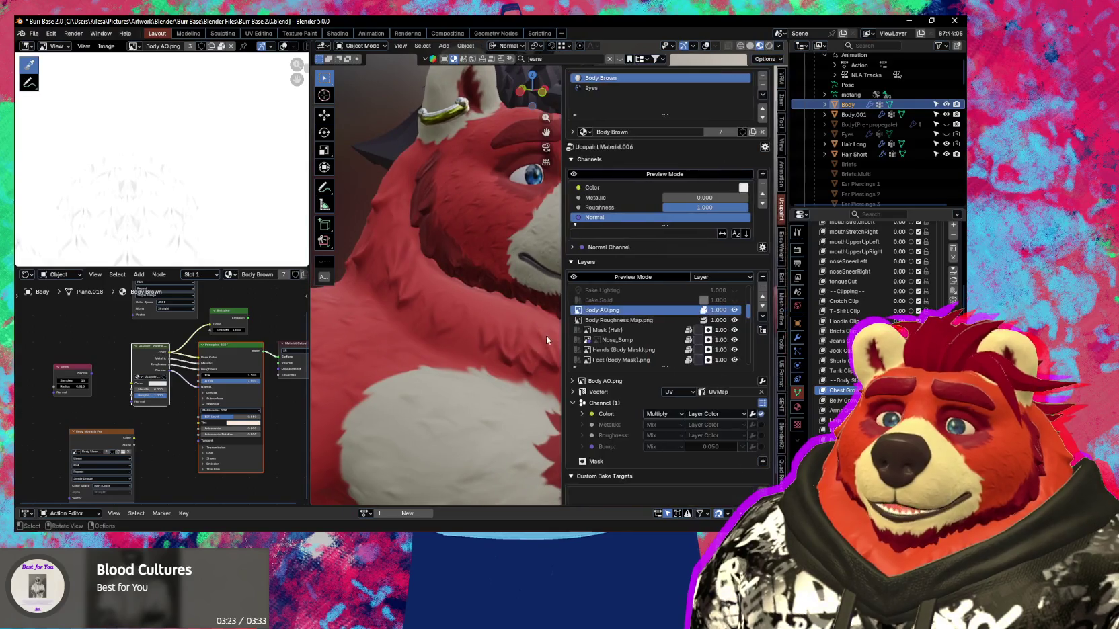
pyautogui.click(734, 310)
pyautogui.click(734, 310)
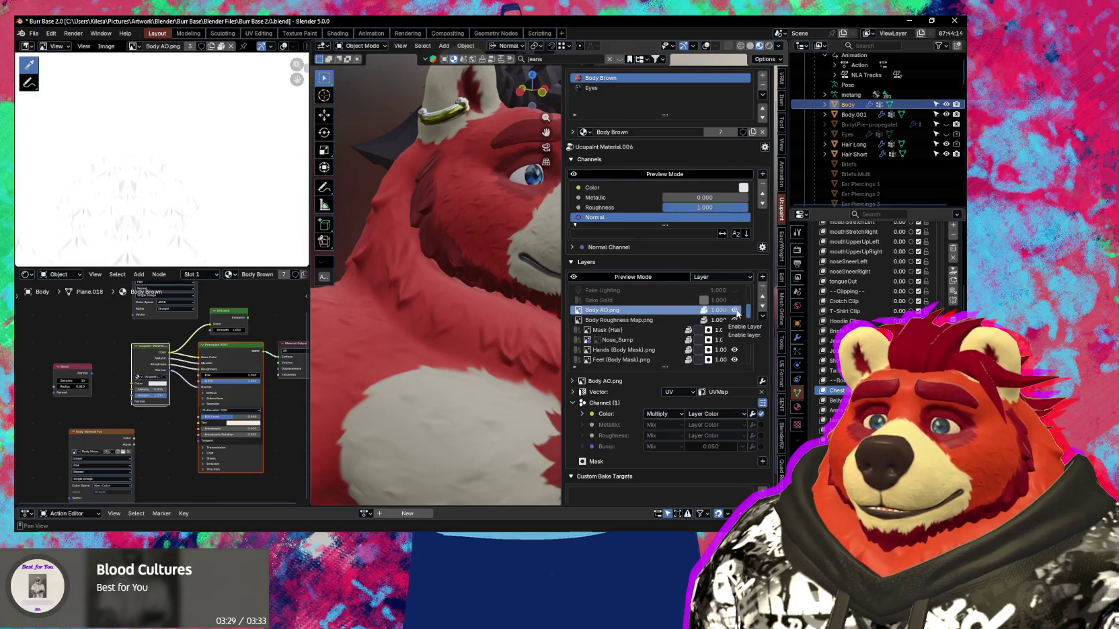
pyautogui.click(734, 310)
pyautogui.click(734, 310)
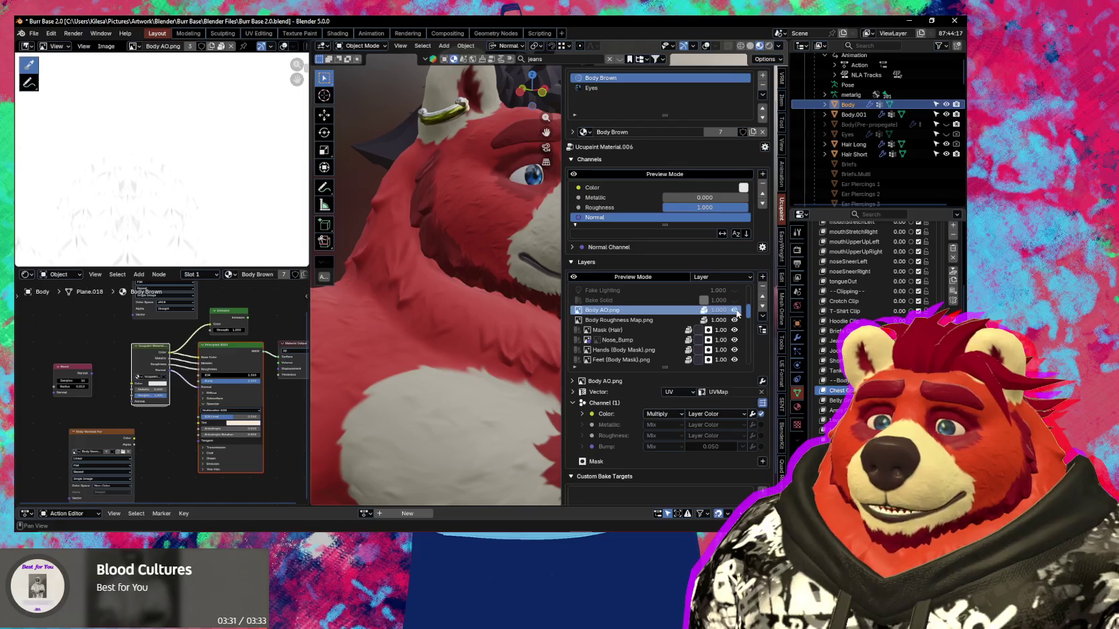
pyautogui.click(735, 311)
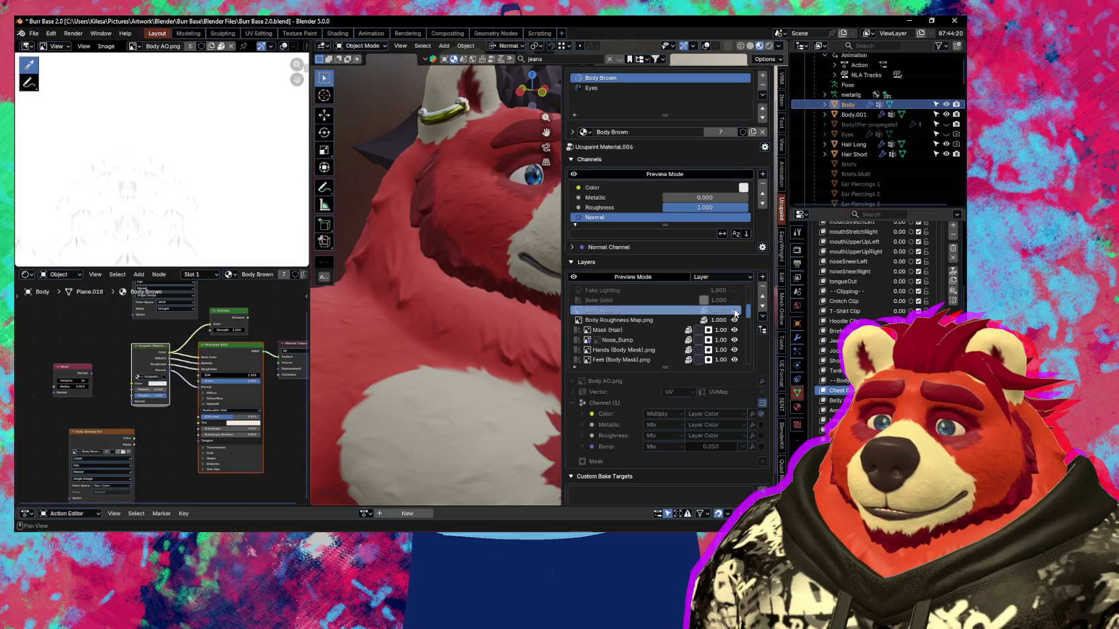
pyautogui.click(735, 310)
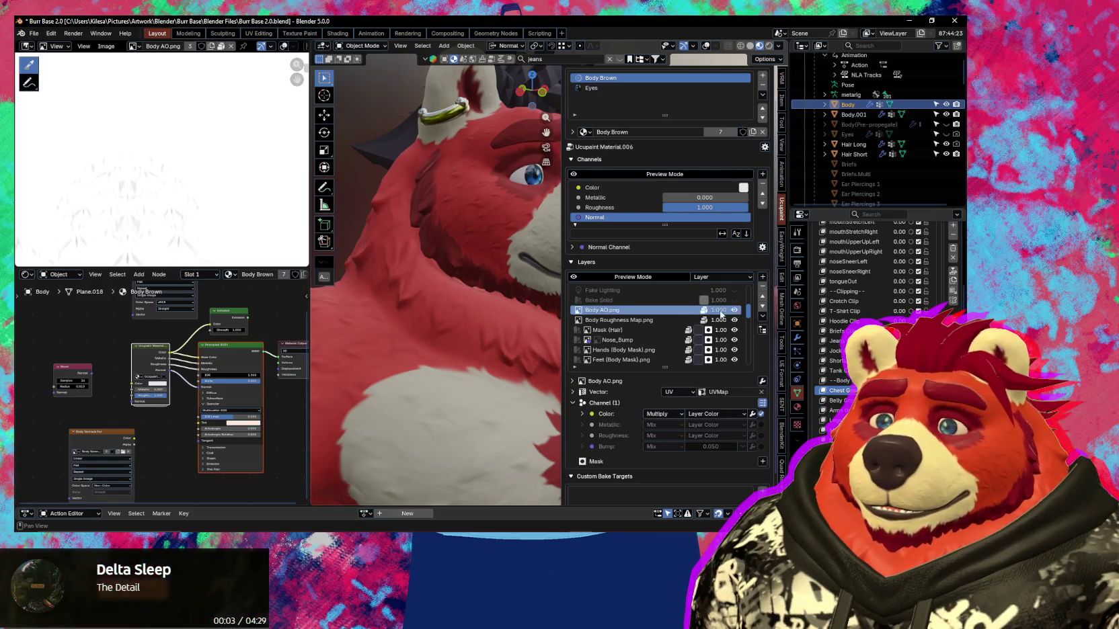
# Close the sidebar and orbit around the body to inspect the AO shading on the chest.
pyautogui.press('n')
pyautogui.moveTo(721, 313); pyautogui.dragTo(536, 368, button='middle')
pyautogui.scroll(2, 566, 303)
pyautogui.moveTo(566, 302)
pyautogui.mouseDown(button='middle')
pyautogui.moveTo(613, 394)
pyautogui.moveTo(638, 410)
pyautogui.moveTo(612, 379)
pyautogui.moveTo(612, 437)
pyautogui.moveTo(527, 405)
pyautogui.moveTo(587, 419)
pyautogui.moveTo(573, 364)
pyautogui.mouseUp(button='middle')
pyautogui.moveTo(548, 336)
pyautogui.mouseDown(button='middle')
pyautogui.moveTo(612, 367)
pyautogui.moveTo(537, 364)
pyautogui.moveTo(602, 340)
pyautogui.moveTo(552, 395)
pyautogui.mouseUp(button='middle')
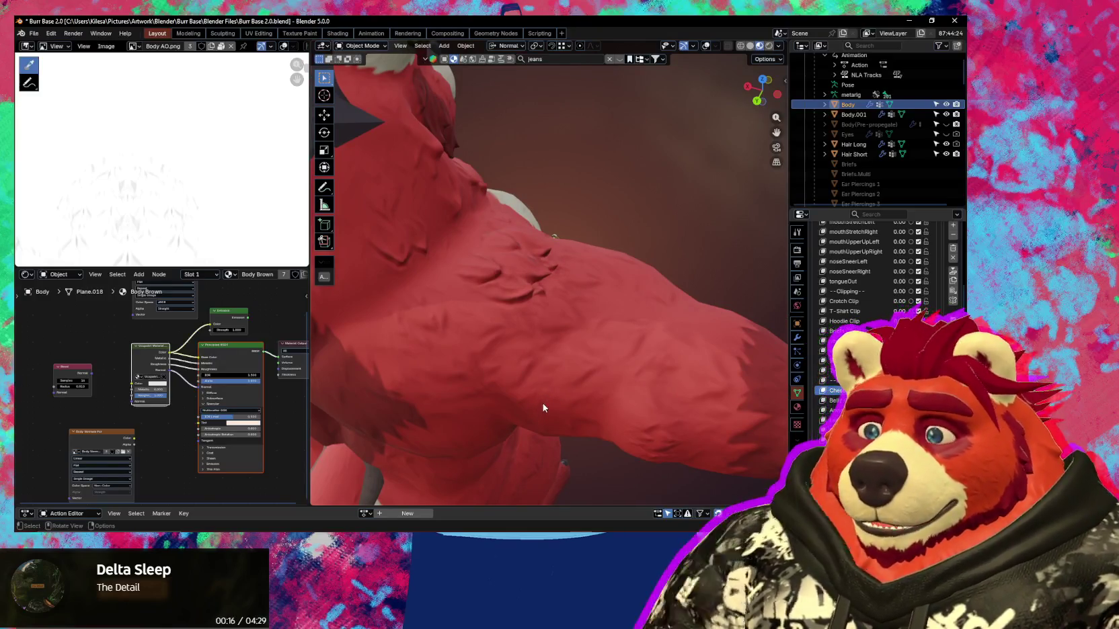
pyautogui.moveTo(540, 398)
pyautogui.mouseDown(button='middle')
pyautogui.moveTo(525, 390)
pyautogui.moveTo(547, 343)
pyautogui.moveTo(580, 410)
pyautogui.moveTo(510, 452)
pyautogui.moveTo(387, 436)
pyautogui.moveTo(474, 424)
pyautogui.moveTo(555, 439)
pyautogui.moveTo(542, 370)
pyautogui.moveTo(505, 350)
pyautogui.moveTo(551, 336)
pyautogui.moveTo(658, 352)
pyautogui.moveTo(568, 381)
pyautogui.moveTo(628, 369)
pyautogui.moveTo(602, 364)
pyautogui.moveTo(594, 325)
pyautogui.moveTo(588, 380)
pyautogui.moveTo(520, 370)
pyautogui.moveTo(538, 357)
pyautogui.moveTo(614, 370)
pyautogui.moveTo(542, 349)
pyautogui.moveTo(475, 379)
pyautogui.moveTo(499, 364)
pyautogui.moveTo(595, 373)
pyautogui.moveTo(563, 464)
pyautogui.moveTo(564, 67)
pyautogui.mouseUp(button='middle')
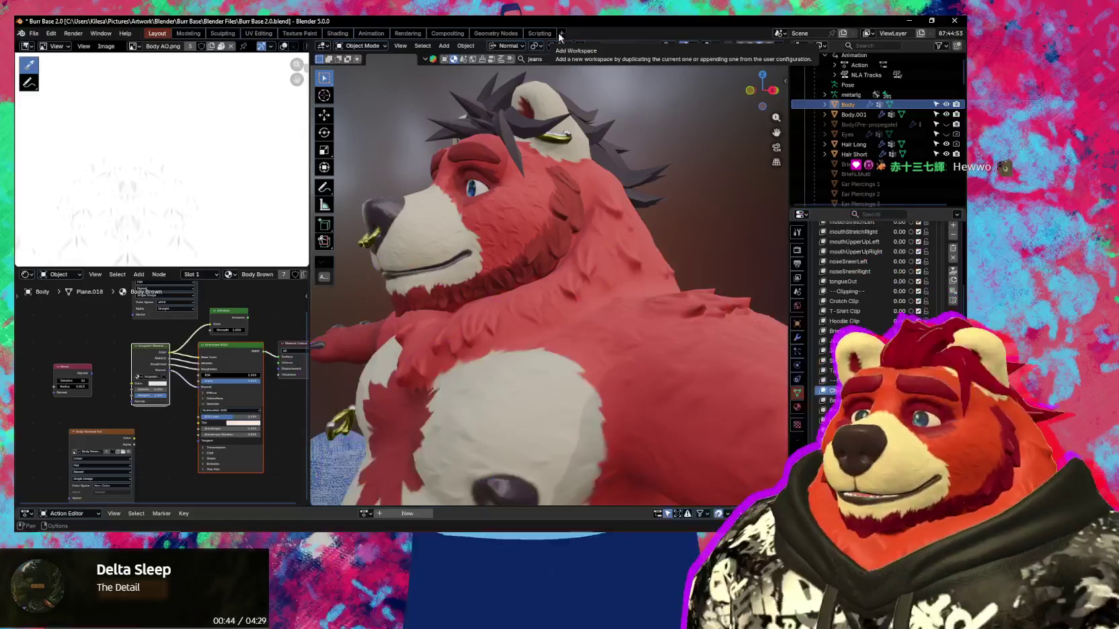
pyautogui.moveTo(457, 168)
pyautogui.mouseDown(button='middle')
pyautogui.moveTo(458, 189)
pyautogui.moveTo(567, 190)
pyautogui.moveTo(597, 302)
pyautogui.moveTo(518, 304)
pyautogui.moveTo(603, 246)
pyautogui.moveTo(592, 284)
pyautogui.moveTo(546, 286)
pyautogui.moveTo(588, 410)
pyautogui.moveTo(546, 360)
pyautogui.moveTo(603, 343)
pyautogui.moveTo(455, 332)
pyautogui.mouseUp(button='middle')
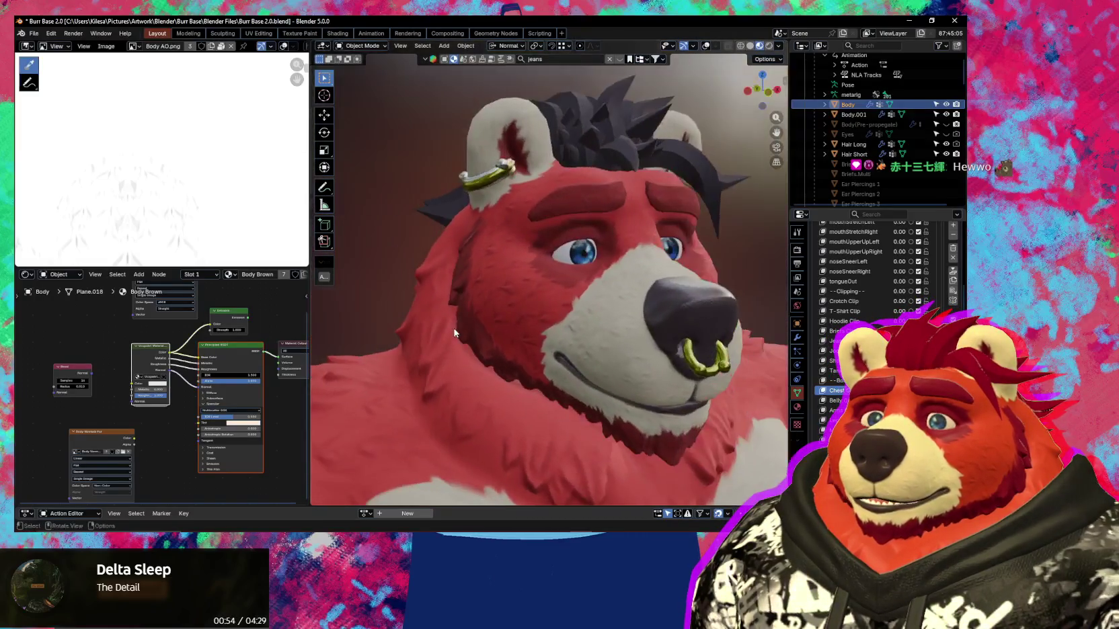
# Reopen the Ucupaint sidebar and bring up Add Modifier for Body AO.png's Color channel.
pyautogui.press('n')
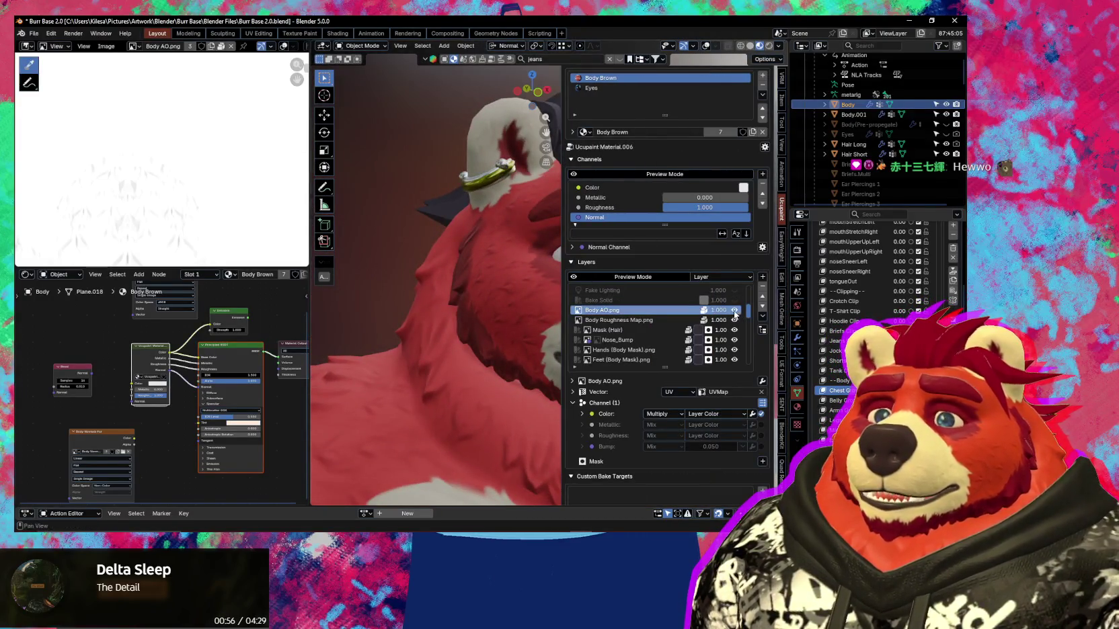
pyautogui.scroll(1, 736, 316)
pyautogui.scroll(1, 736, 323)
pyautogui.scroll(1, 737, 333)
pyautogui.scroll(2, 739, 347)
pyautogui.scroll(-1, 739, 347)
pyautogui.scroll(-1, 729, 343)
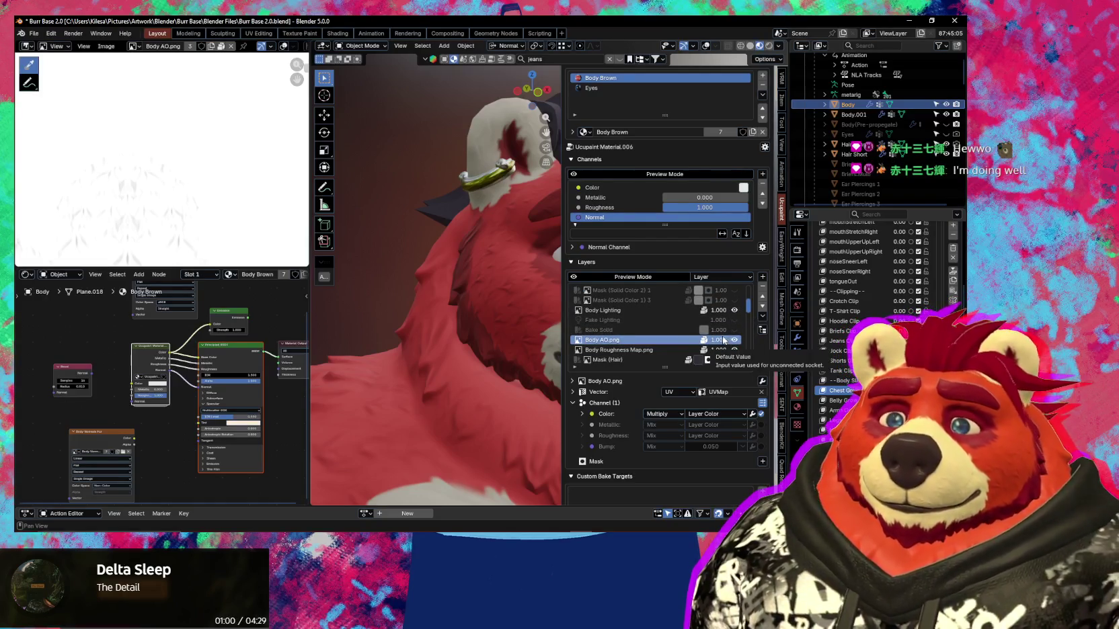
pyautogui.moveTo(452, 294)
pyautogui.mouseDown(button='middle')
pyautogui.moveTo(603, 305)
pyautogui.moveTo(539, 282)
pyautogui.moveTo(539, 258)
pyautogui.mouseUp(button='middle')
pyautogui.press('n')
pyautogui.scroll(5, 539, 258)
pyautogui.press('n')
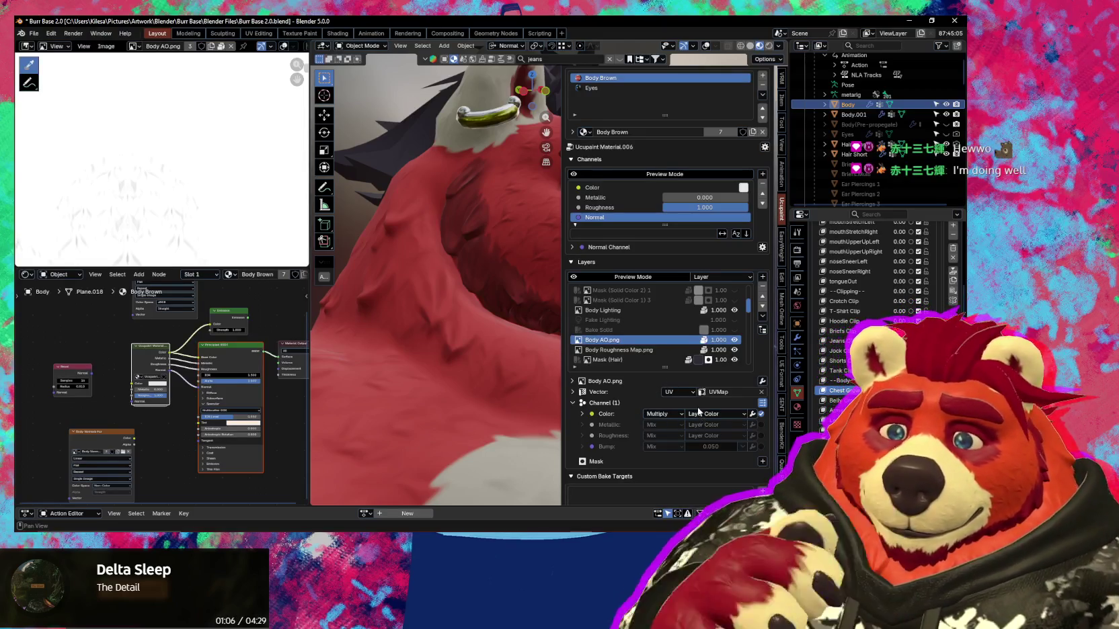
pyautogui.click(753, 414)
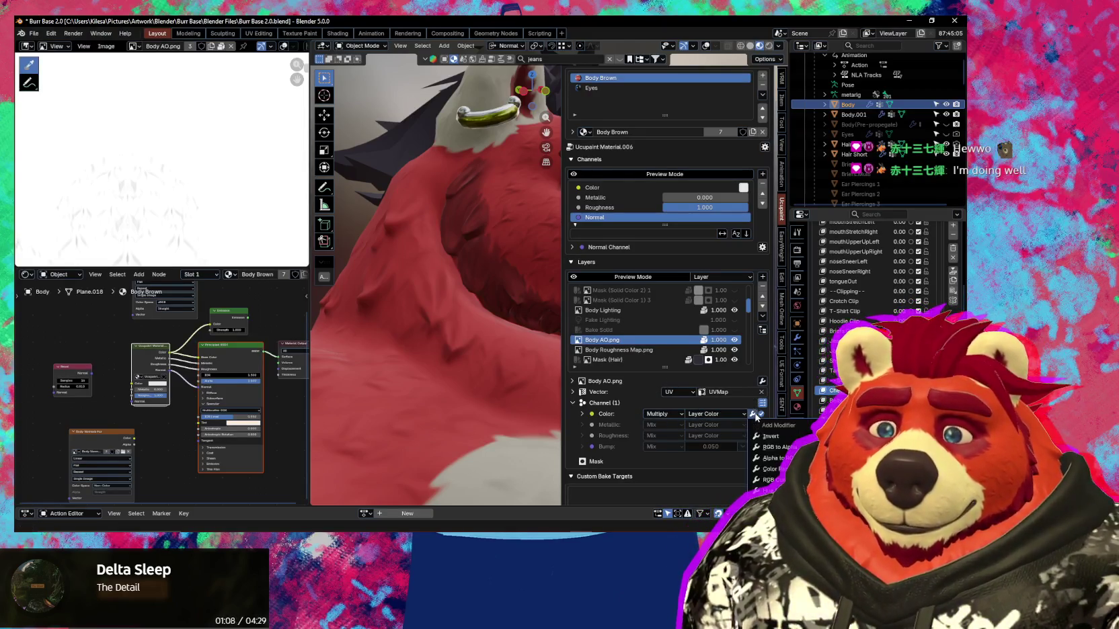
# Add a Color Ramp to the Body AO colour and slide its black stop to about 0.26.
pyautogui.click(774, 469)
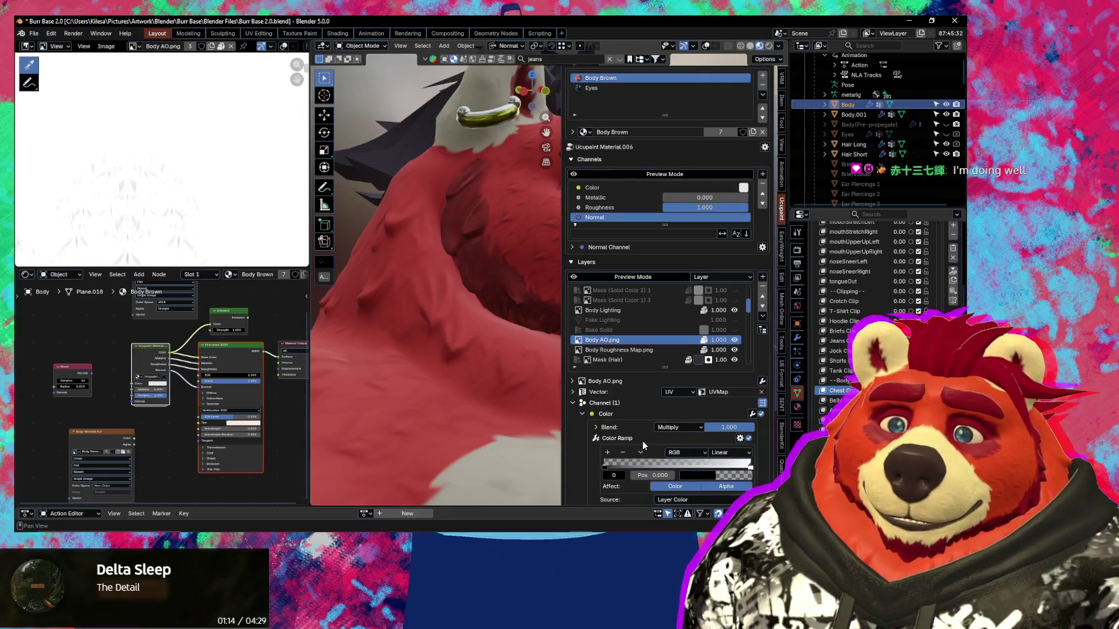
pyautogui.scroll(-3, 597, 445)
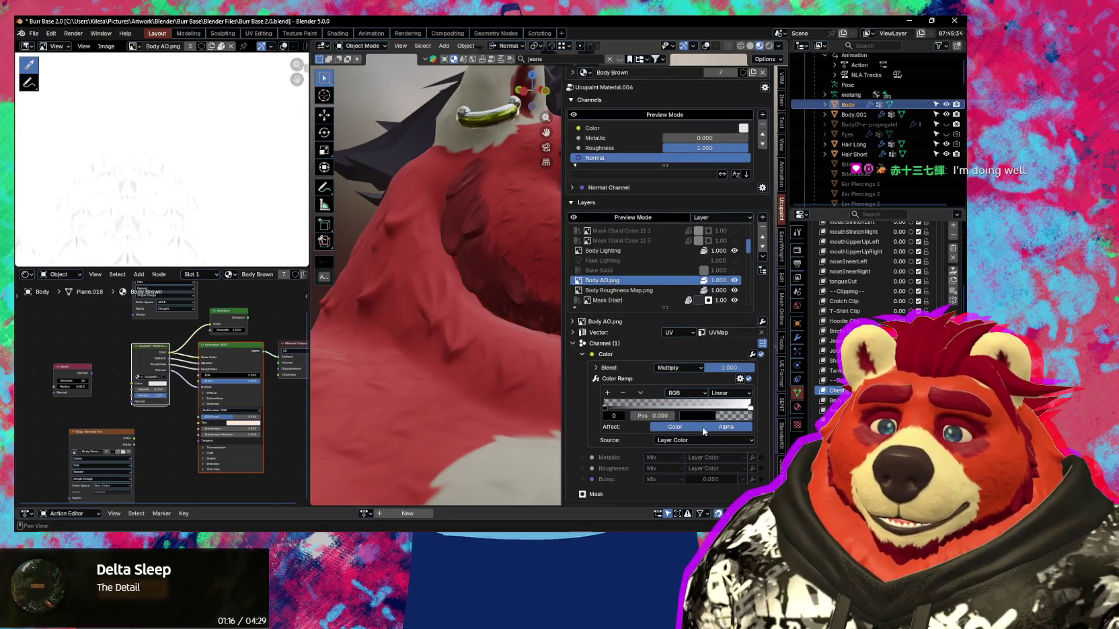
pyautogui.click(726, 417)
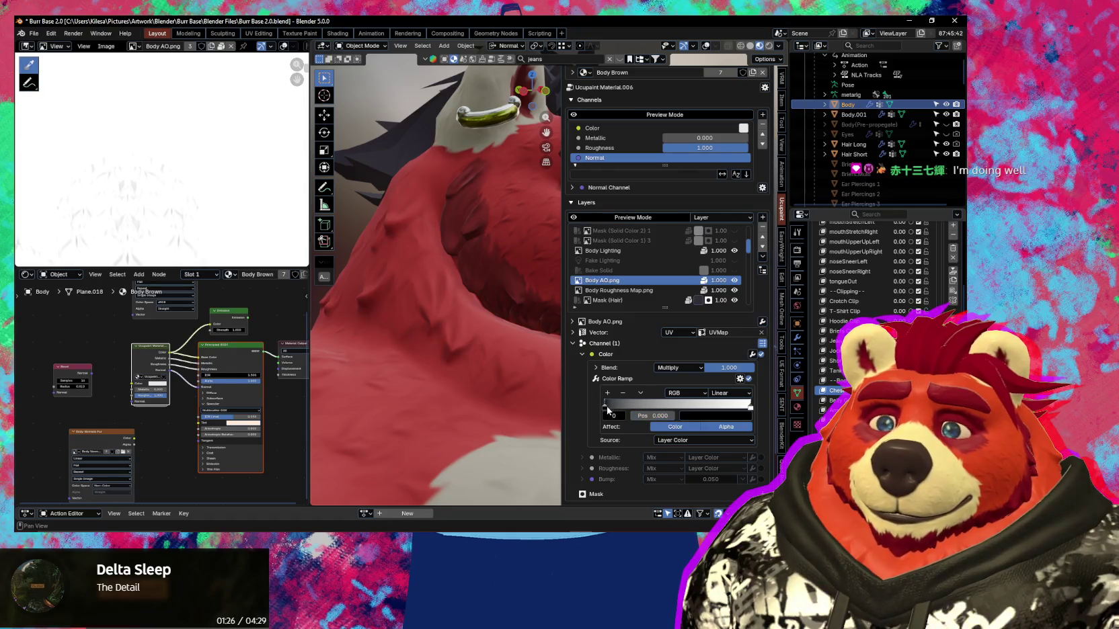
pyautogui.moveTo(654, 413); pyautogui.dragTo(637, 412)
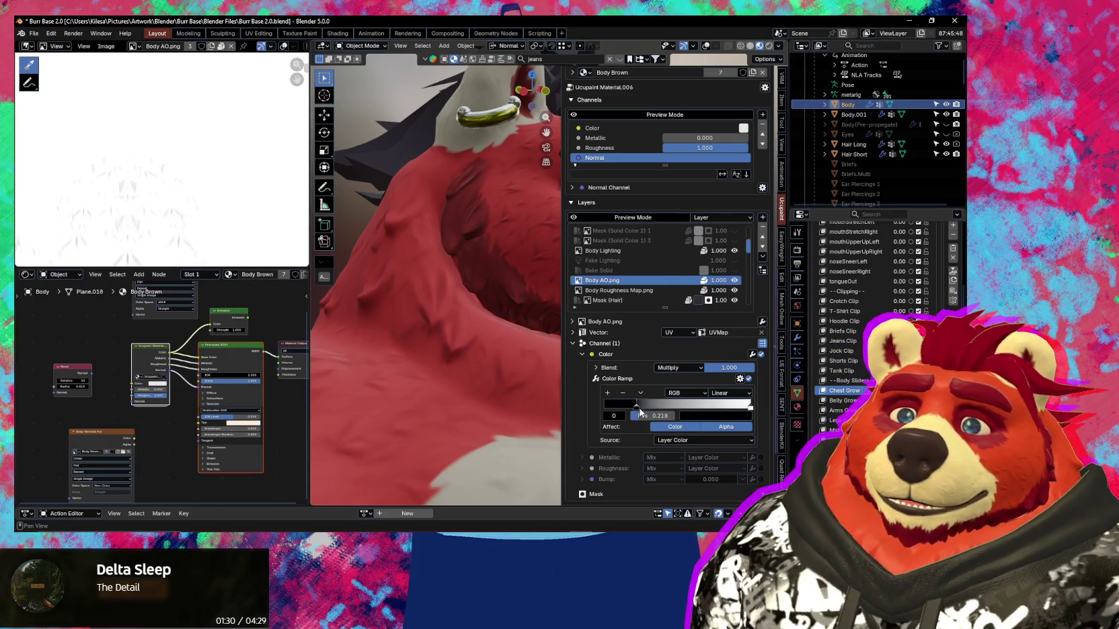
pyautogui.moveTo(634, 410); pyautogui.dragTo(624, 412)
pyautogui.moveTo(508, 388)
pyautogui.keyDown('shift'); pyautogui.mouseDown(button='middle')
pyautogui.moveTo(462, 406)
pyautogui.moveTo(438, 243)
pyautogui.moveTo(478, 335)
pyautogui.moveTo(522, 346)
pyautogui.moveTo(417, 349)
pyautogui.moveTo(475, 350)
pyautogui.moveTo(430, 344)
pyautogui.moveTo(474, 369)
pyautogui.mouseUp(button='middle'); pyautogui.keyUp('shift')
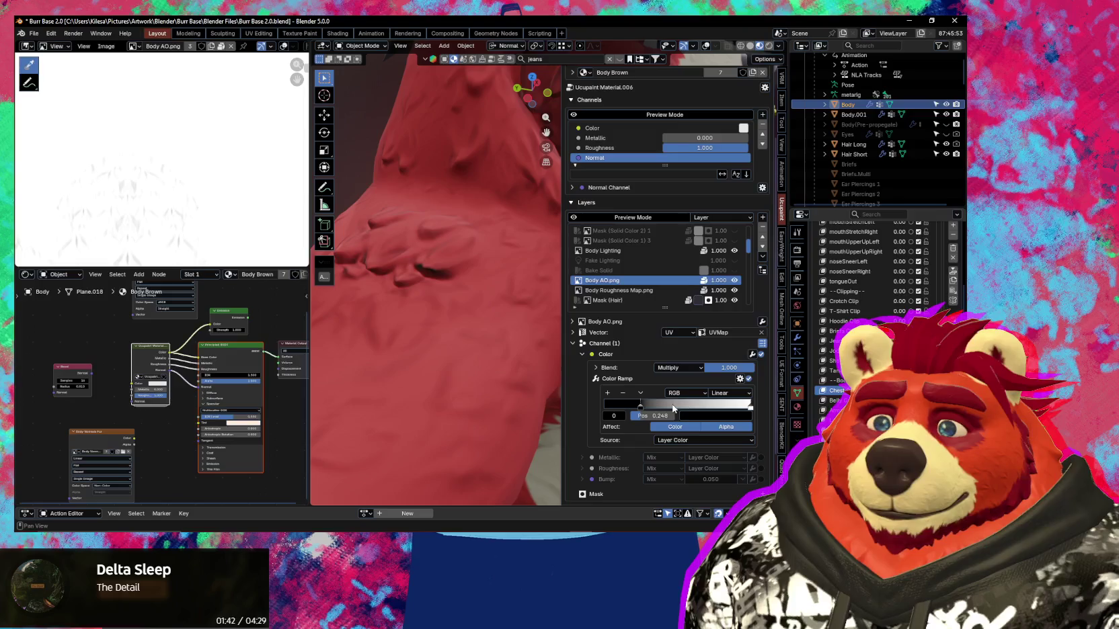
# Try the white stop at 0.644, 0.733, then 0.957, checking the chest and belly fur.
pyautogui.moveTo(749, 409); pyautogui.dragTo(677, 406)
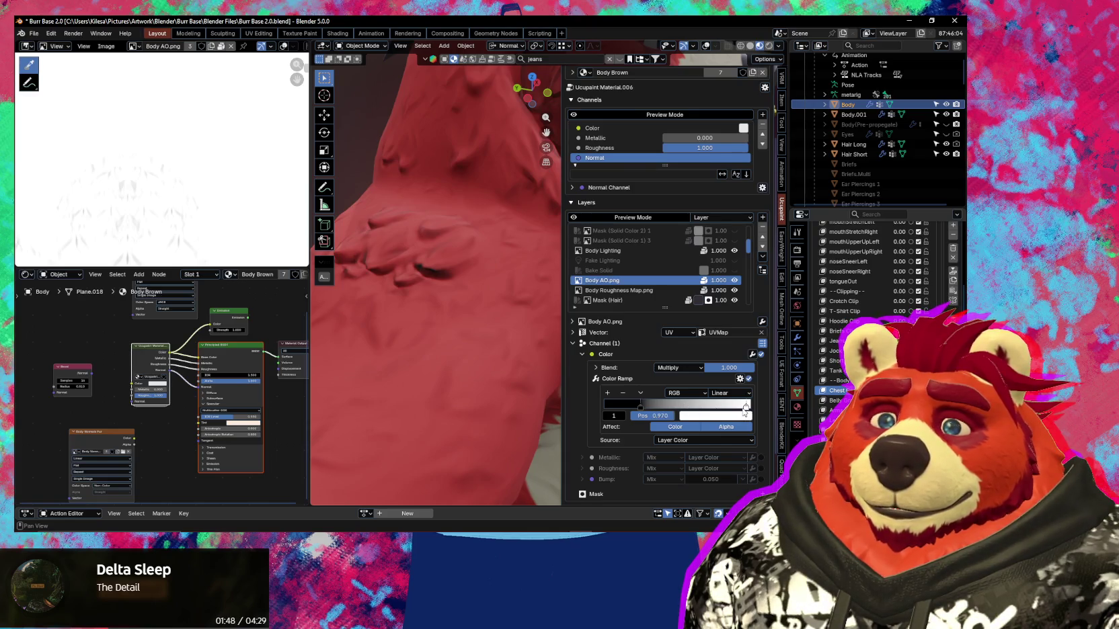
pyautogui.moveTo(696, 407)
pyautogui.mouseDown()
pyautogui.moveTo(665, 408)
pyautogui.moveTo(683, 407)
pyautogui.mouseUp()
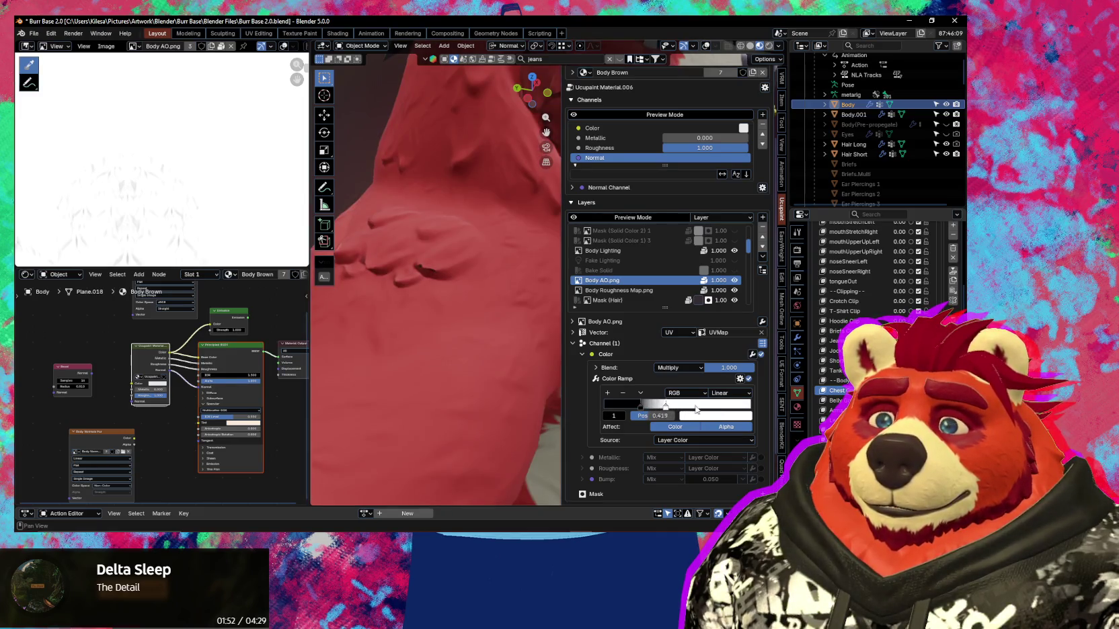
pyautogui.moveTo(737, 415)
pyautogui.mouseDown()
pyautogui.moveTo(782, 415)
pyautogui.moveTo(752, 414)
pyautogui.mouseUp()
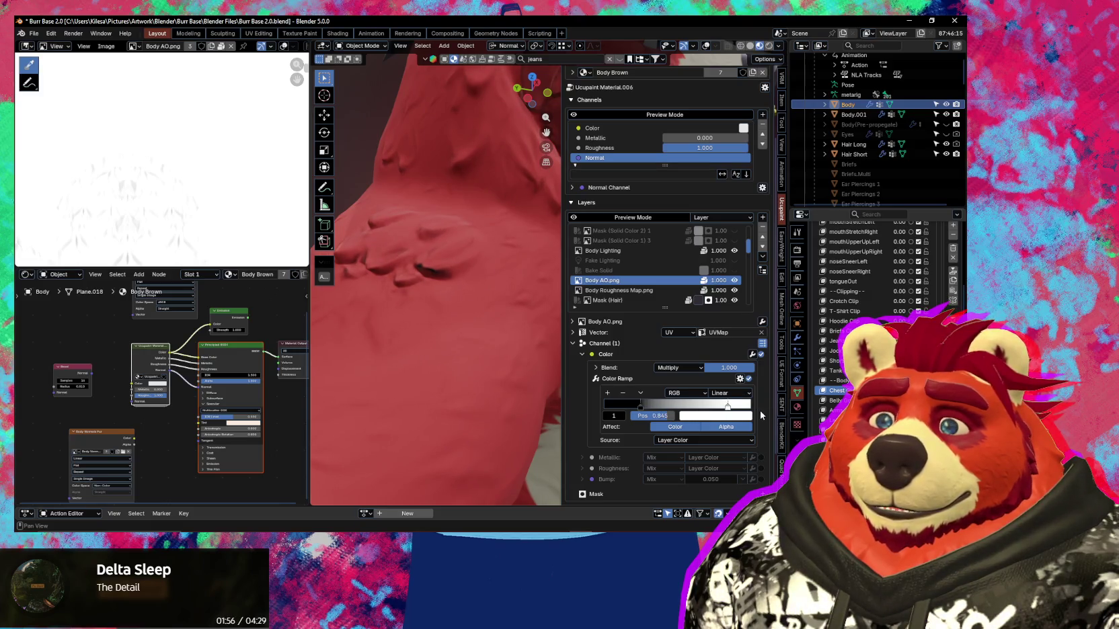
pyautogui.moveTo(467, 364)
pyautogui.mouseDown(button='middle')
pyautogui.moveTo(537, 365)
pyautogui.moveTo(490, 382)
pyautogui.moveTo(394, 368)
pyautogui.moveTo(487, 365)
pyautogui.moveTo(522, 371)
pyautogui.moveTo(501, 381)
pyautogui.moveTo(516, 388)
pyautogui.mouseUp(button='middle')
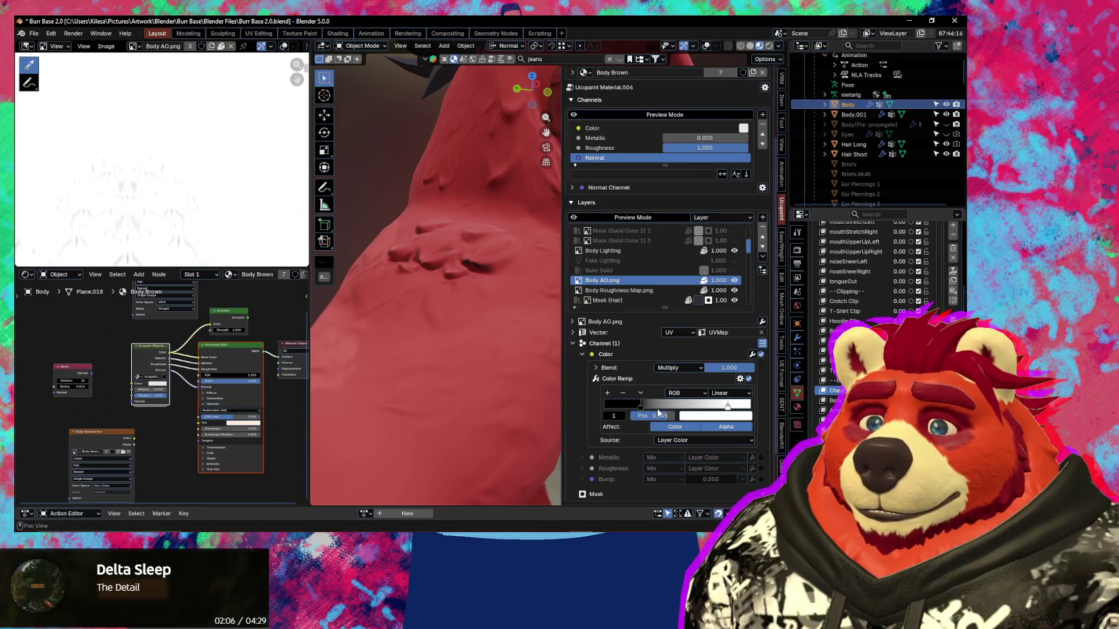
pyautogui.moveTo(559, 385)
pyautogui.mouseDown(button='middle')
pyautogui.moveTo(441, 356)
pyautogui.moveTo(468, 364)
pyautogui.moveTo(446, 384)
pyautogui.mouseUp(button='middle')
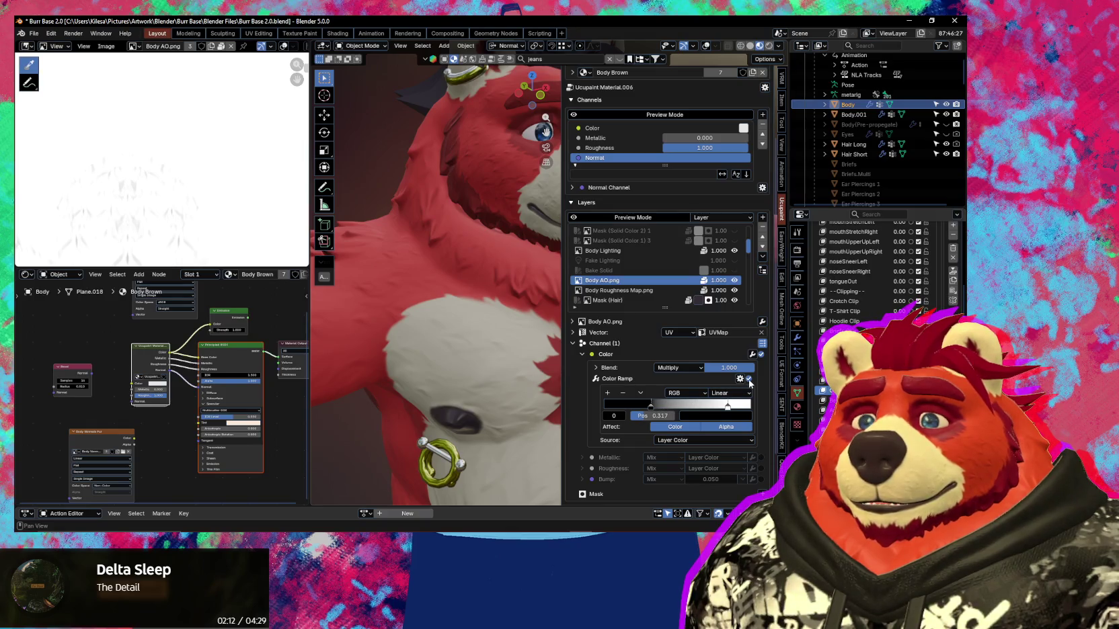
# Toggle the Color Ramp on and off repeatedly to compare the AO shading.
pyautogui.click(749, 379)
pyautogui.click(749, 381)
pyautogui.click(749, 380)
pyautogui.click(749, 381)
pyautogui.click(749, 381)
pyautogui.click(749, 382)
pyautogui.click(749, 382)
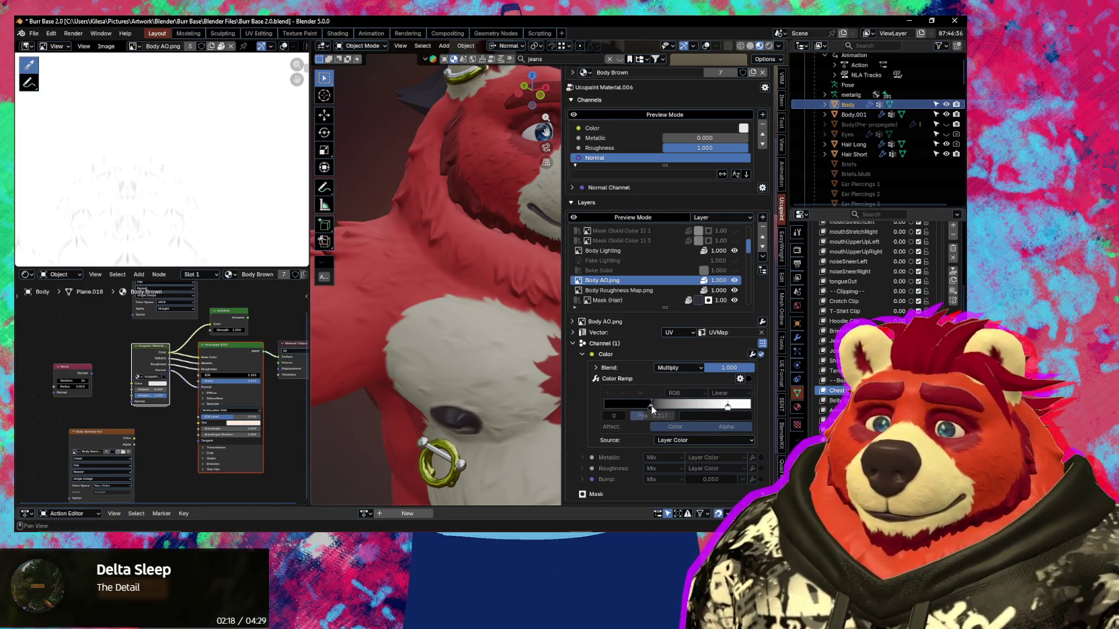
# Set the black stop to 0.059, re-enable the ramp and push the white stop to the right end.
pyautogui.moveTo(608, 407); pyautogui.dragTo(610, 408)
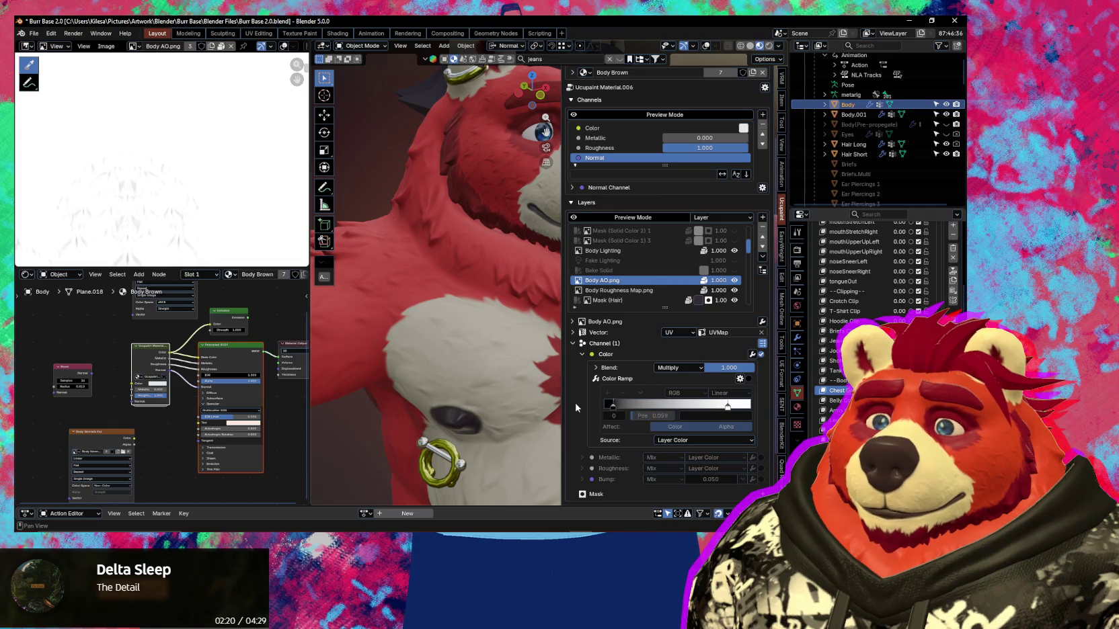
pyautogui.moveTo(750, 406); pyautogui.dragTo(697, 407)
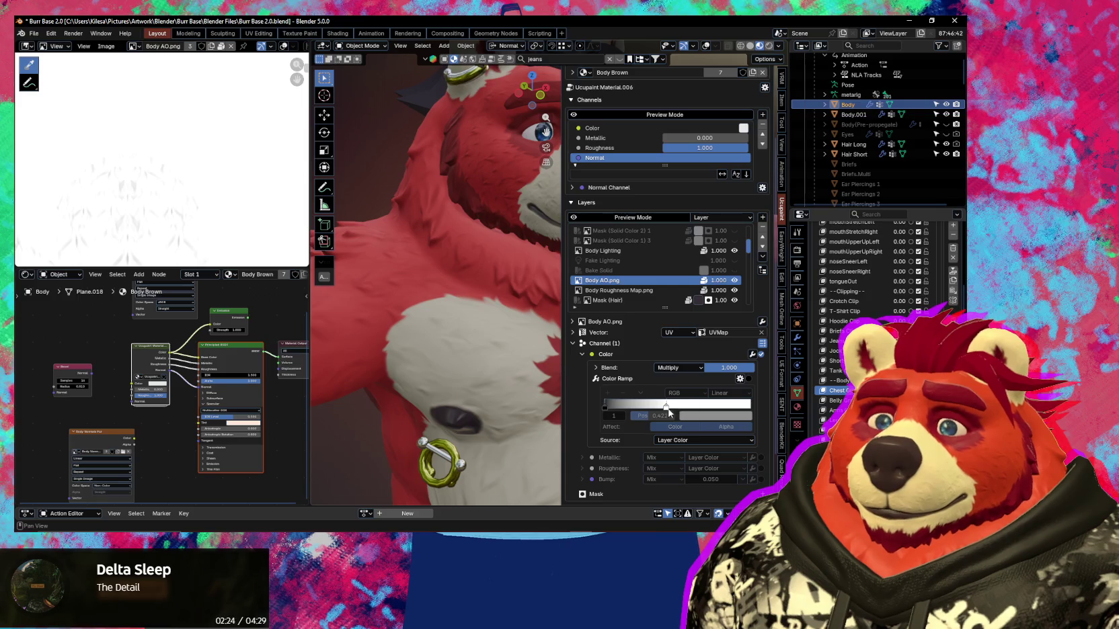
pyautogui.click(748, 380)
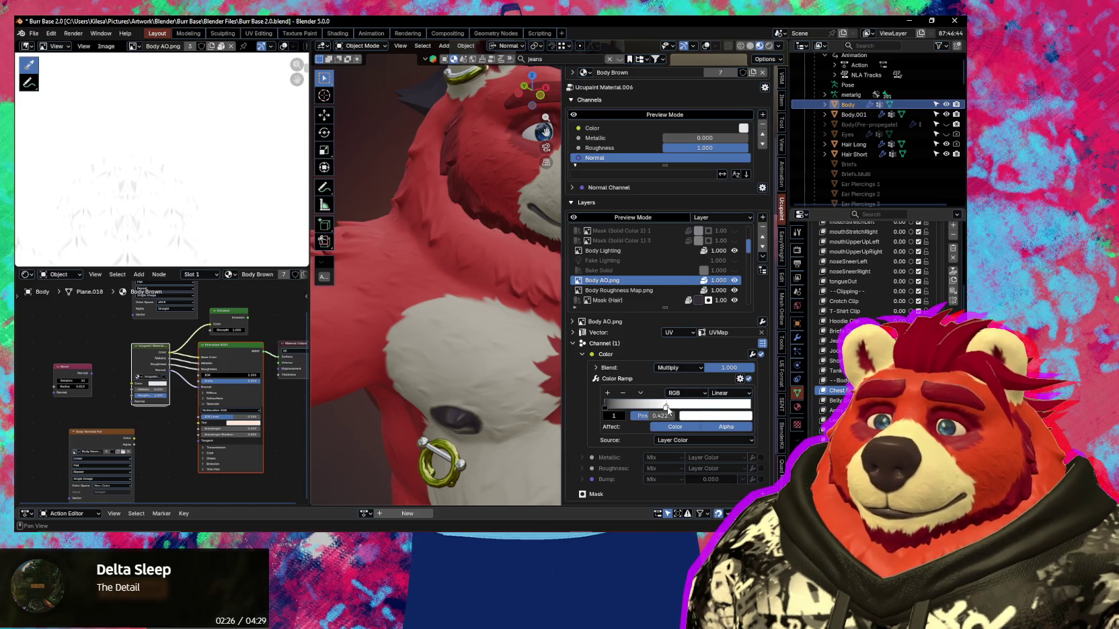
pyautogui.moveTo(750, 406); pyautogui.dragTo(782, 405)
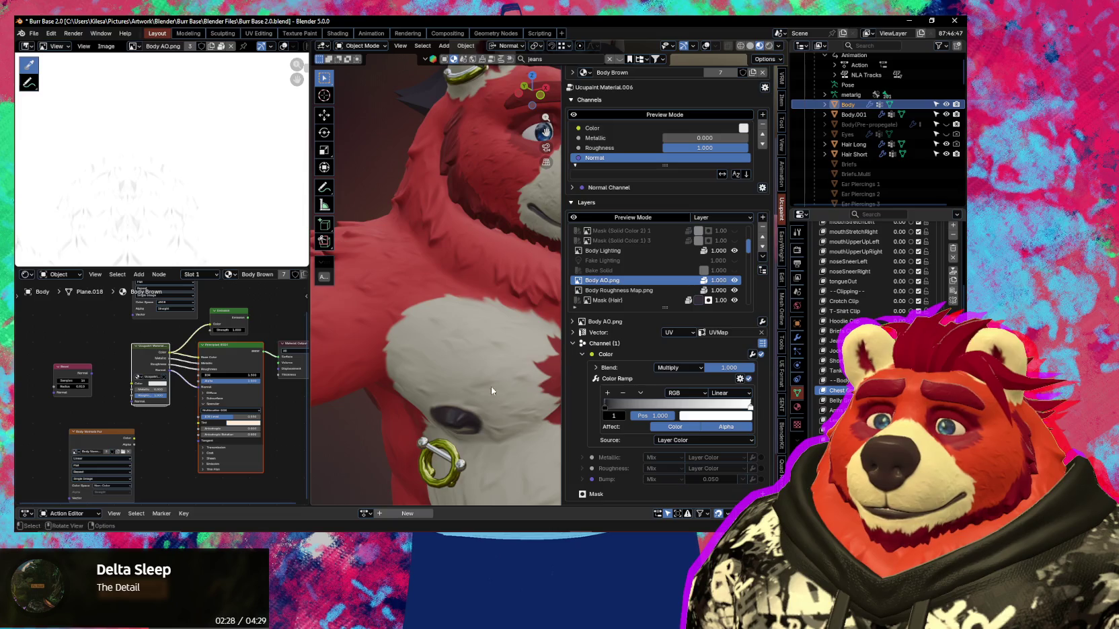
pyautogui.moveTo(491, 386); pyautogui.dragTo(548, 377, button='middle')
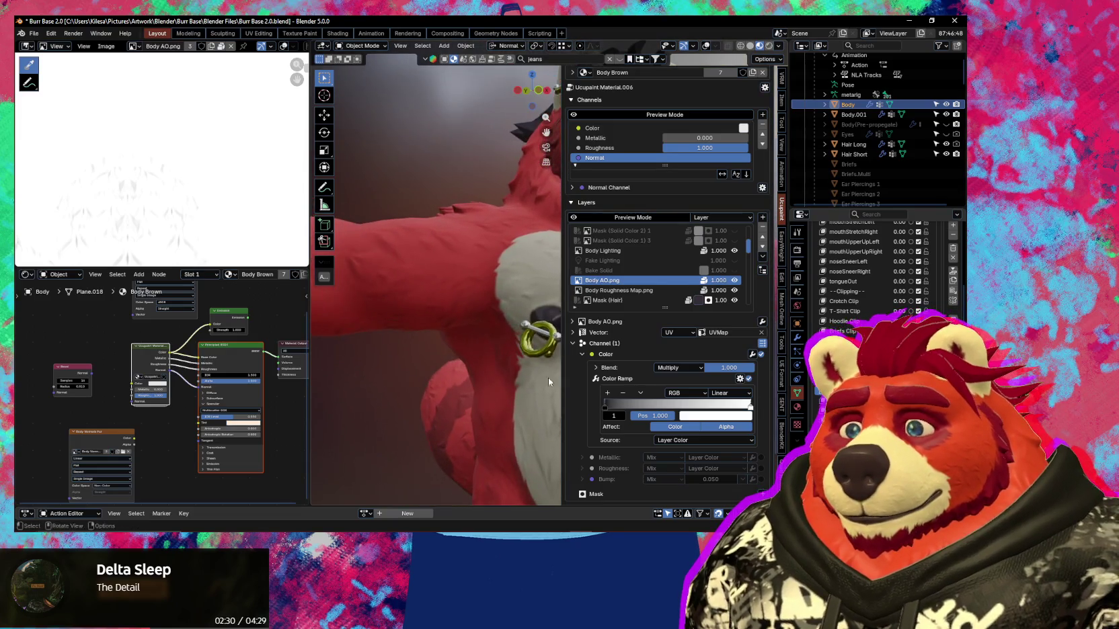
pyautogui.click(605, 407)
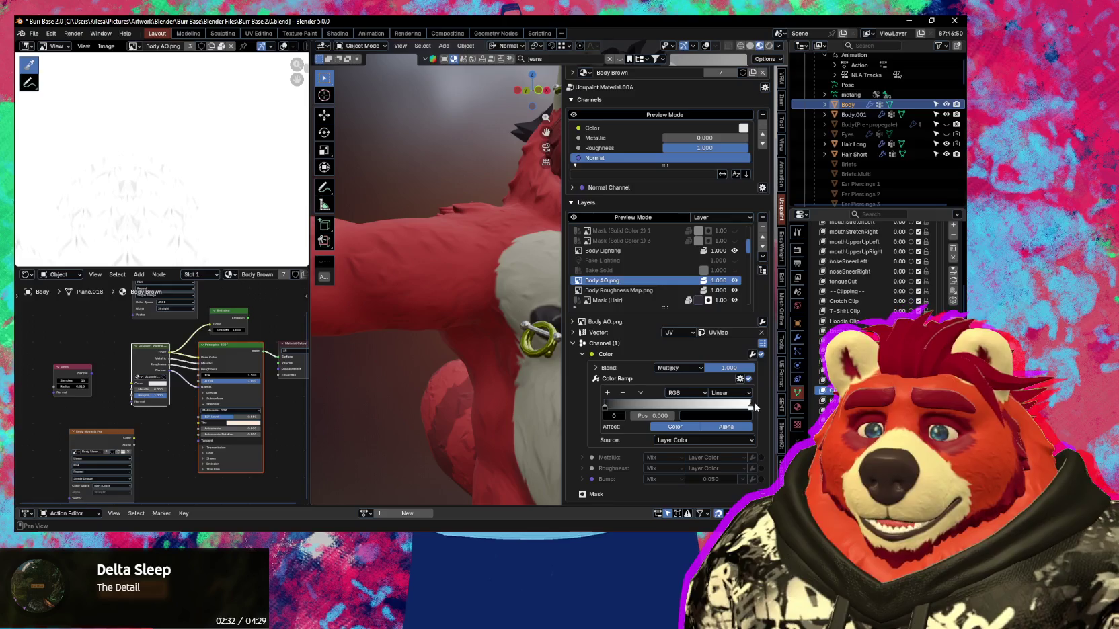
pyautogui.click(729, 416)
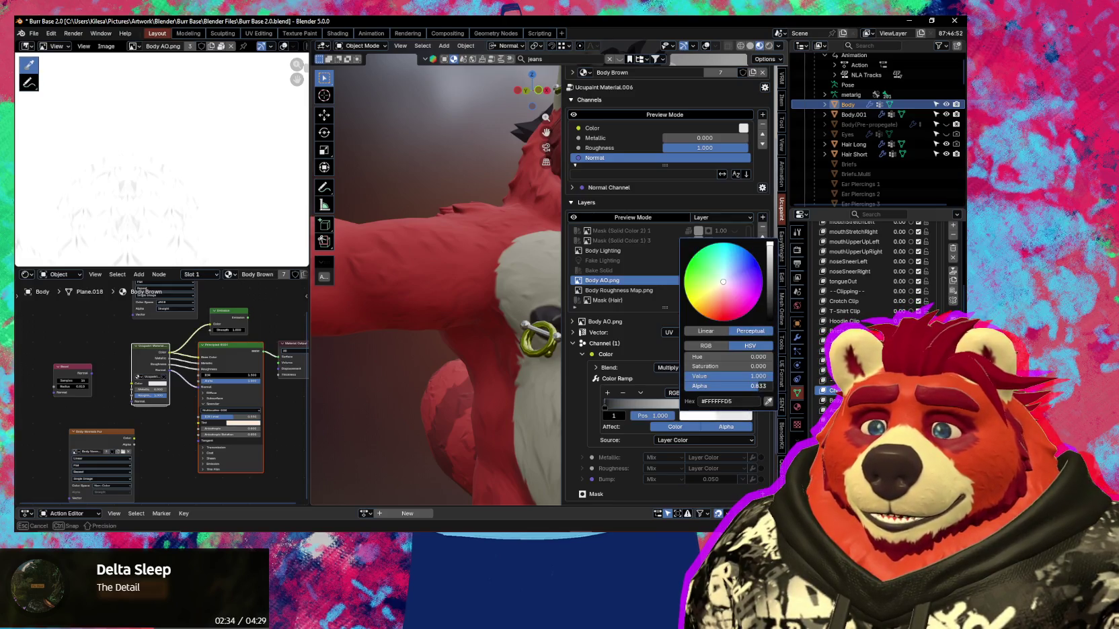
pyautogui.moveTo(689, 386); pyautogui.dragTo(767, 386)
pyautogui.moveTo(693, 386); pyautogui.dragTo(766, 386)
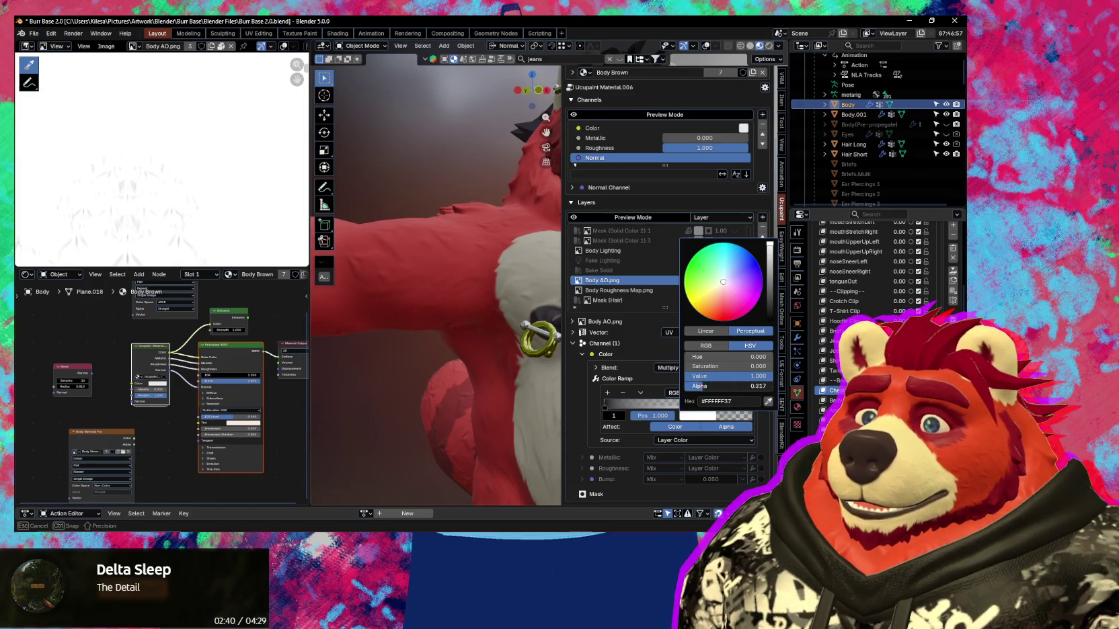
pyautogui.moveTo(767, 386); pyautogui.dragTo(721, 386)
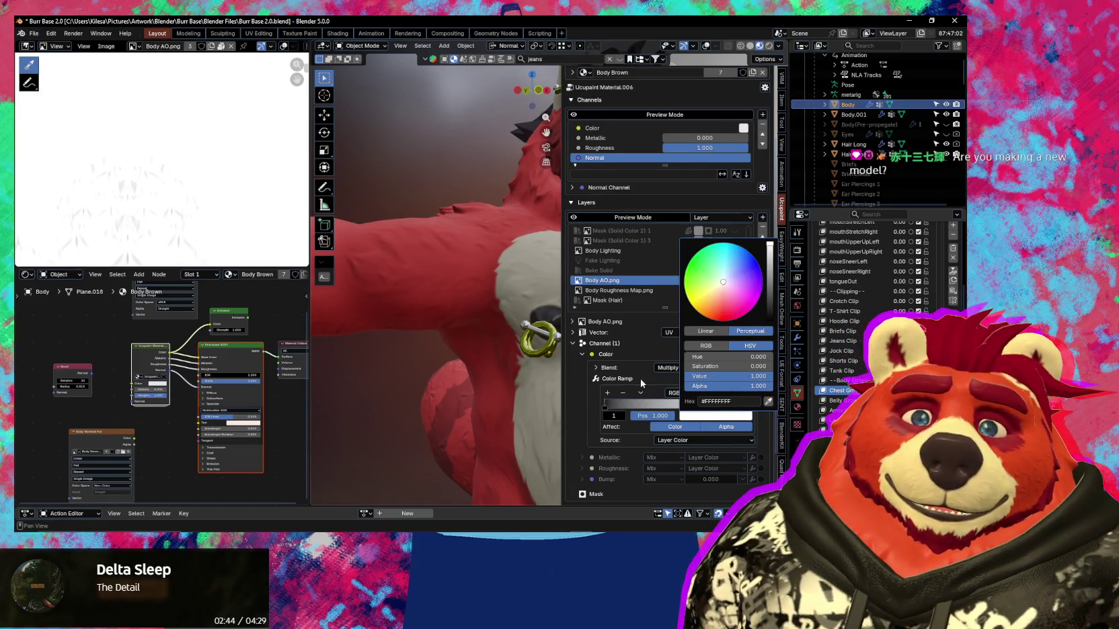
pyautogui.moveTo(558, 375); pyautogui.dragTo(499, 377, button='middle')
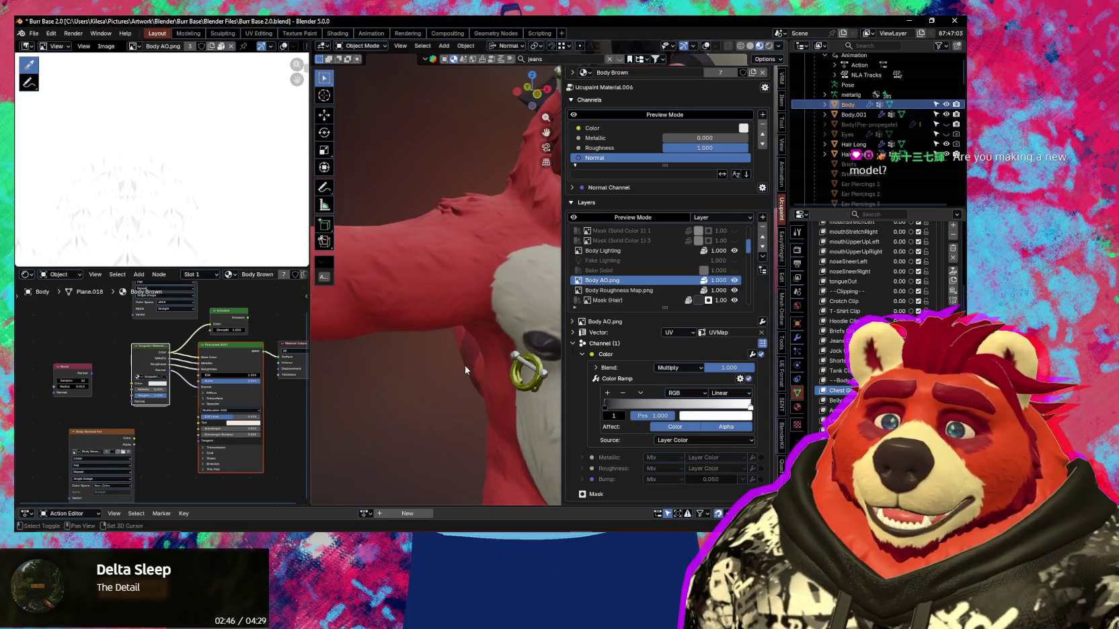
pyautogui.press('n')
pyautogui.moveTo(583, 341)
pyautogui.mouseDown(button='middle')
pyautogui.moveTo(559, 380)
pyautogui.moveTo(606, 341)
pyautogui.moveTo(533, 298)
pyautogui.moveTo(552, 297)
pyautogui.moveTo(545, 291)
pyautogui.moveTo(445, 283)
pyautogui.mouseUp(button='middle')
pyautogui.press('n')
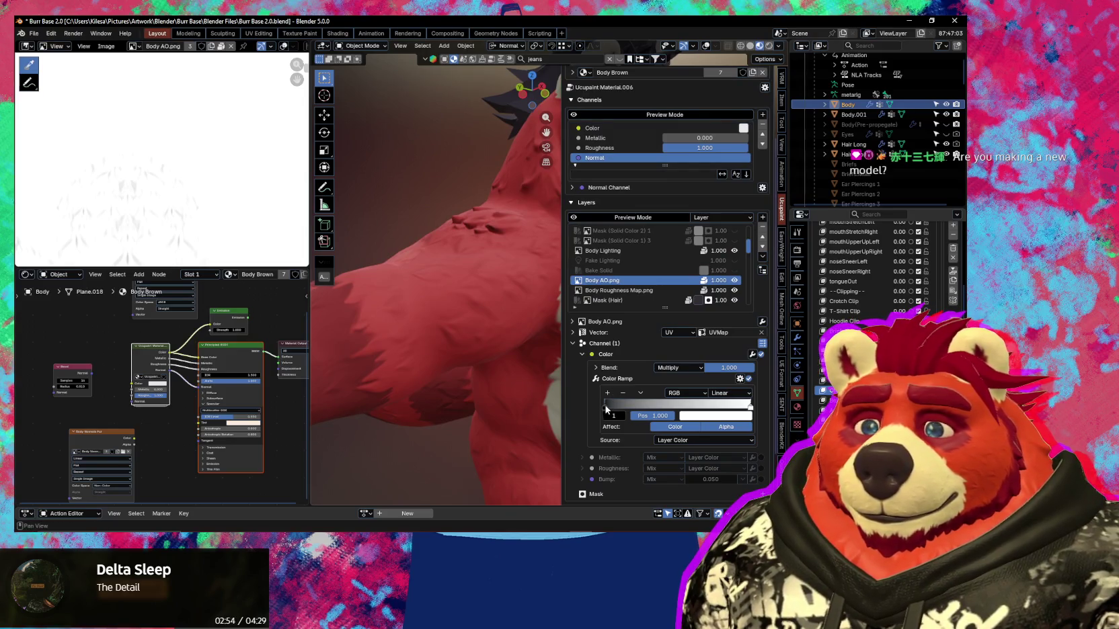
# Lighten the ramp's dark stop from pure black to a value of about 0.209.
pyautogui.click(605, 407)
pyautogui.click(732, 417)
pyautogui.moveTo(770, 322)
pyautogui.mouseDown()
pyautogui.moveTo(770, 304)
pyautogui.moveTo(739, 275)
pyautogui.mouseUp()
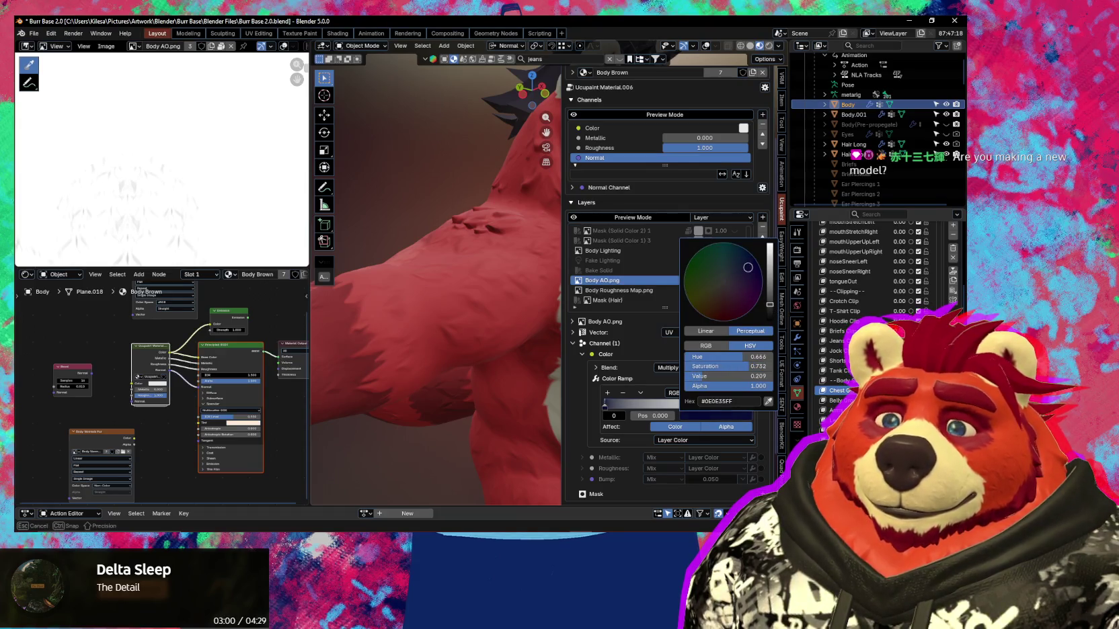
pyautogui.scroll(-3, 482, 271)
pyautogui.moveTo(450, 320)
pyautogui.mouseDown(button='middle')
pyautogui.moveTo(458, 365)
pyautogui.moveTo(714, 384)
pyautogui.mouseUp(button='middle')
pyautogui.scroll(3, 459, 365)
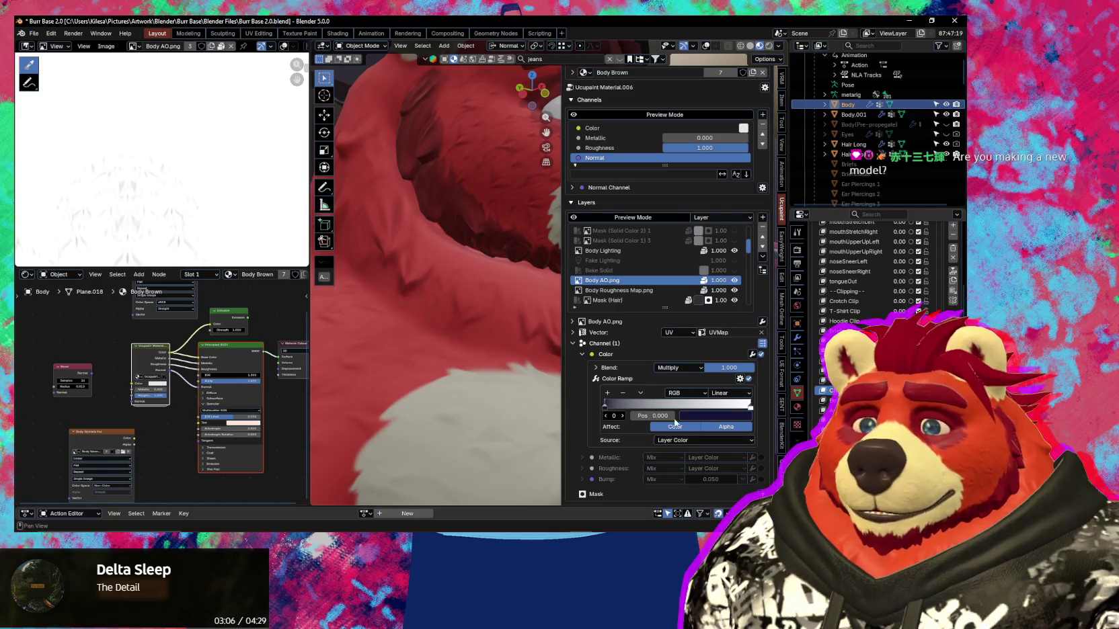
# Slide the dark stop along the ramp, settling at position 0.234, and inspect the fur.
pyautogui.click(751, 408)
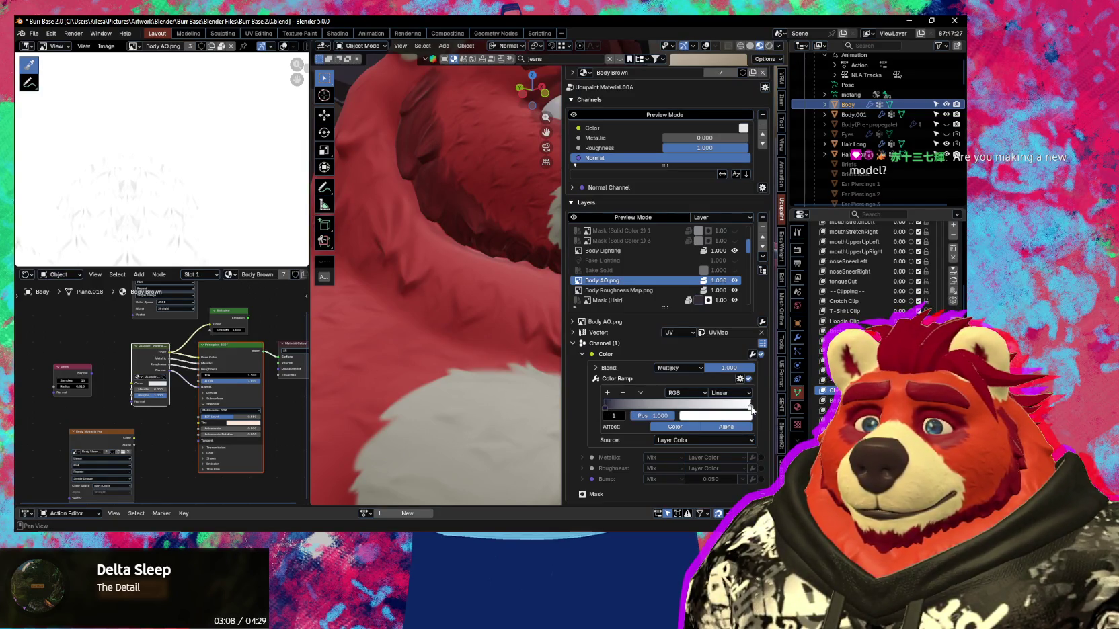
pyautogui.click(606, 407)
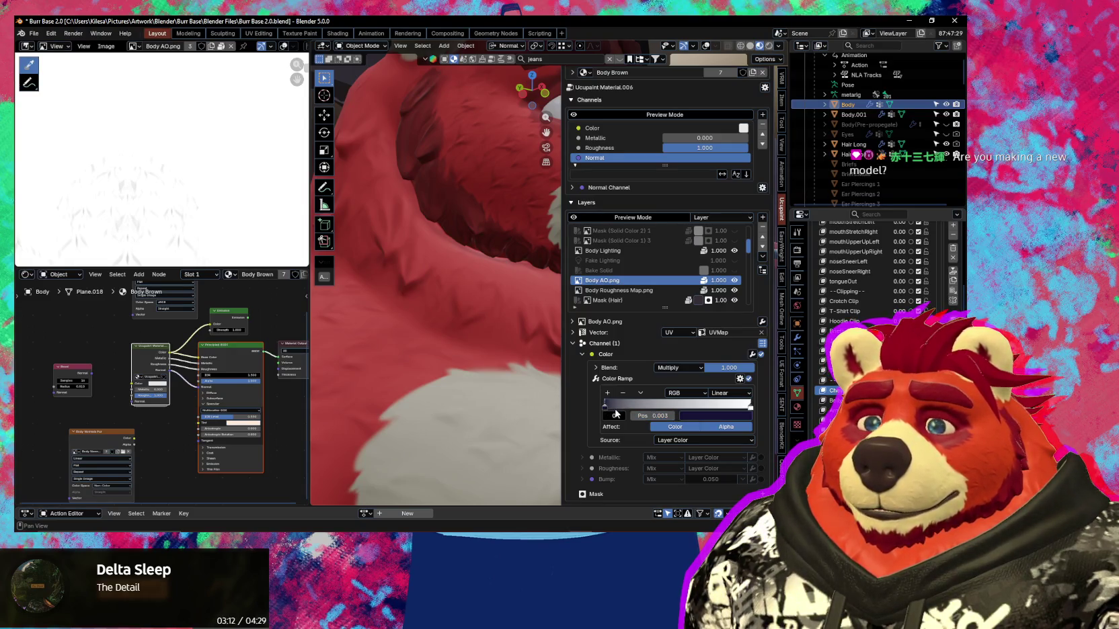
pyautogui.moveTo(673, 414)
pyautogui.mouseDown()
pyautogui.moveTo(651, 417)
pyautogui.moveTo(693, 408)
pyautogui.mouseUp()
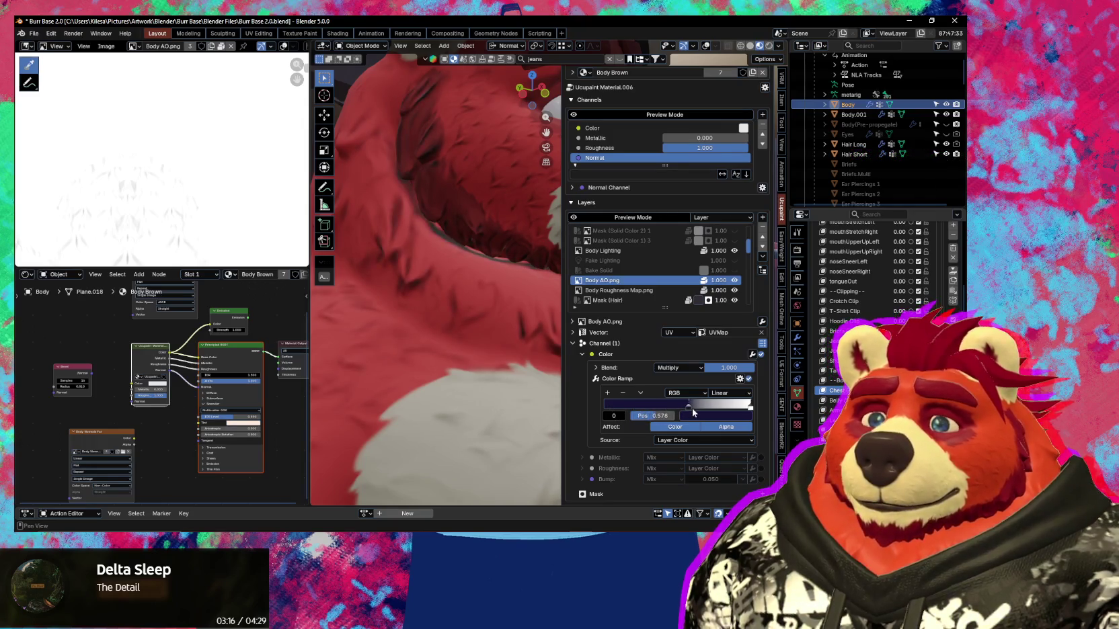
pyautogui.moveTo(456, 339)
pyautogui.mouseDown(button='middle')
pyautogui.moveTo(443, 308)
pyautogui.moveTo(399, 313)
pyautogui.moveTo(474, 320)
pyautogui.moveTo(509, 351)
pyautogui.mouseUp(button='middle')
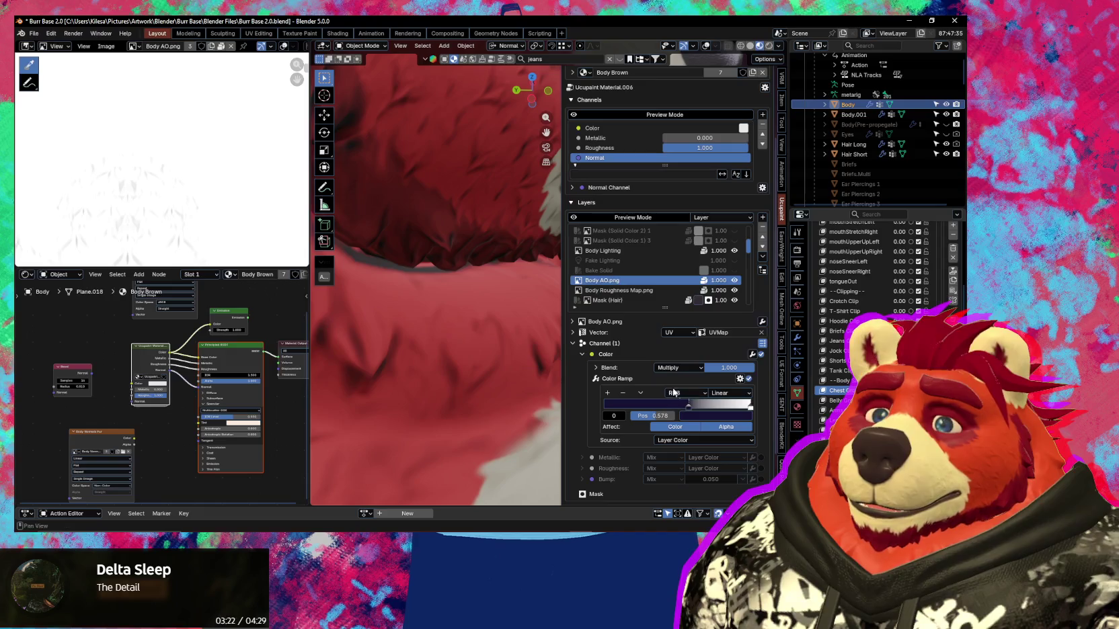
pyautogui.moveTo(689, 409); pyautogui.dragTo(629, 408)
pyautogui.moveTo(557, 400)
pyautogui.mouseDown(button='middle')
pyautogui.moveTo(391, 360)
pyautogui.moveTo(461, 341)
pyautogui.moveTo(510, 369)
pyautogui.moveTo(604, 393)
pyautogui.moveTo(496, 370)
pyautogui.moveTo(555, 379)
pyautogui.mouseUp(button='middle')
pyautogui.press('n')
pyautogui.moveTo(491, 376)
pyautogui.mouseDown(button='middle')
pyautogui.moveTo(552, 356)
pyautogui.moveTo(615, 381)
pyautogui.moveTo(573, 386)
pyautogui.moveTo(448, 351)
pyautogui.moveTo(423, 356)
pyautogui.moveTo(497, 369)
pyautogui.mouseUp(button='middle')
pyautogui.press('n')
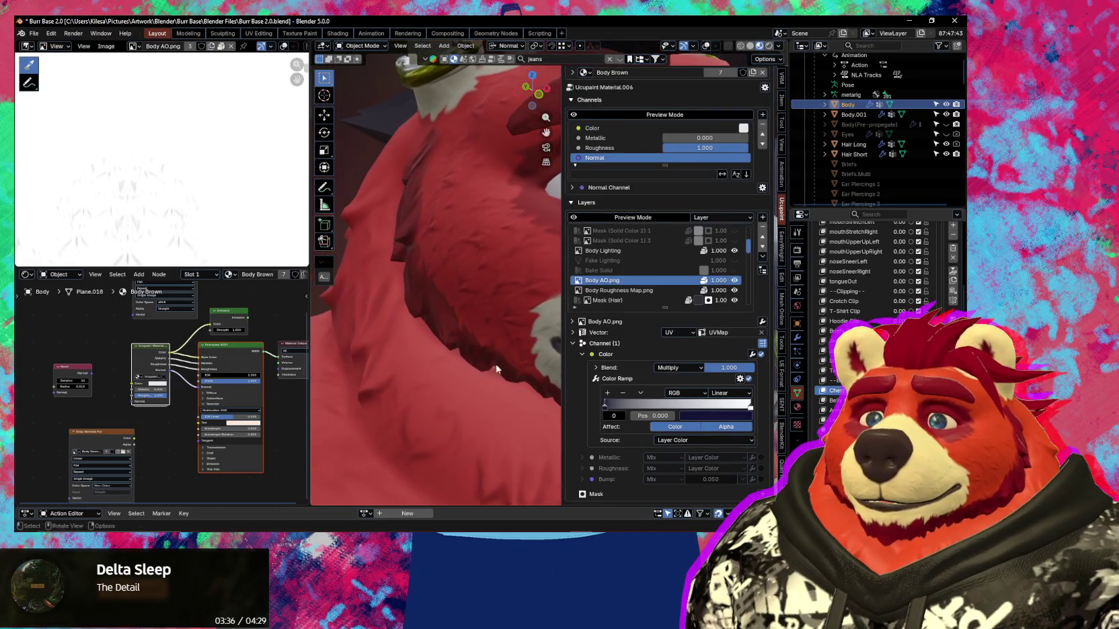
# Lower the Body AO Multiply blend factor to 0.451 and look over the face and mouth.
pyautogui.moveTo(730, 368); pyautogui.dragTo(714, 367)
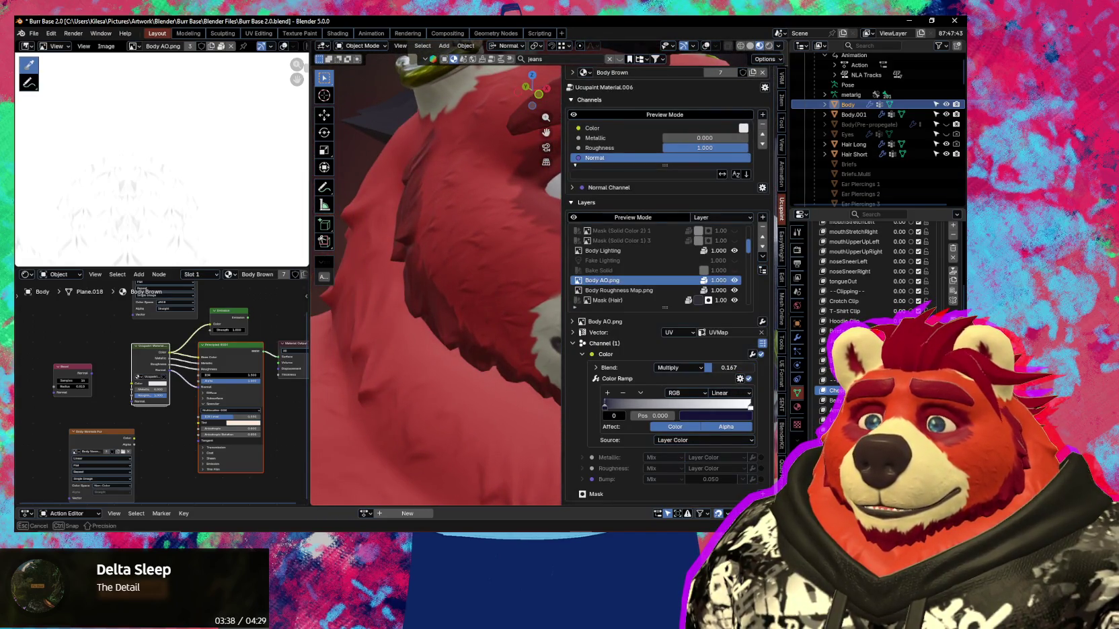
pyautogui.moveTo(481, 331)
pyautogui.mouseDown(button='middle')
pyautogui.moveTo(499, 330)
pyautogui.moveTo(395, 274)
pyautogui.moveTo(420, 304)
pyautogui.moveTo(441, 290)
pyautogui.mouseUp(button='middle')
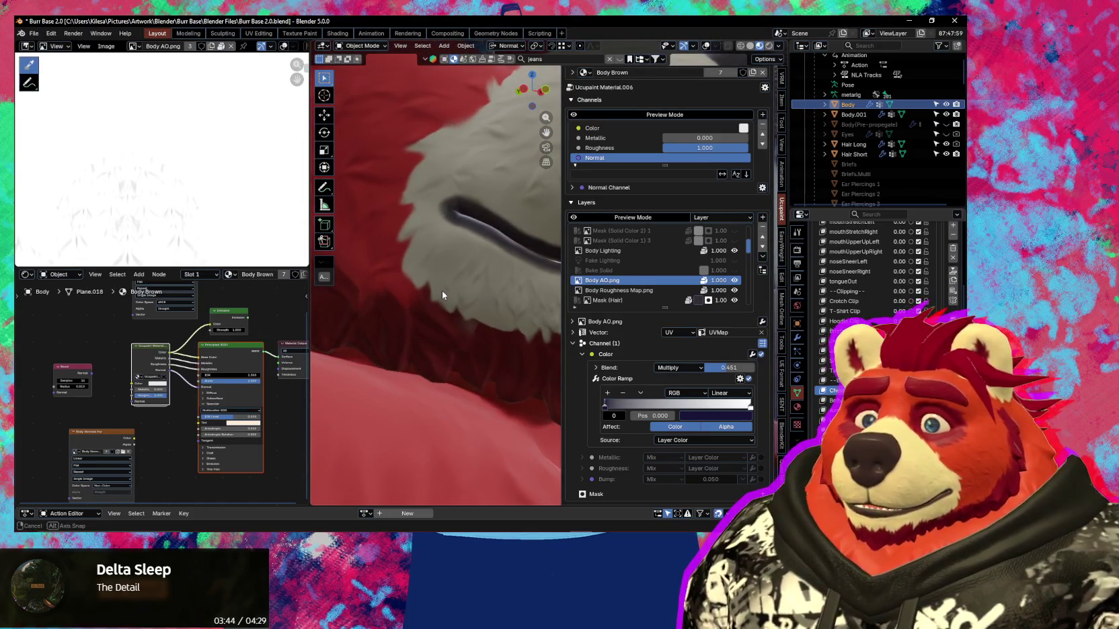
pyautogui.press('n')
pyautogui.moveTo(536, 328); pyautogui.dragTo(478, 329, button='middle')
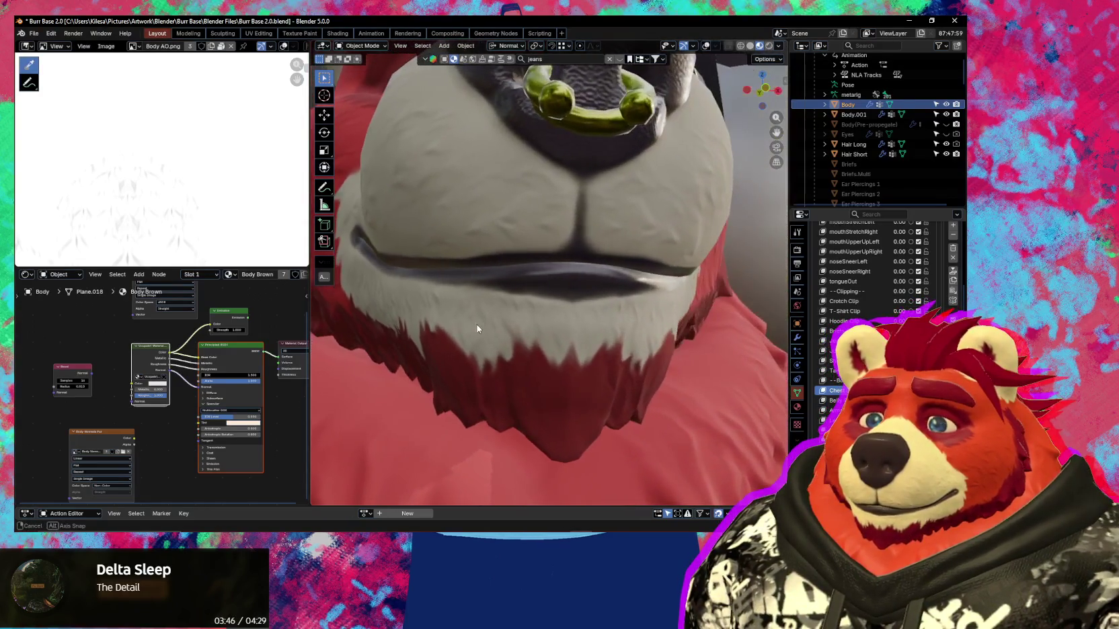
pyautogui.keyDown('shift'); pyautogui.moveTo(623, 361); pyautogui.dragTo(610, 357, button='middle'); pyautogui.keyUp('shift')
# Select the Lips (Body Mask) layer in the Ucupaint layer list.
pyautogui.press('n')
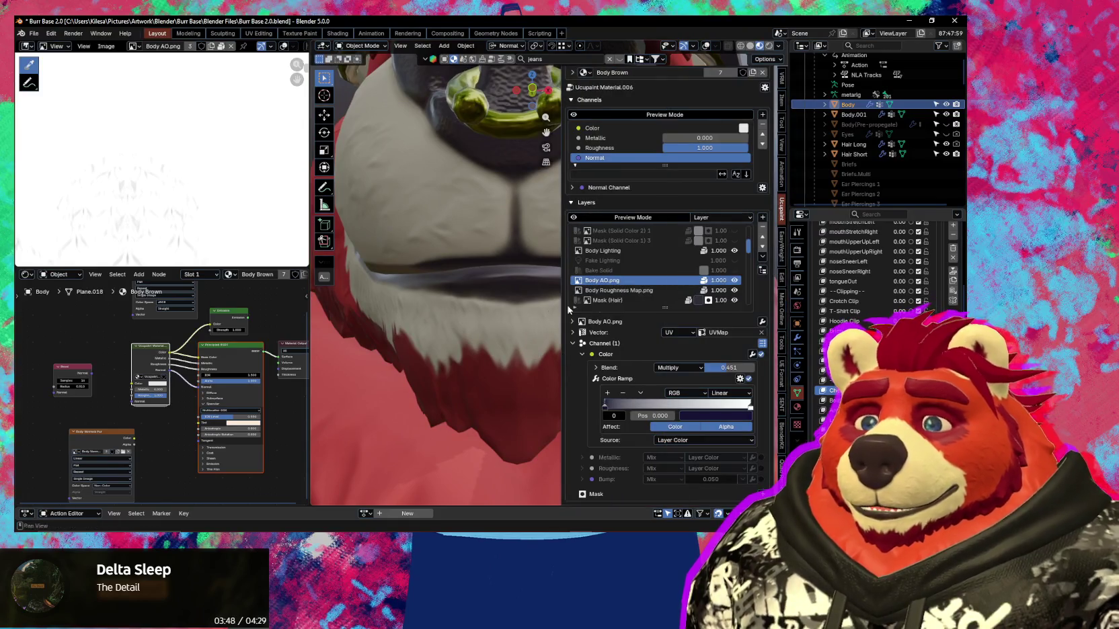
pyautogui.scroll(-3, 689, 294)
pyautogui.scroll(-3, 743, 282)
pyautogui.scroll(5, 752, 281)
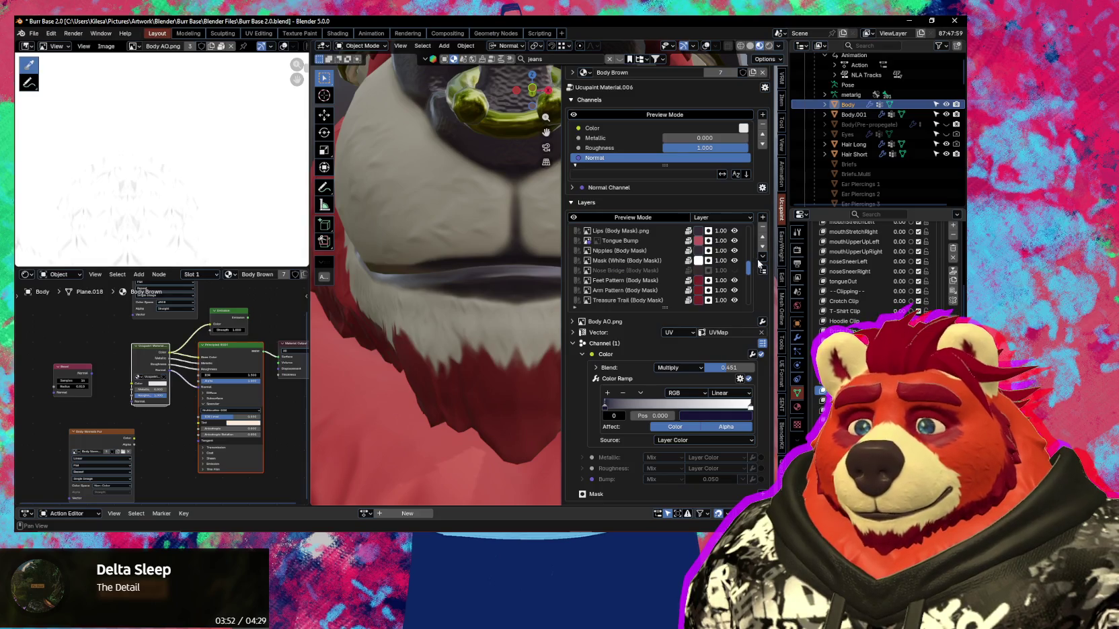
pyautogui.scroll(3, 713, 269)
pyautogui.scroll(2, 659, 276)
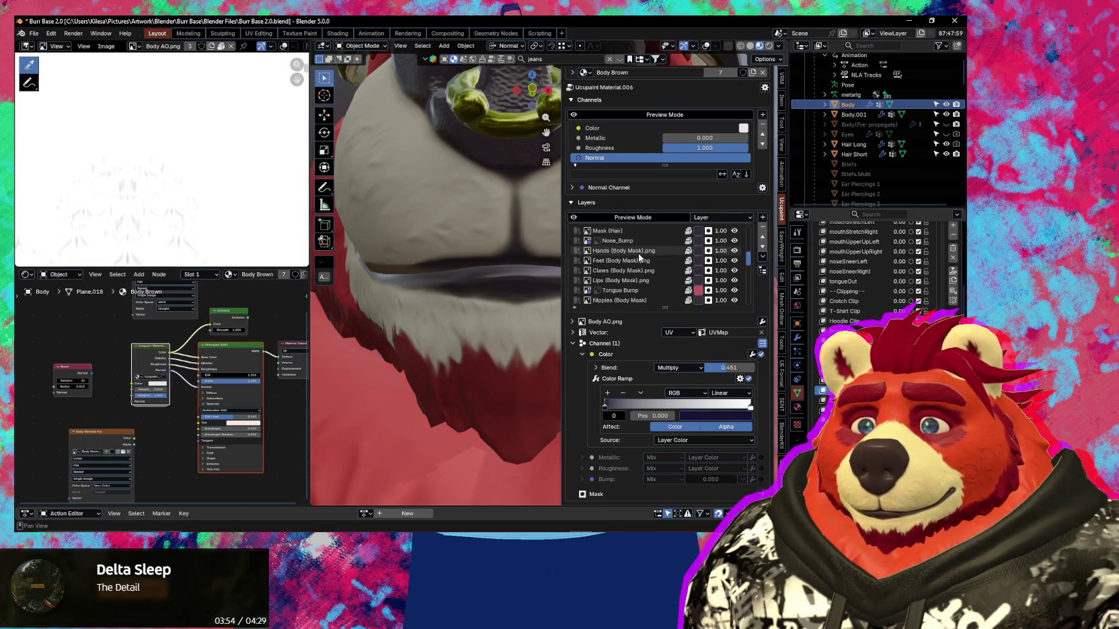
pyautogui.click(633, 283)
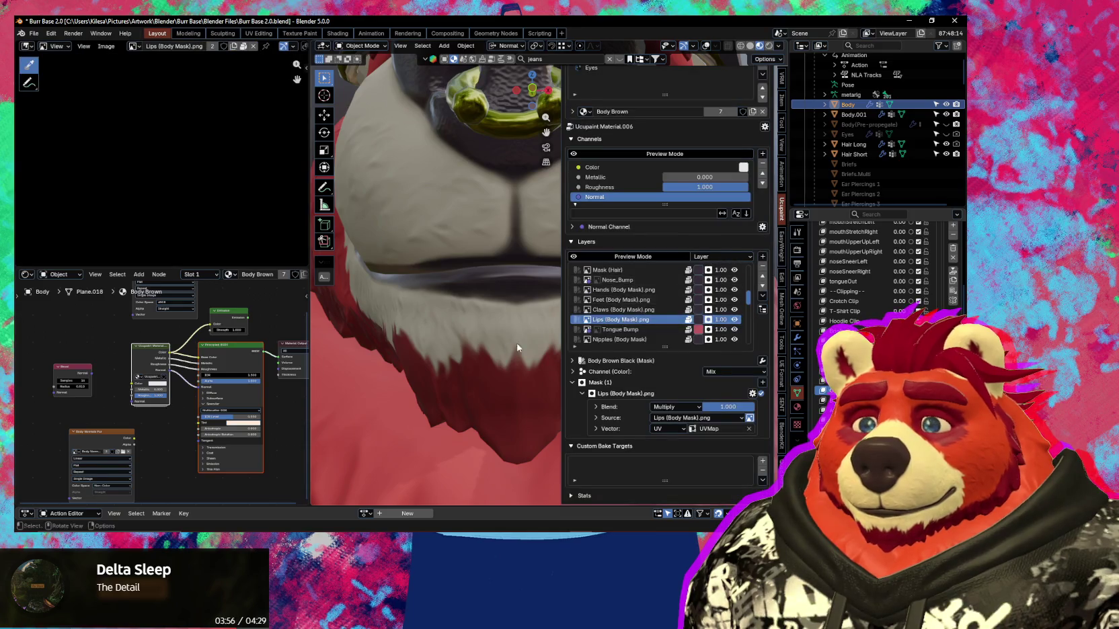
# Switch to Texture Paint mode via the Ctrl+Tab mode pie.
pyautogui.press('n')
pyautogui.scroll(3, 501, 349)
pyautogui.hotkey('ctrl', 'Tab')
pyautogui.click(623, 269)
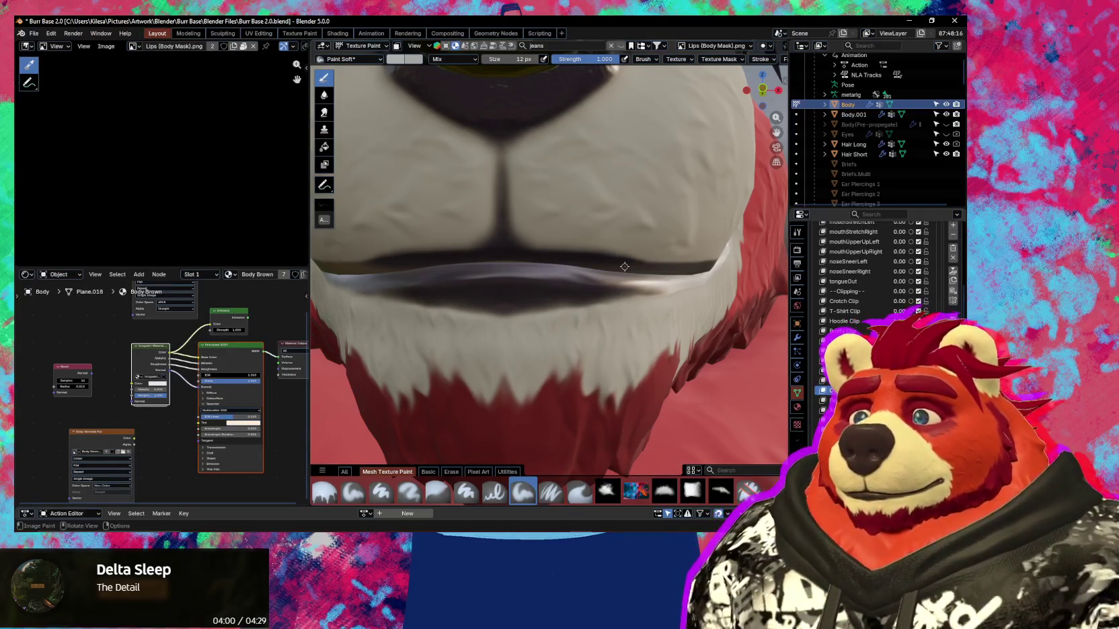
# Set the primary paint colour to white and the secondary colour to black.
pyautogui.click(397, 59)
pyautogui.moveTo(477, 95); pyautogui.dragTo(477, 70)
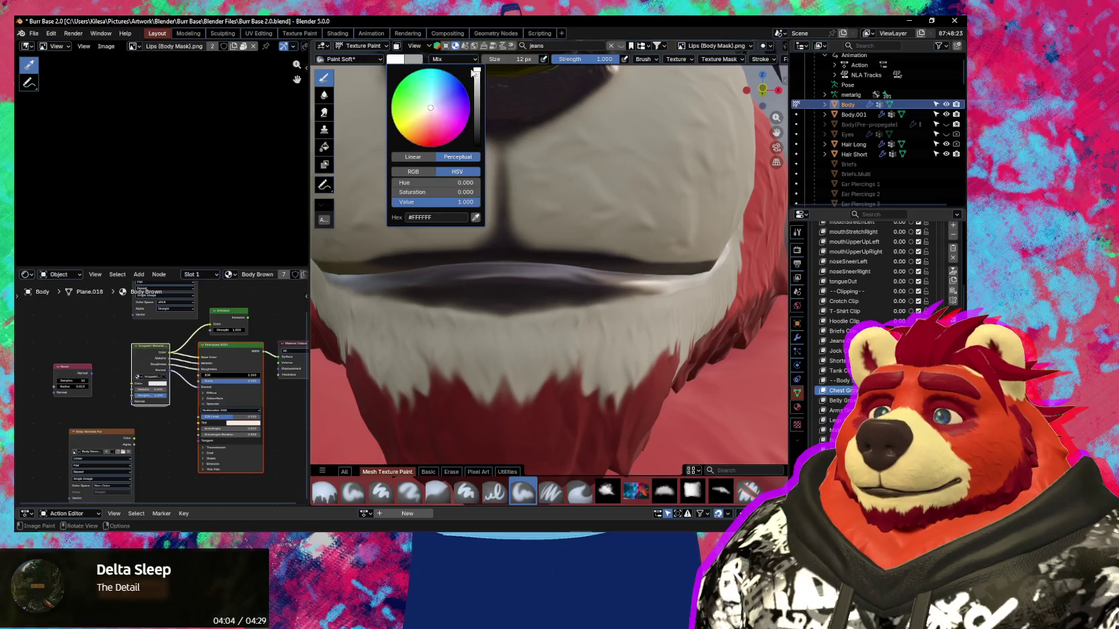
pyautogui.click(413, 60)
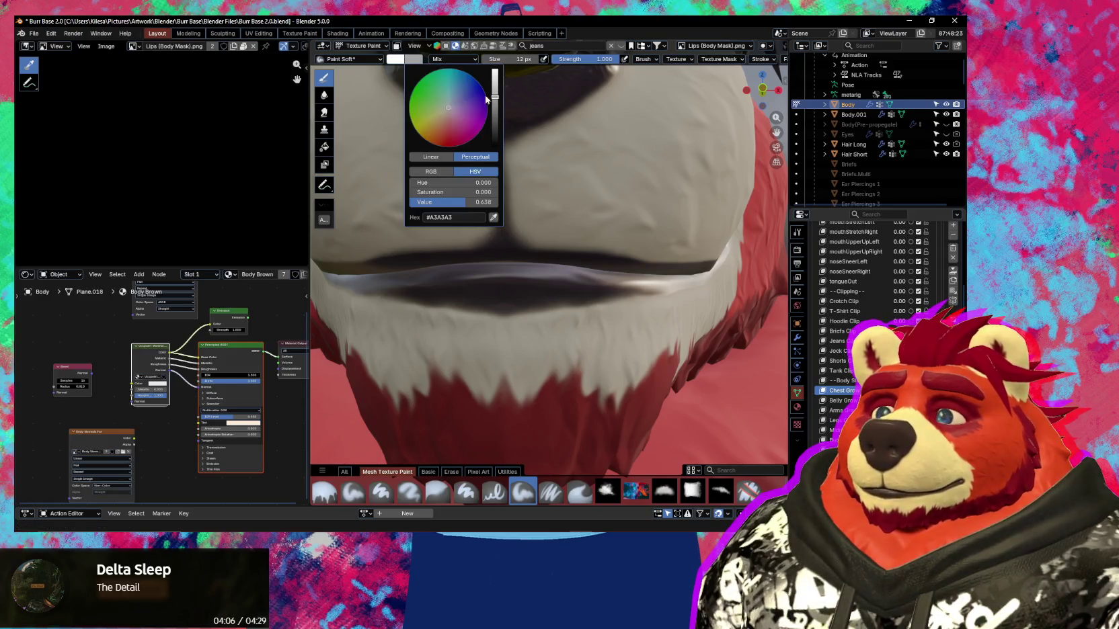
pyautogui.moveTo(490, 102); pyautogui.dragTo(490, 144)
# Resize the brush to 37 px and paint white onto the lips mask.
pyautogui.moveTo(565, 284); pyautogui.dragTo(589, 314, button='middle')
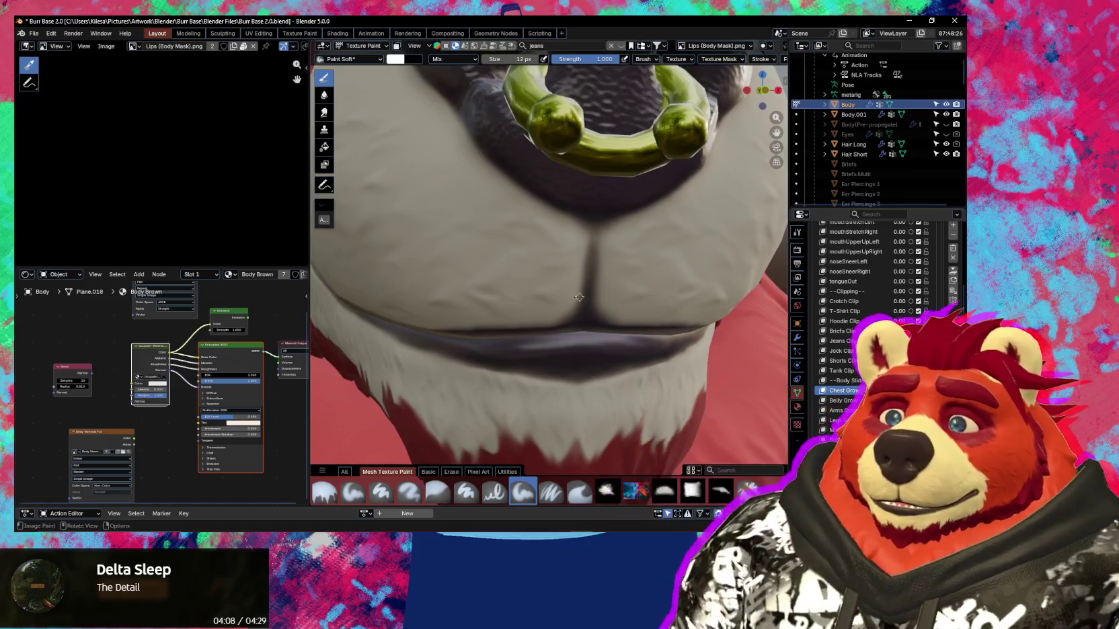
pyautogui.press('f')
pyautogui.click(614, 308)
pyautogui.click(605, 308)
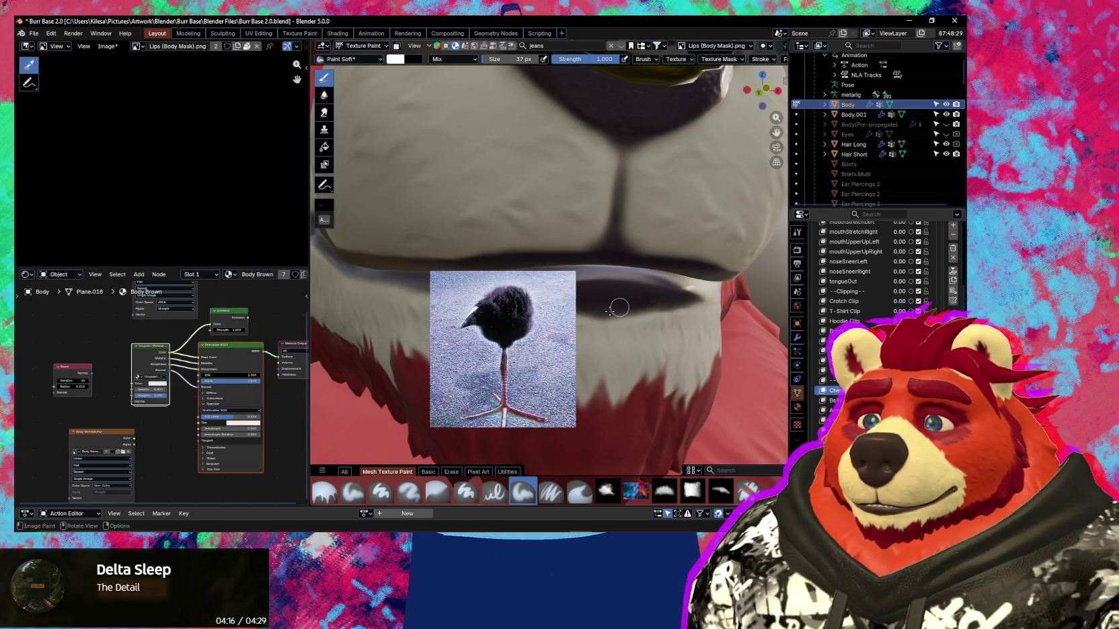
pyautogui.scroll(1, 610, 310)
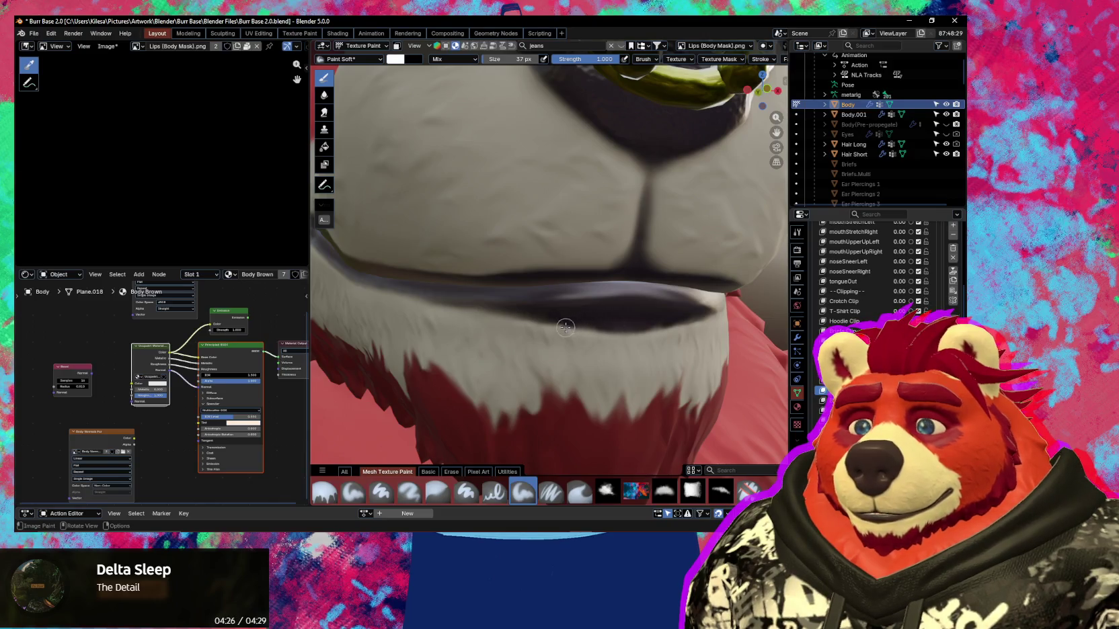
pyautogui.moveTo(565, 327); pyautogui.dragTo(527, 326, button='middle')
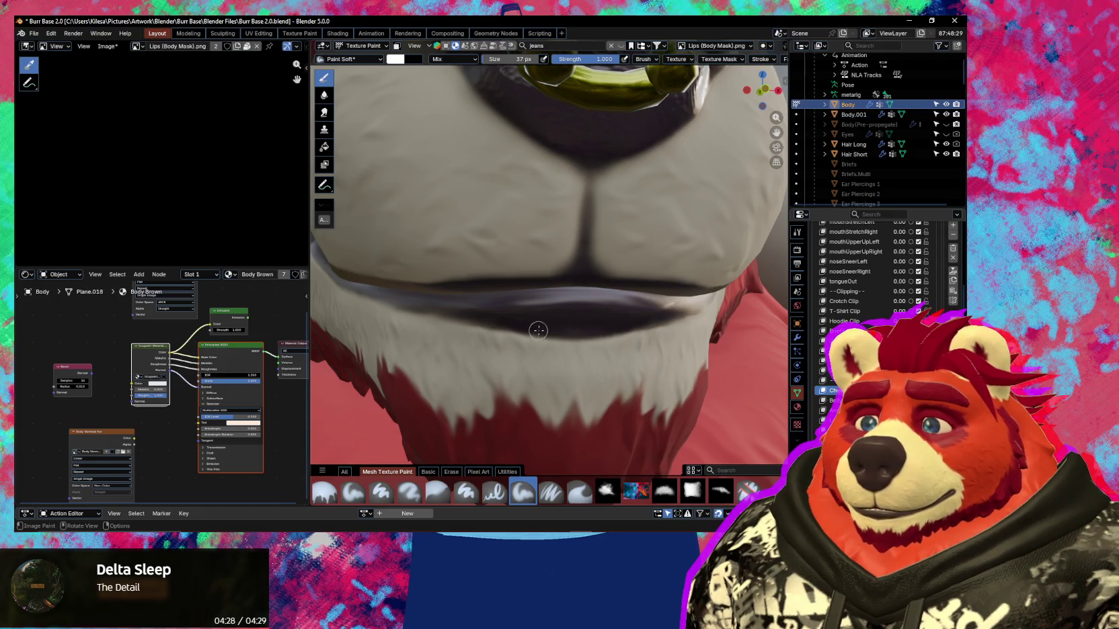
pyautogui.moveTo(539, 331); pyautogui.dragTo(532, 323, button='middle')
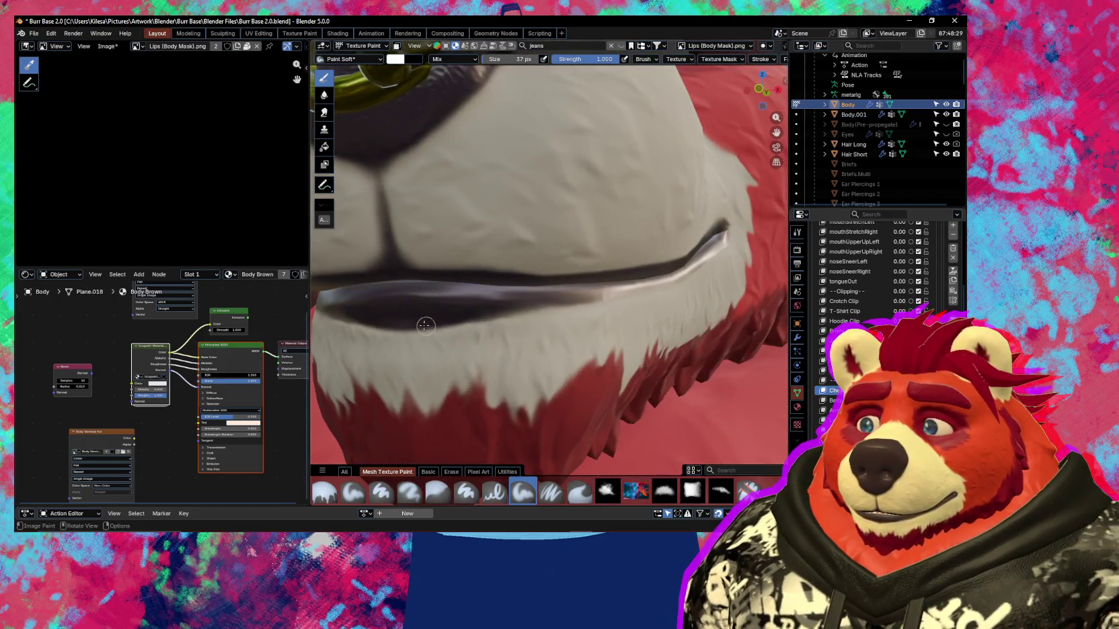
# Paint dark strokes on the fur under the lip, then undo them.
pyautogui.moveTo(442, 313); pyautogui.dragTo(575, 323, button='middle')
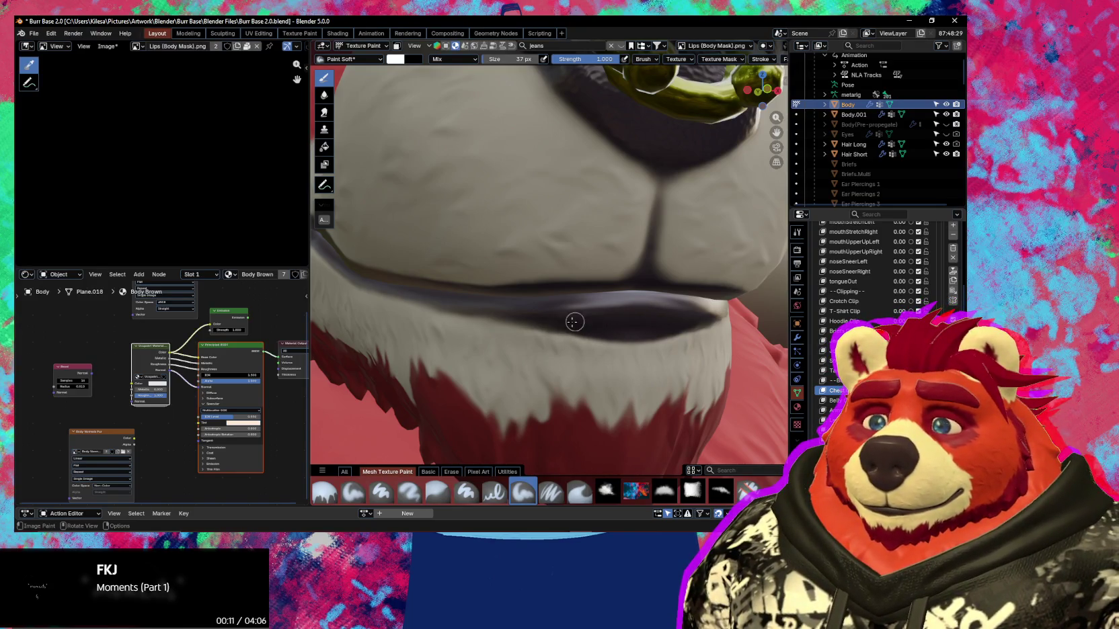
pyautogui.moveTo(590, 326); pyautogui.dragTo(607, 315, button='middle')
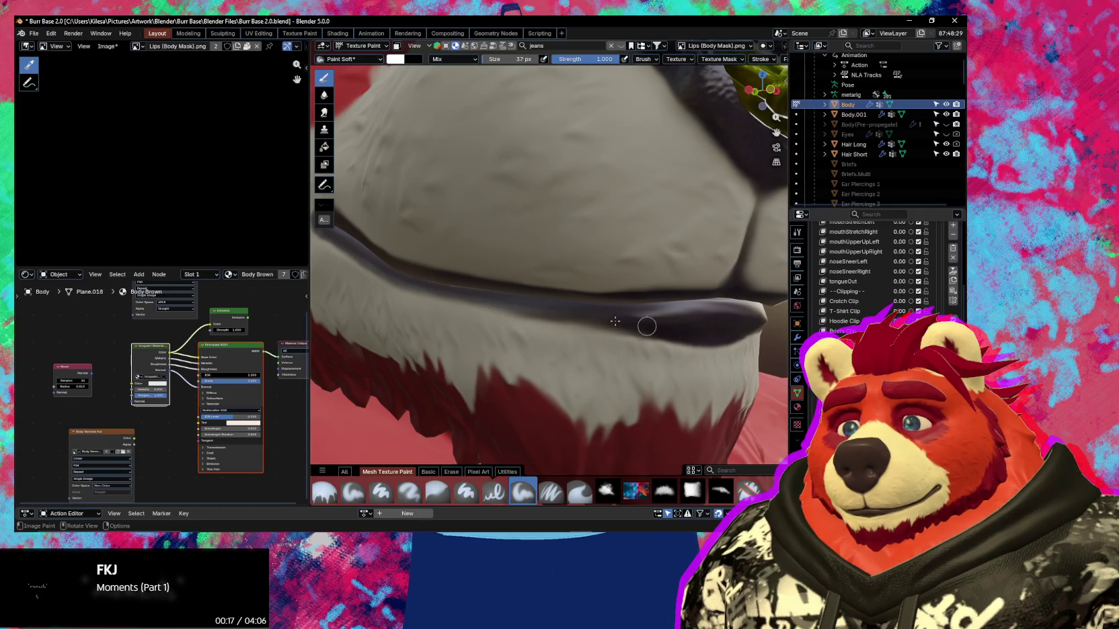
pyautogui.moveTo(607, 321); pyautogui.dragTo(640, 341, button='middle')
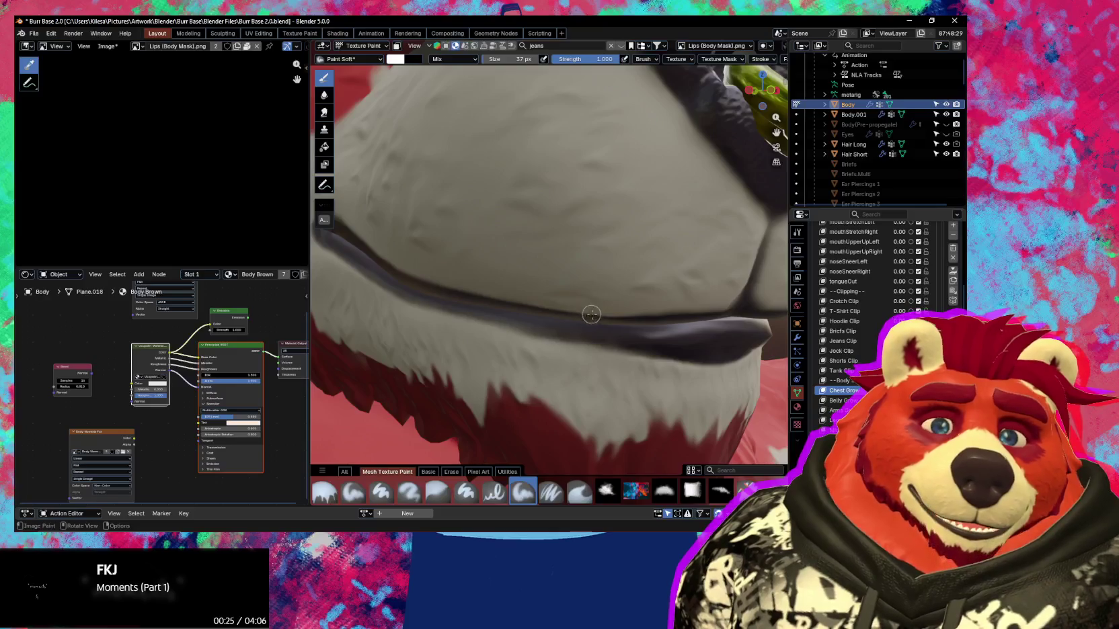
pyautogui.keyDown('shift'); pyautogui.moveTo(590, 314); pyautogui.dragTo(658, 314, button='middle'); pyautogui.keyUp('shift')
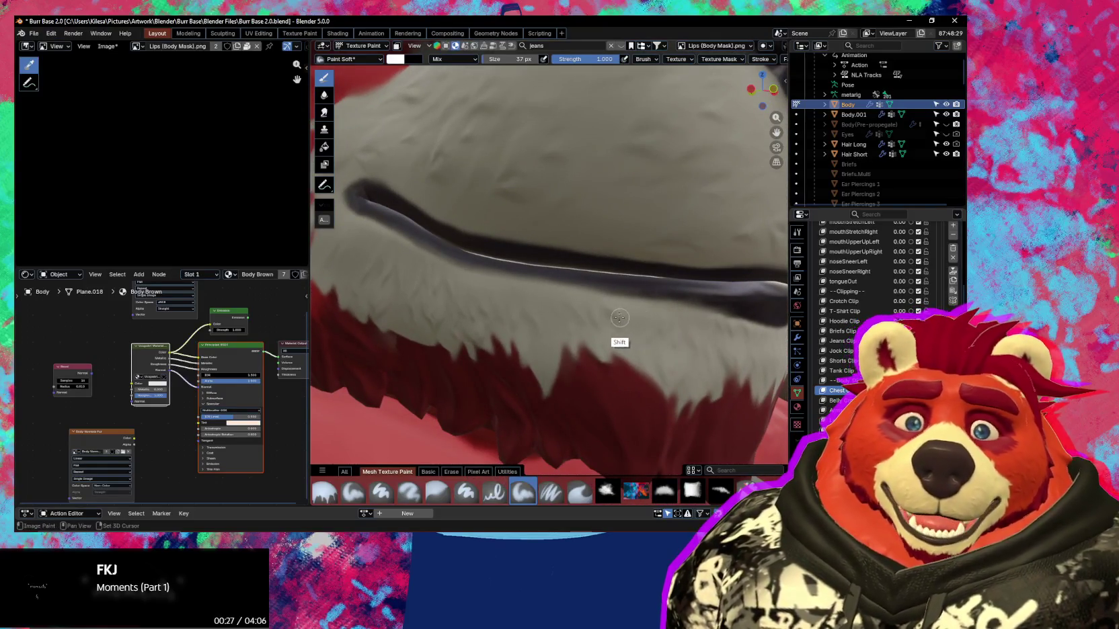
pyautogui.moveTo(590, 319)
pyautogui.mouseDown(button='middle')
pyautogui.moveTo(670, 324)
pyautogui.moveTo(580, 306)
pyautogui.mouseUp(button='middle')
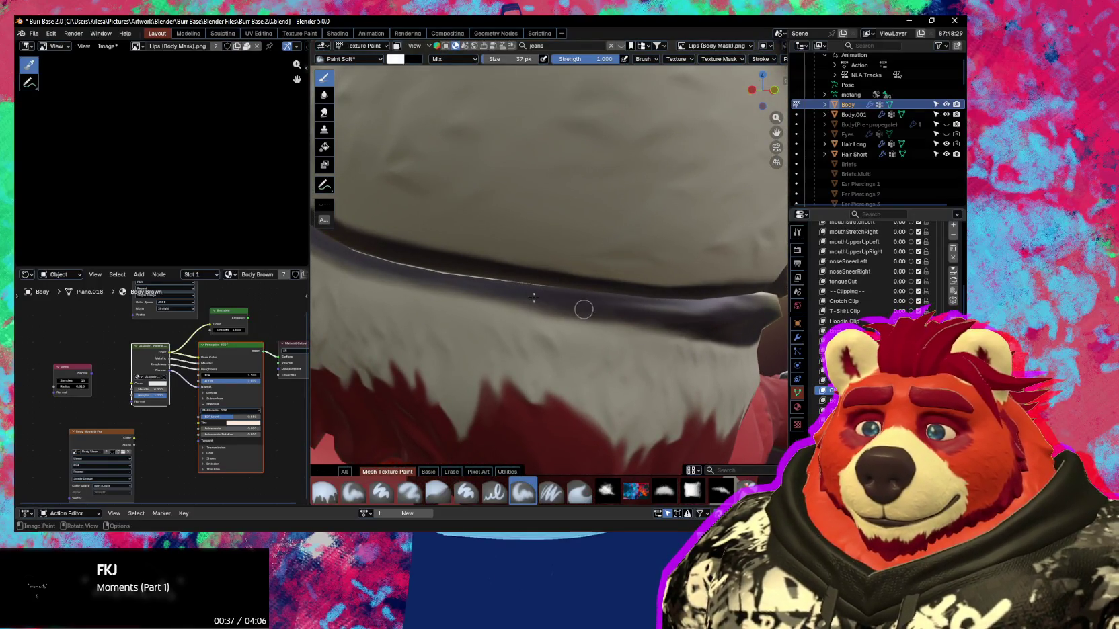
pyautogui.moveTo(623, 311); pyautogui.dragTo(655, 324, button='middle')
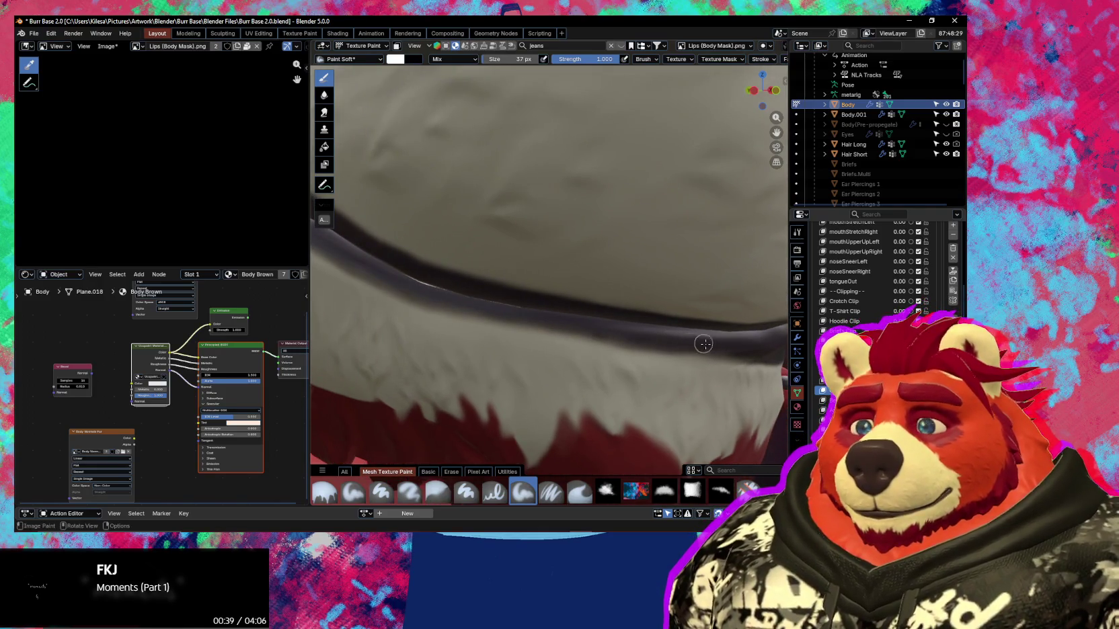
pyautogui.moveTo(594, 331)
pyautogui.mouseDown(button='middle')
pyautogui.moveTo(609, 364)
pyautogui.moveTo(581, 366)
pyautogui.moveTo(572, 339)
pyautogui.mouseUp(button='middle')
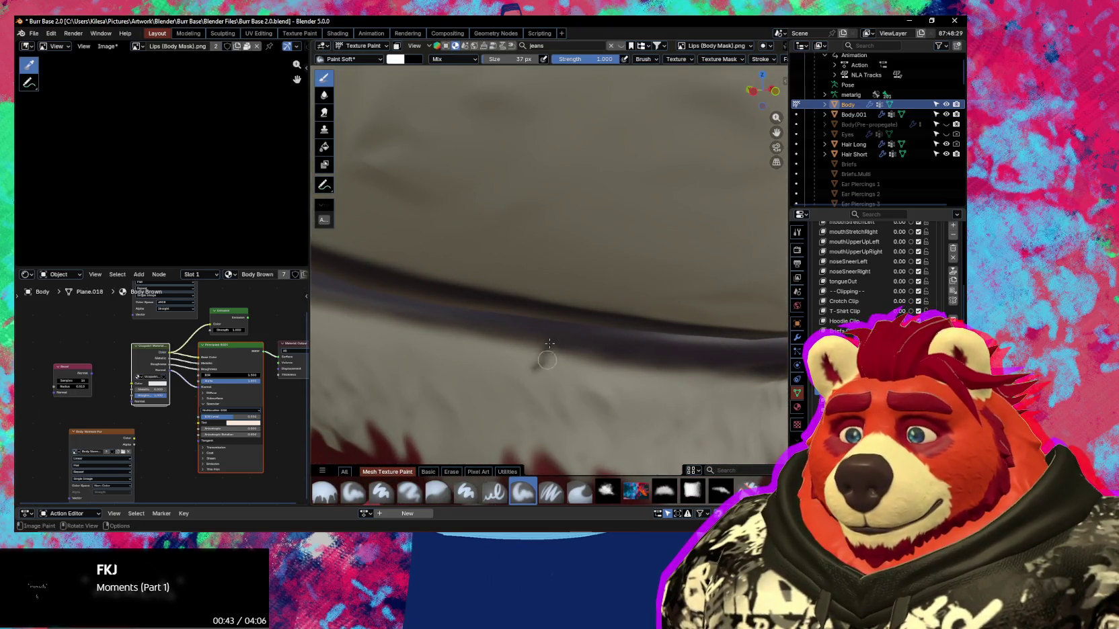
pyautogui.moveTo(559, 390)
pyautogui.keyDown('ctrl'); pyautogui.mouseDown()
pyautogui.moveTo(586, 405)
pyautogui.moveTo(470, 384)
pyautogui.mouseUp(); pyautogui.keyUp('ctrl')
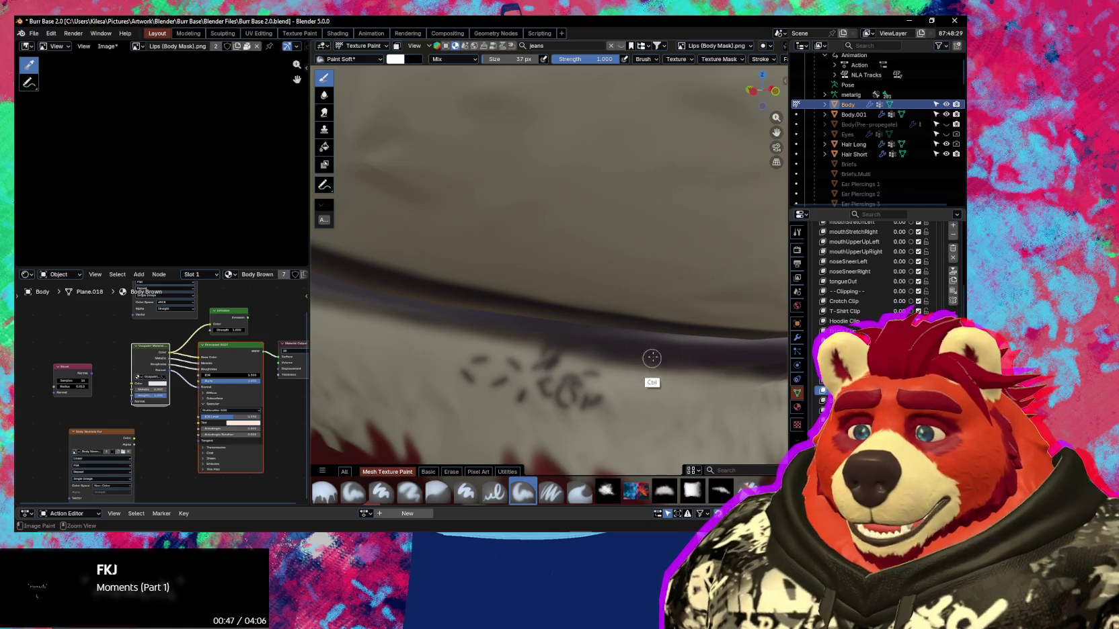
pyautogui.keyDown('ctrl'); pyautogui.moveTo(641, 359); pyautogui.dragTo(579, 385, button='middle'); pyautogui.keyUp('ctrl')
pyautogui.hotkey('ctrl', 'z')
# Zoom toward the lip and nose and bring up the brush Falloff presets.
pyautogui.moveTo(699, 368)
pyautogui.keyDown('ctrl'); pyautogui.mouseDown(button='middle')
pyautogui.moveTo(662, 334)
pyautogui.moveTo(667, 323)
pyautogui.mouseUp(button='middle'); pyautogui.keyUp('ctrl')
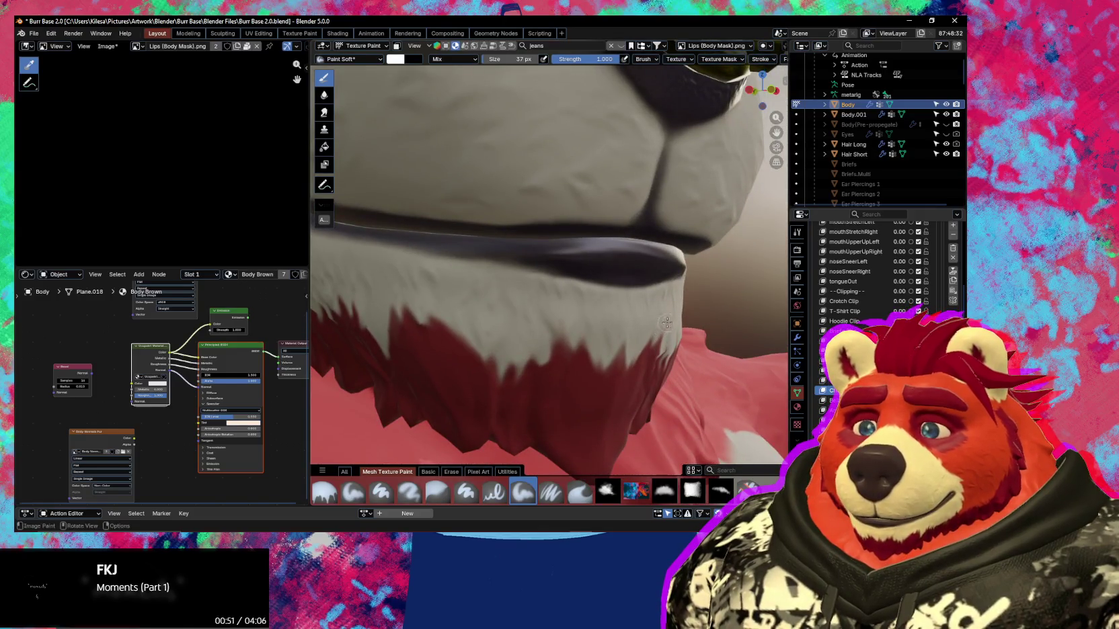
pyautogui.scroll(-2, 773, 60)
pyautogui.click(734, 59)
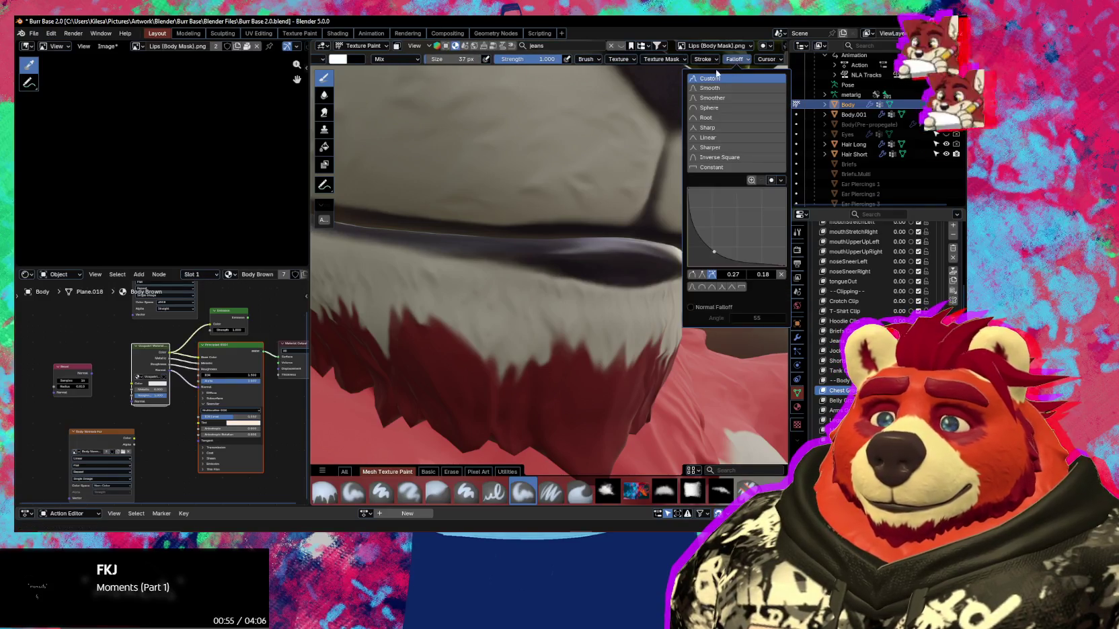
# Switch the brush falloff to a different preset curve.
pyautogui.click(710, 88)
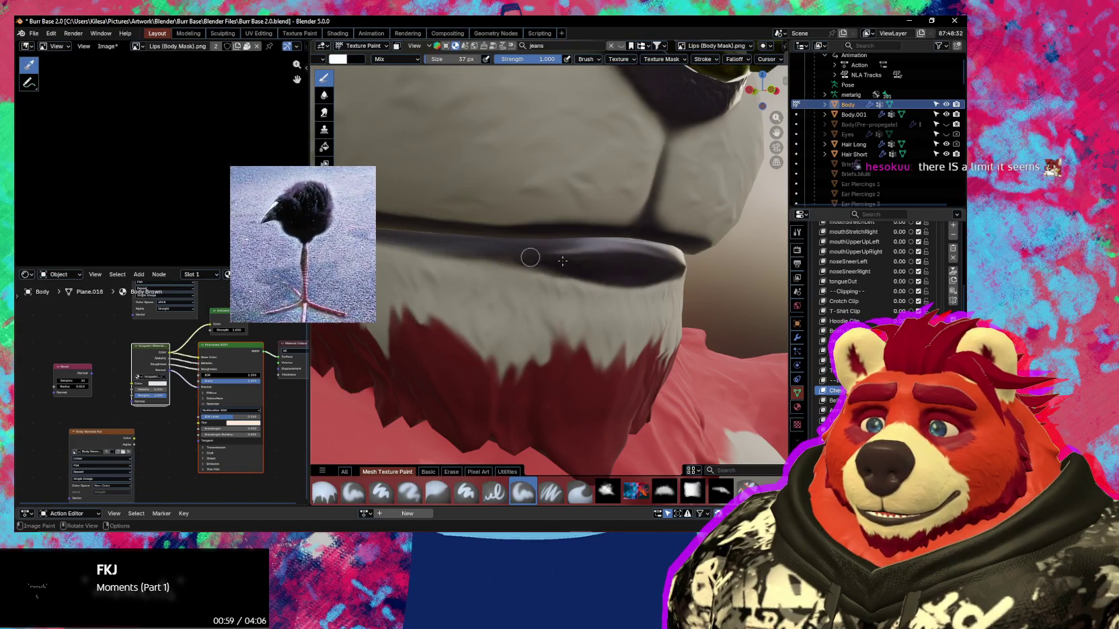
pyautogui.moveTo(568, 230); pyautogui.dragTo(464, 286, button='middle')
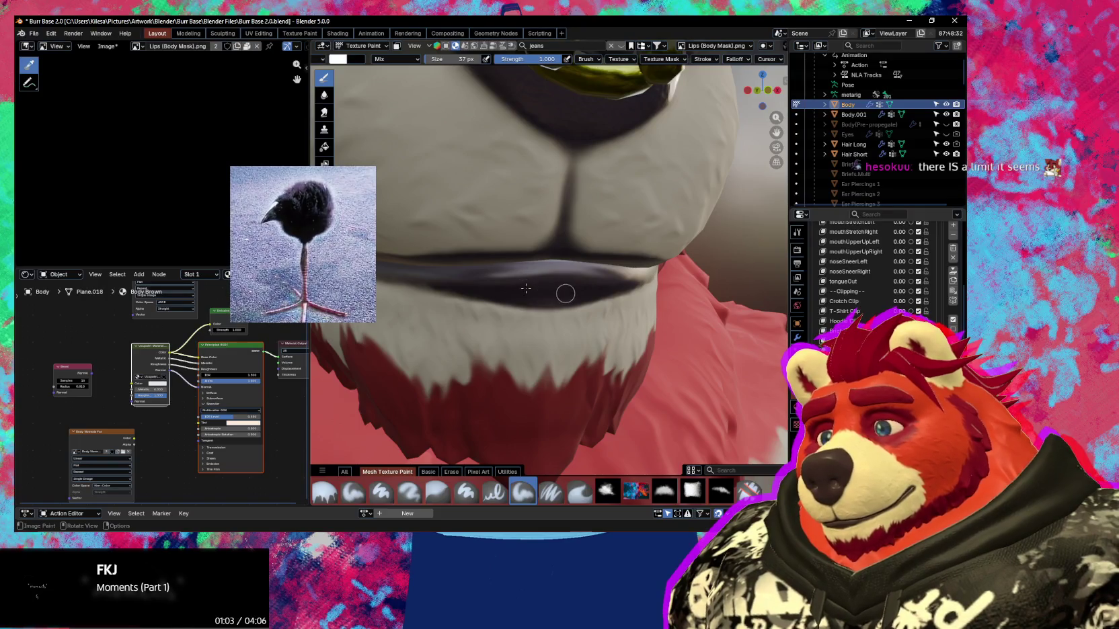
pyautogui.moveTo(566, 297); pyautogui.dragTo(598, 295, button='middle')
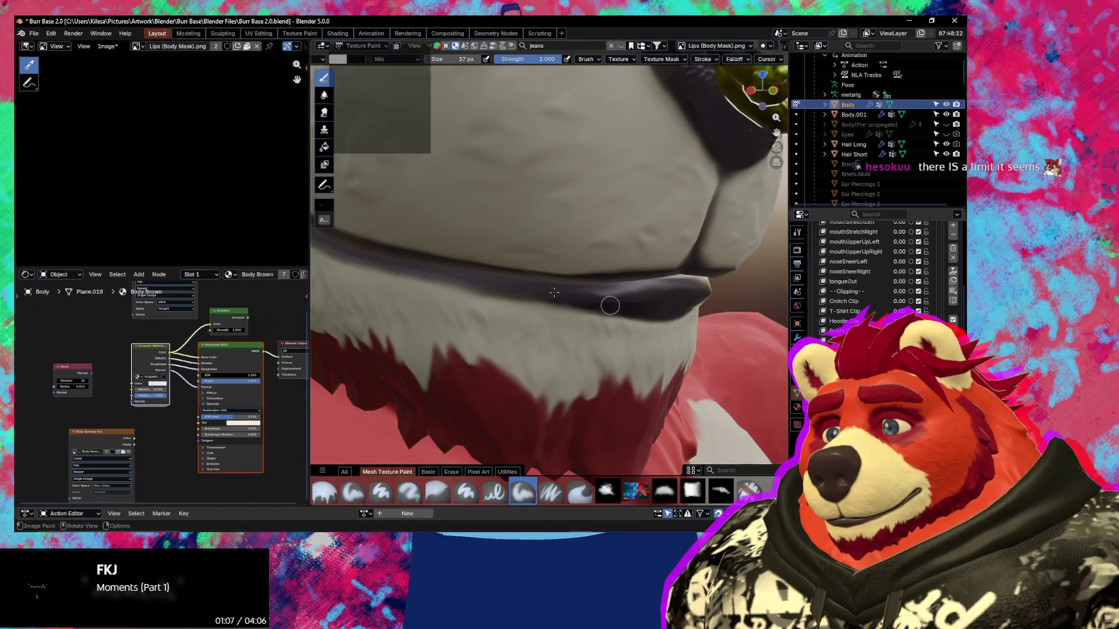
# Raise the brush stroke Dash Ratio to 1.000 and inspect the muzzle.
pyautogui.click(703, 59)
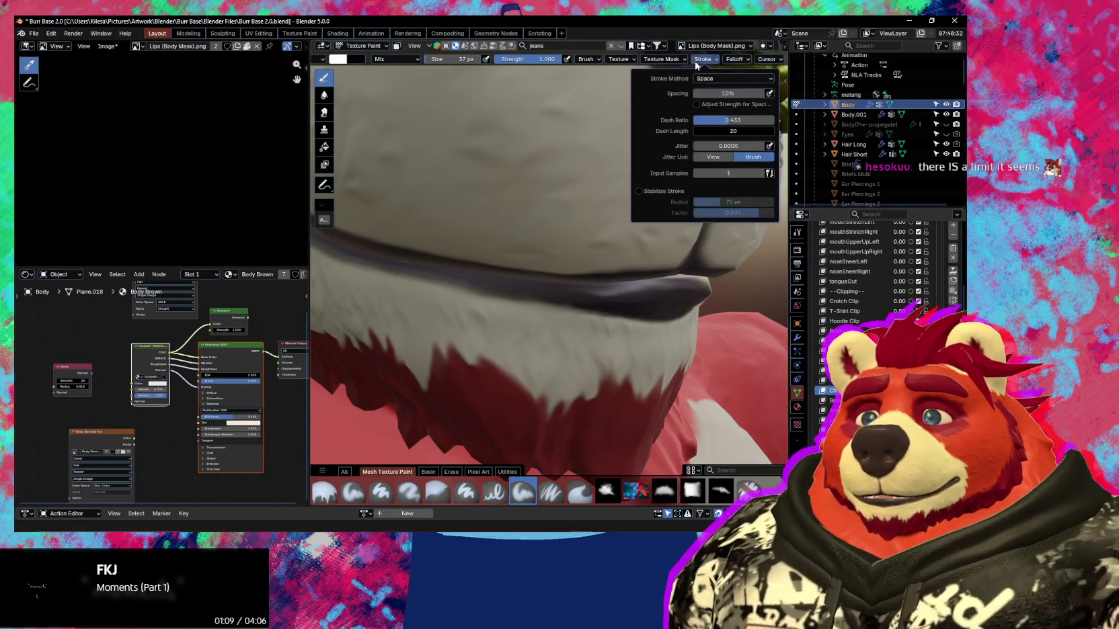
pyautogui.moveTo(733, 120); pyautogui.dragTo(774, 120)
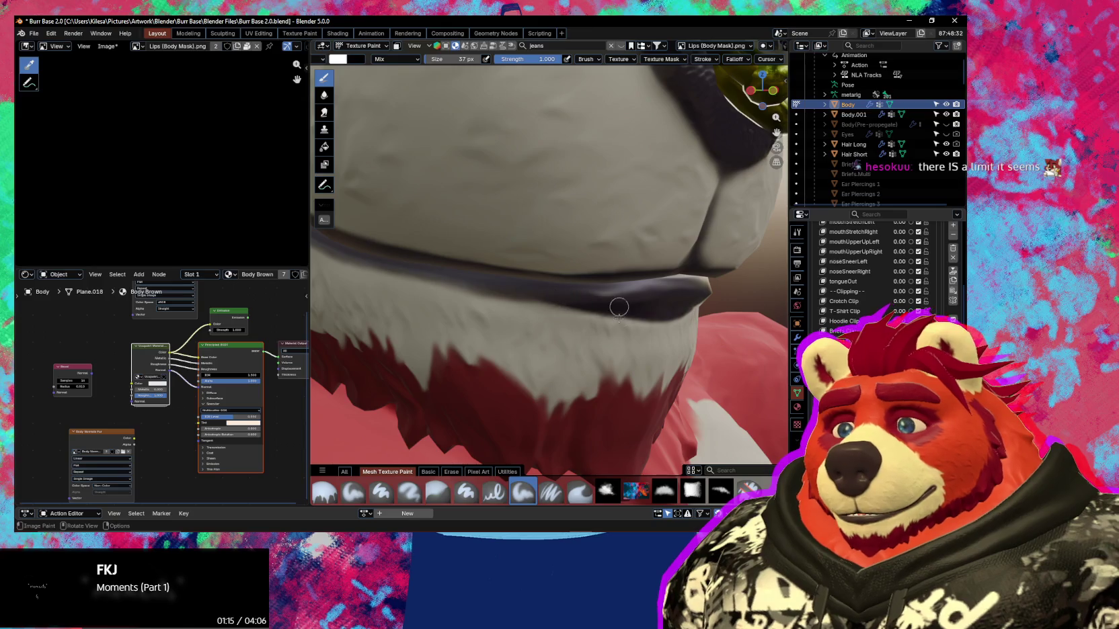
pyautogui.moveTo(535, 303); pyautogui.dragTo(521, 281, button='middle')
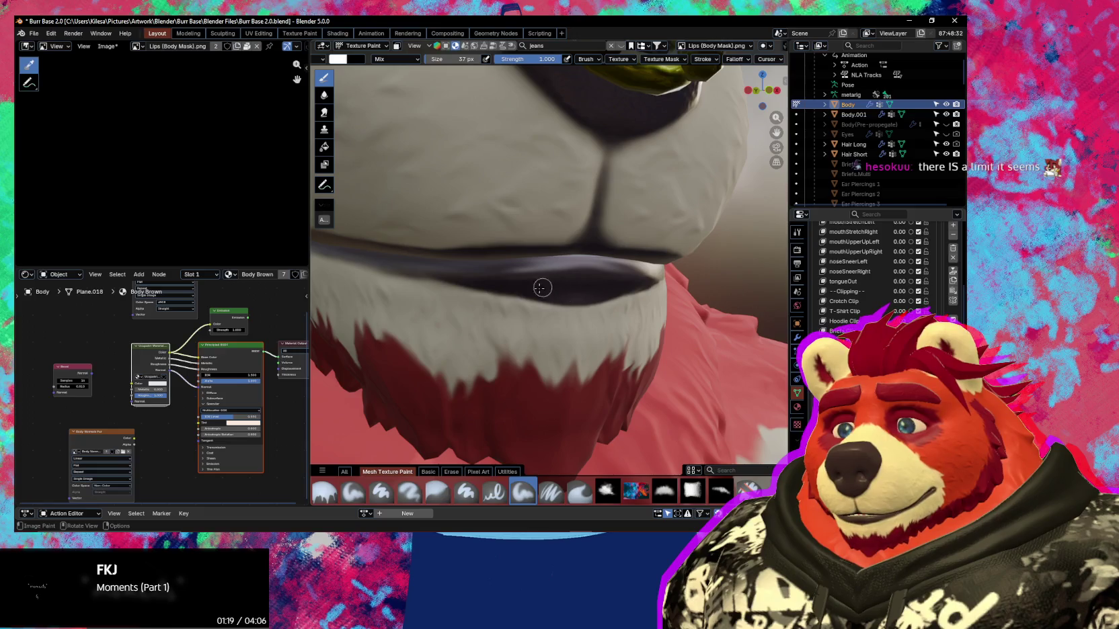
pyautogui.moveTo(503, 304); pyautogui.dragTo(488, 298, button='middle')
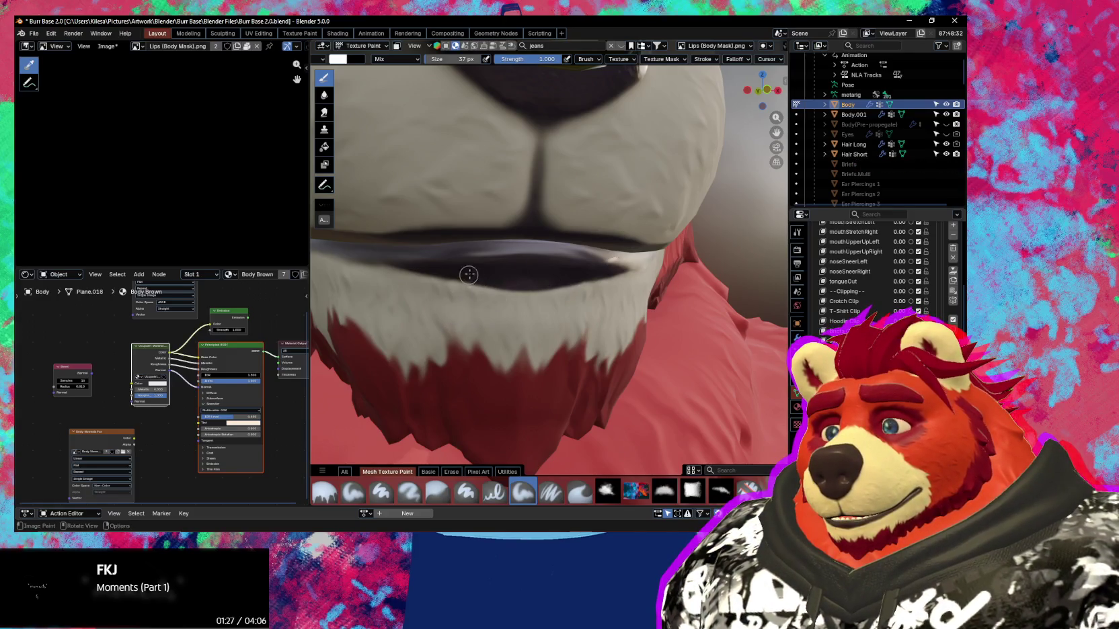
pyautogui.moveTo(506, 275); pyautogui.dragTo(441, 280, button='middle')
pyautogui.moveTo(455, 324)
pyautogui.mouseDown(button='middle')
pyautogui.moveTo(572, 345)
pyautogui.moveTo(564, 321)
pyautogui.moveTo(562, 349)
pyautogui.mouseUp(button='middle')
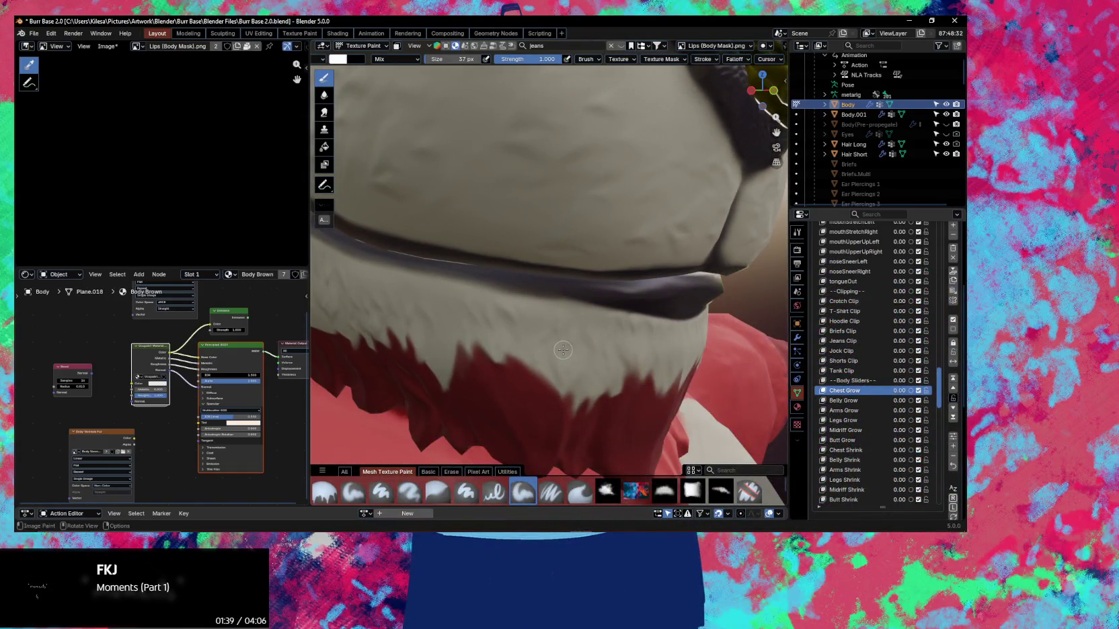
pyautogui.keyDown('ctrl'); pyautogui.moveTo(583, 289); pyautogui.dragTo(566, 337, button='middle'); pyautogui.keyUp('ctrl')
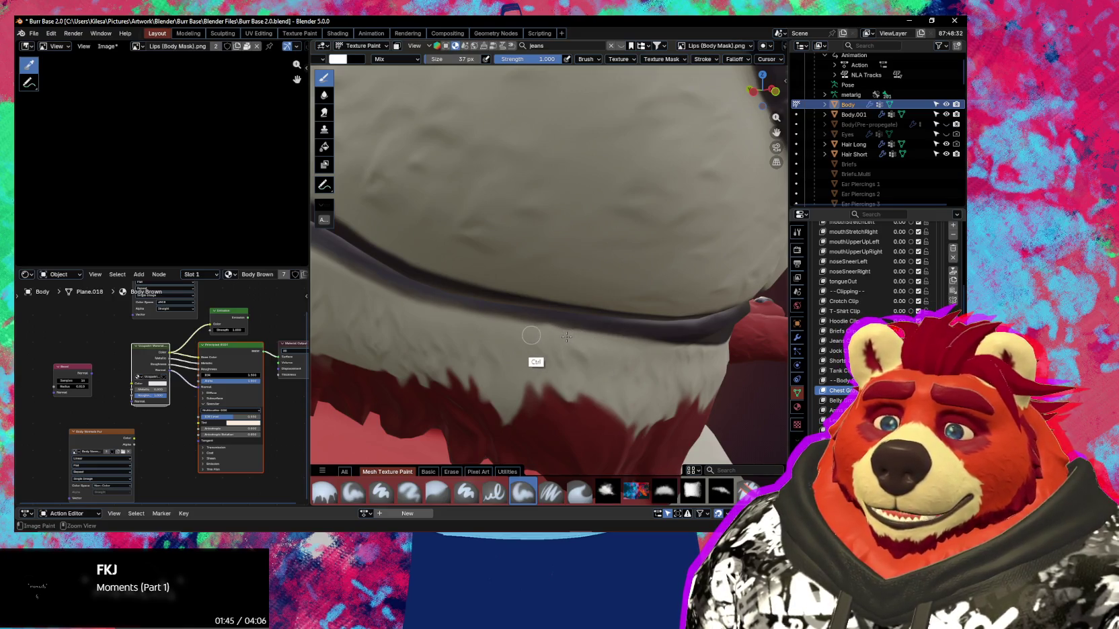
# Shrink the brush to 22 px and examine the lip line and mouth corner up close.
pyautogui.press('f')
pyautogui.click(558, 318)
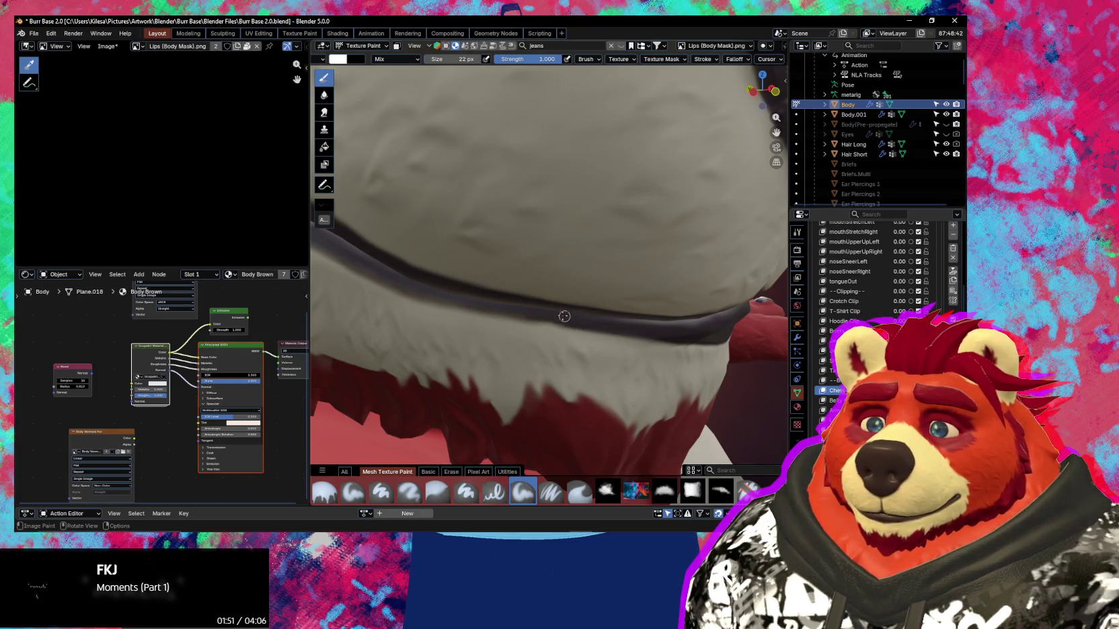
pyautogui.moveTo(565, 316); pyautogui.dragTo(607, 333, button='middle')
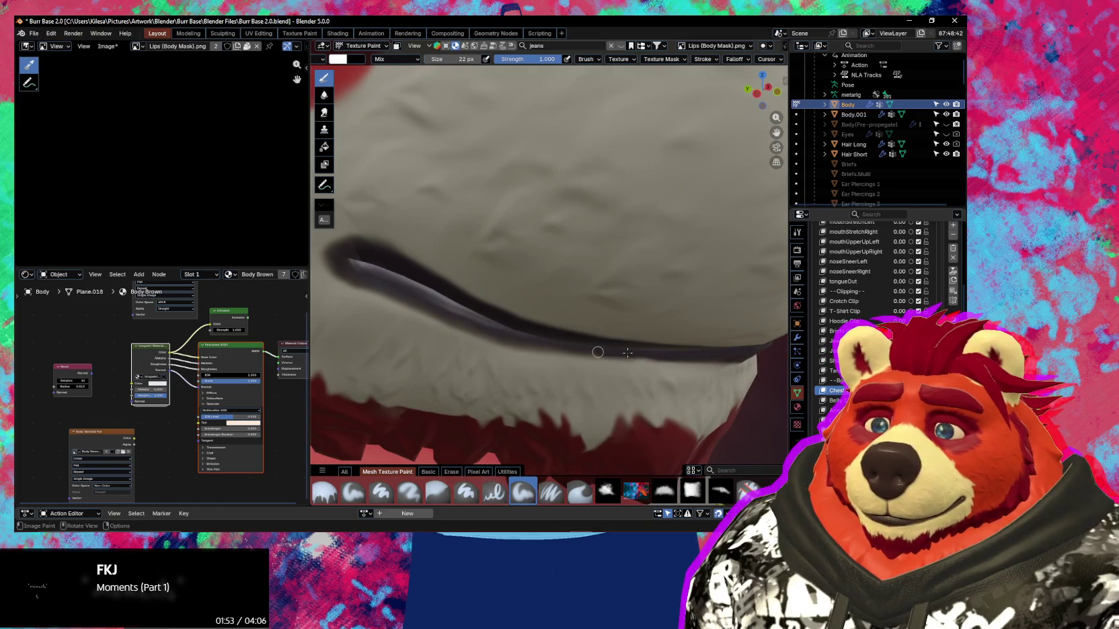
pyautogui.moveTo(640, 355); pyautogui.dragTo(631, 338, button='middle')
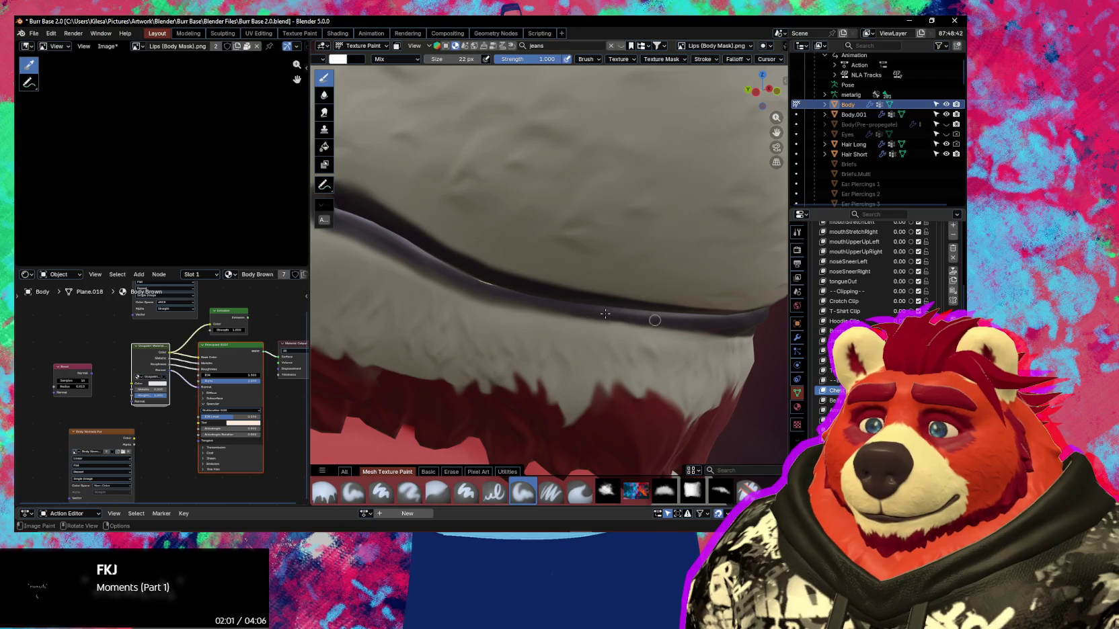
pyautogui.moveTo(613, 317); pyautogui.dragTo(537, 301, button='middle')
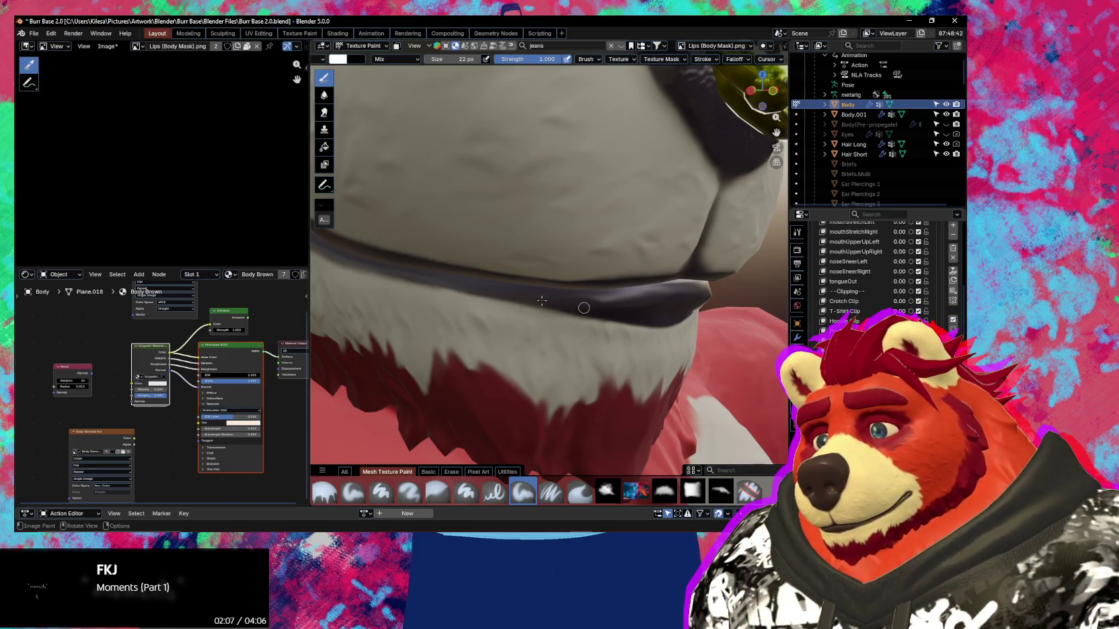
pyautogui.moveTo(534, 297)
pyautogui.mouseDown(button='middle')
pyautogui.moveTo(548, 301)
pyautogui.moveTo(537, 316)
pyautogui.moveTo(520, 293)
pyautogui.mouseUp(button='middle')
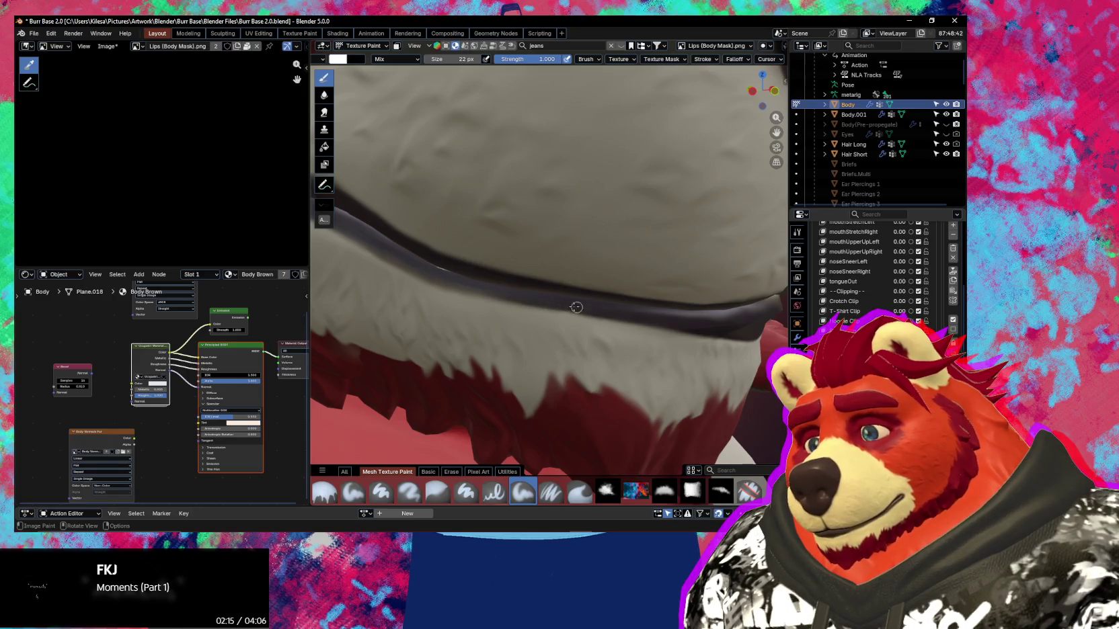
pyautogui.scroll(1, 479, 325)
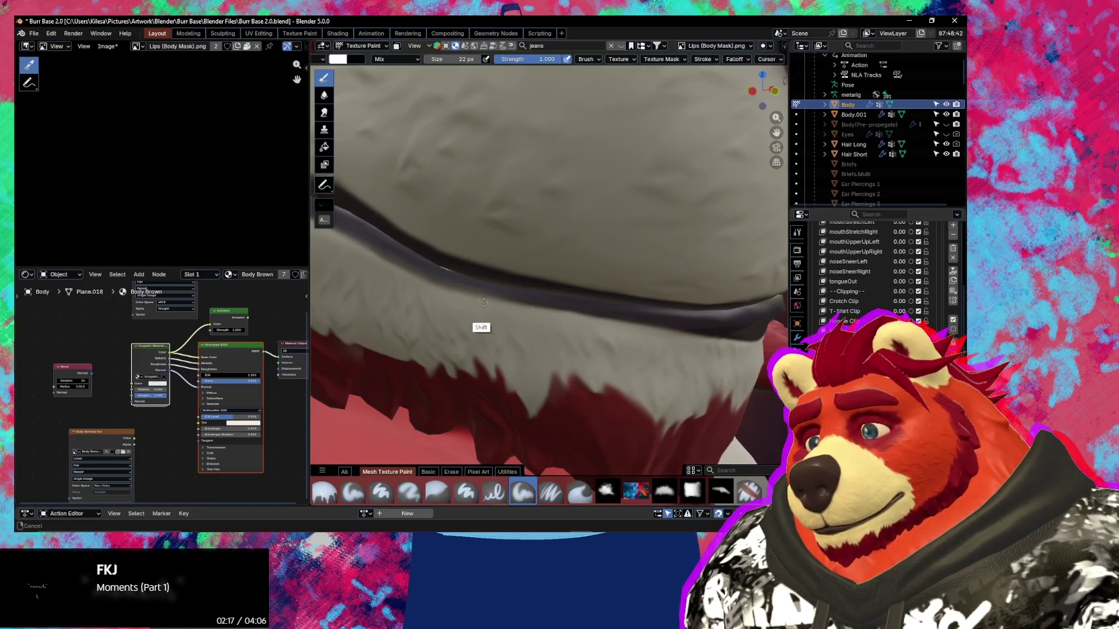
pyautogui.scroll(2, 484, 323)
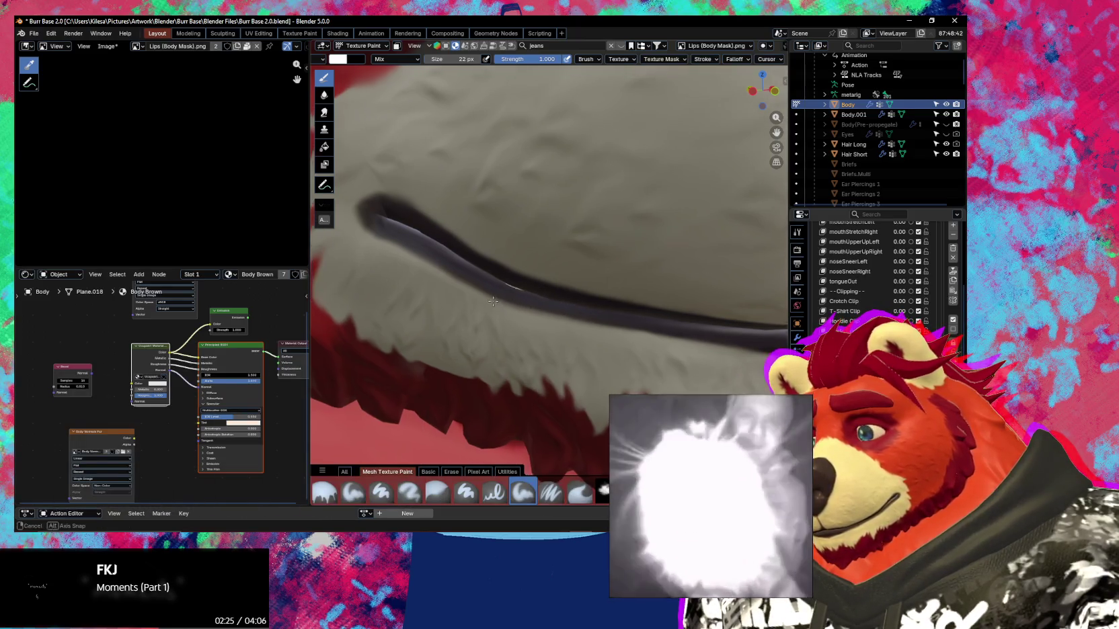
pyautogui.moveTo(537, 303); pyautogui.dragTo(491, 304, button='middle')
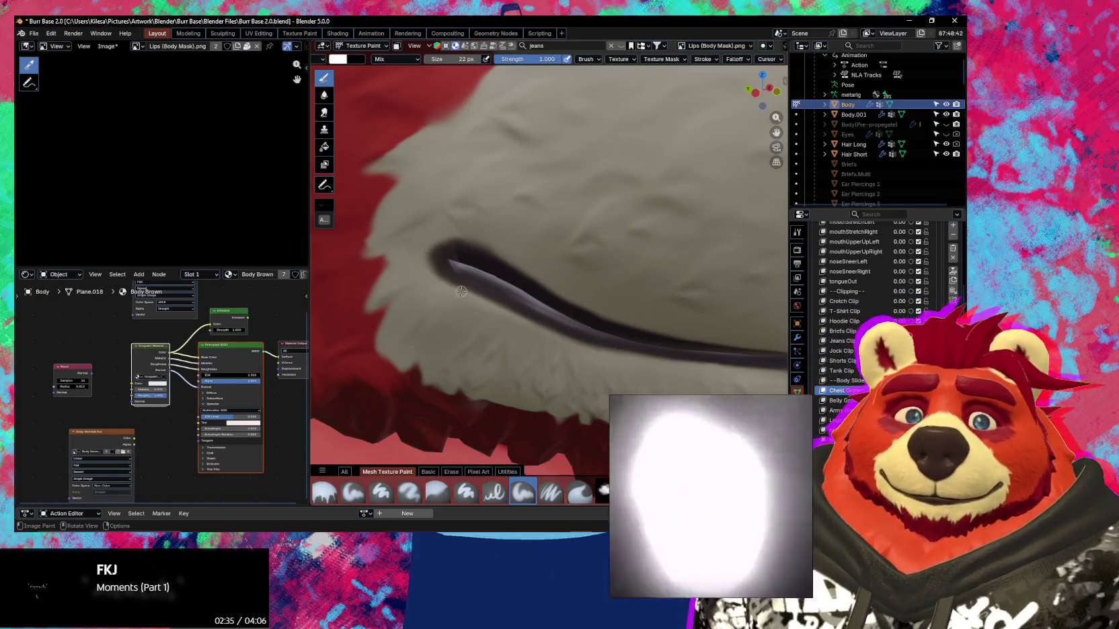
pyautogui.moveTo(454, 285); pyautogui.dragTo(453, 249, button='middle')
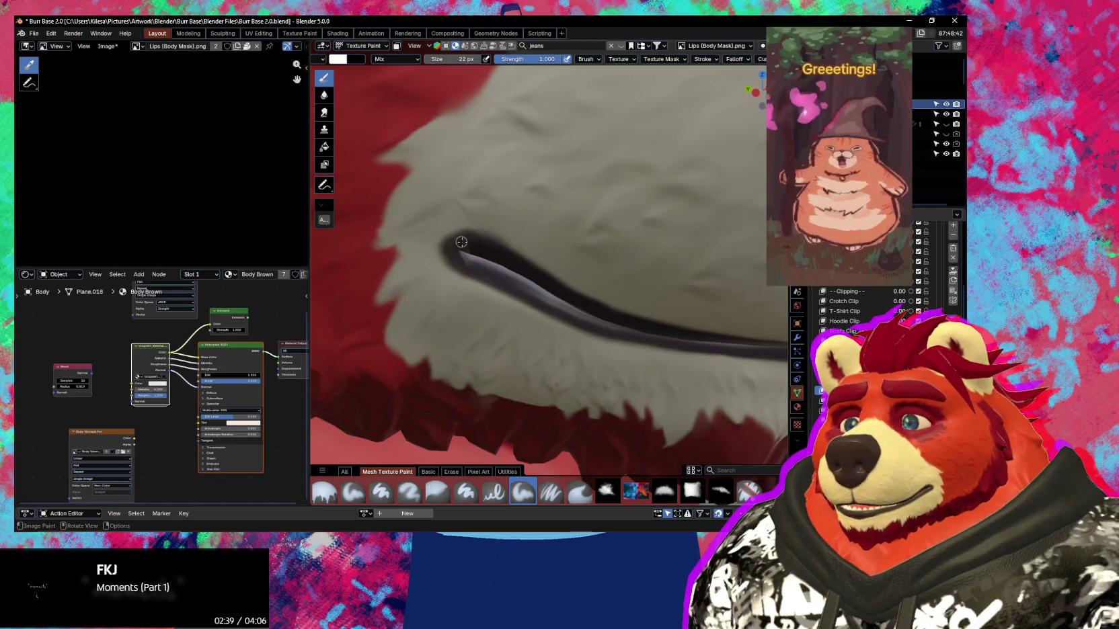
pyautogui.moveTo(453, 250); pyautogui.dragTo(485, 232, button='middle')
pyautogui.moveTo(592, 237)
pyautogui.keyDown('ctrl'); pyautogui.mouseDown(button='middle')
pyautogui.moveTo(627, 156)
pyautogui.moveTo(558, 252)
pyautogui.mouseUp(button='middle'); pyautogui.keyUp('ctrl')
# Enlarge the brush to 68 px, then shrink it to 36 px with the bracket key.
pyautogui.press('f')
pyautogui.click(525, 232)
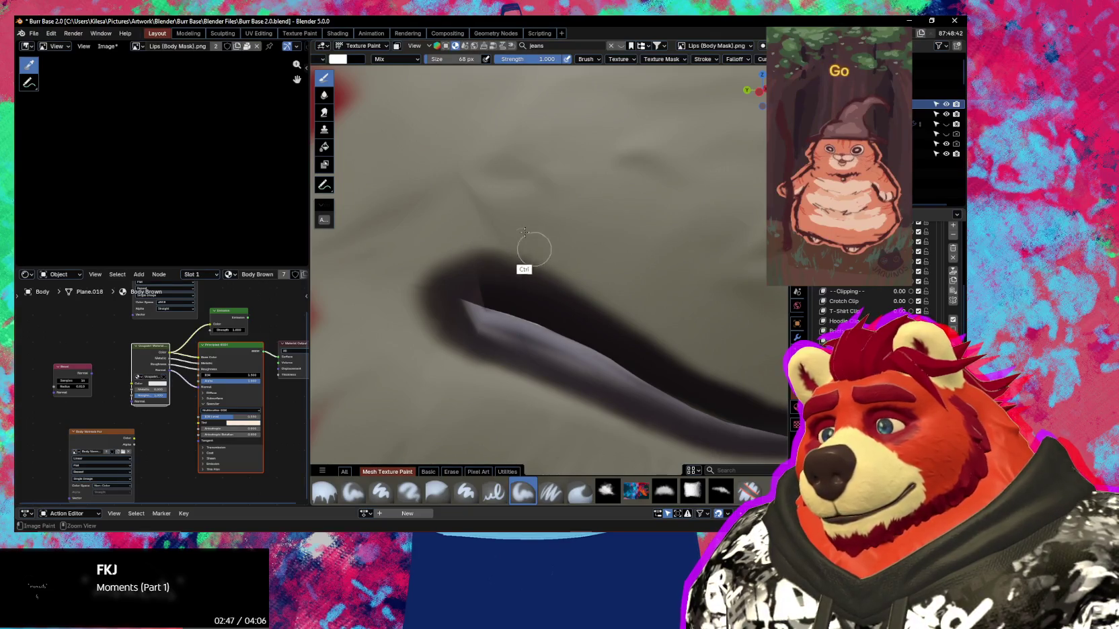
pyautogui.keyDown('ctrl'); pyautogui.moveTo(528, 242); pyautogui.dragTo(540, 253, button='middle'); pyautogui.keyUp('ctrl')
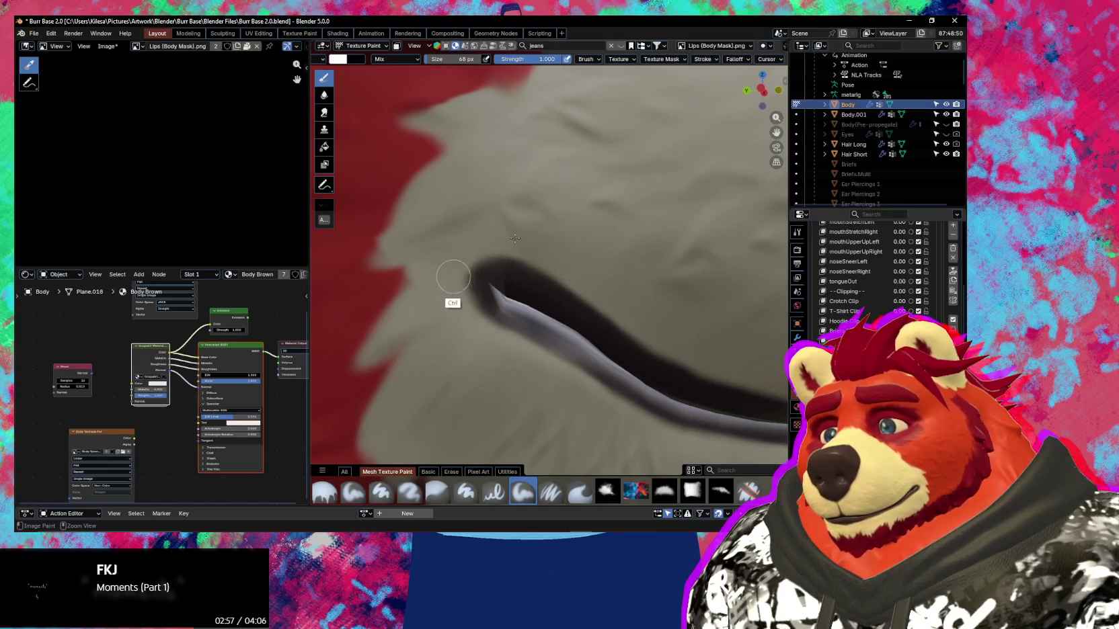
pyautogui.moveTo(453, 304); pyautogui.dragTo(467, 326, button='middle')
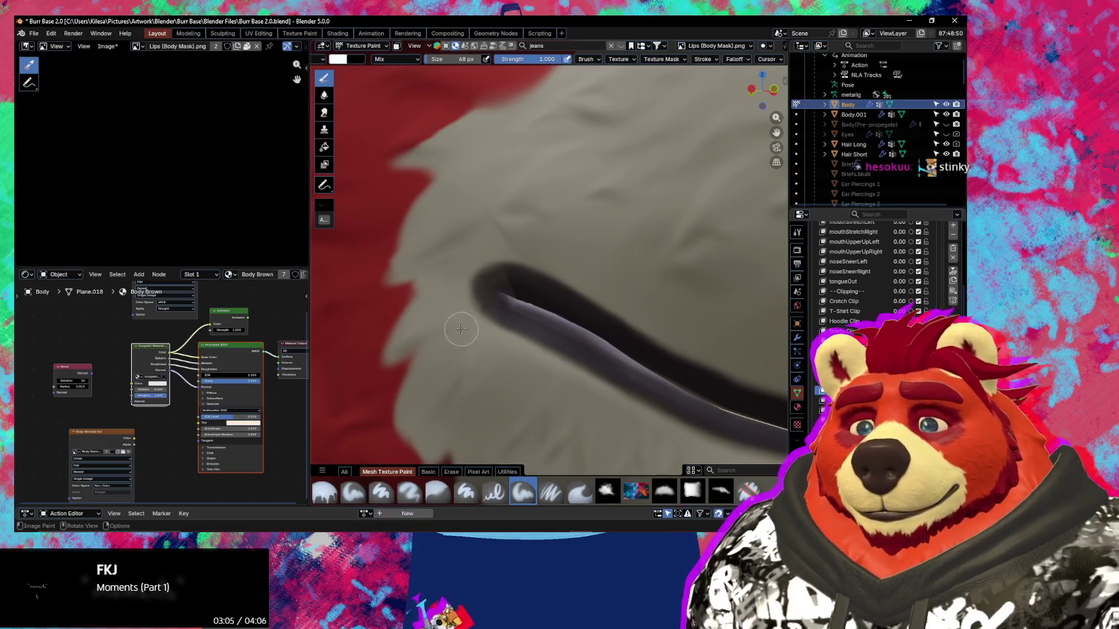
pyautogui.press('[')
pyautogui.press('[')
pyautogui.press('[')
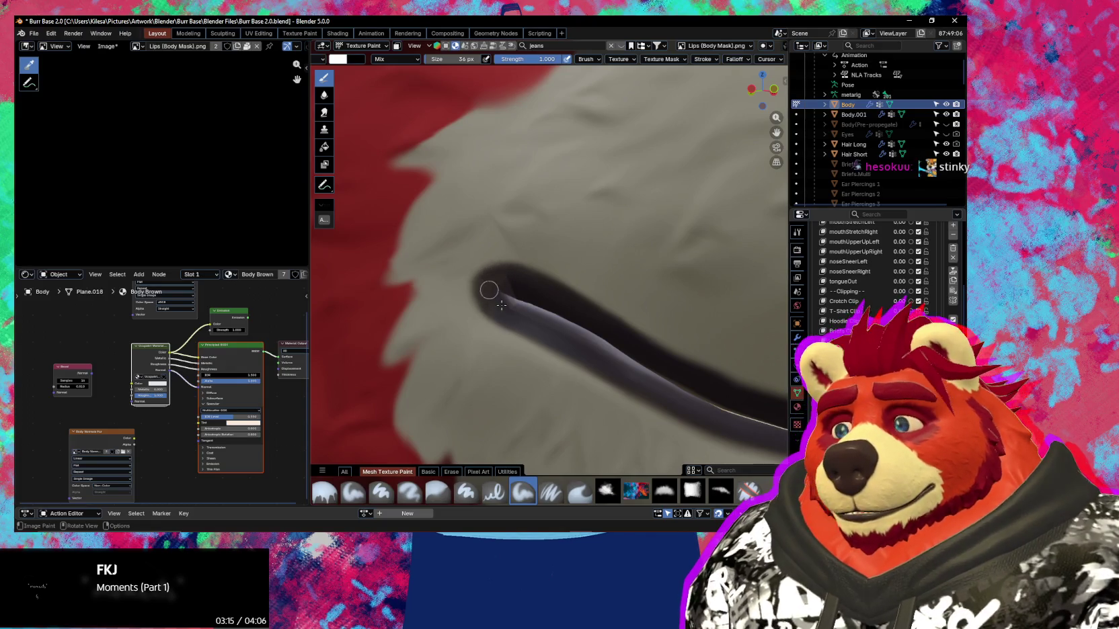
pyautogui.moveTo(517, 281); pyautogui.dragTo(530, 260, button='middle')
# Set the brush to 76 px and pull back to view the mouth line diagonally.
pyautogui.press('f')
pyautogui.click(569, 268)
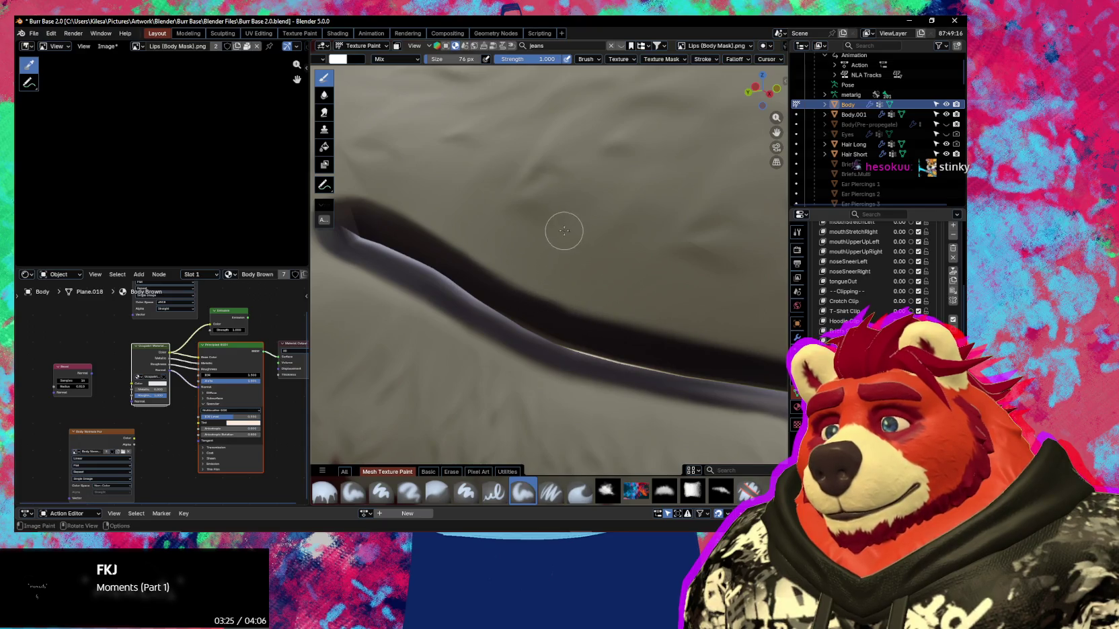
pyautogui.moveTo(564, 230)
pyautogui.mouseDown(button='middle')
pyautogui.moveTo(531, 251)
pyautogui.moveTo(550, 319)
pyautogui.moveTo(582, 316)
pyautogui.moveTo(587, 255)
pyautogui.mouseUp(button='middle')
pyautogui.scroll(-5, 537, 240)
pyautogui.scroll(2, 585, 303)
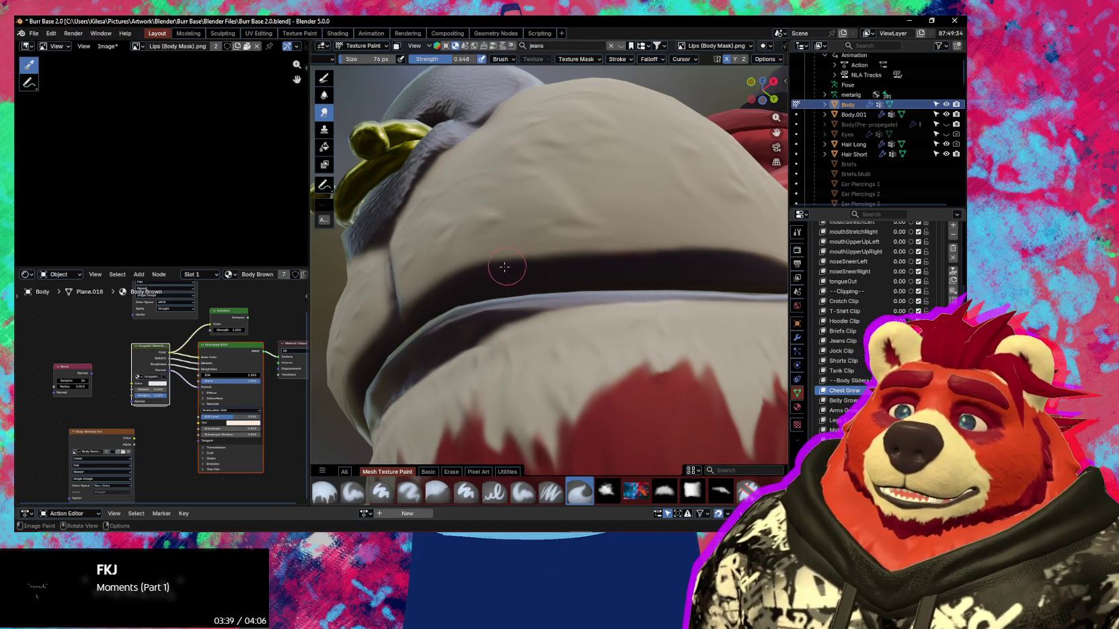
pyautogui.moveTo(648, 246)
pyautogui.mouseDown(button='middle')
pyautogui.moveTo(605, 242)
pyautogui.moveTo(564, 262)
pyautogui.moveTo(580, 257)
pyautogui.moveTo(580, 278)
pyautogui.mouseUp(button='middle')
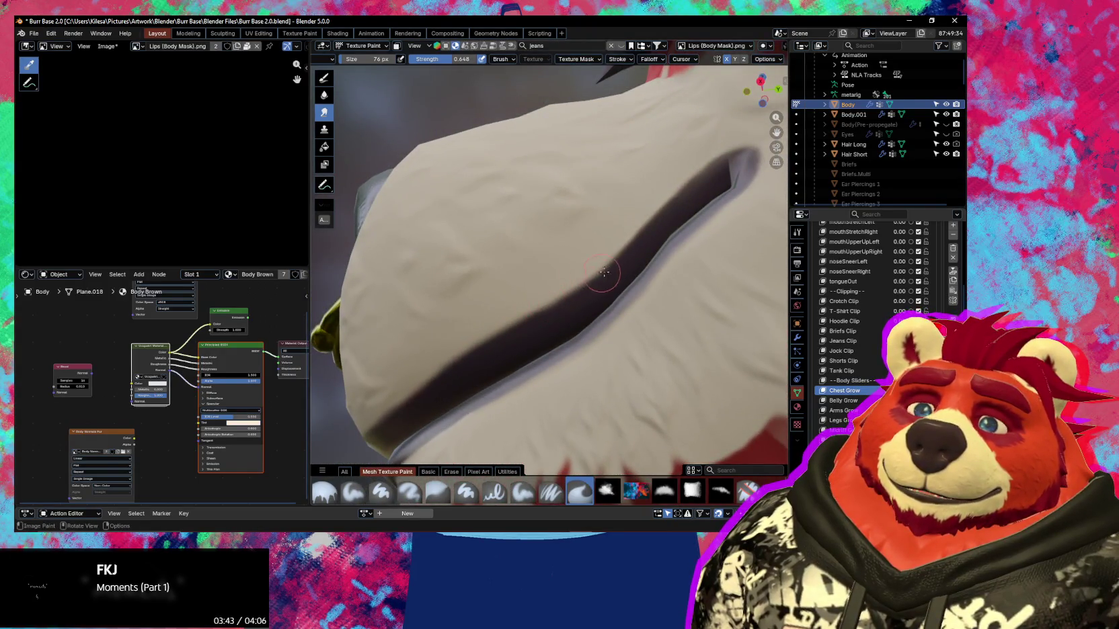
pyautogui.moveTo(620, 250)
pyautogui.mouseDown(button='middle')
pyautogui.moveTo(587, 302)
pyautogui.moveTo(600, 259)
pyautogui.mouseUp(button='middle')
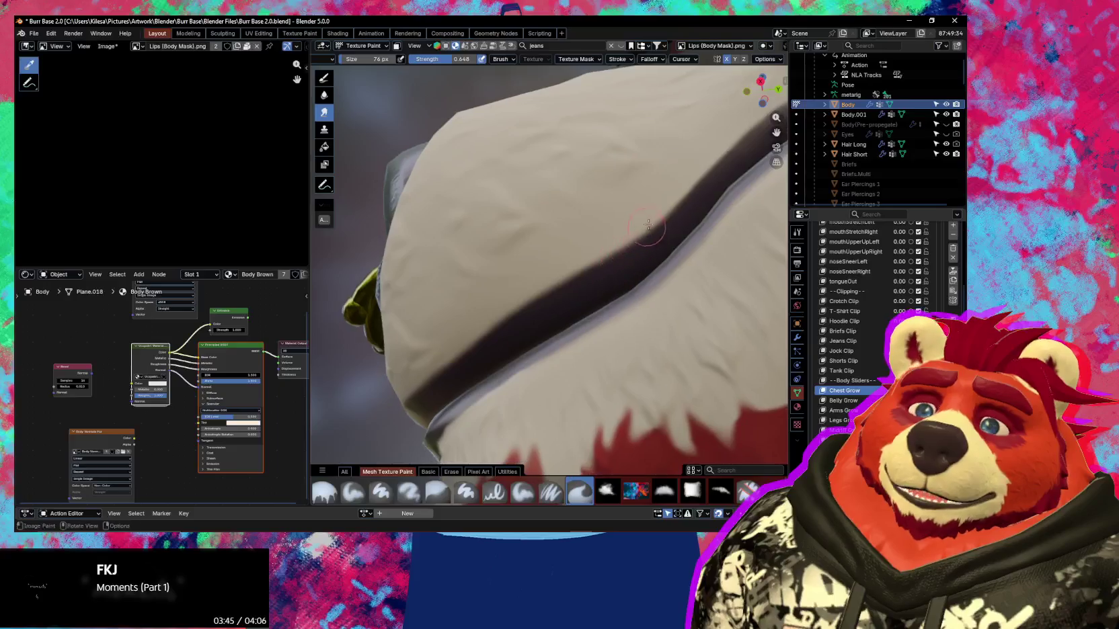
pyautogui.moveTo(531, 305); pyautogui.dragTo(654, 249, button='middle')
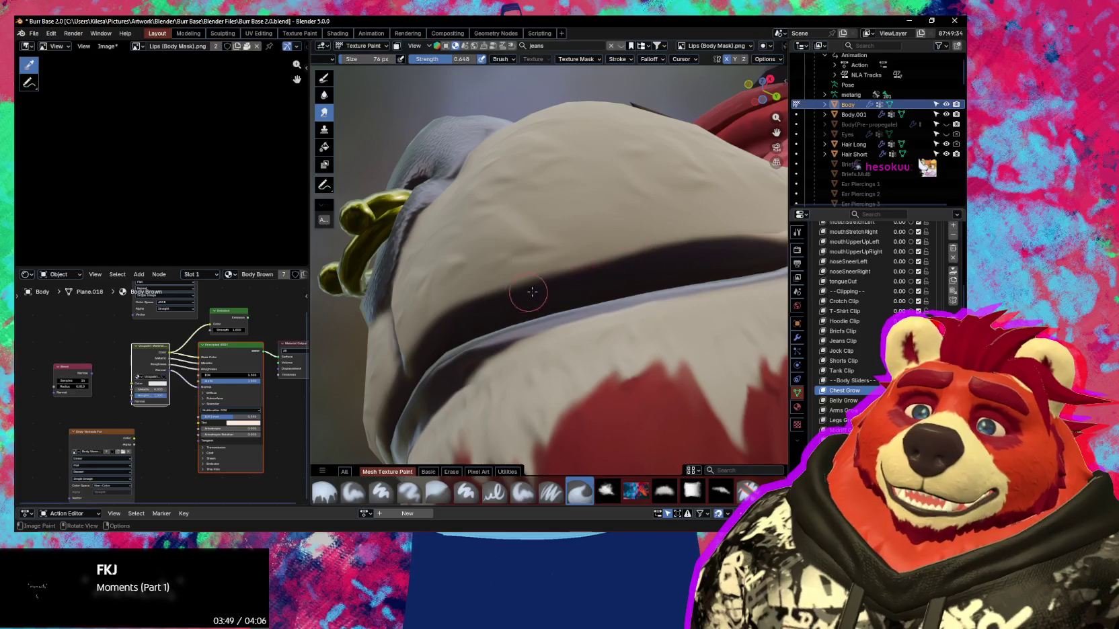
pyautogui.moveTo(578, 282); pyautogui.dragTo(620, 267, button='middle')
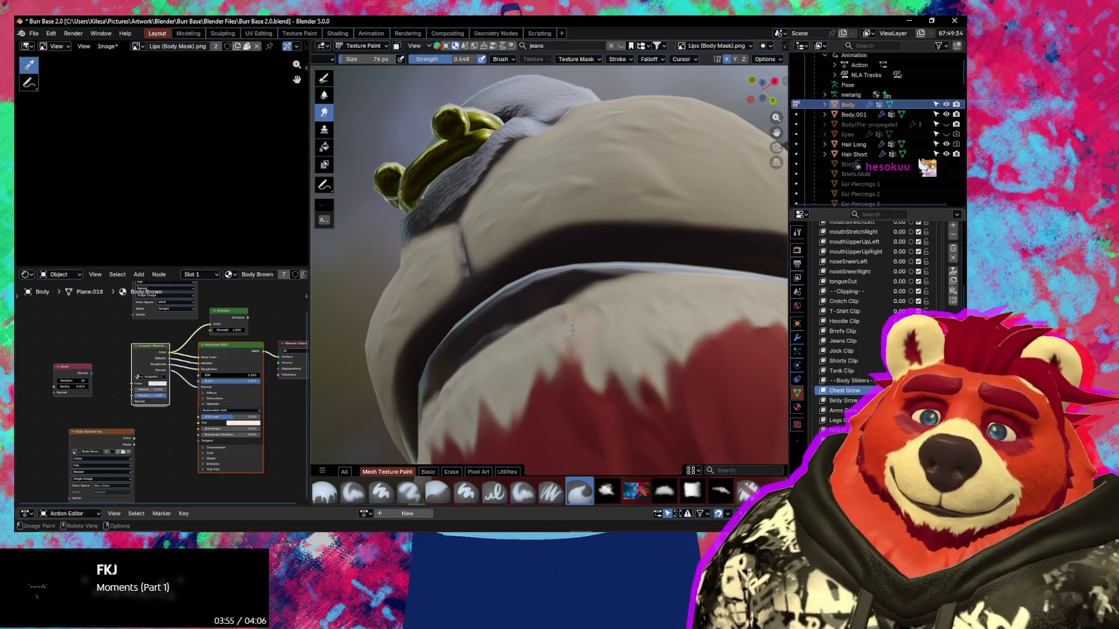
pyautogui.moveTo(551, 328)
pyautogui.mouseDown(button='middle')
pyautogui.moveTo(589, 403)
pyautogui.moveTo(537, 340)
pyautogui.moveTo(598, 329)
pyautogui.mouseUp(button='middle')
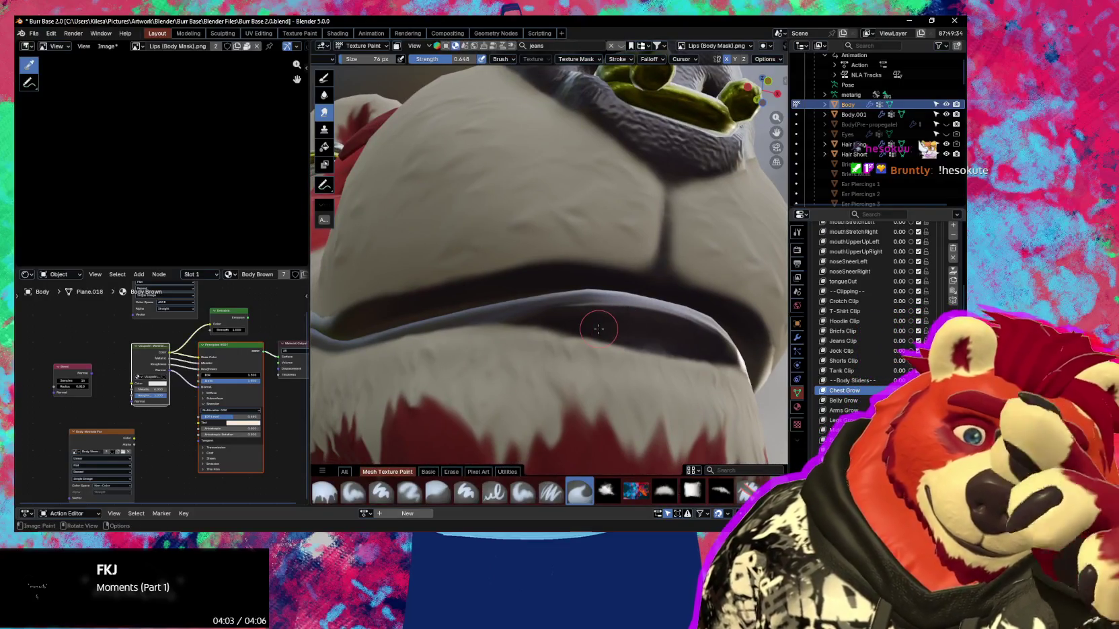
pyautogui.moveTo(518, 343)
pyautogui.mouseDown(button='middle')
pyautogui.moveTo(610, 381)
pyautogui.moveTo(569, 330)
pyautogui.moveTo(499, 380)
pyautogui.moveTo(417, 370)
pyautogui.moveTo(490, 402)
pyautogui.moveTo(595, 388)
pyautogui.moveTo(599, 305)
pyautogui.moveTo(584, 345)
pyautogui.mouseUp(button='middle')
# Leave texture painting for Object Mode and return to a front view.
pyautogui.hotkey('ctrl', 'Tab')
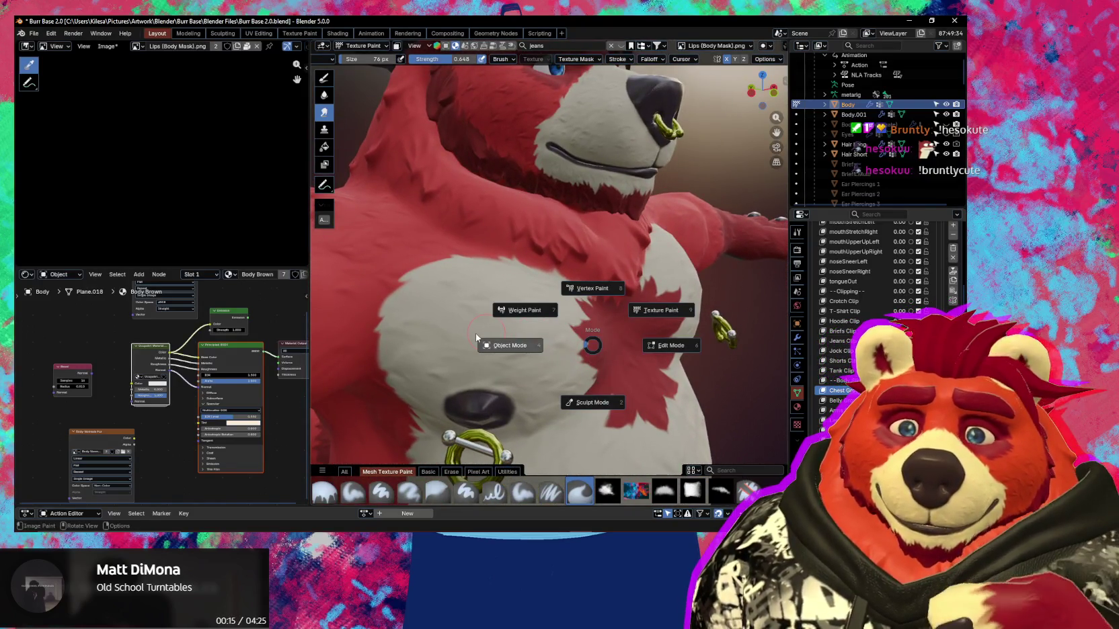
pyautogui.click(510, 345)
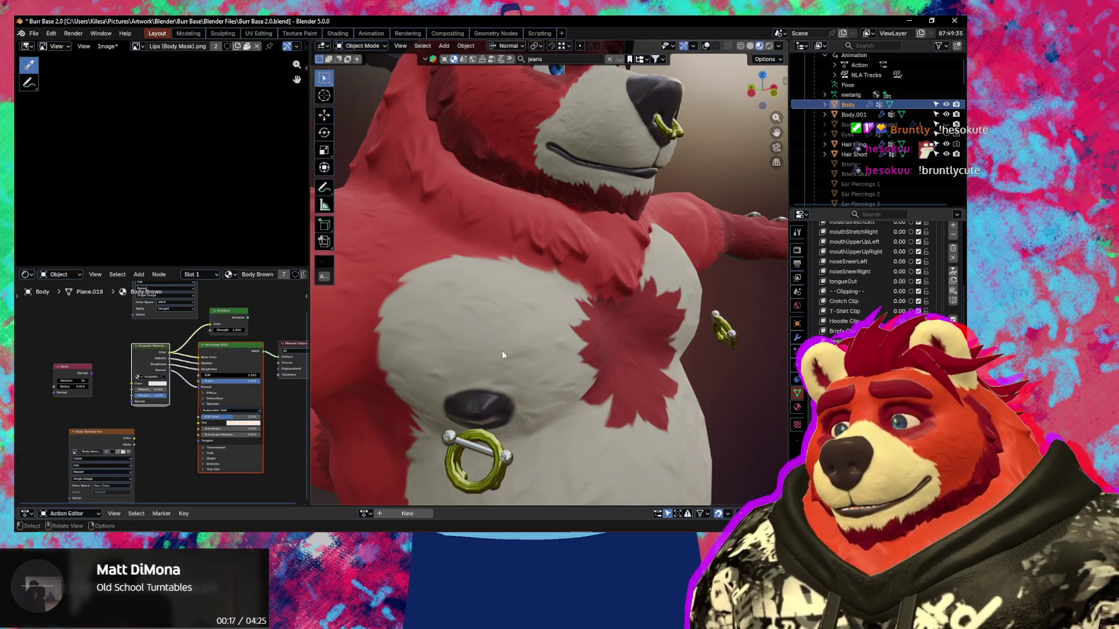
pyautogui.moveTo(510, 345); pyautogui.dragTo(529, 348, button='middle')
# Toggle the wireframe and bone overlays to inspect the model, then bring YouTube Music forward.
pyautogui.hotkey('shift', 'alt', 'z')
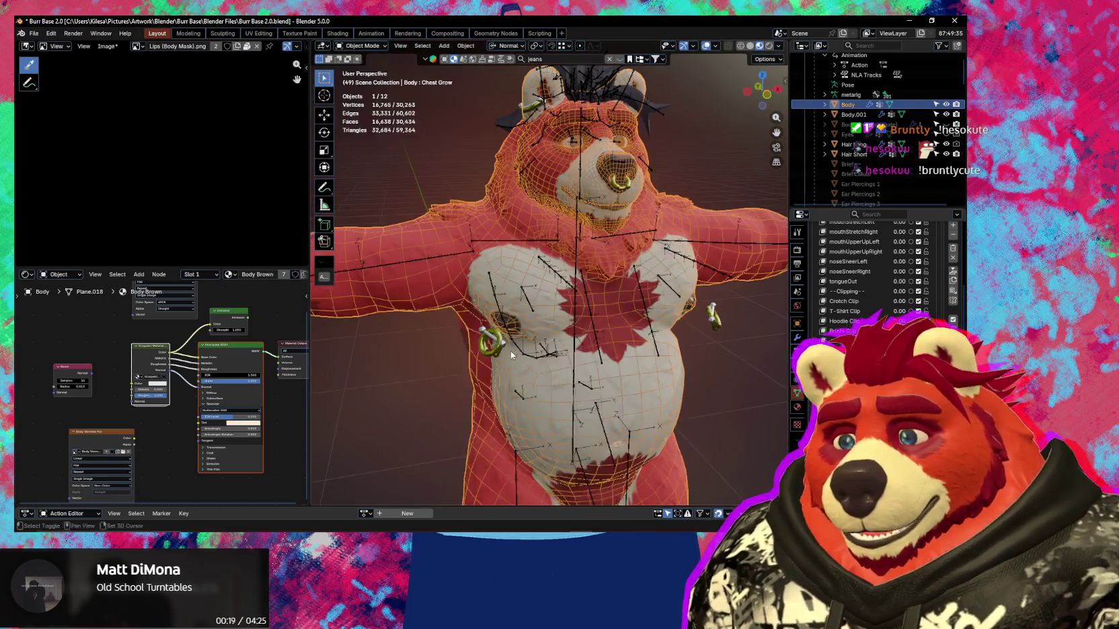
pyautogui.moveTo(449, 334)
pyautogui.mouseDown(button='middle')
pyautogui.moveTo(443, 325)
pyautogui.moveTo(496, 326)
pyautogui.moveTo(550, 343)
pyautogui.moveTo(575, 341)
pyautogui.moveTo(568, 324)
pyautogui.moveTo(609, 317)
pyautogui.moveTo(435, 309)
pyautogui.moveTo(415, 375)
pyautogui.moveTo(429, 343)
pyautogui.moveTo(518, 330)
pyautogui.moveTo(527, 288)
pyautogui.moveTo(545, 295)
pyautogui.moveTo(571, 273)
pyautogui.moveTo(528, 333)
pyautogui.moveTo(522, 313)
pyautogui.mouseUp(button='middle')
pyautogui.hotkey('shift', 'alt', 'z')
pyautogui.hotkey('shift', 'alt', 'z')
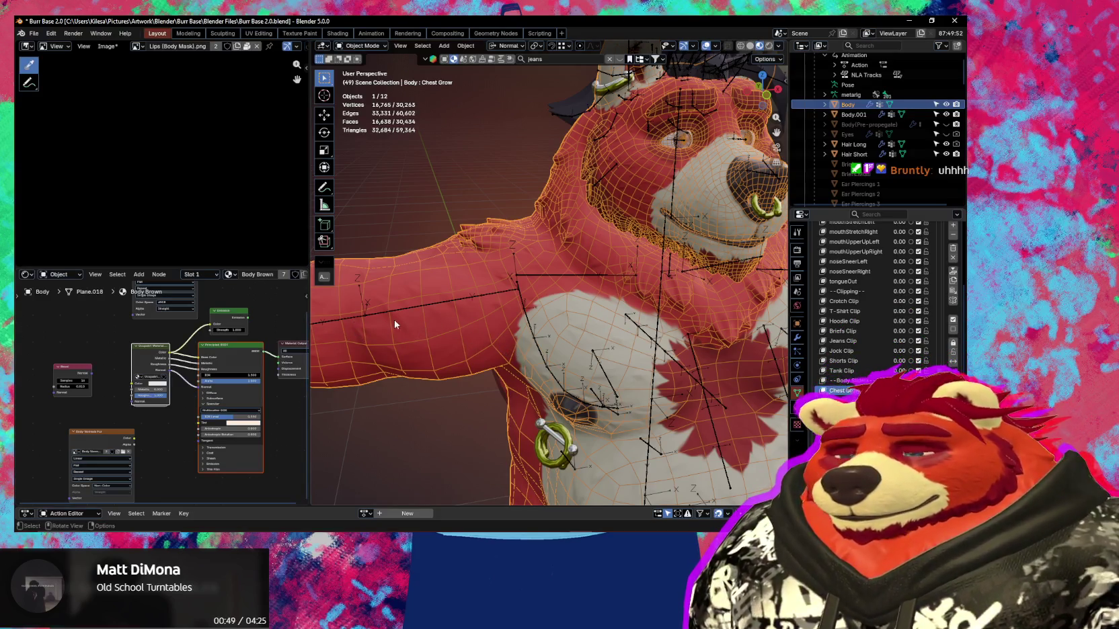
pyautogui.hotkey('alt', 'Tab')
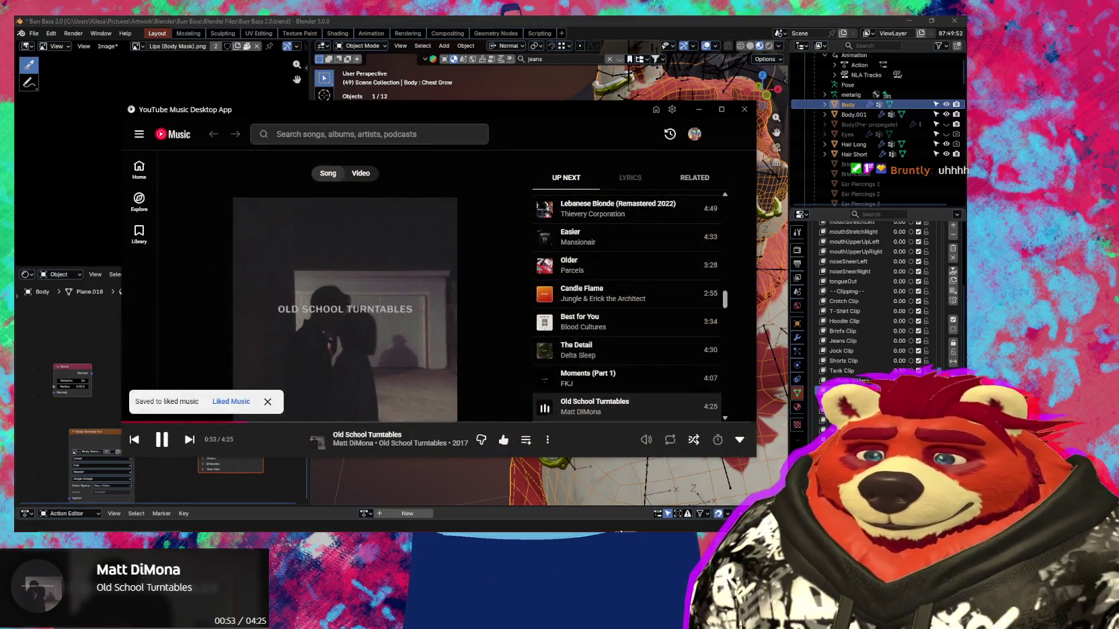
# Unlike 'Old School Turntables' and return to orbiting the bear in Blender.
pyautogui.click(504, 441)
pyautogui.click(488, 476)
pyautogui.moveTo(489, 476)
pyautogui.mouseDown(button='middle')
pyautogui.moveTo(543, 388)
pyautogui.moveTo(542, 327)
pyautogui.moveTo(565, 322)
pyautogui.moveTo(549, 283)
pyautogui.moveTo(555, 353)
pyautogui.moveTo(570, 357)
pyautogui.mouseUp(button='middle')
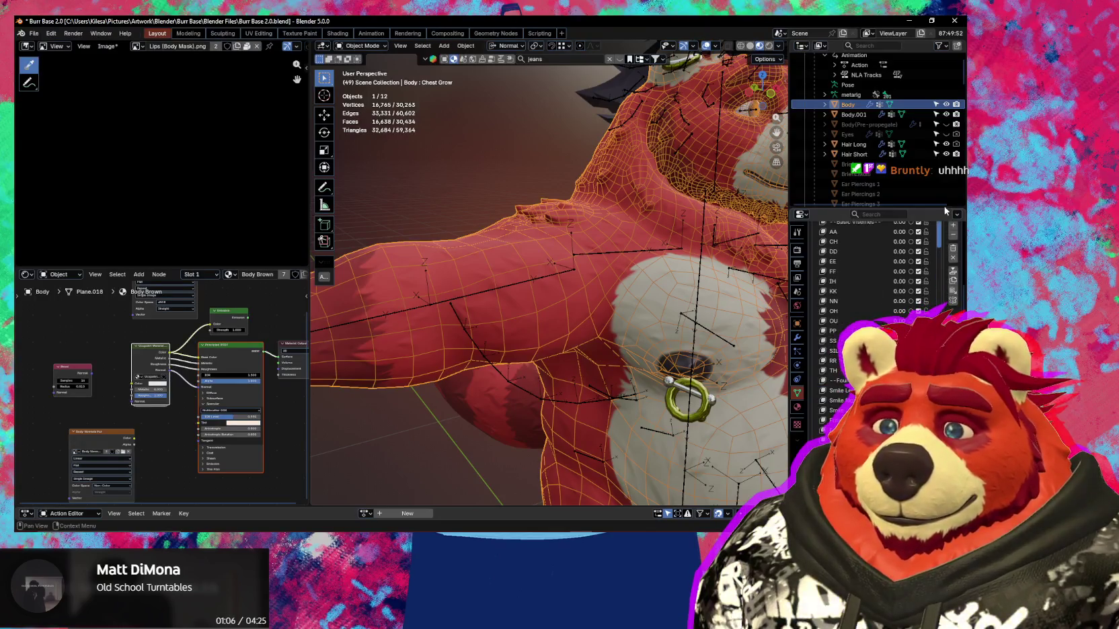
# Make Basis the active shape key on the Body and orbit to a frontal chest view.
pyautogui.scroll(10, 950, 277)
pyautogui.scroll(2, 950, 277)
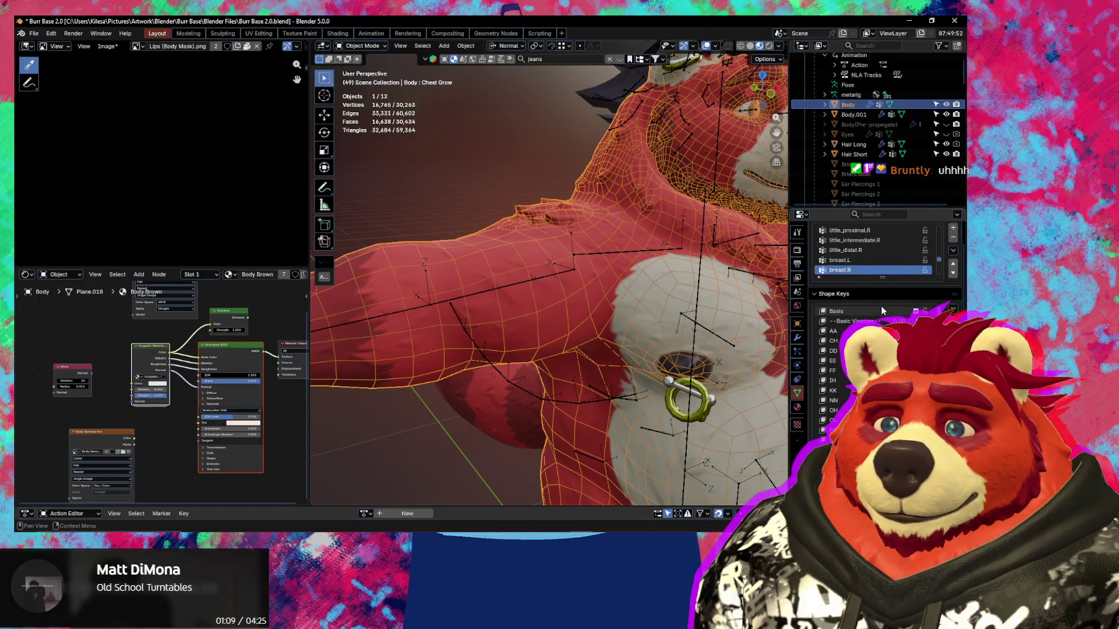
pyautogui.click(881, 311)
pyautogui.moveTo(538, 256); pyautogui.dragTo(487, 206, button='middle')
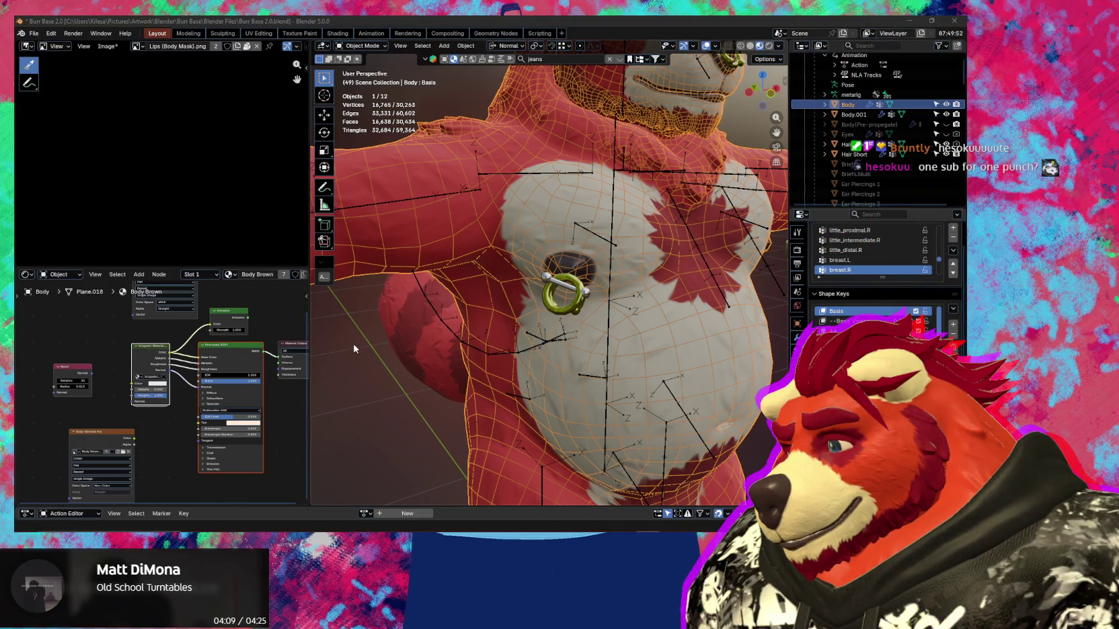
# Orbit so the chest ring faces the camera and open the shape key muting options.
pyautogui.moveTo(555, 376)
pyautogui.mouseDown(button='middle')
pyautogui.moveTo(469, 380)
pyautogui.moveTo(544, 321)
pyautogui.moveTo(655, 288)
pyautogui.moveTo(572, 328)
pyautogui.moveTo(597, 258)
pyautogui.mouseUp(button='middle')
pyautogui.scroll(4, 571, 328)
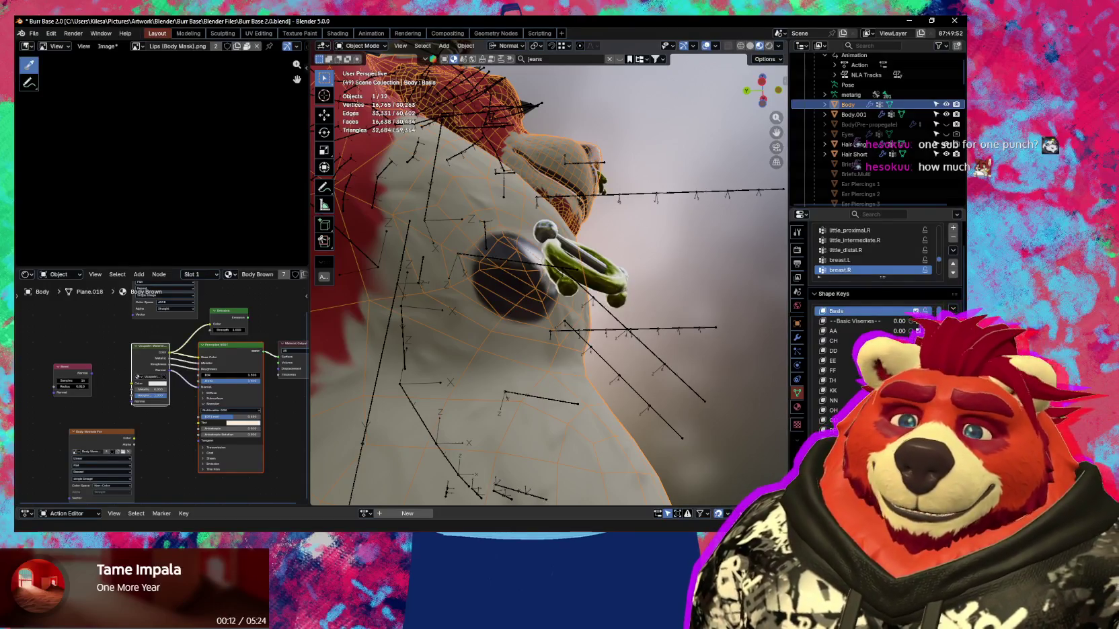
pyautogui.moveTo(538, 403)
pyautogui.mouseDown(button='middle')
pyautogui.moveTo(556, 280)
pyautogui.moveTo(604, 210)
pyautogui.moveTo(609, 381)
pyautogui.moveTo(625, 387)
pyautogui.mouseUp(button='middle')
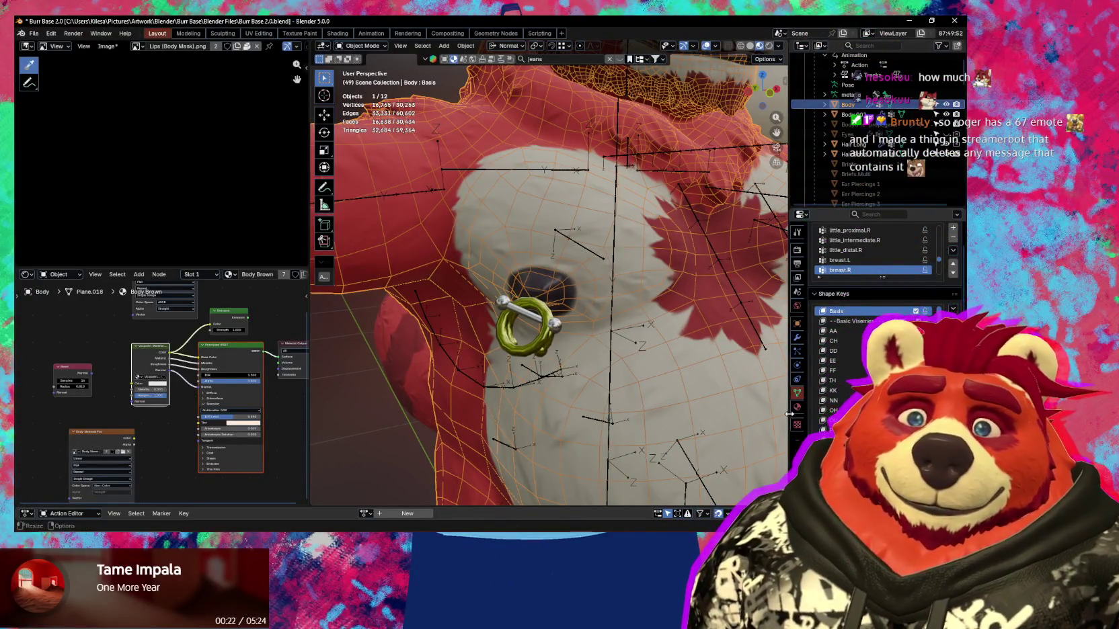
pyautogui.rightClick(801, 445)
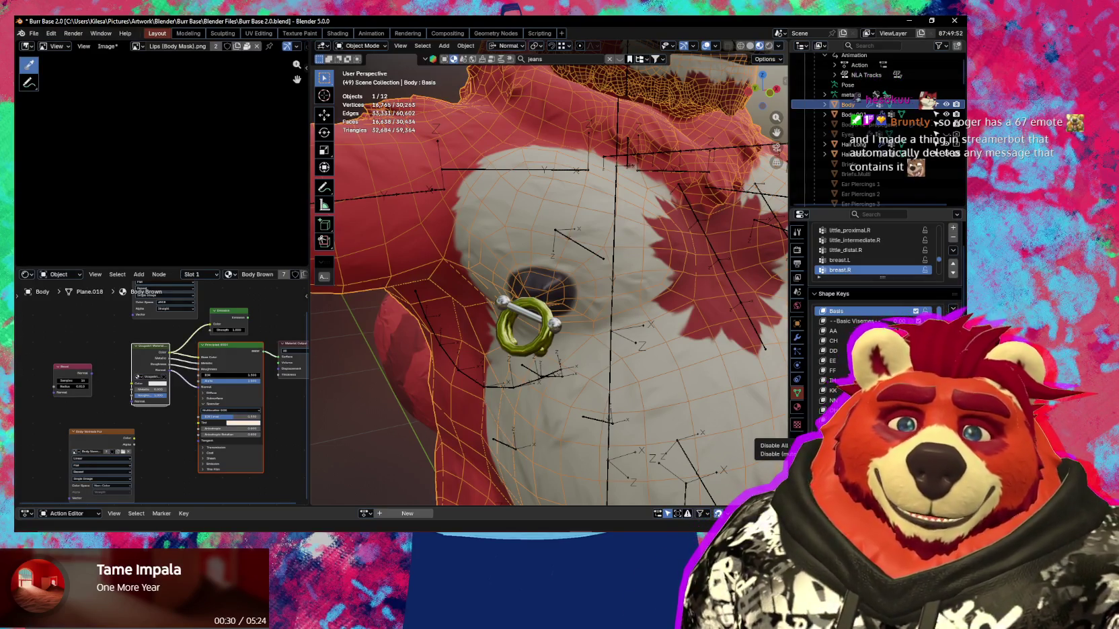
pyautogui.moveTo(576, 402); pyautogui.dragTo(640, 399, button='middle')
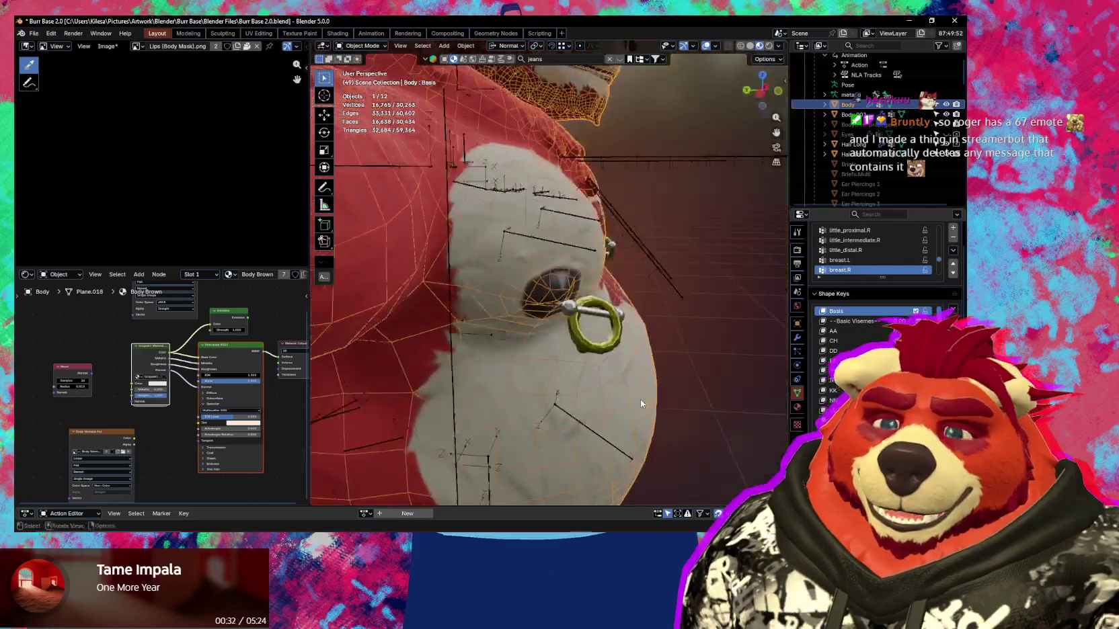
pyautogui.moveTo(592, 312); pyautogui.dragTo(559, 336, button='middle')
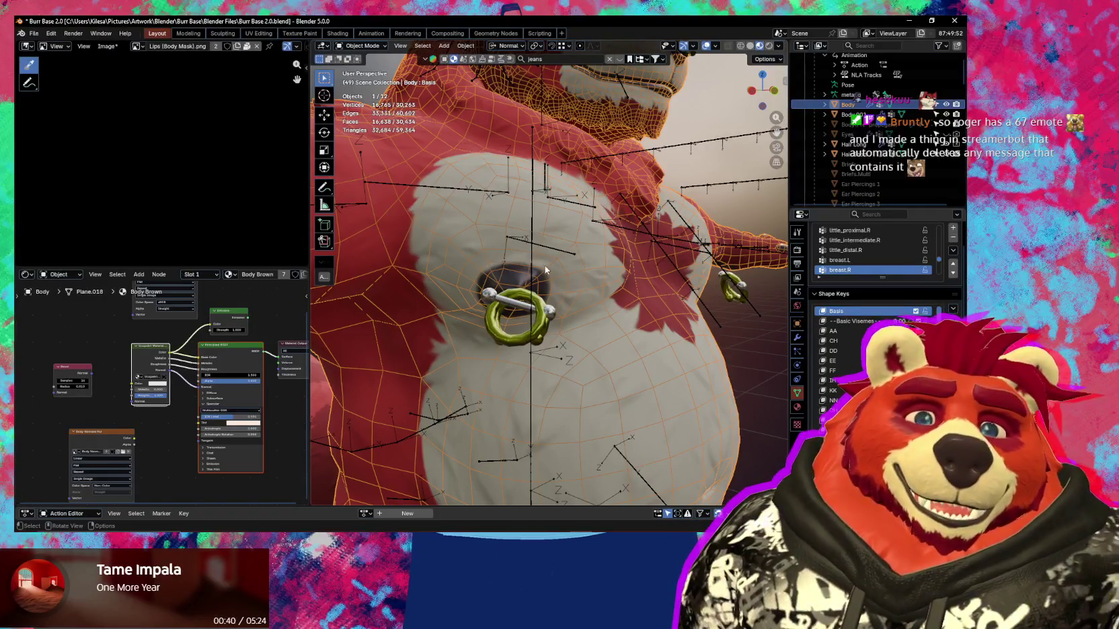
pyautogui.moveTo(598, 371)
pyautogui.mouseDown(button='middle')
pyautogui.moveTo(611, 388)
pyautogui.moveTo(617, 379)
pyautogui.moveTo(659, 396)
pyautogui.moveTo(603, 408)
pyautogui.moveTo(542, 368)
pyautogui.moveTo(571, 383)
pyautogui.moveTo(552, 378)
pyautogui.mouseUp(button='middle')
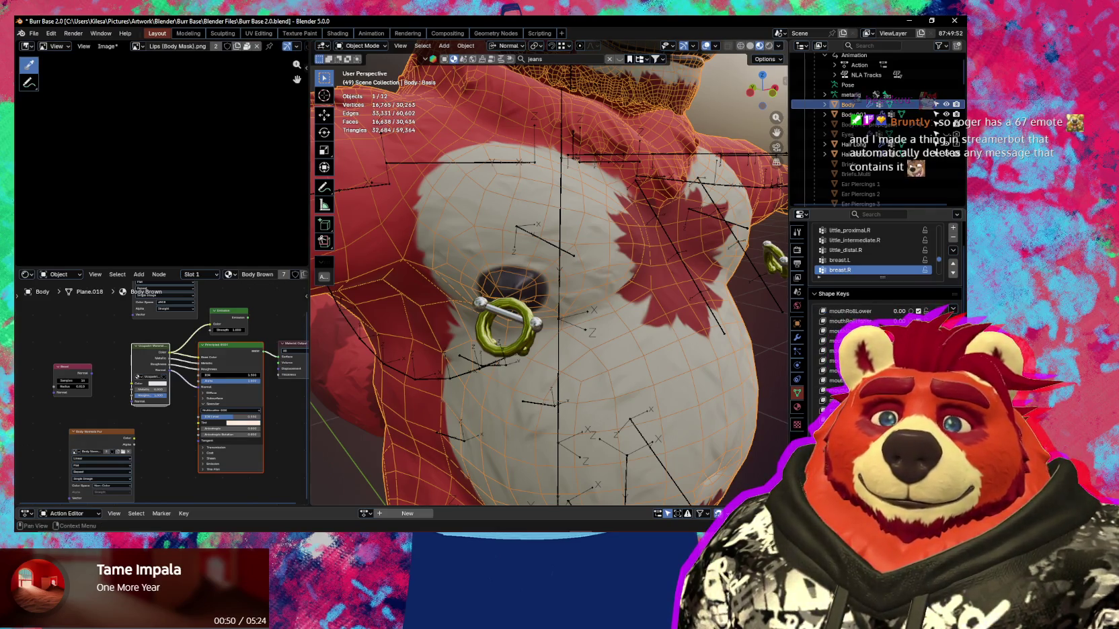
# Adjust a torso shape key's strength, hide the overlays, and zoom close on the chest piercing.
pyautogui.scroll(10, 874, 356)
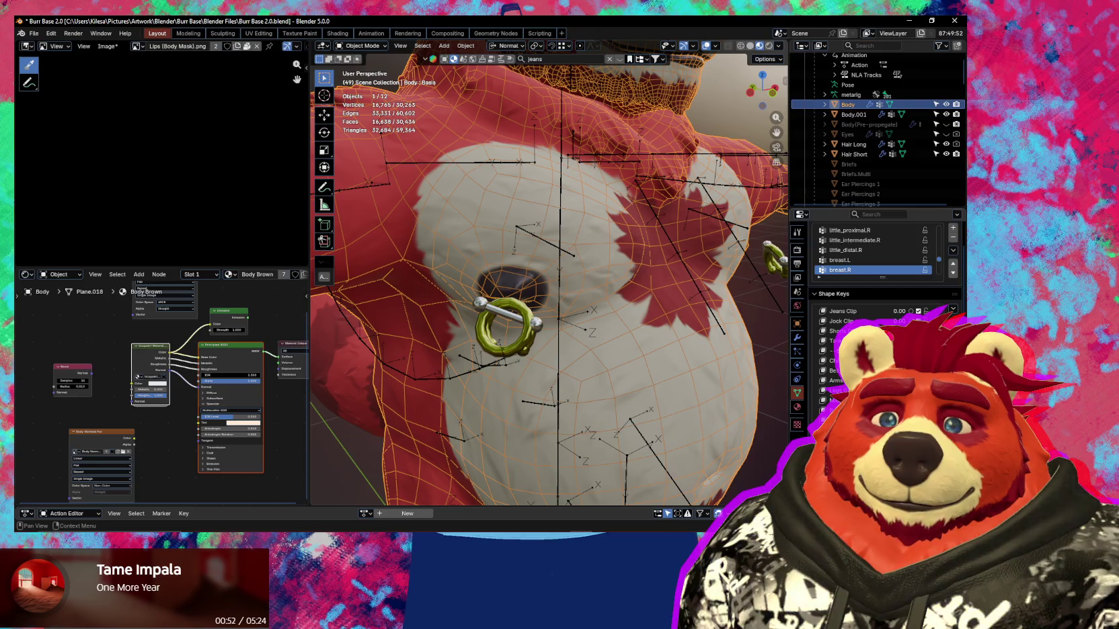
pyautogui.moveTo(898, 363); pyautogui.dragTo(914, 363)
pyautogui.moveTo(697, 385); pyautogui.dragTo(504, 336, button='middle')
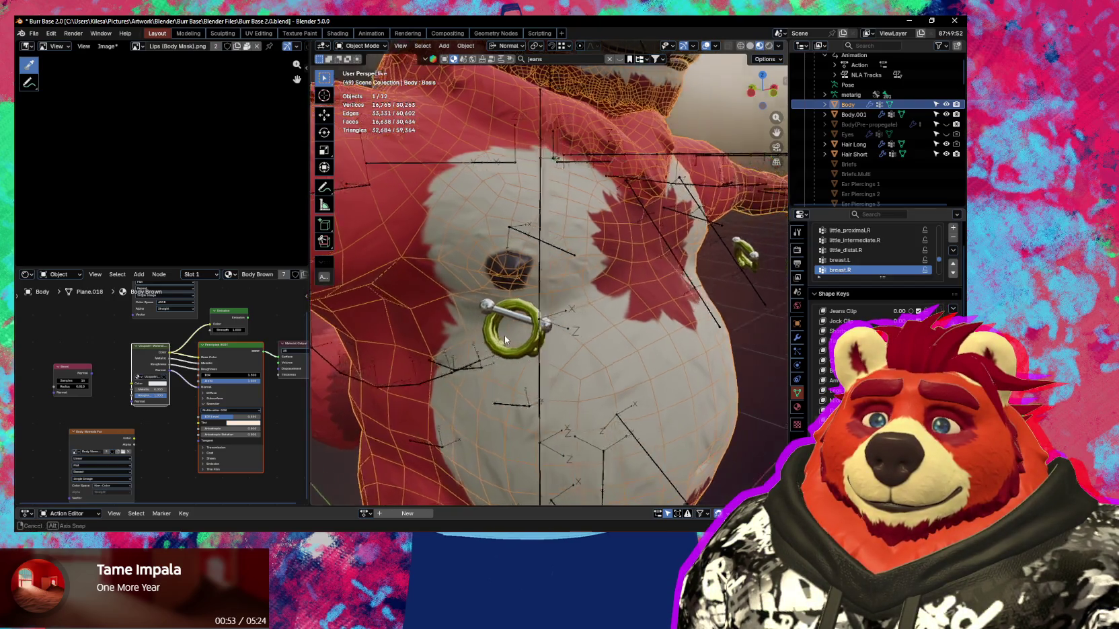
pyautogui.hotkey('shift', 'alt', 'z')
pyautogui.scroll(2, 507, 310)
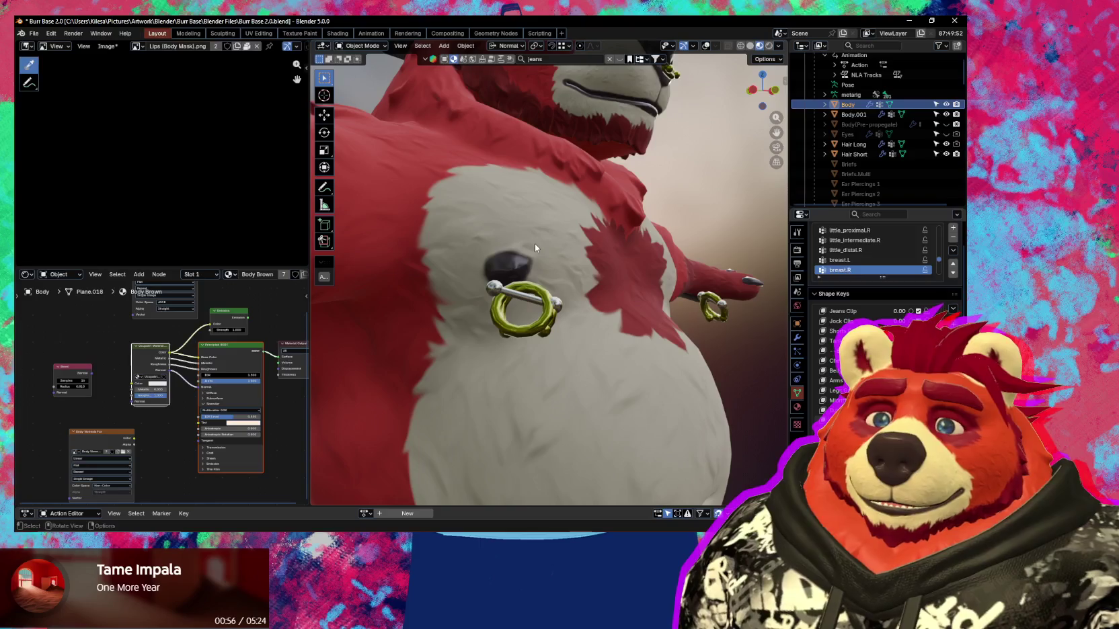
pyautogui.keyDown('ctrl'); pyautogui.moveTo(535, 243); pyautogui.dragTo(562, 303, button='middle'); pyautogui.keyUp('ctrl')
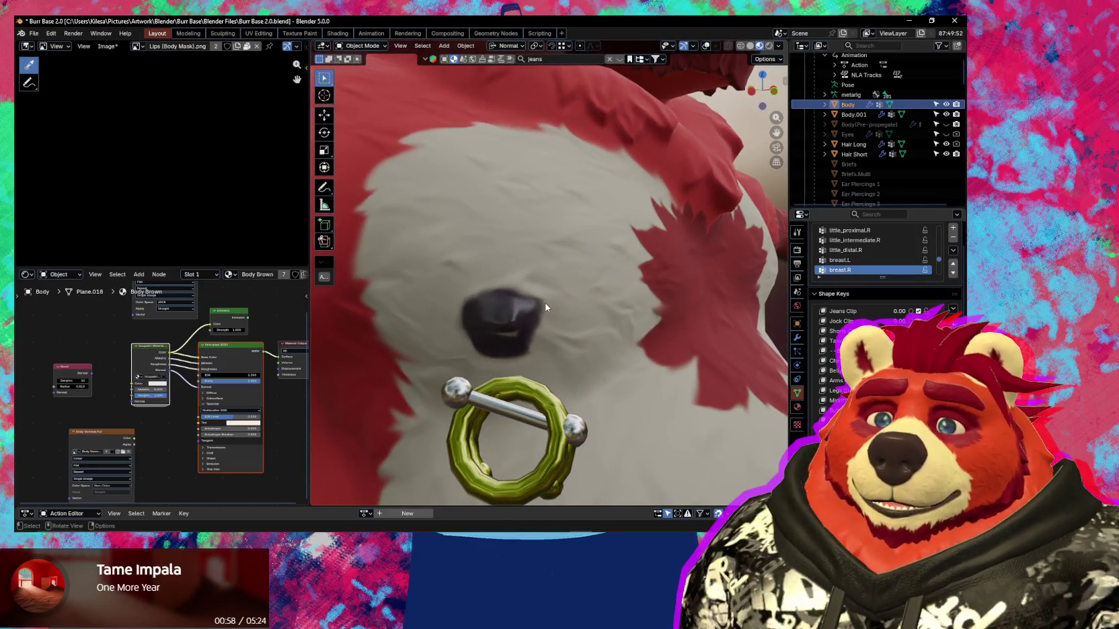
# Switch the Body into Sculpt Mode and set the Grab brush size to 165 px.
pyautogui.hotkey('ctrl', 'Tab')
pyautogui.moveTo(541, 307)
pyautogui.mouseDown(button='middle')
pyautogui.moveTo(550, 345)
pyautogui.moveTo(500, 310)
pyautogui.mouseUp(button='middle')
pyautogui.press('f')
pyautogui.click(526, 330)
# Show the overlays, pull the dark chest nub with a Grab stroke, and reframe the chest.
pyautogui.scroll(2, 511, 299)
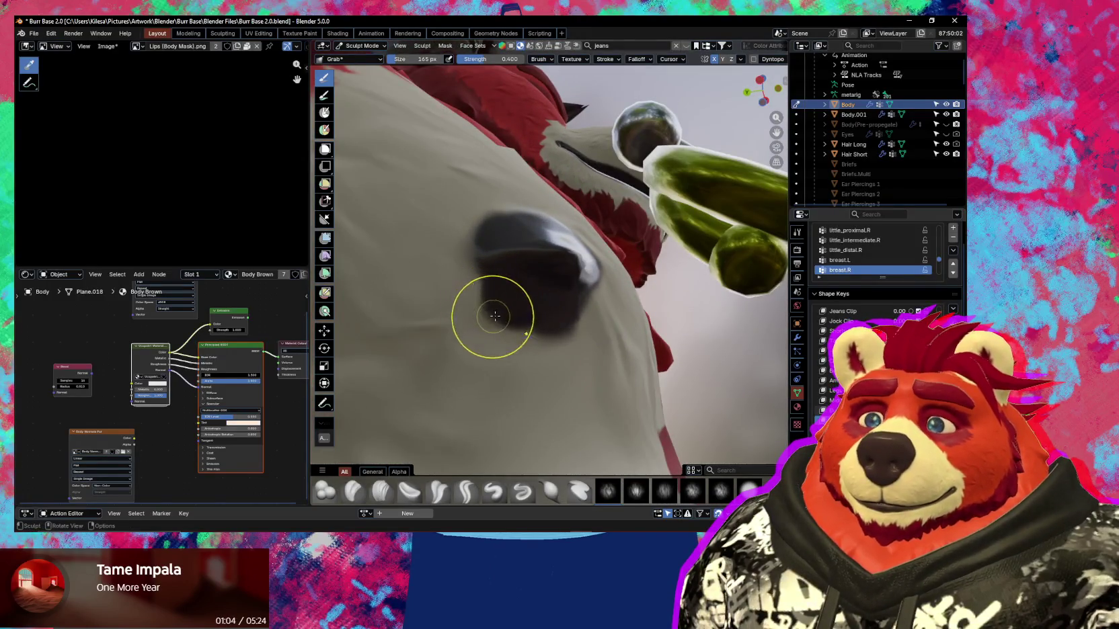
pyautogui.hotkey('shift', 'alt', 'z')
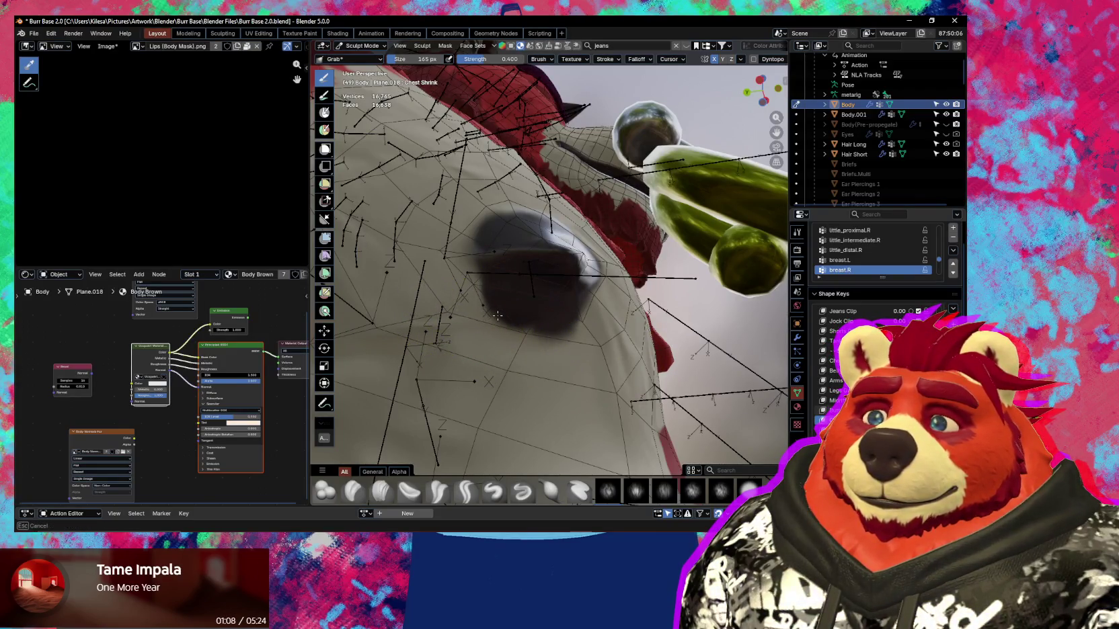
pyautogui.moveTo(514, 326)
pyautogui.mouseDown()
pyautogui.moveTo(530, 323)
pyautogui.moveTo(444, 260)
pyautogui.moveTo(487, 262)
pyautogui.moveTo(470, 262)
pyautogui.mouseUp()
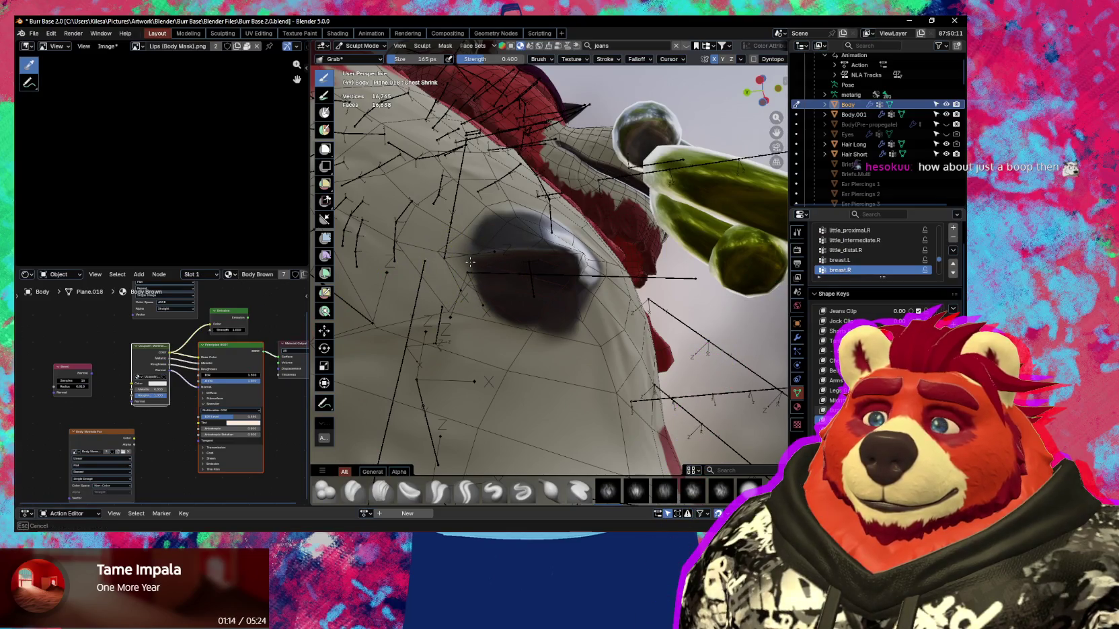
pyautogui.moveTo(487, 312); pyautogui.dragTo(537, 385, button='middle')
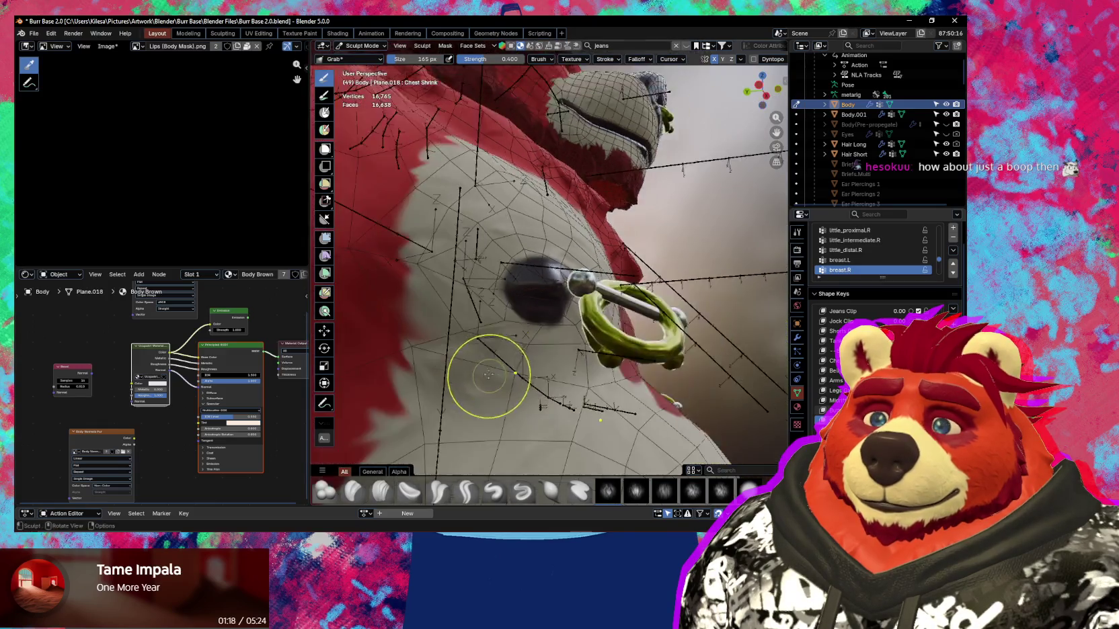
pyautogui.moveTo(477, 369)
pyautogui.mouseDown(button='middle')
pyautogui.moveTo(548, 410)
pyautogui.moveTo(543, 307)
pyautogui.mouseUp(button='middle')
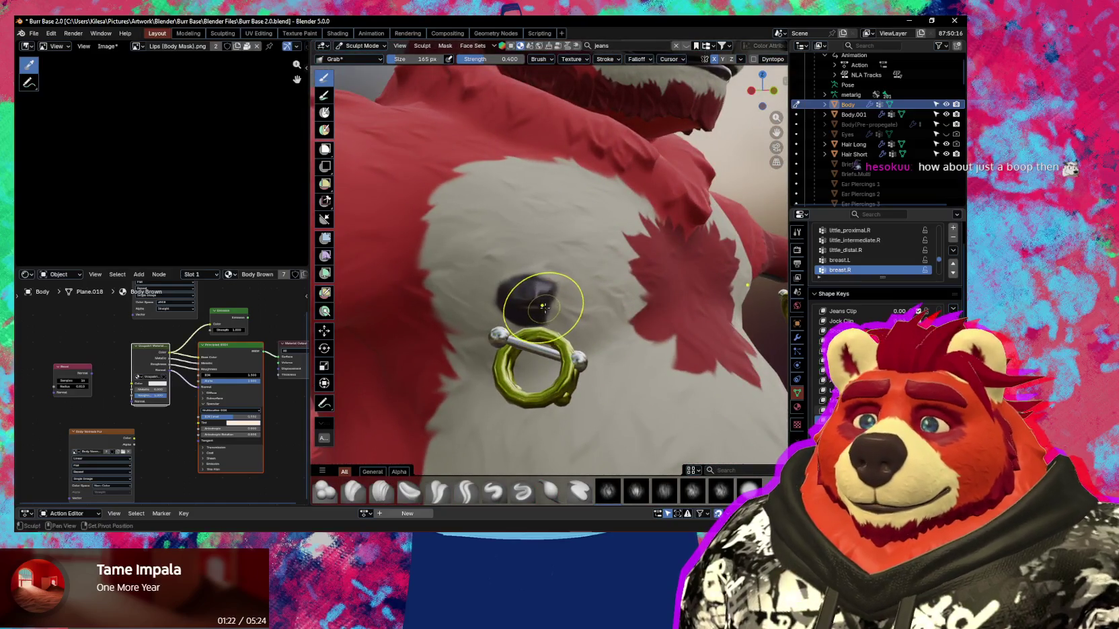
pyautogui.scroll(2, 570, 314)
pyautogui.scroll(2, 578, 330)
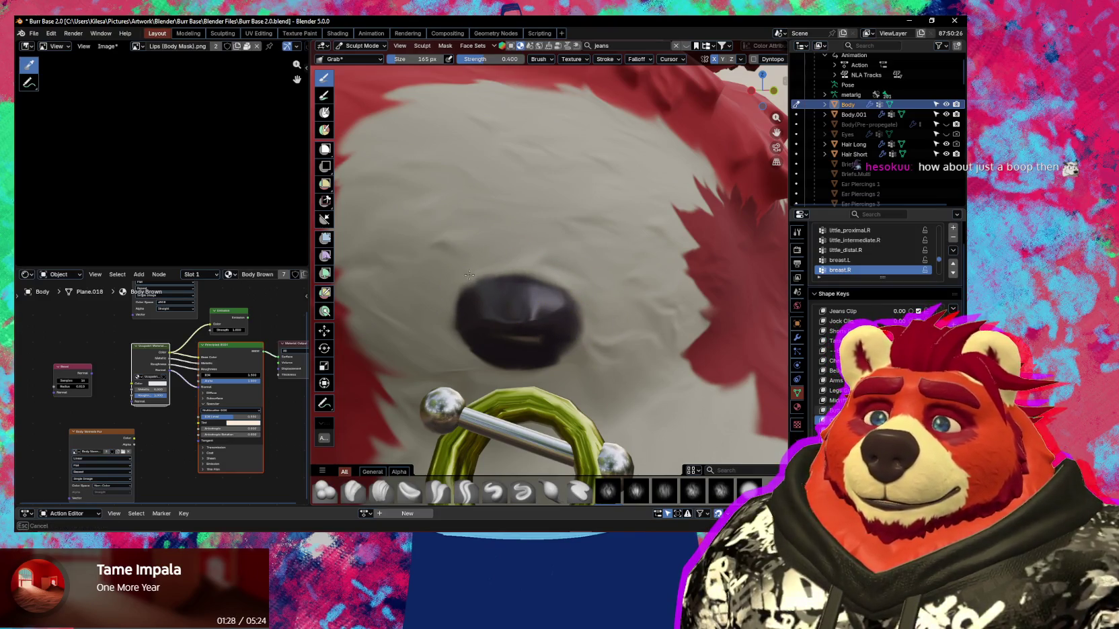
pyautogui.moveTo(564, 358)
pyautogui.mouseDown(button='middle')
pyautogui.moveTo(587, 325)
pyautogui.moveTo(562, 325)
pyautogui.moveTo(568, 311)
pyautogui.mouseUp(button='middle')
pyautogui.hotkey('shift', 'alt', 'z')
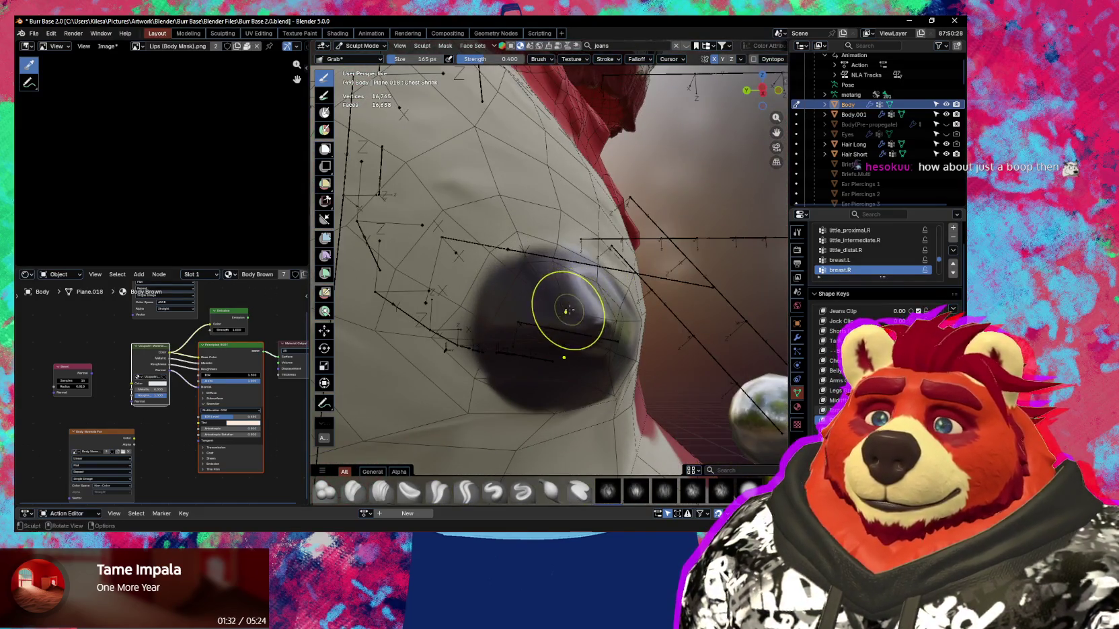
# Reshape the chest nub's edge and lower outline with a series of Grab strokes.
pyautogui.moveTo(570, 293); pyautogui.dragTo(611, 319)
pyautogui.moveTo(609, 332); pyautogui.dragTo(569, 303, button='middle')
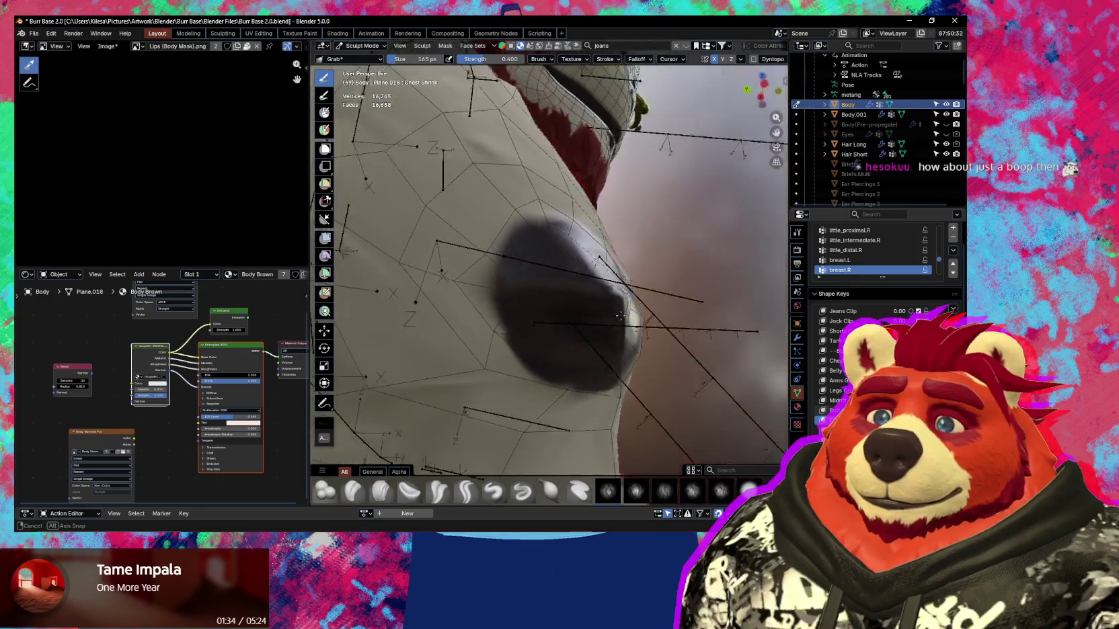
pyautogui.moveTo(595, 318); pyautogui.dragTo(624, 332)
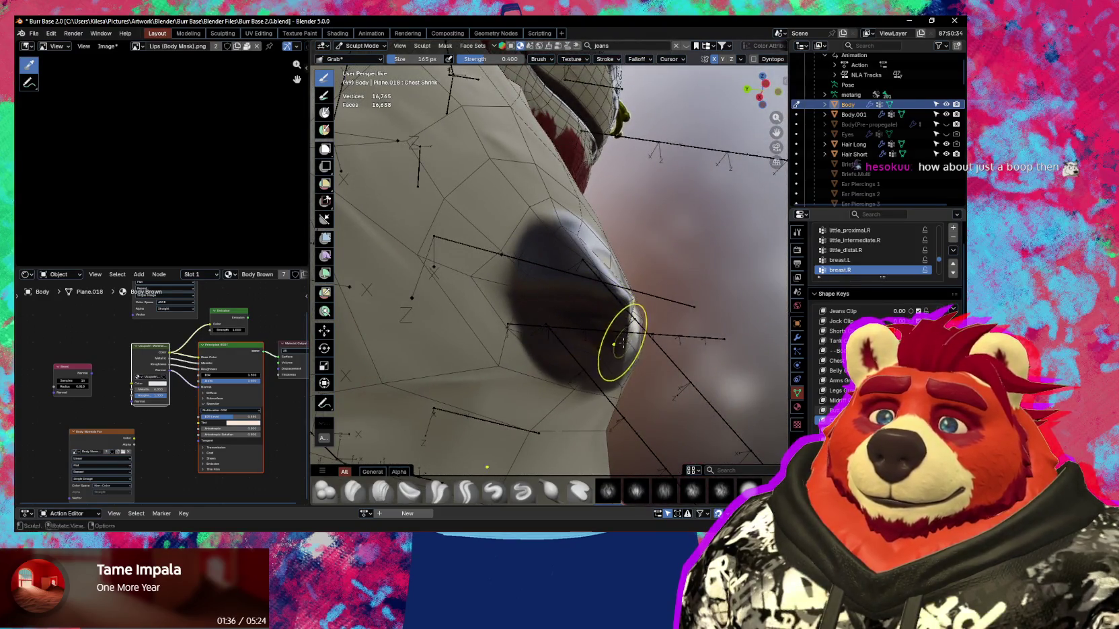
pyautogui.moveTo(624, 332); pyautogui.dragTo(607, 350, button='middle')
pyautogui.moveTo(520, 344); pyautogui.dragTo(538, 369)
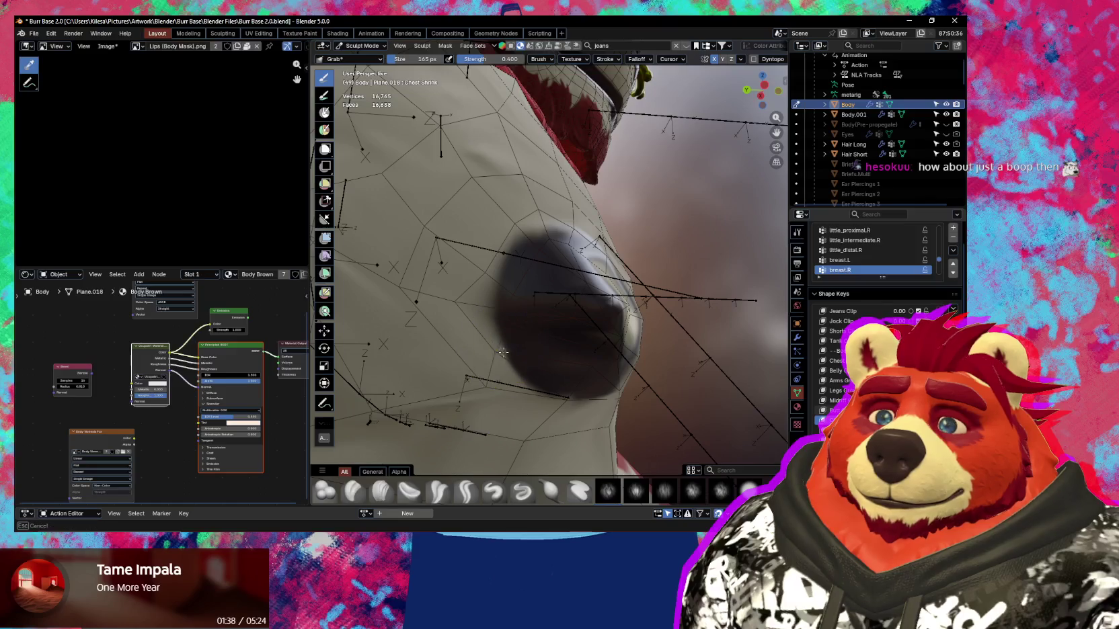
pyautogui.moveTo(538, 369); pyautogui.dragTo(433, 367, button='middle')
pyautogui.moveTo(519, 398); pyautogui.dragTo(505, 397)
pyautogui.moveTo(556, 402); pyautogui.dragTo(527, 422, button='middle')
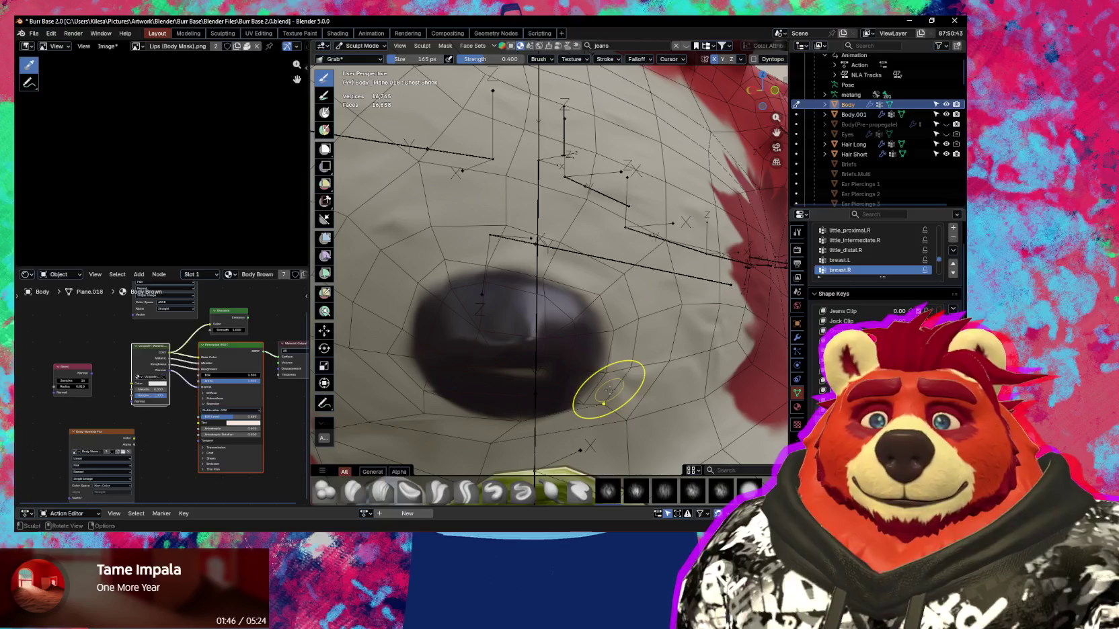
# Adjust the Grab brush strength and orbit around the chest nub.
pyautogui.hotkey('shift', 'f')
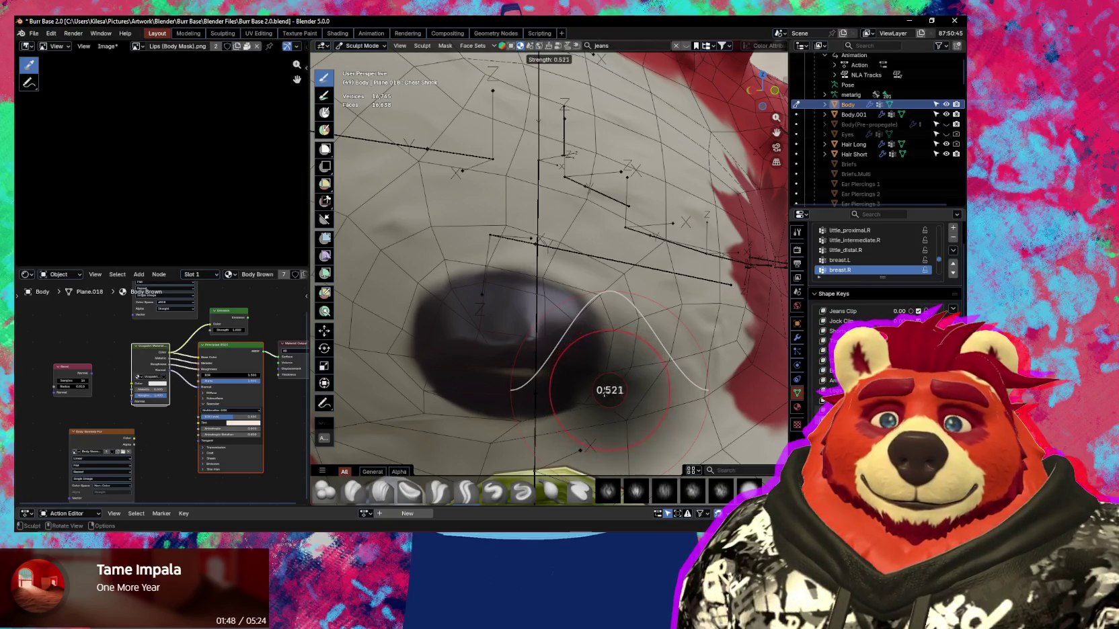
pyautogui.click(572, 394)
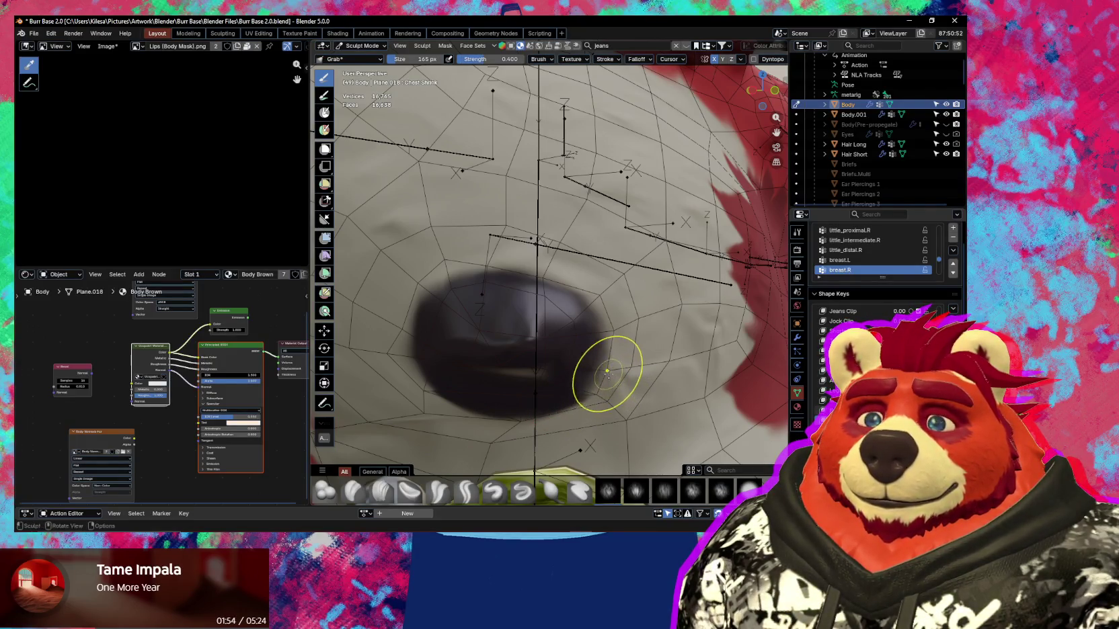
pyautogui.moveTo(575, 370)
pyautogui.mouseDown(button='middle')
pyautogui.moveTo(548, 340)
pyautogui.moveTo(621, 272)
pyautogui.moveTo(558, 398)
pyautogui.mouseUp(button='middle')
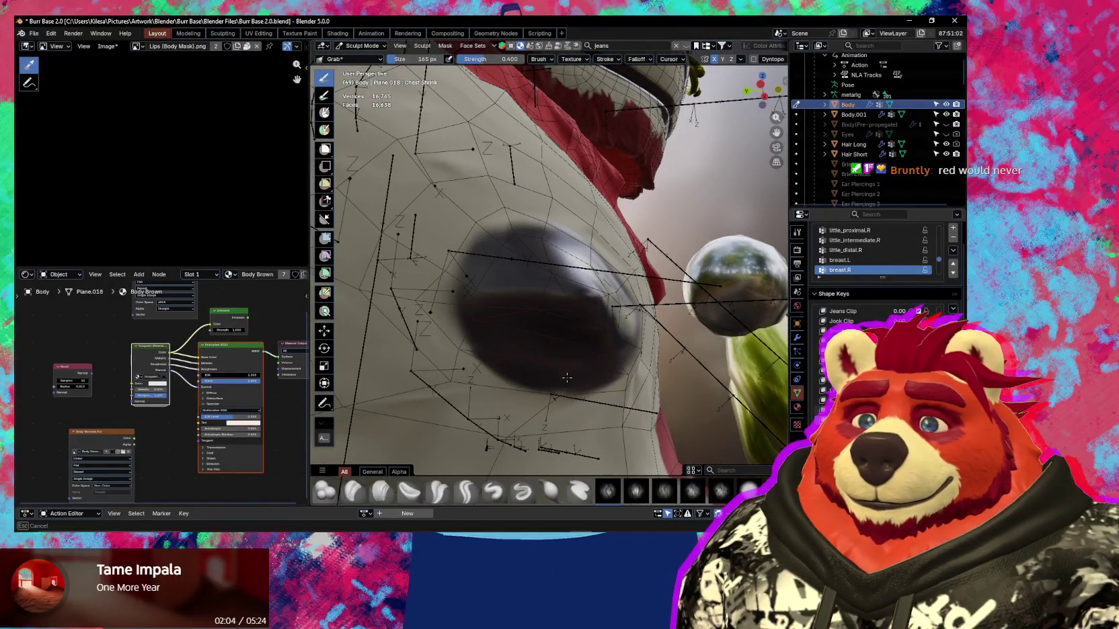
pyautogui.moveTo(569, 383)
pyautogui.mouseDown(button='middle')
pyautogui.moveTo(550, 402)
pyautogui.moveTo(618, 361)
pyautogui.moveTo(606, 332)
pyautogui.moveTo(581, 373)
pyautogui.moveTo(564, 378)
pyautogui.mouseUp(button='middle')
# Hide the overlays, orbit around the chest, and pull the nub's edge and adjacent surface.
pyautogui.hotkey('shift', 'alt', 'z')
pyautogui.hotkey('shift', 'alt', 'z')
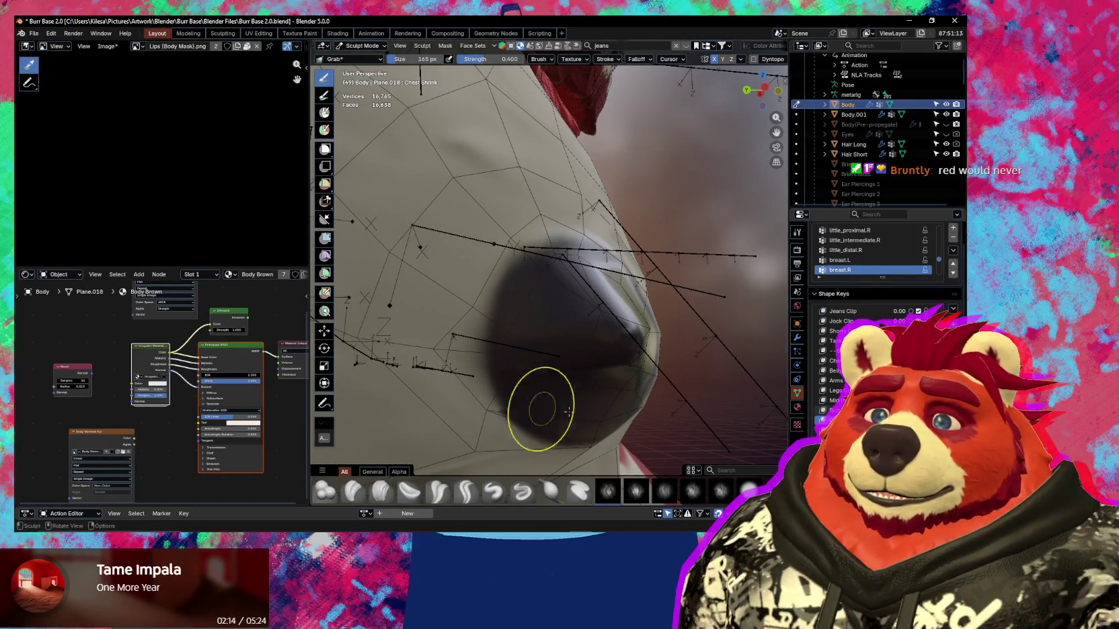
pyautogui.moveTo(624, 409)
pyautogui.mouseDown(button='middle')
pyautogui.moveTo(576, 292)
pyautogui.moveTo(462, 283)
pyautogui.moveTo(526, 310)
pyautogui.moveTo(485, 333)
pyautogui.moveTo(657, 367)
pyautogui.mouseUp(button='middle')
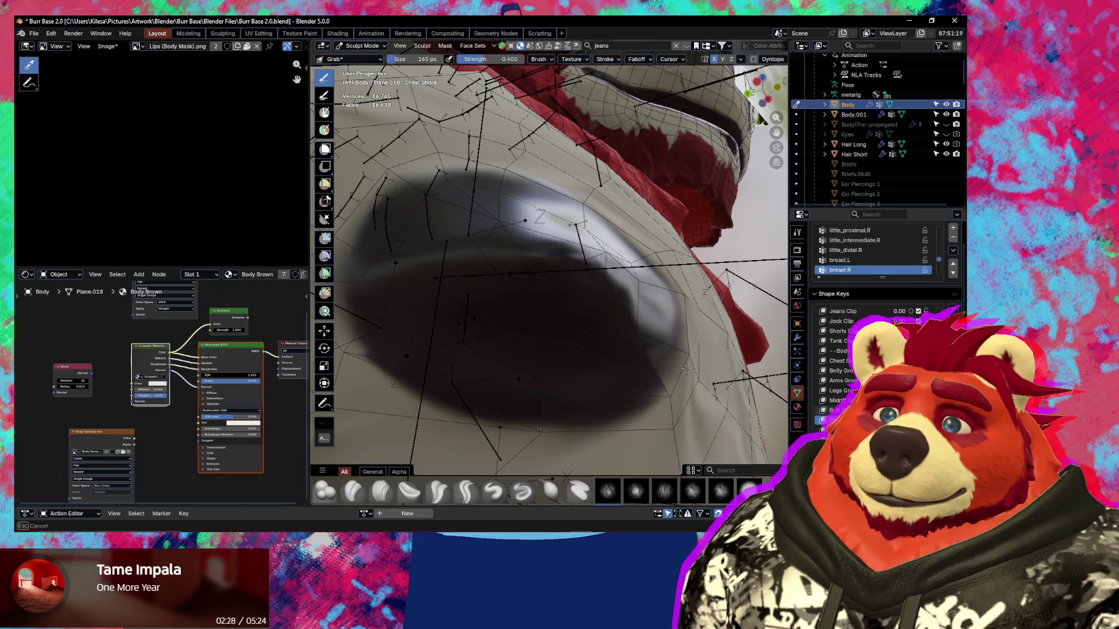
pyautogui.moveTo(612, 350)
pyautogui.mouseDown(button='middle')
pyautogui.moveTo(574, 347)
pyautogui.moveTo(562, 330)
pyautogui.mouseUp(button='middle')
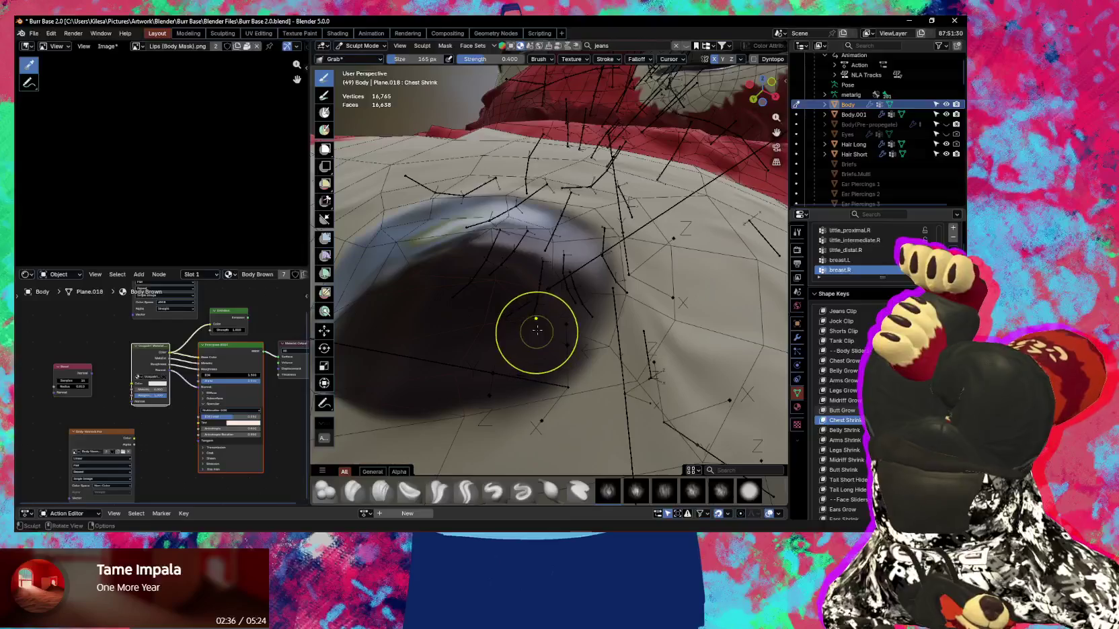
pyautogui.moveTo(538, 329); pyautogui.dragTo(559, 302, button='middle')
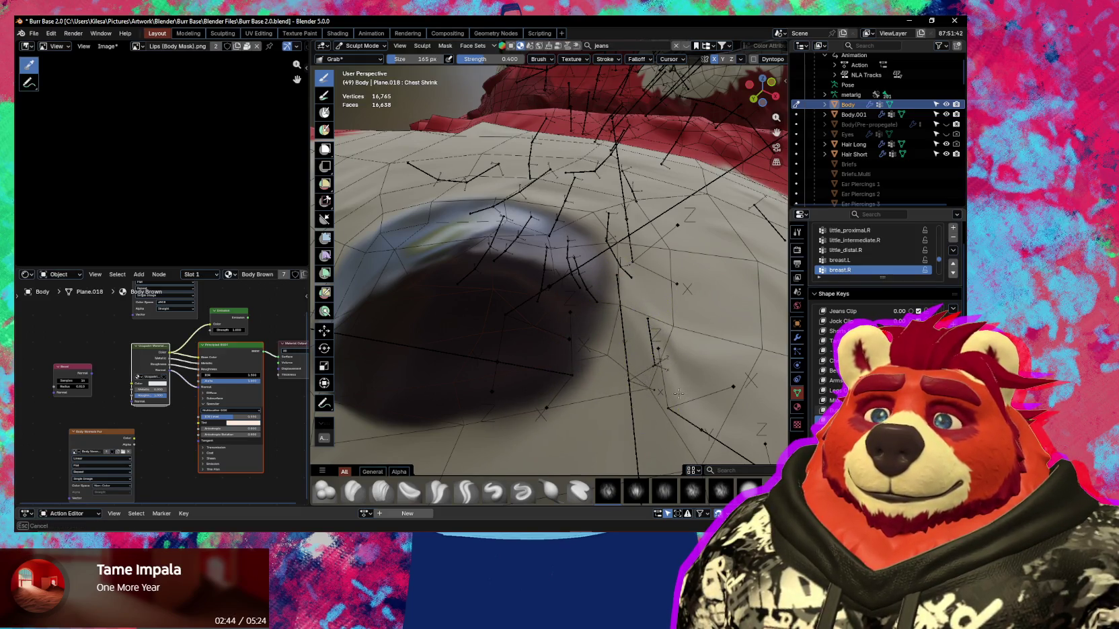
pyautogui.moveTo(673, 328); pyautogui.dragTo(724, 325)
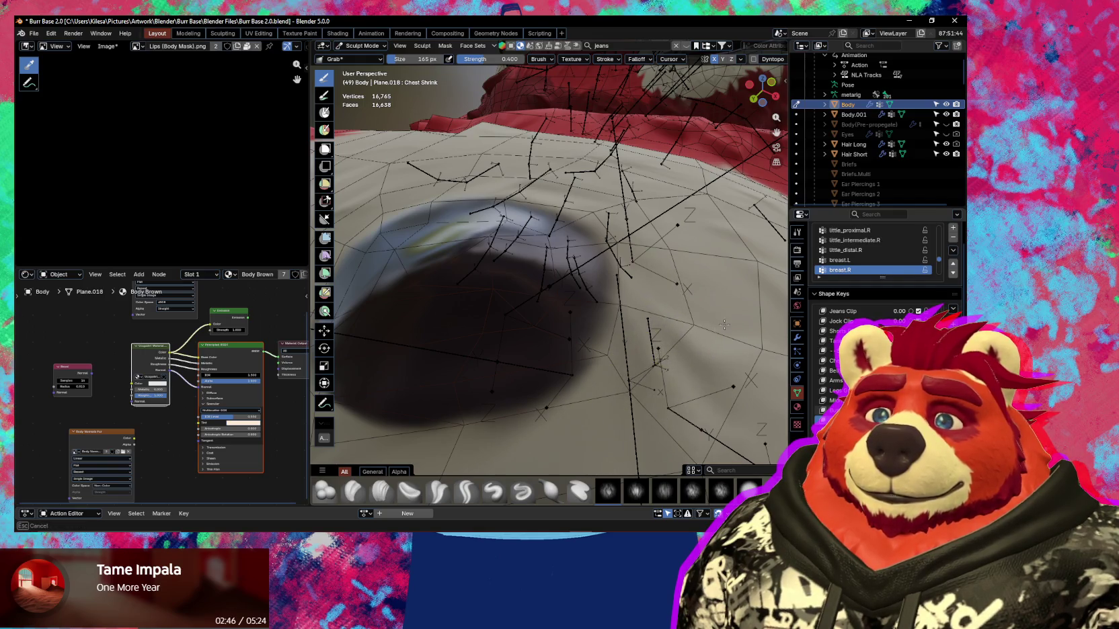
pyautogui.moveTo(620, 306); pyautogui.dragTo(660, 311)
# Reshape the nub's rim from a new angle, then shrink the brush to 80 px.
pyautogui.moveTo(631, 336); pyautogui.dragTo(637, 345, button='middle')
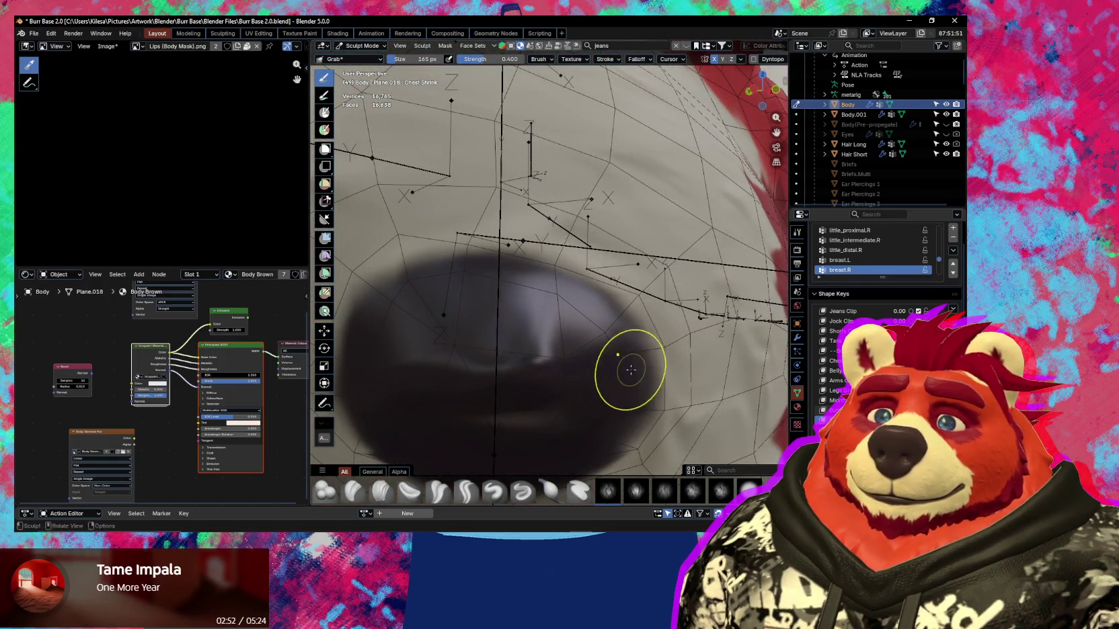
pyautogui.moveTo(631, 369); pyautogui.dragTo(589, 287, button='middle')
pyautogui.moveTo(589, 287)
pyautogui.mouseDown()
pyautogui.moveTo(607, 294)
pyautogui.moveTo(615, 248)
pyautogui.mouseUp()
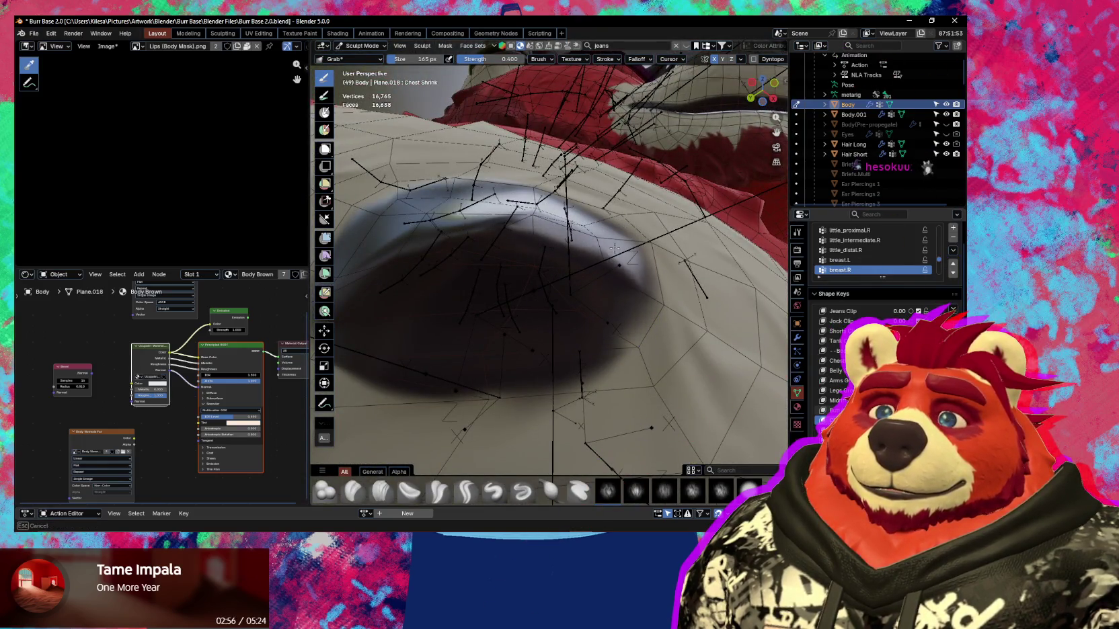
pyautogui.moveTo(611, 282)
pyautogui.mouseDown(button='middle')
pyautogui.moveTo(604, 293)
pyautogui.moveTo(545, 290)
pyautogui.moveTo(531, 312)
pyautogui.moveTo(567, 412)
pyautogui.moveTo(445, 369)
pyautogui.moveTo(544, 344)
pyautogui.moveTo(530, 319)
pyautogui.moveTo(531, 263)
pyautogui.moveTo(544, 267)
pyautogui.mouseUp(button='middle')
pyautogui.scroll(-4, 568, 411)
pyautogui.scroll(3, 458, 367)
pyautogui.press('f')
pyautogui.click(542, 271)
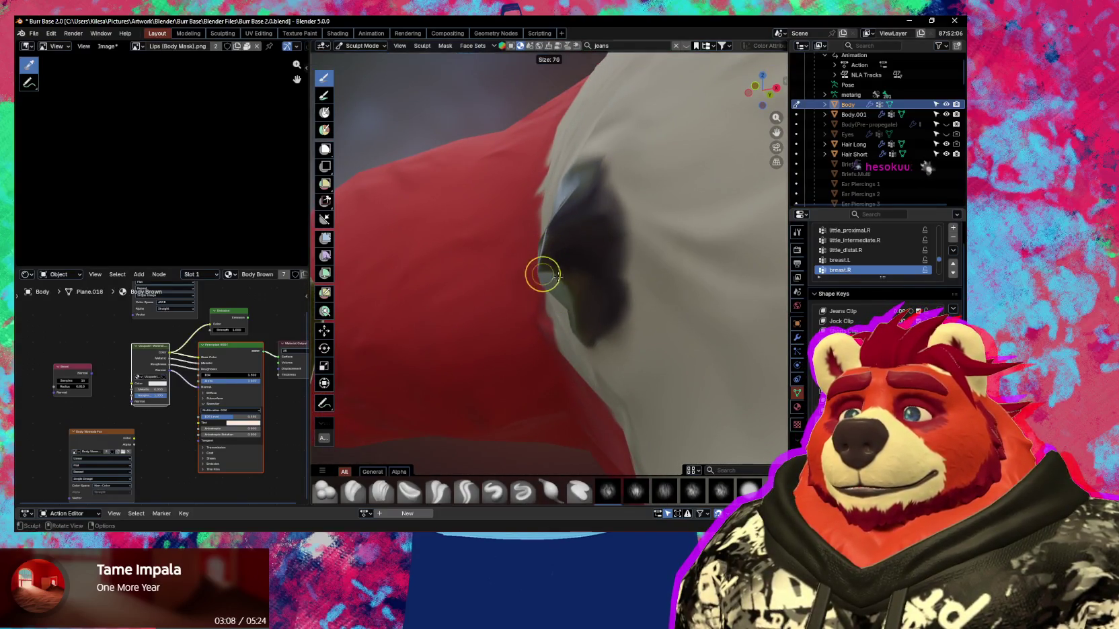
# Enlarge the brush to 136 px, orbit to a front view of the nub, and restore overlays.
pyautogui.press(']')
pyautogui.press(']')
pyautogui.press(']')
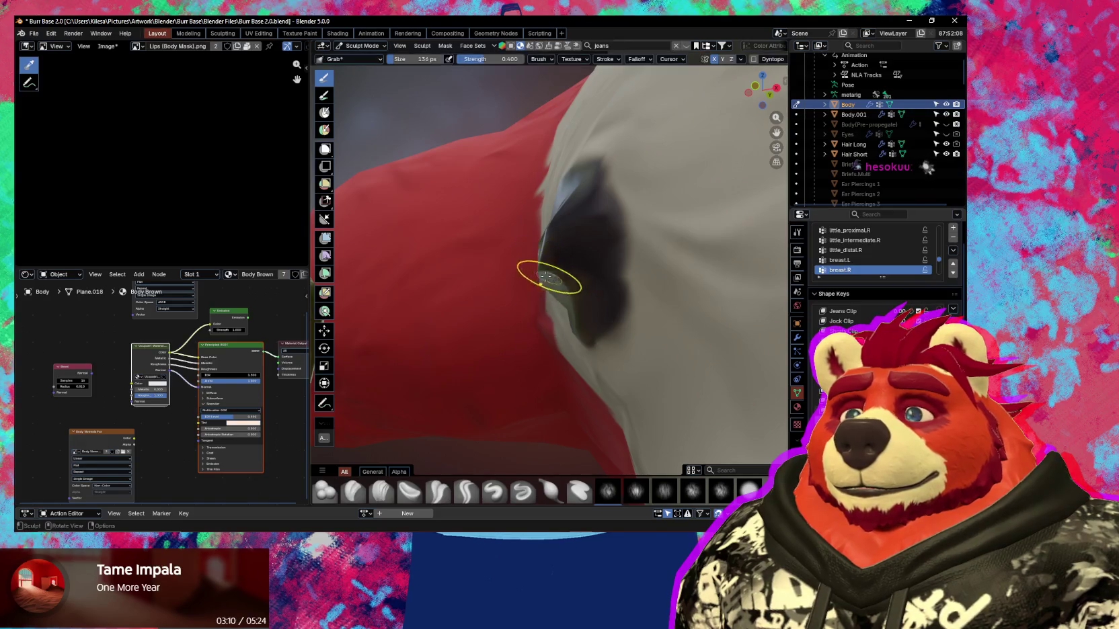
pyautogui.moveTo(556, 277)
pyautogui.mouseDown(button='middle')
pyautogui.moveTo(565, 291)
pyautogui.moveTo(562, 270)
pyautogui.mouseUp(button='middle')
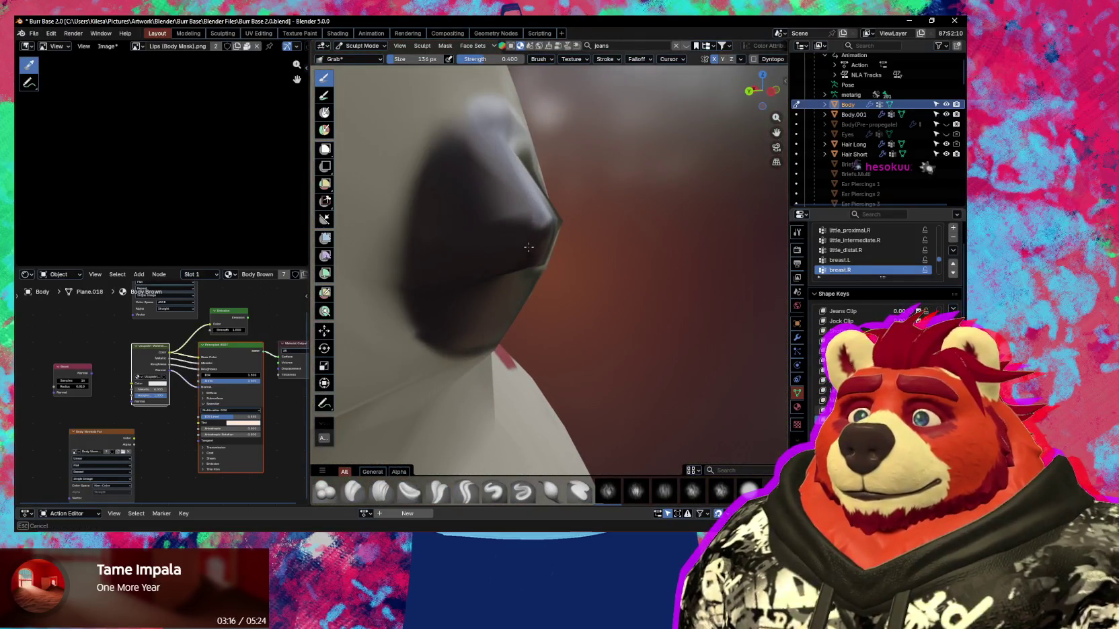
pyautogui.moveTo(528, 248)
pyautogui.mouseDown(button='middle')
pyautogui.moveTo(401, 253)
pyautogui.moveTo(532, 281)
pyautogui.moveTo(530, 310)
pyautogui.mouseUp(button='middle')
pyautogui.moveTo(529, 249)
pyautogui.mouseDown(button='middle')
pyautogui.moveTo(592, 260)
pyautogui.moveTo(542, 219)
pyautogui.mouseUp(button='middle')
pyautogui.hotkey('shift', 'alt', 'z')
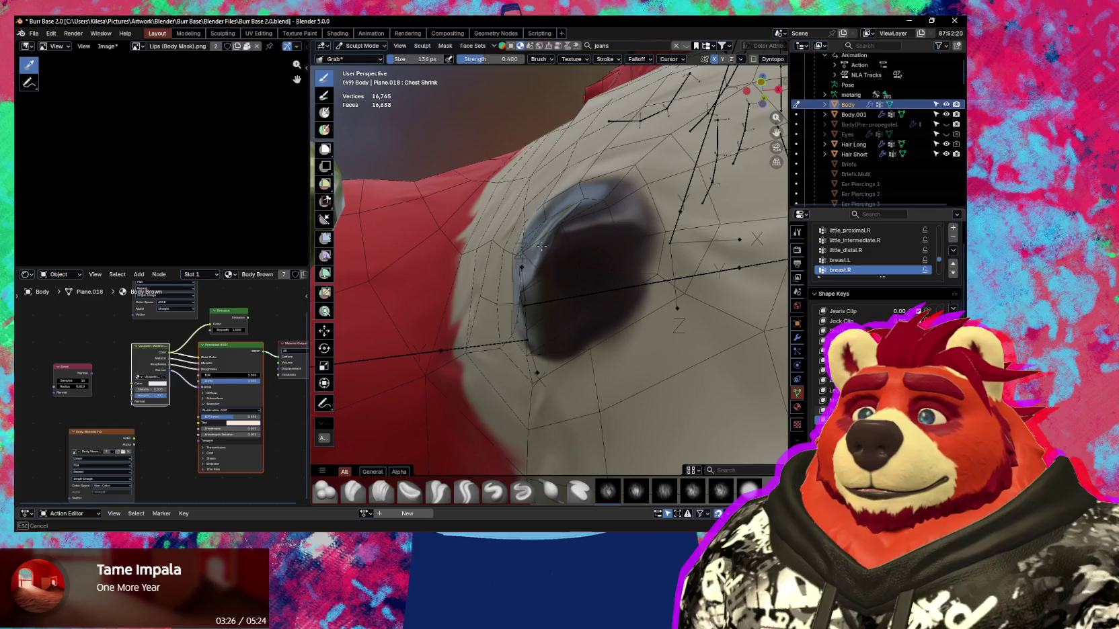
# Inspect the reshaped nub from side, below, and alongside the ring piercing.
pyautogui.moveTo(531, 197)
pyautogui.mouseDown(button='middle')
pyautogui.moveTo(563, 295)
pyautogui.moveTo(573, 286)
pyautogui.moveTo(546, 252)
pyautogui.moveTo(590, 283)
pyautogui.moveTo(583, 293)
pyautogui.mouseUp(button='middle')
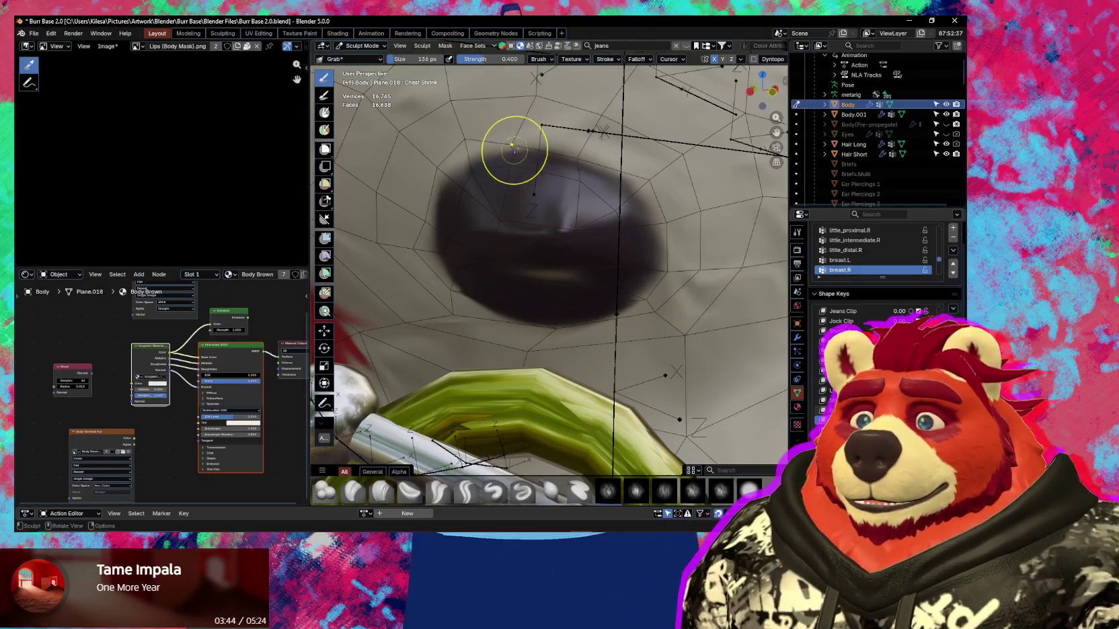
pyautogui.moveTo(547, 255)
pyautogui.mouseDown(button='middle')
pyautogui.moveTo(546, 305)
pyautogui.moveTo(532, 233)
pyautogui.mouseUp(button='middle')
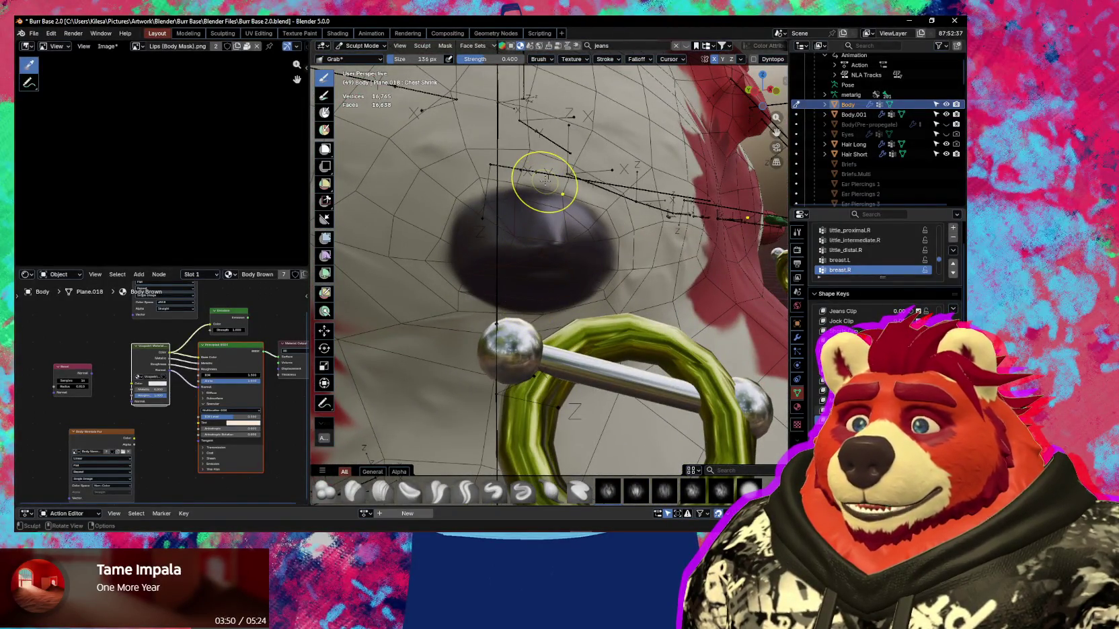
pyautogui.moveTo(504, 308)
pyautogui.mouseDown(button='middle')
pyautogui.moveTo(525, 242)
pyautogui.moveTo(505, 304)
pyautogui.moveTo(484, 322)
pyautogui.mouseUp(button='middle')
pyautogui.scroll(3, 466, 328)
pyautogui.scroll(2, 465, 328)
pyautogui.scroll(2, 462, 335)
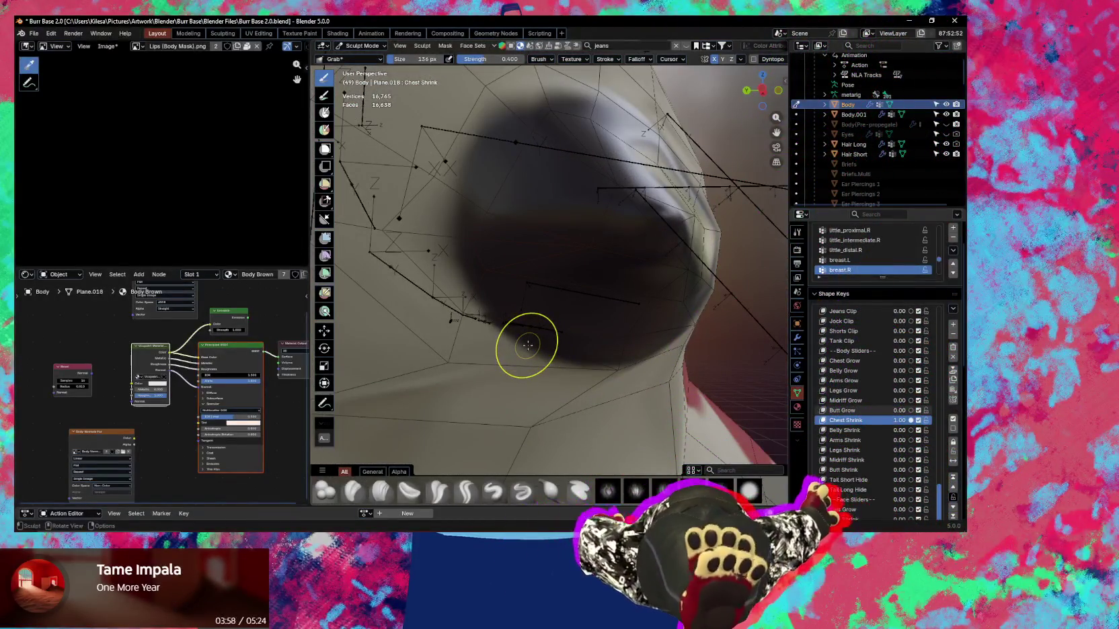
pyautogui.moveTo(509, 341)
pyautogui.mouseDown(button='middle')
pyautogui.moveTo(516, 369)
pyautogui.moveTo(460, 382)
pyautogui.mouseUp(button='middle')
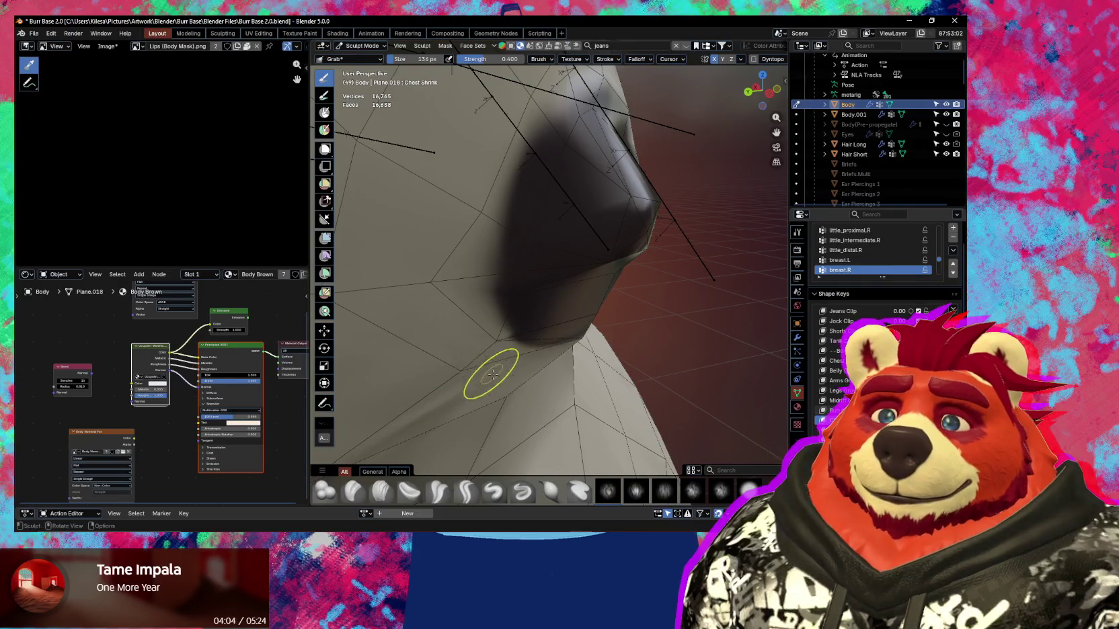
pyautogui.moveTo(493, 374); pyautogui.dragTo(479, 372, button='middle')
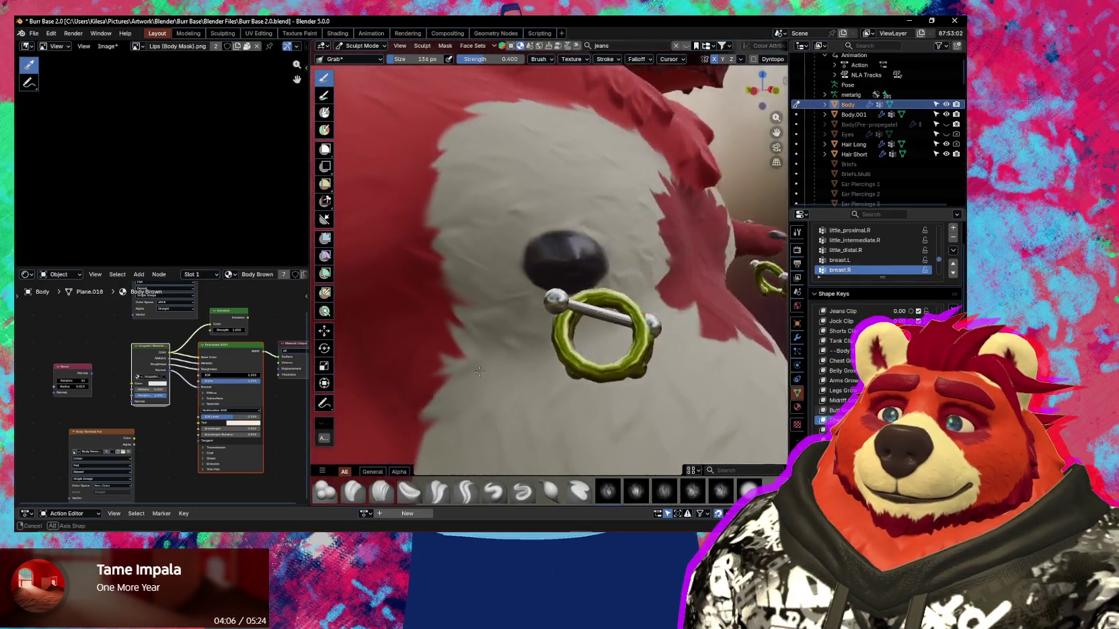
pyautogui.moveTo(480, 371); pyautogui.dragTo(505, 317, button='middle')
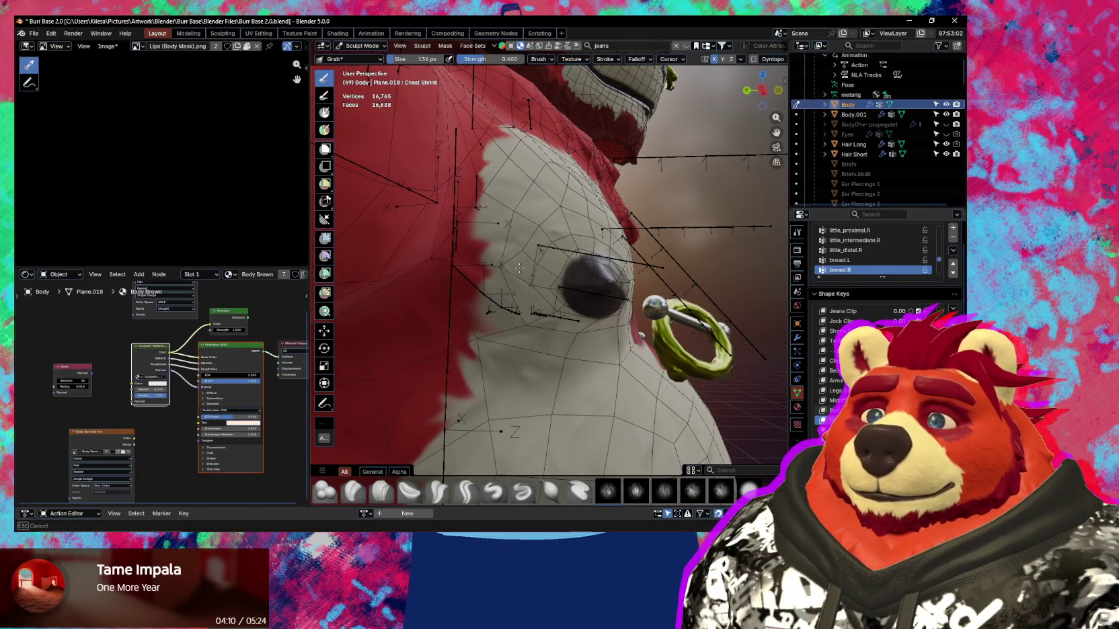
# Set the Smooth brush strength to 0.152 and reframe the torso around the chest.
pyautogui.moveTo(514, 295); pyautogui.dragTo(498, 293, button='middle')
pyautogui.hotkey('shift', 'f')
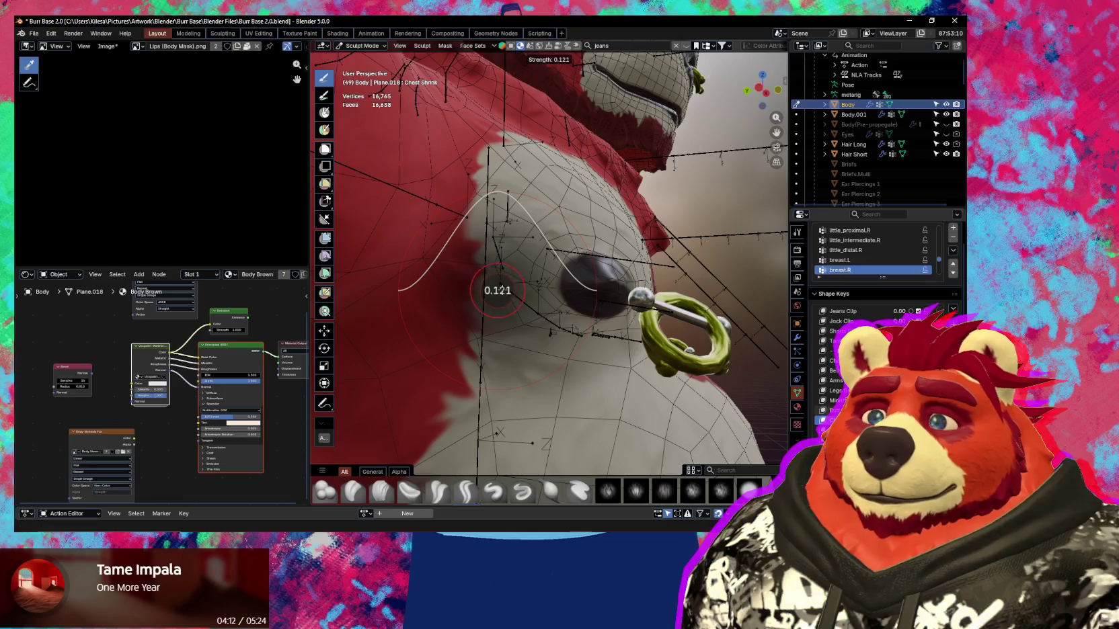
pyautogui.click(503, 291)
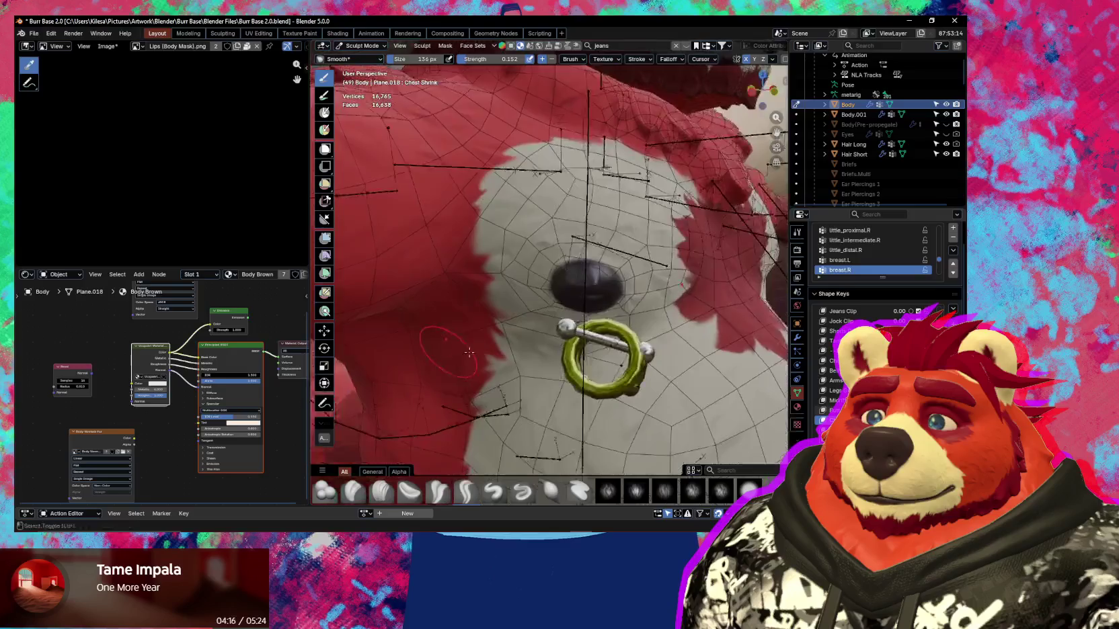
pyautogui.scroll(-5, 437, 262)
pyautogui.moveTo(437, 261)
pyautogui.mouseDown(button='middle')
pyautogui.moveTo(473, 374)
pyautogui.moveTo(617, 365)
pyautogui.moveTo(570, 338)
pyautogui.moveTo(625, 348)
pyautogui.moveTo(587, 337)
pyautogui.mouseUp(button='middle')
pyautogui.scroll(-3, 474, 374)
pyautogui.scroll(3, 570, 338)
pyautogui.scroll(2, 571, 341)
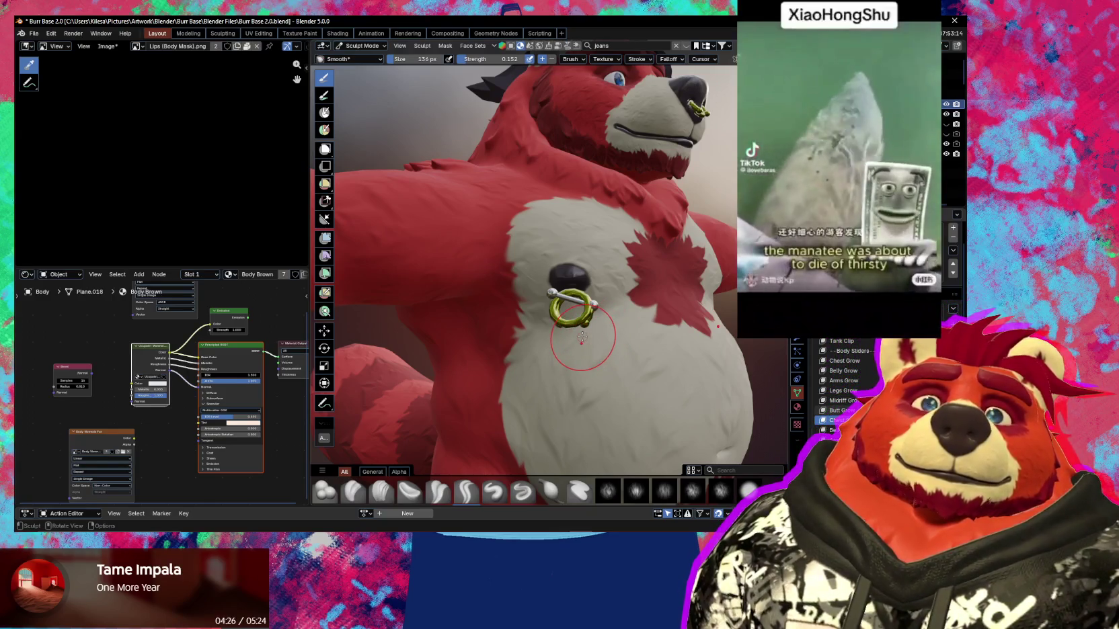
pyautogui.scroll(1, 582, 336)
# Orbit around the piercing, switch back to Grab at 247 px, and show the overlays.
pyautogui.moveTo(582, 336)
pyautogui.mouseDown(button='middle')
pyautogui.moveTo(548, 339)
pyautogui.moveTo(570, 336)
pyautogui.mouseUp(button='middle')
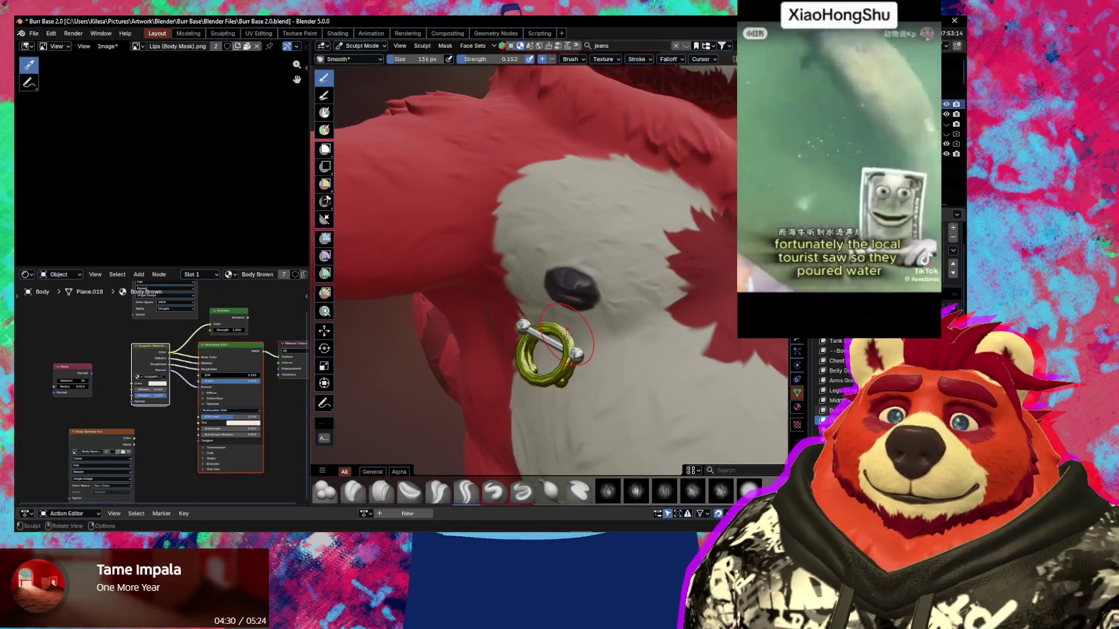
pyautogui.moveTo(571, 351); pyautogui.dragTo(592, 264, button='middle')
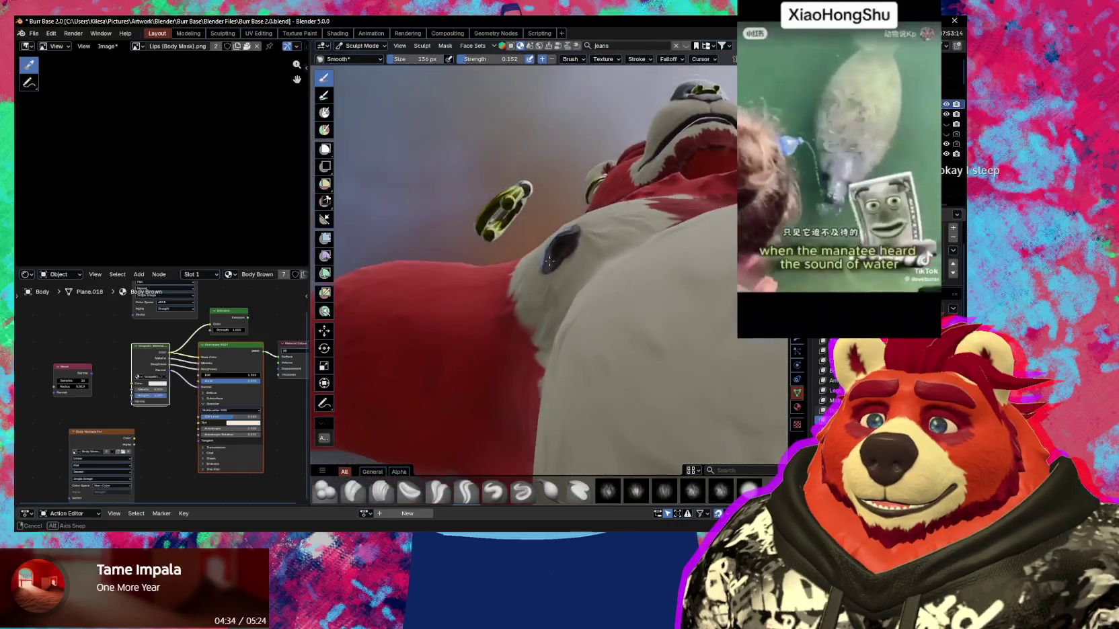
pyautogui.moveTo(593, 264)
pyautogui.mouseDown(button='middle')
pyautogui.moveTo(536, 308)
pyautogui.moveTo(570, 324)
pyautogui.moveTo(513, 309)
pyautogui.moveTo(541, 311)
pyautogui.moveTo(571, 360)
pyautogui.moveTo(544, 350)
pyautogui.moveTo(555, 312)
pyautogui.moveTo(571, 324)
pyautogui.moveTo(562, 325)
pyautogui.moveTo(579, 310)
pyautogui.mouseUp(button='middle')
pyautogui.press('g')
pyautogui.press('Escape')
pyautogui.hotkey('shift', 'alt', 'z')
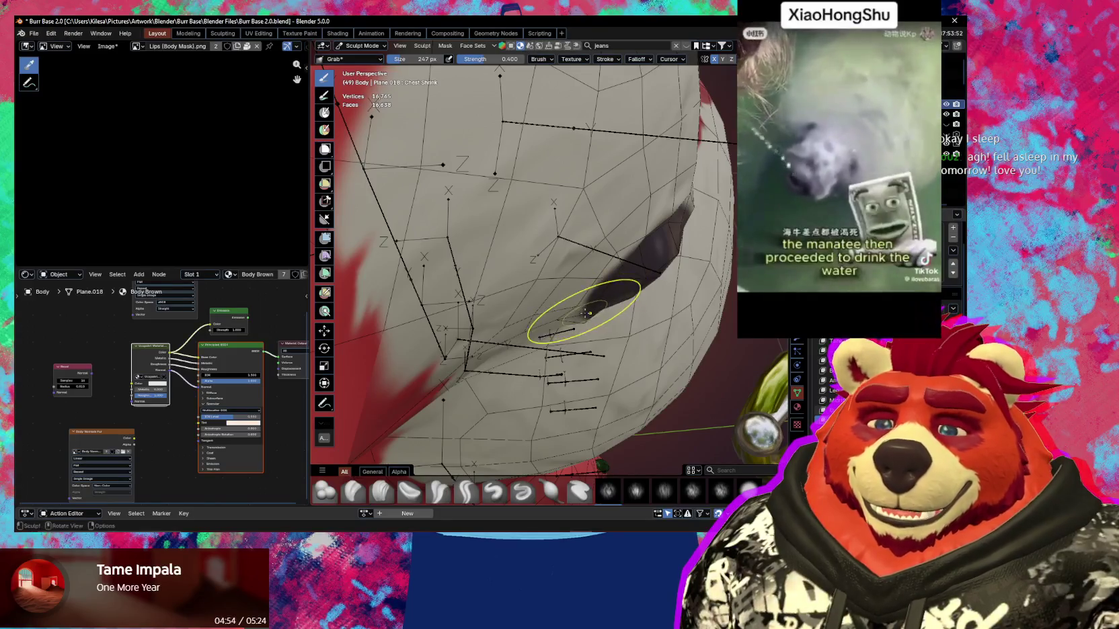
# Set the Grab brush to 172 px and orbit until the chest nub faces forward.
pyautogui.moveTo(586, 312); pyautogui.dragTo(571, 306, button='middle')
pyautogui.click(557, 324)
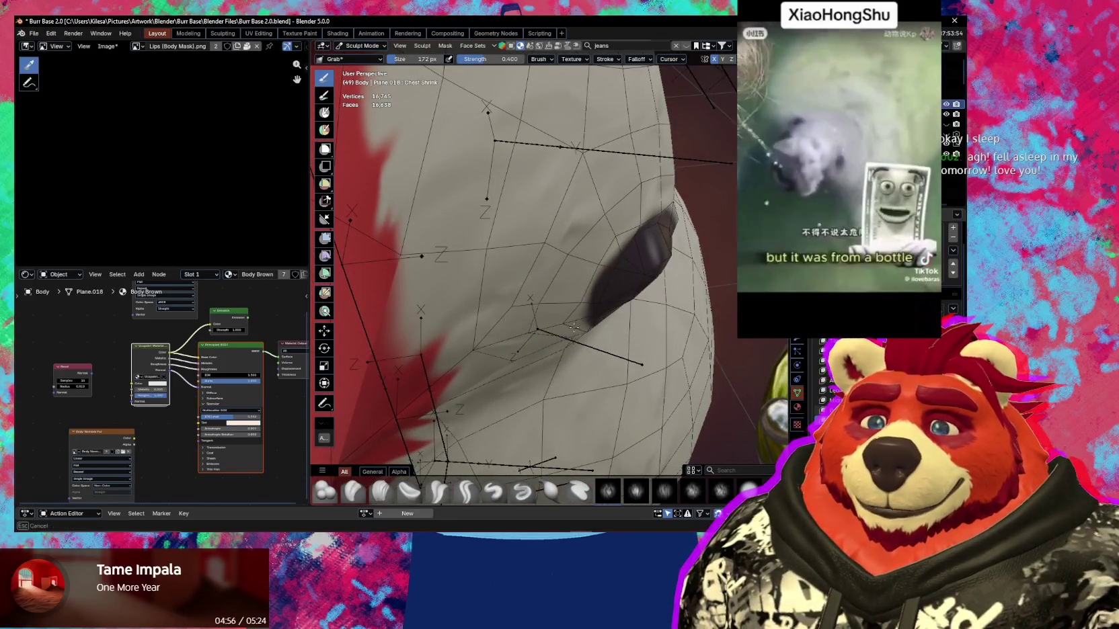
pyautogui.moveTo(585, 328)
pyautogui.mouseDown(button='middle')
pyautogui.moveTo(534, 286)
pyautogui.moveTo(584, 380)
pyautogui.mouseUp(button='middle')
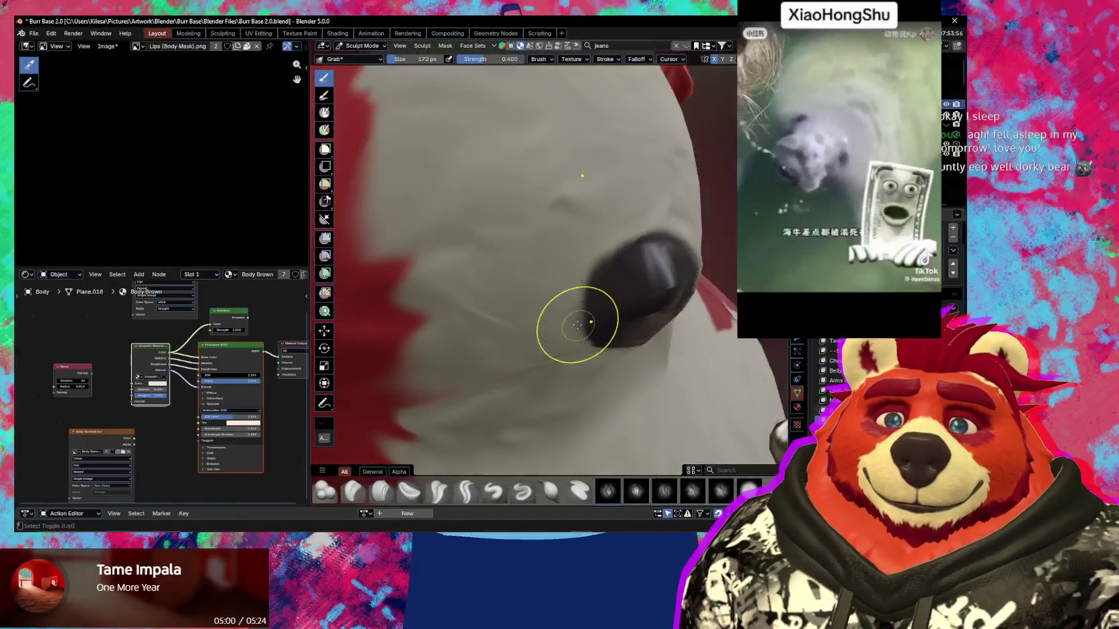
pyautogui.moveTo(584, 380)
pyautogui.mouseDown(button='middle')
pyautogui.moveTo(598, 291)
pyautogui.moveTo(576, 304)
pyautogui.mouseUp(button='middle')
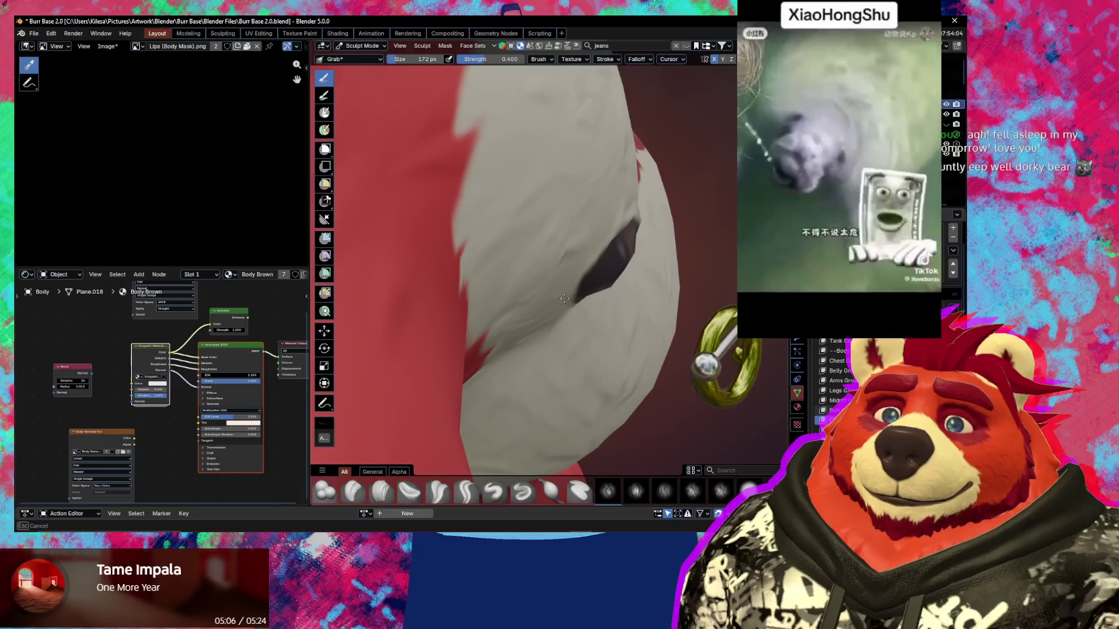
pyautogui.moveTo(599, 283)
pyautogui.mouseDown(button='middle')
pyautogui.moveTo(580, 224)
pyautogui.moveTo(608, 330)
pyautogui.moveTo(450, 385)
pyautogui.moveTo(639, 374)
pyautogui.moveTo(548, 282)
pyautogui.moveTo(543, 249)
pyautogui.moveTo(572, 265)
pyautogui.moveTo(585, 229)
pyautogui.moveTo(616, 291)
pyautogui.mouseUp(button='middle')
pyautogui.scroll(3, 510, 389)
# Resize the brush to about 260 px and pull back to check the nub against the piercing.
pyautogui.press('f')
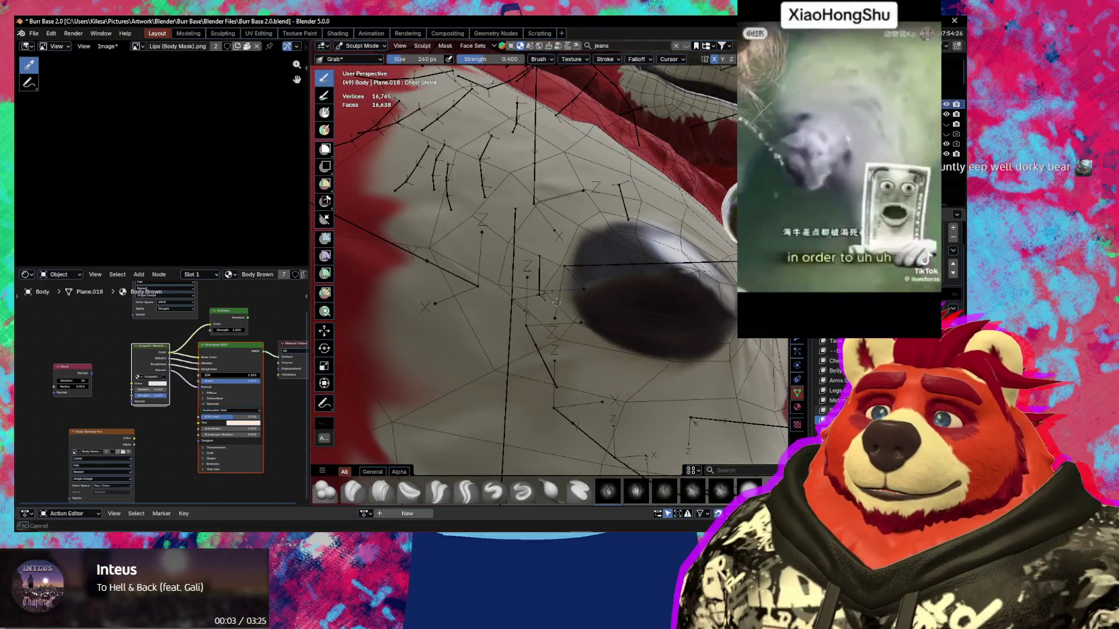
pyautogui.moveTo(609, 334)
pyautogui.mouseDown(button='middle')
pyautogui.moveTo(617, 370)
pyautogui.moveTo(548, 411)
pyautogui.mouseUp(button='middle')
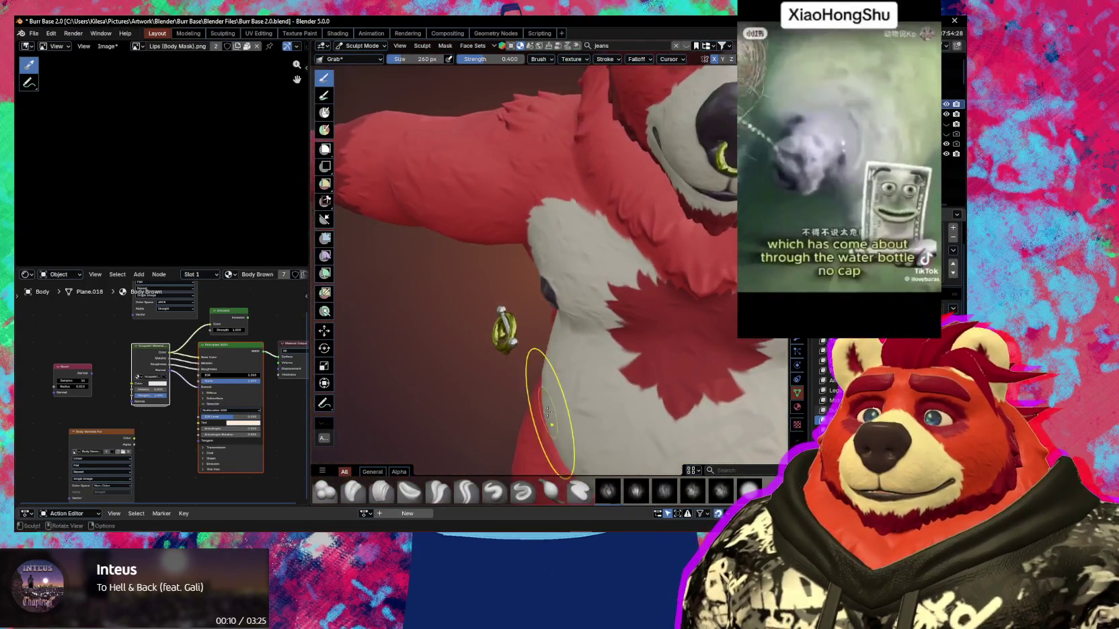
pyautogui.scroll(-5, 548, 411)
pyautogui.moveTo(542, 363)
pyautogui.mouseDown(button='middle')
pyautogui.moveTo(552, 371)
pyautogui.moveTo(554, 289)
pyautogui.moveTo(564, 319)
pyautogui.mouseUp(button='middle')
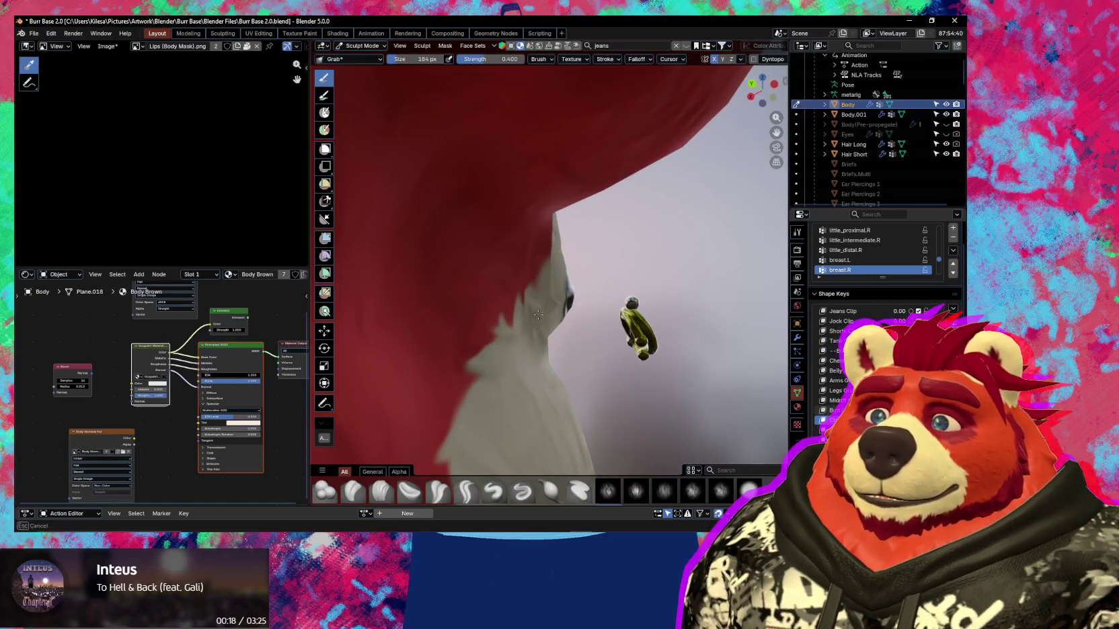
# Face the chest piercing and shrink the brush from 184 to 131 px.
pyautogui.moveTo(565, 322); pyautogui.dragTo(515, 335, button='middle')
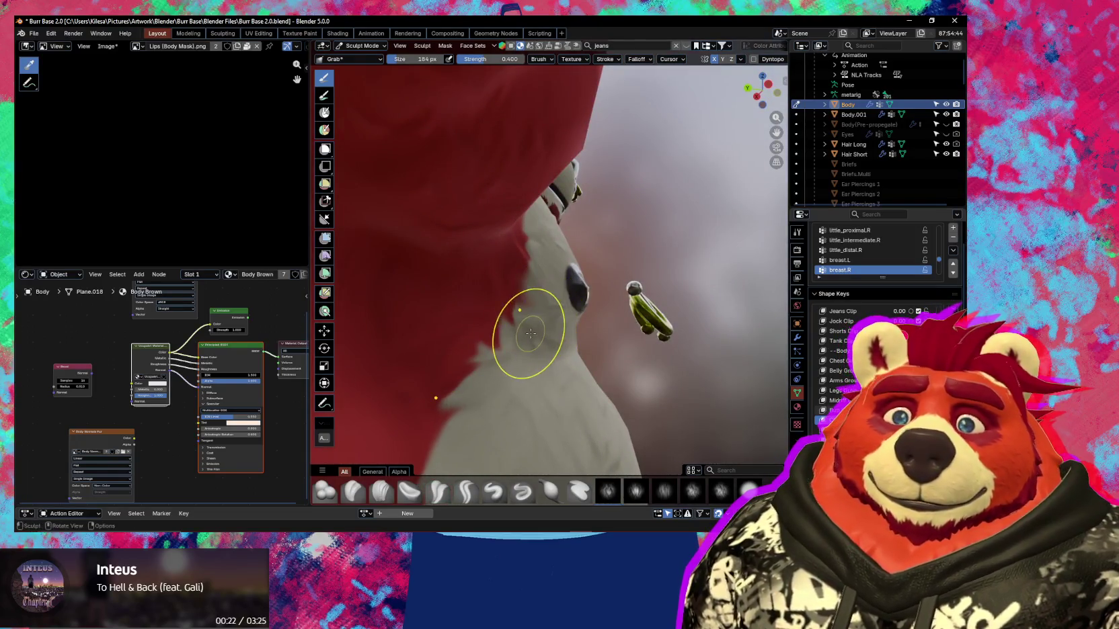
pyautogui.moveTo(536, 335); pyautogui.dragTo(544, 338, button='middle')
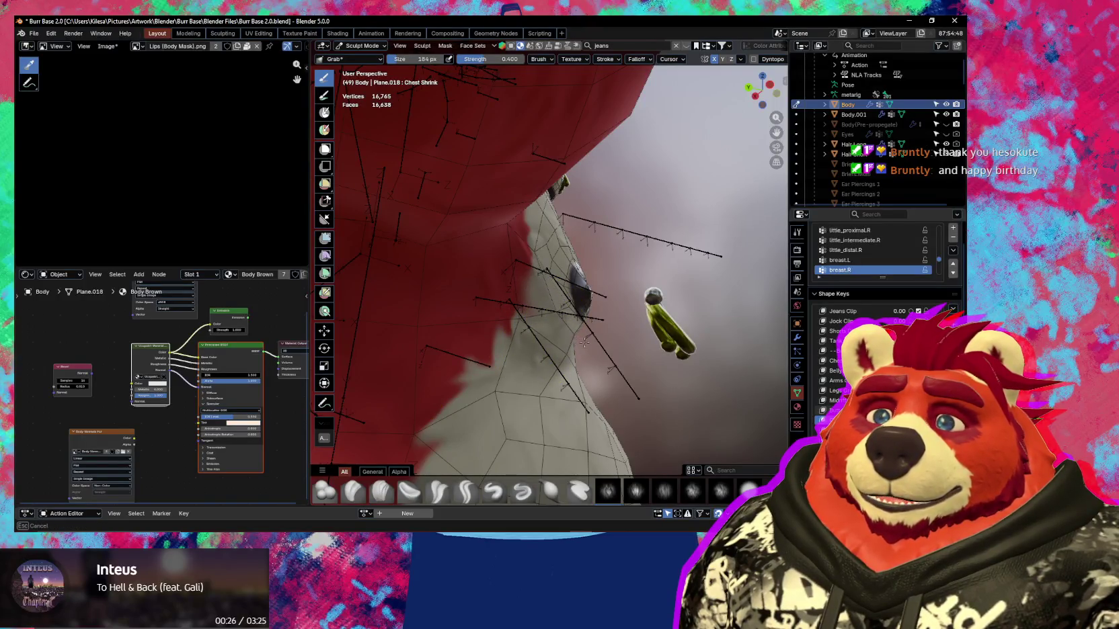
pyautogui.moveTo(585, 349); pyautogui.dragTo(563, 325, button='middle')
pyautogui.scroll(3, 599, 349)
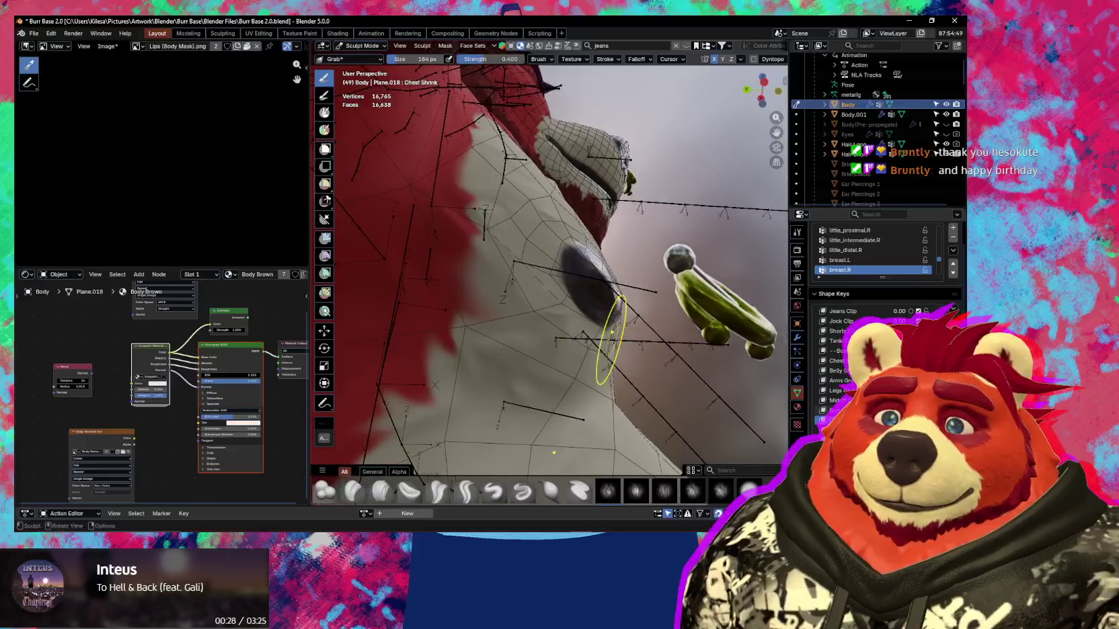
pyautogui.press('[')
pyautogui.press('[')
pyautogui.press('[')
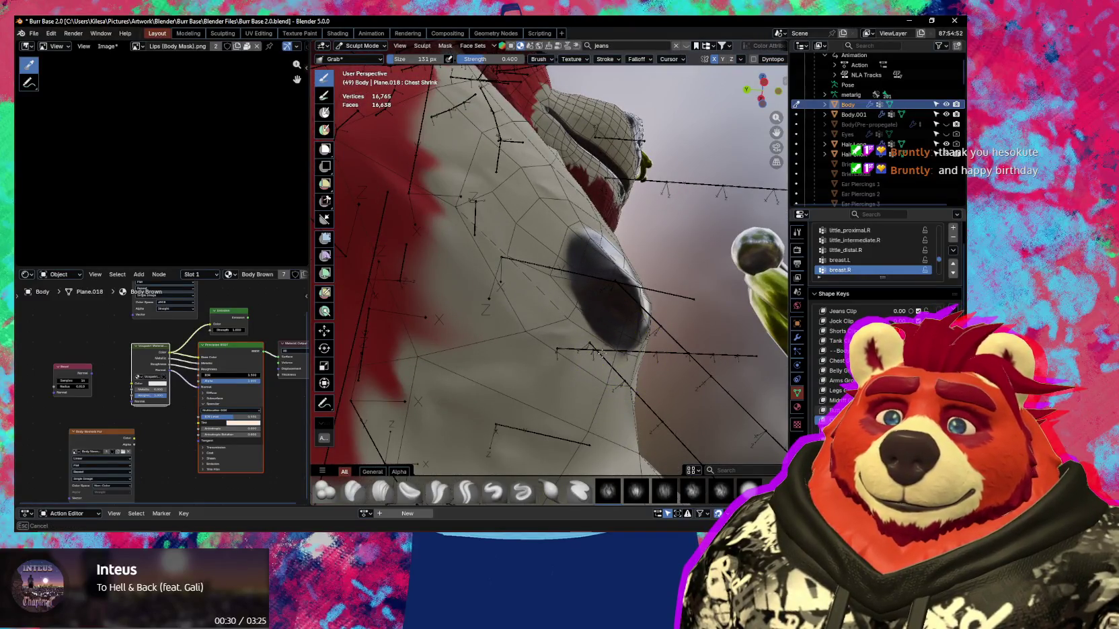
# Check the nub from several angles and switch to the Pinch/Magnify brush.
pyautogui.moveTo(603, 351); pyautogui.dragTo(624, 368, button='middle')
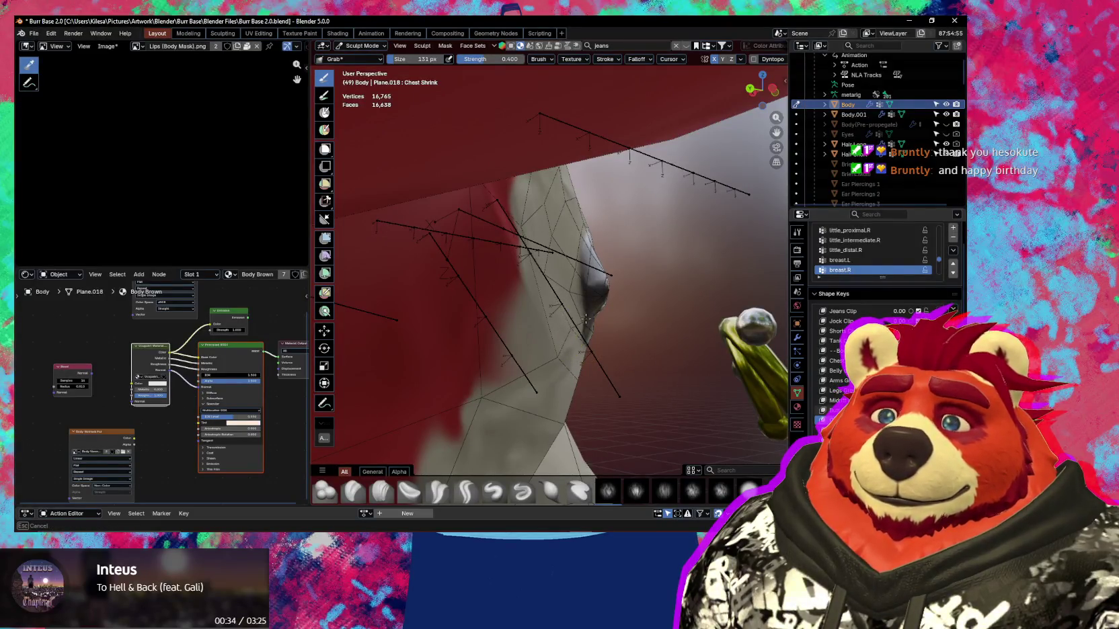
pyautogui.moveTo(578, 315)
pyautogui.mouseDown(button='middle')
pyautogui.moveTo(538, 333)
pyautogui.moveTo(544, 312)
pyautogui.moveTo(546, 346)
pyautogui.moveTo(529, 308)
pyautogui.moveTo(550, 312)
pyautogui.moveTo(554, 335)
pyautogui.moveTo(555, 311)
pyautogui.moveTo(529, 311)
pyautogui.mouseUp(button='middle')
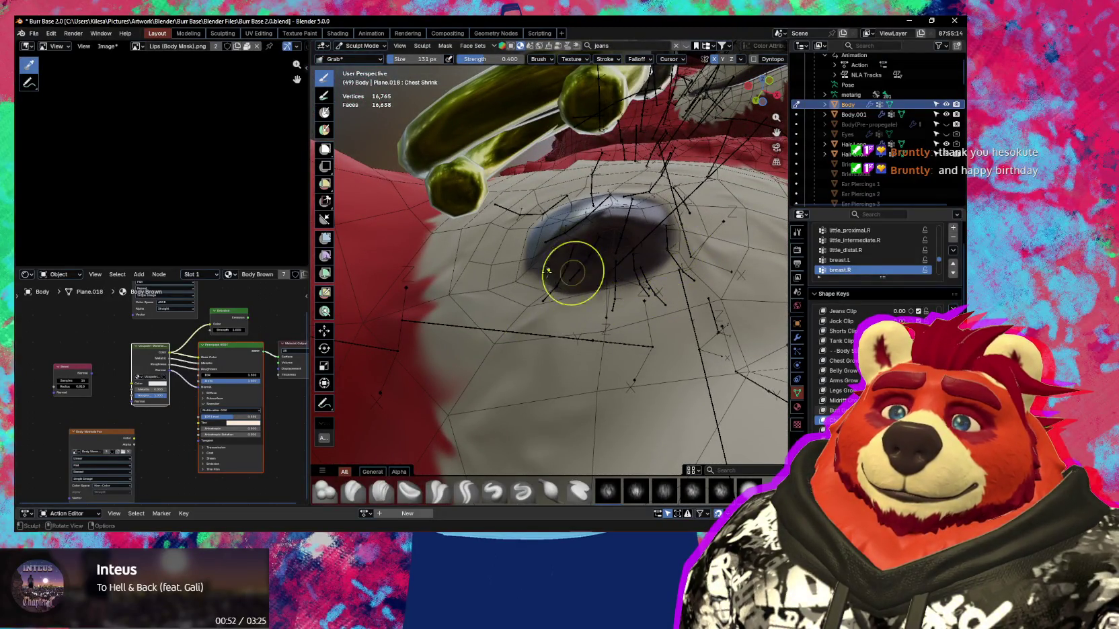
pyautogui.moveTo(528, 283)
pyautogui.mouseDown(button='middle')
pyautogui.moveTo(525, 307)
pyautogui.moveTo(608, 297)
pyautogui.moveTo(619, 305)
pyautogui.mouseUp(button='middle')
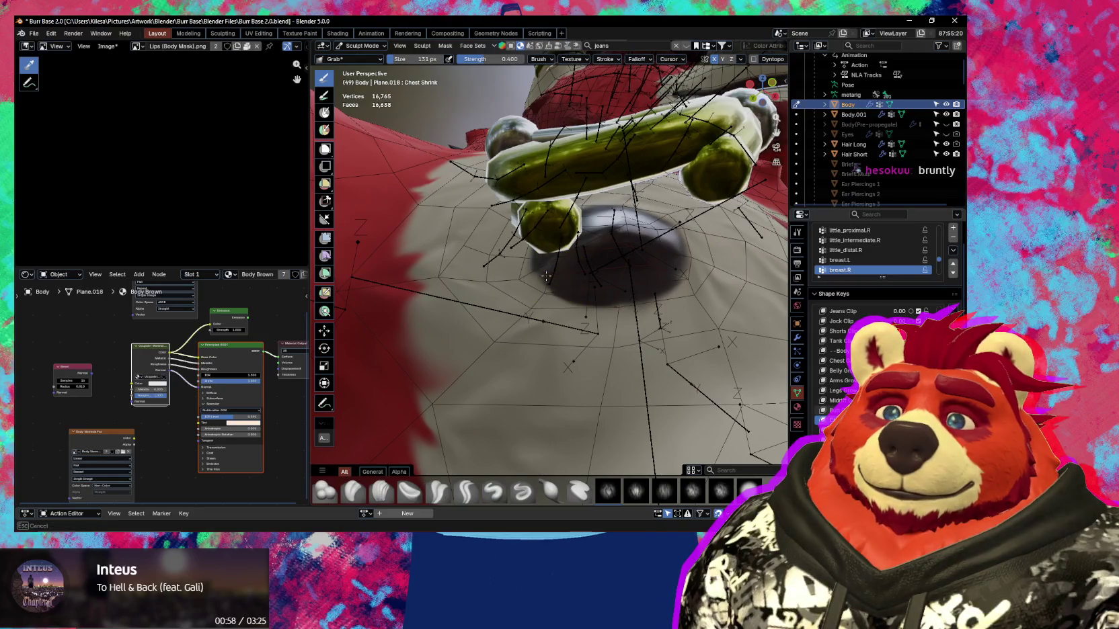
pyautogui.moveTo(538, 276)
pyautogui.mouseDown(button='middle')
pyautogui.moveTo(580, 293)
pyautogui.moveTo(546, 277)
pyautogui.moveTo(563, 326)
pyautogui.mouseUp(button='middle')
pyautogui.press('g')
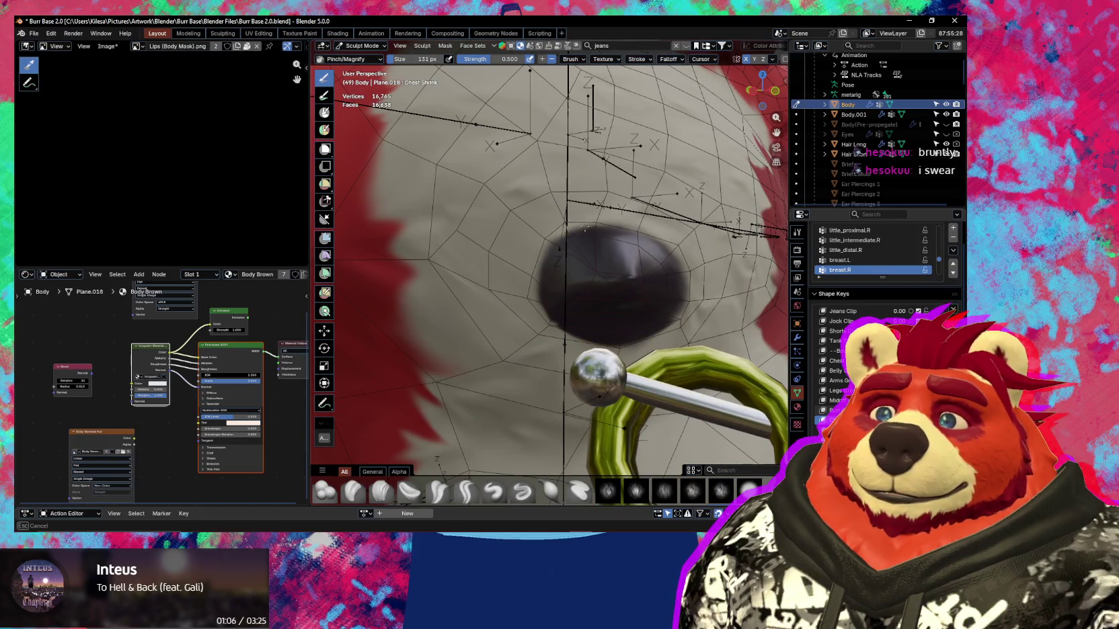
# Pinch the chest nub into a tighter outline with the Pinch/Magnify brush.
pyautogui.moveTo(684, 262); pyautogui.dragTo(619, 247, button='middle')
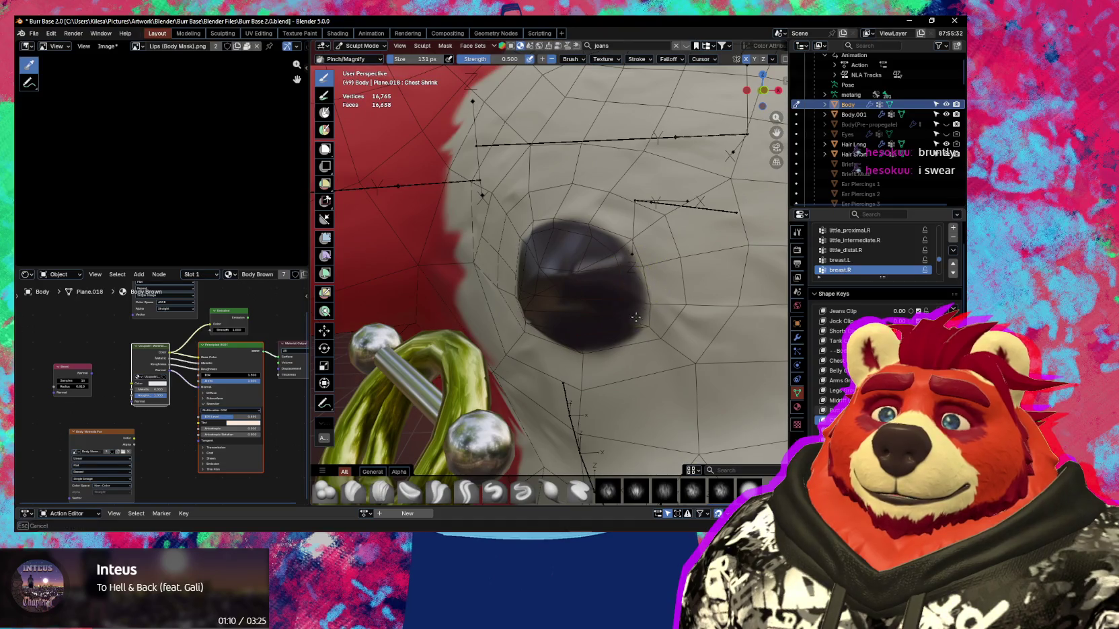
pyautogui.moveTo(643, 322)
pyautogui.mouseDown(button='middle')
pyautogui.moveTo(649, 250)
pyautogui.moveTo(623, 289)
pyautogui.moveTo(655, 295)
pyautogui.moveTo(573, 320)
pyautogui.moveTo(620, 420)
pyautogui.mouseUp(button='middle')
pyautogui.scroll(4, 605, 271)
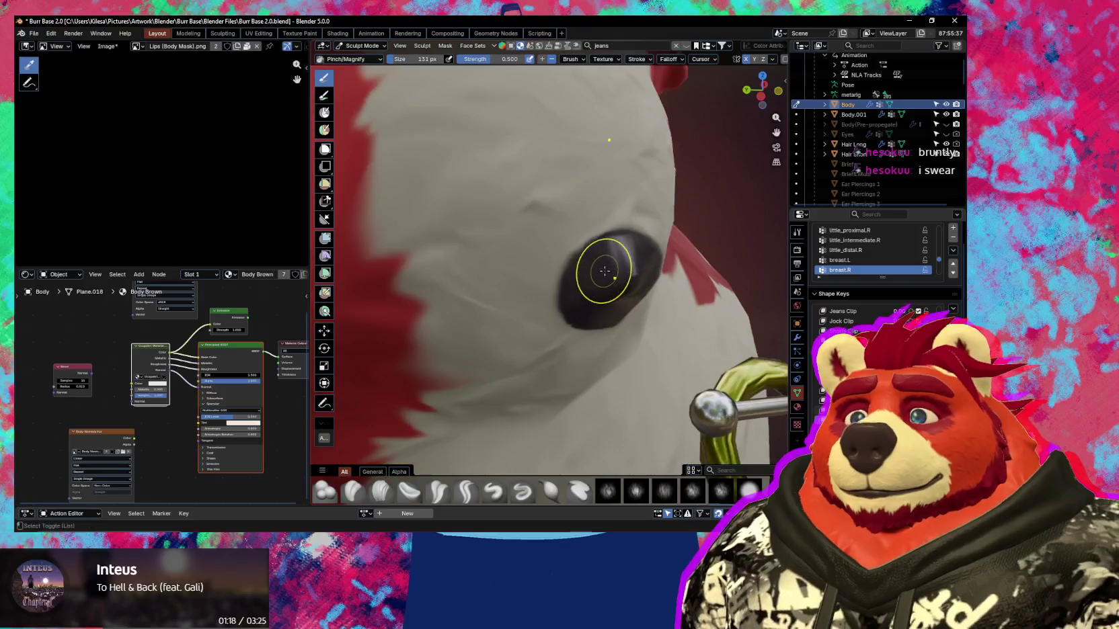
pyautogui.hotkey('shift', 'alt', 'z')
pyautogui.moveTo(605, 271); pyautogui.dragTo(575, 238, button='middle')
pyautogui.hotkey('shift', 'alt', 'z')
# Switch back to the Grab brush and zoom out from the chest.
pyautogui.press('g')
pyautogui.scroll(2, 579, 246)
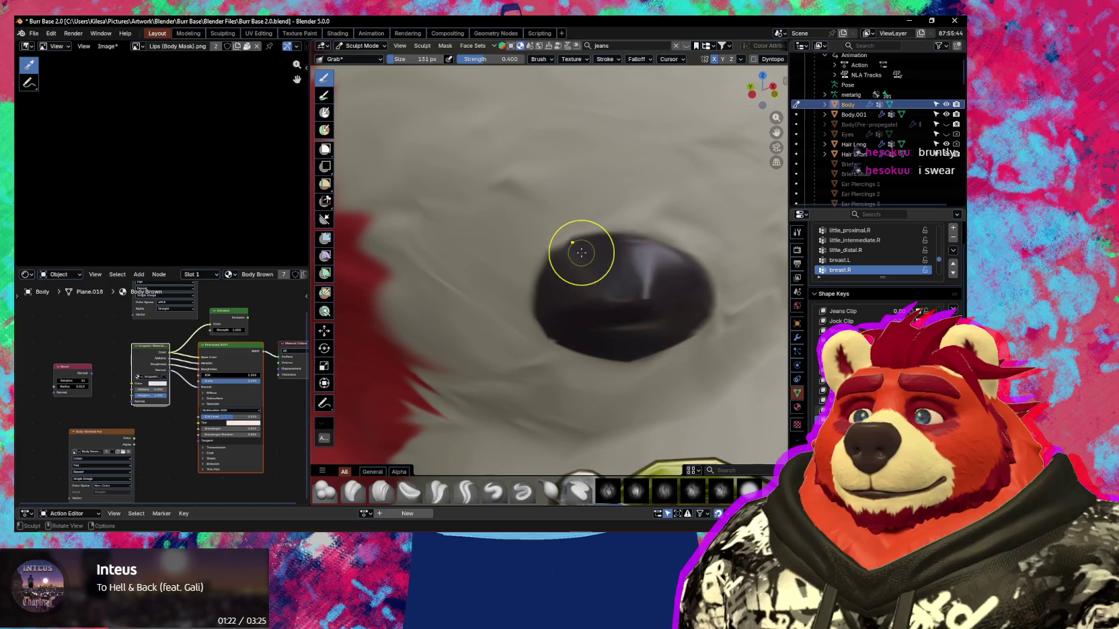
pyautogui.scroll(-3, 581, 255)
pyautogui.scroll(-3, 580, 289)
pyautogui.scroll(-3, 579, 329)
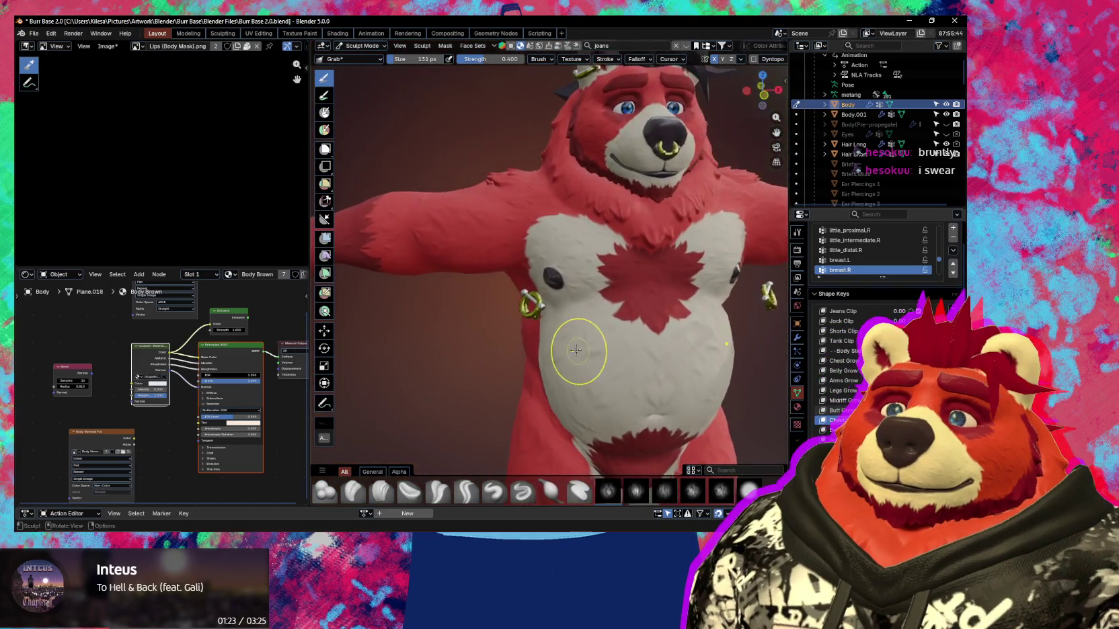
# Orbit around the chest and arm, ending on a front view of the whole torso.
pyautogui.scroll(3, 576, 350)
pyautogui.moveTo(576, 350)
pyautogui.mouseDown(button='middle')
pyautogui.moveTo(546, 281)
pyautogui.moveTo(575, 334)
pyautogui.moveTo(531, 326)
pyautogui.mouseUp(button='middle')
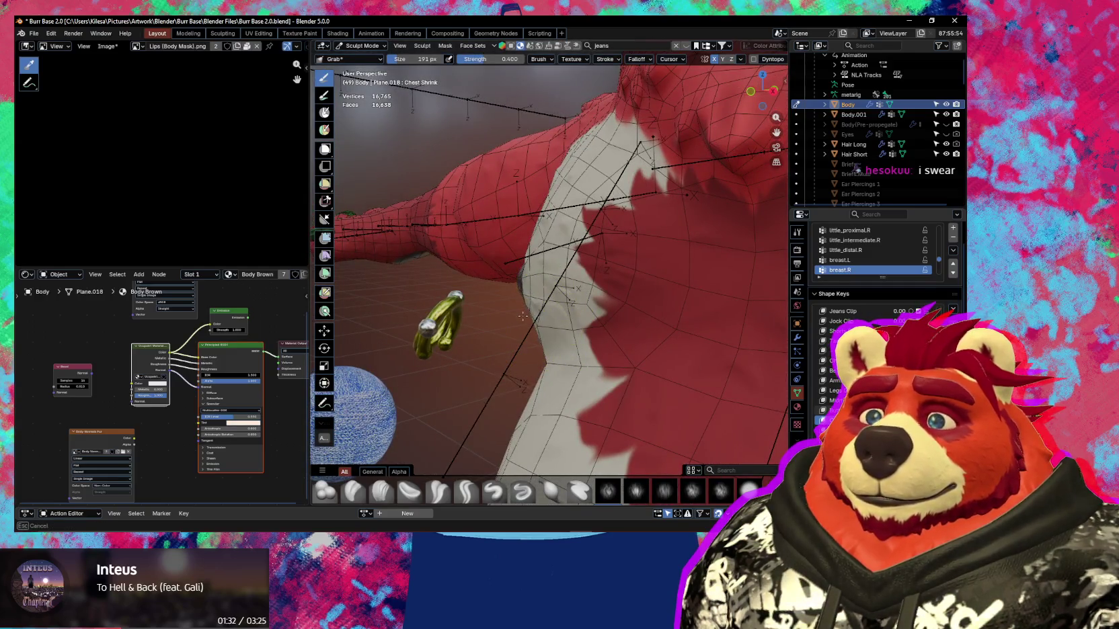
pyautogui.moveTo(544, 324)
pyautogui.mouseDown(button='middle')
pyautogui.moveTo(537, 312)
pyautogui.moveTo(586, 320)
pyautogui.moveTo(509, 341)
pyautogui.moveTo(394, 339)
pyautogui.moveTo(519, 343)
pyautogui.mouseUp(button='middle')
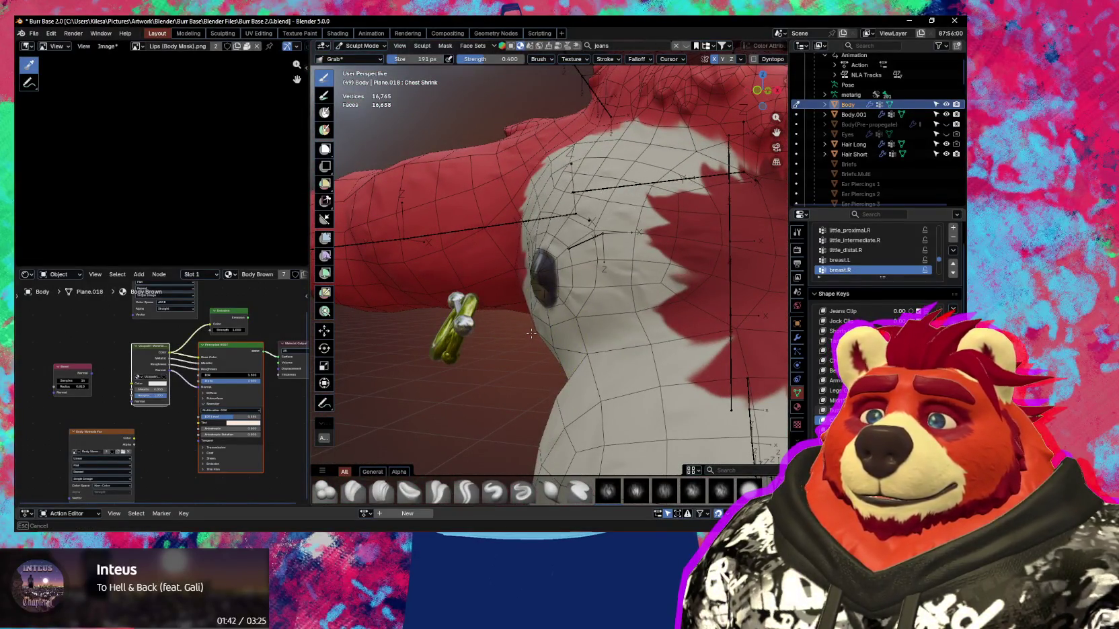
pyautogui.moveTo(532, 331); pyautogui.dragTo(516, 262, button='middle')
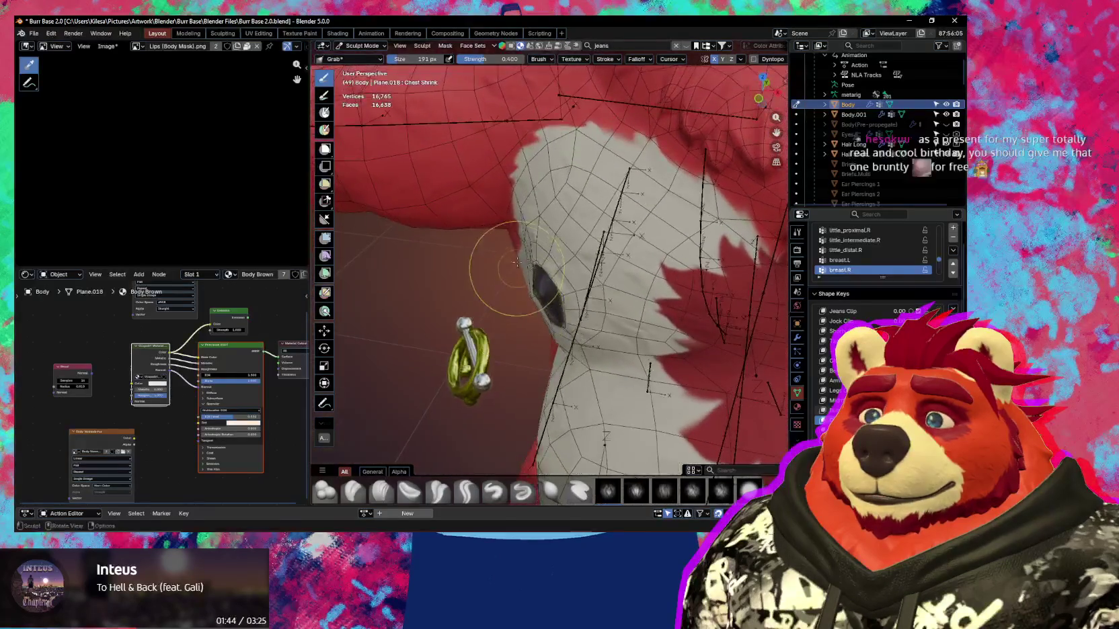
pyautogui.moveTo(492, 250); pyautogui.dragTo(528, 245, button='middle')
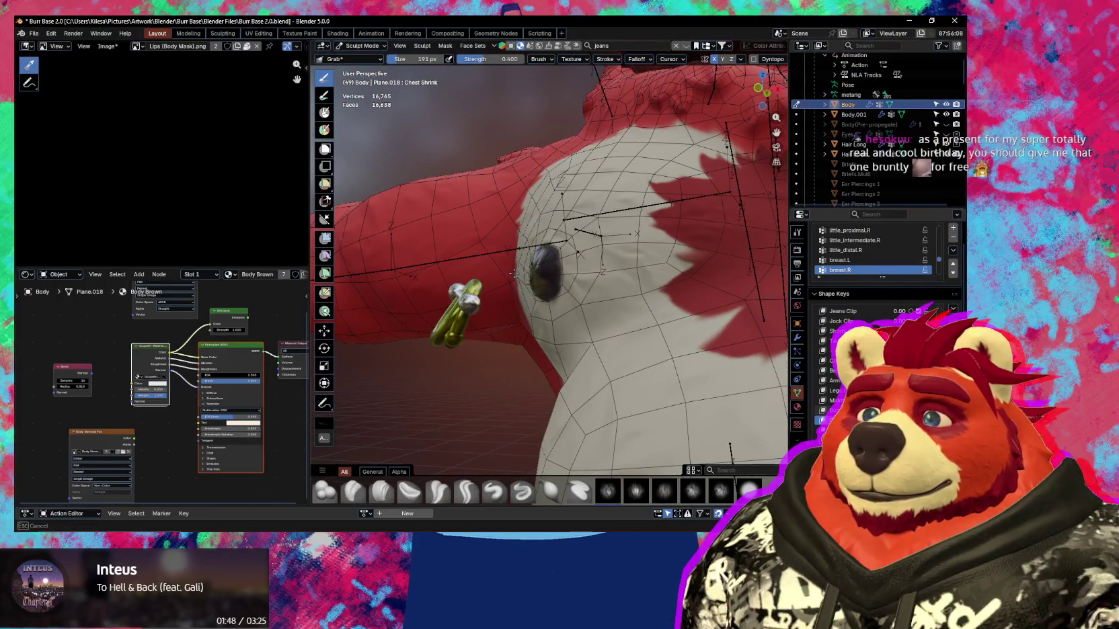
pyautogui.moveTo(511, 274)
pyautogui.mouseDown(button='middle')
pyautogui.moveTo(577, 301)
pyautogui.moveTo(492, 253)
pyautogui.mouseUp(button='middle')
pyautogui.moveTo(512, 271)
pyautogui.mouseDown(button='middle')
pyautogui.moveTo(585, 350)
pyautogui.moveTo(605, 335)
pyautogui.moveTo(579, 336)
pyautogui.mouseUp(button='middle')
# Grab the chest around the nub downward so it sits under the ring, then view the torso.
pyautogui.scroll(2, 566, 332)
pyautogui.scroll(-3, 565, 333)
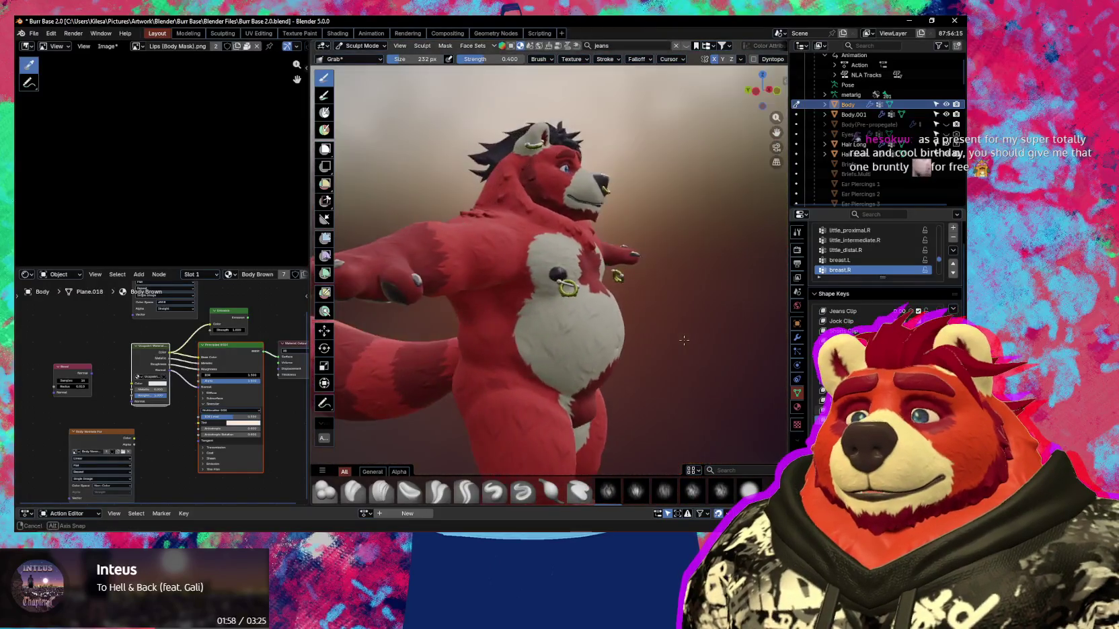
pyautogui.scroll(3, 578, 336)
pyautogui.moveTo(561, 276); pyautogui.dragTo(565, 283)
pyautogui.moveTo(578, 346); pyautogui.dragTo(649, 387, button='middle')
pyautogui.scroll(3, 649, 388)
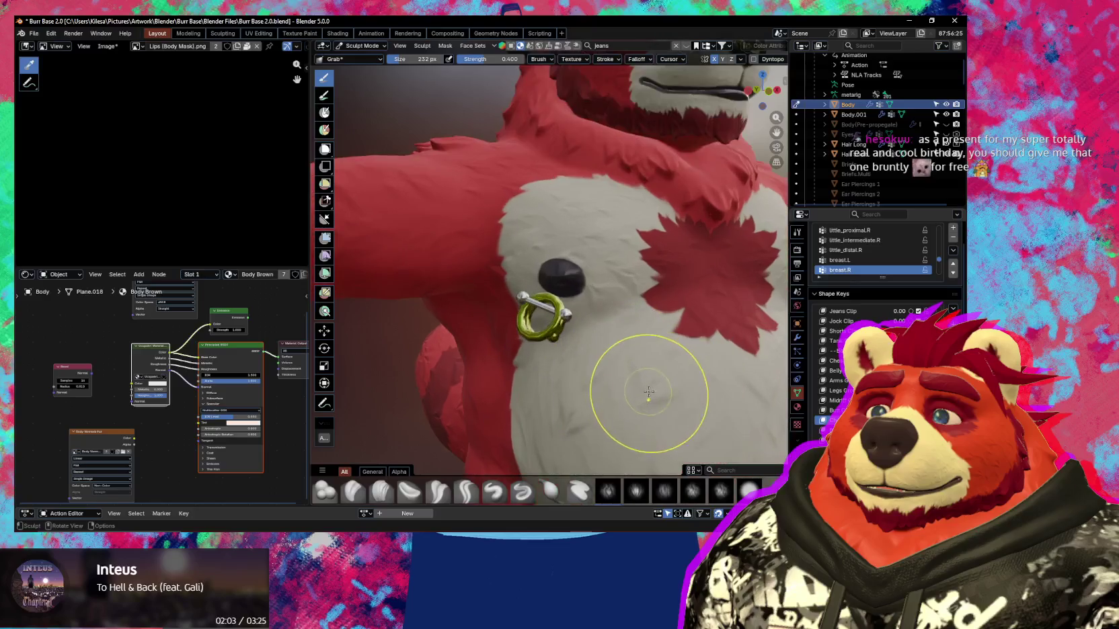
pyautogui.moveTo(548, 299)
pyautogui.mouseDown()
pyautogui.moveTo(555, 292)
pyautogui.moveTo(546, 300)
pyautogui.mouseUp()
pyautogui.moveTo(546, 299)
pyautogui.mouseDown(button='middle')
pyautogui.moveTo(549, 345)
pyautogui.moveTo(689, 372)
pyautogui.mouseUp(button='middle')
pyautogui.scroll(3, 689, 372)
pyautogui.hotkey('ctrl', 'Tab')
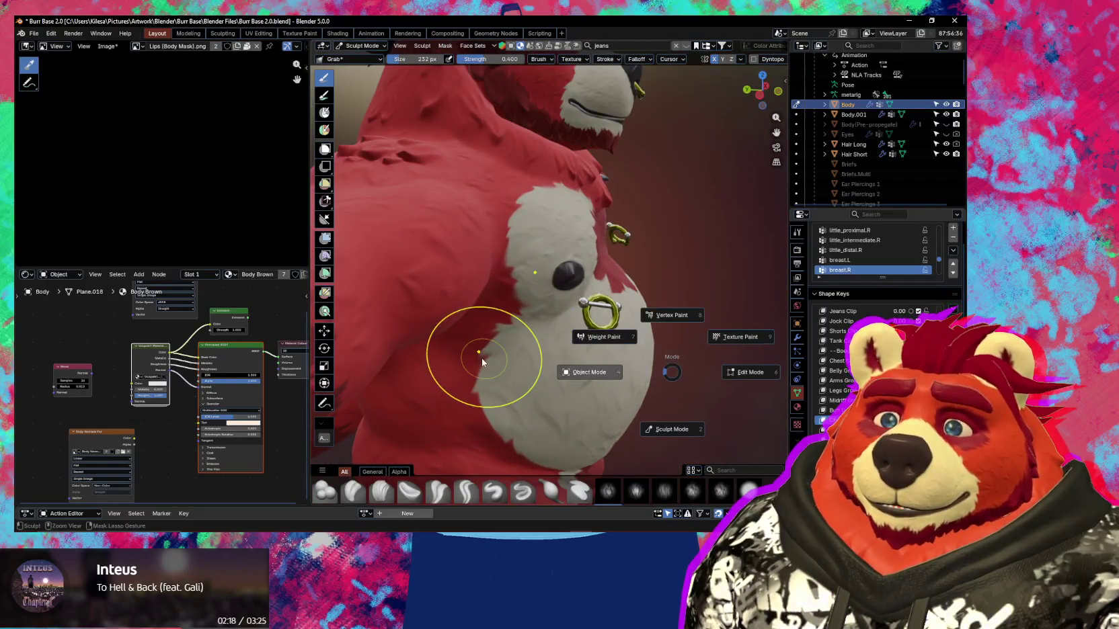
# Return from sculpting to Object Mode and select the Nipple Piercings 3 ring object.
pyautogui.press('4')
pyautogui.click(600, 310)
pyautogui.scroll(1, 603, 315)
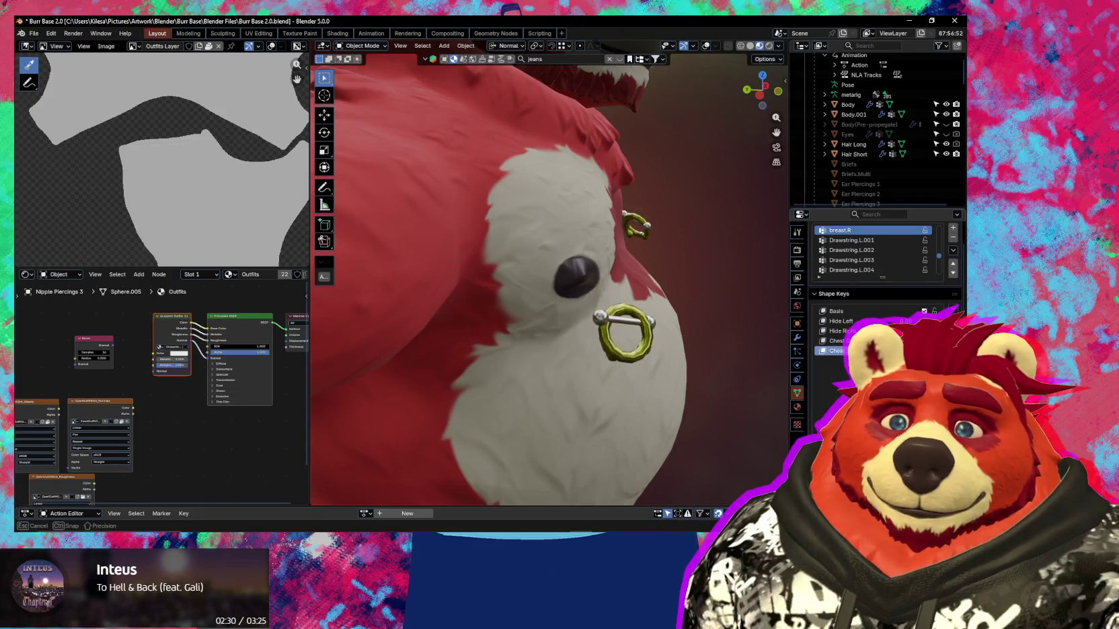
# Rename both Chest shape keys of the ring piercing in the Shape Keys list.
pyautogui.press('Return')
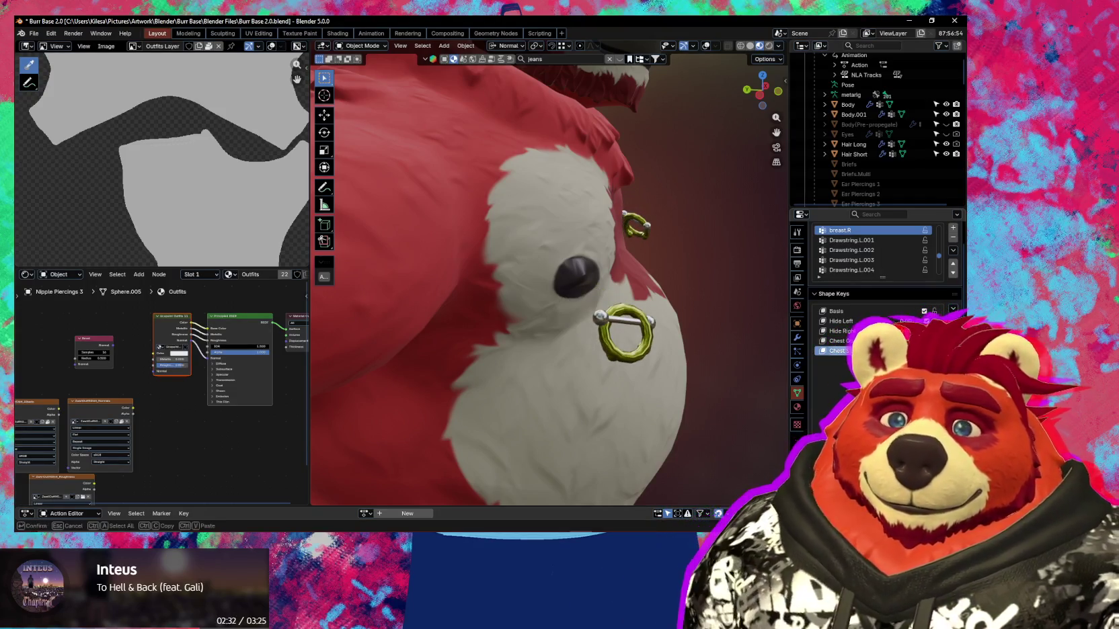
pyautogui.press('Return')
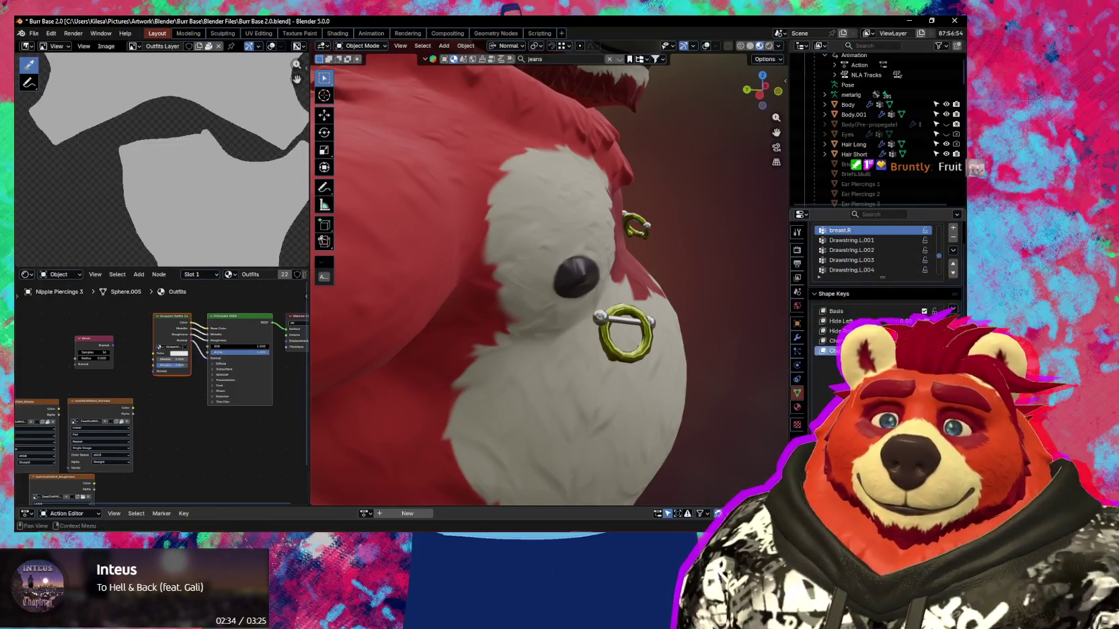
pyautogui.doubleClick(837, 341)
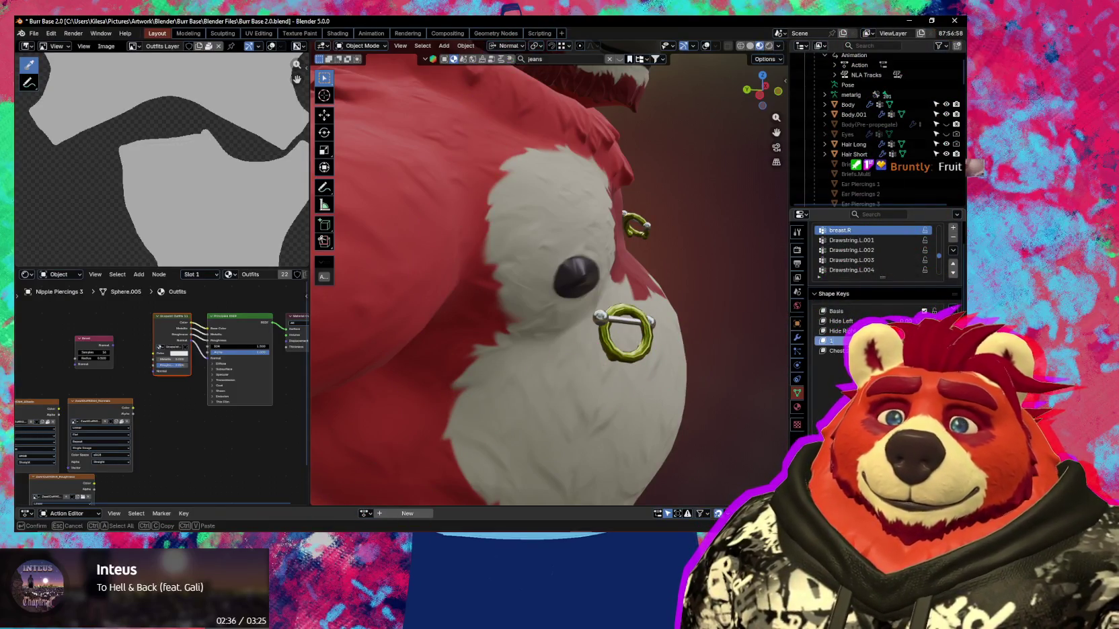
pyautogui.click(838, 350)
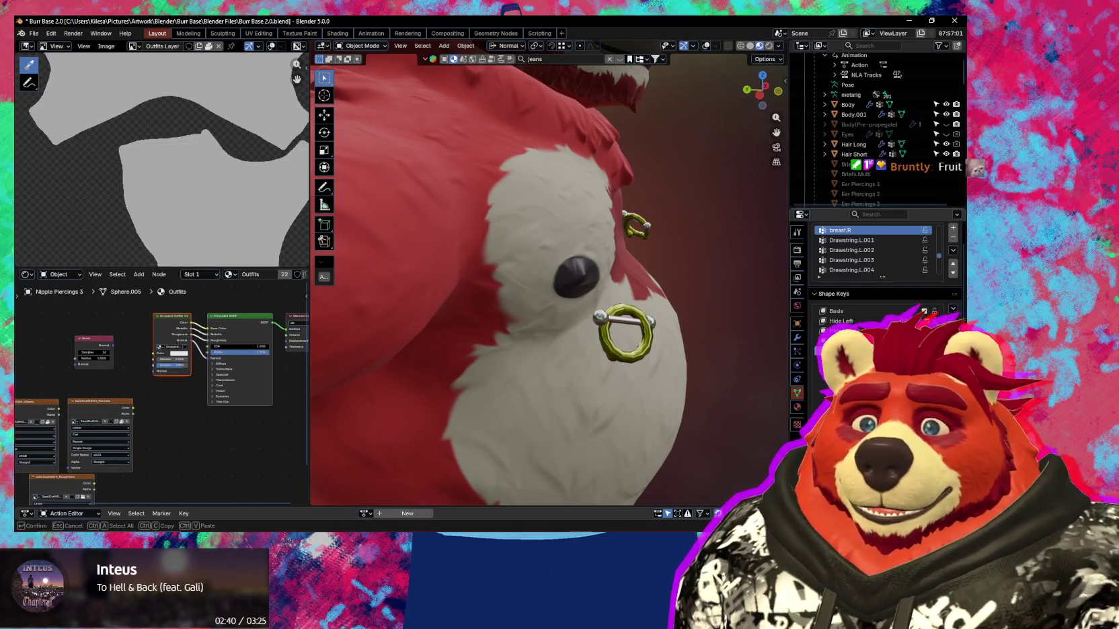
pyautogui.press('Return')
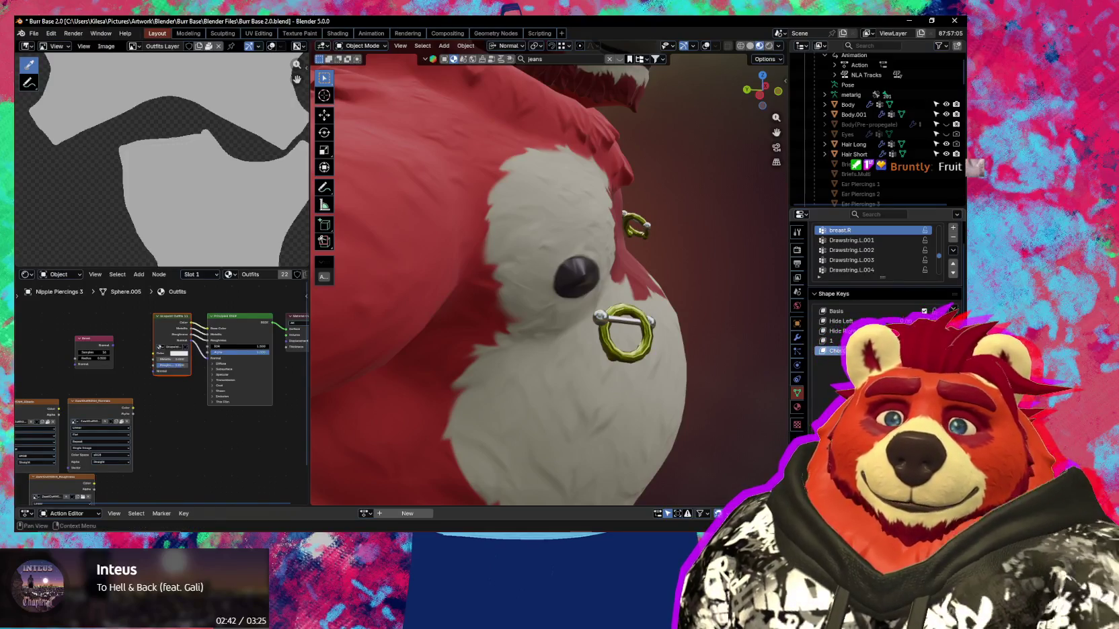
pyautogui.doubleClick(834, 341)
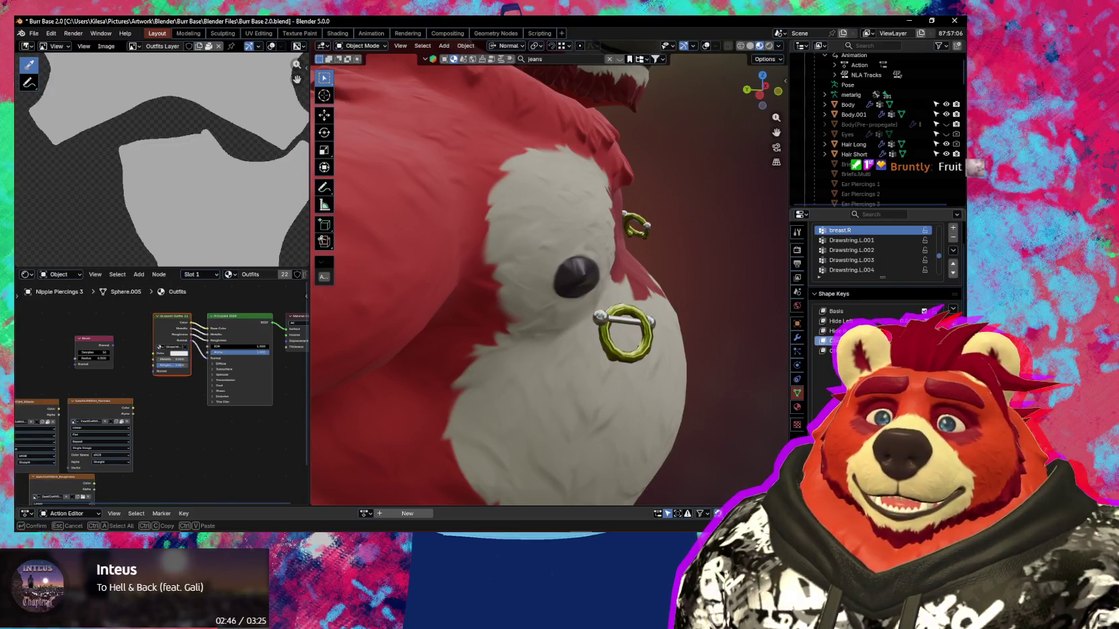
pyautogui.press('Return')
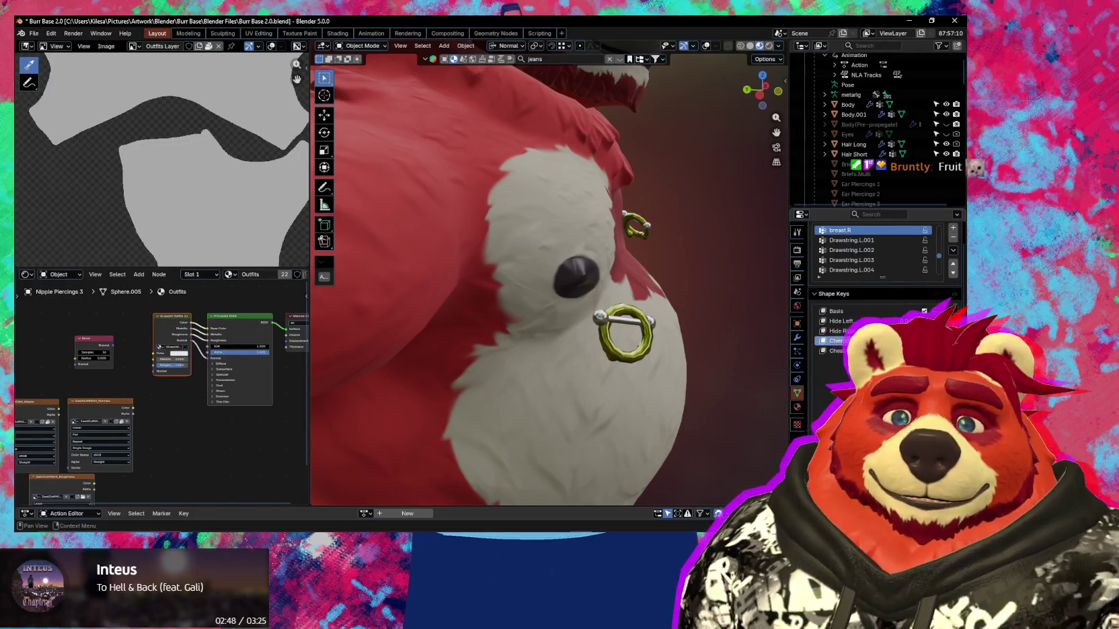
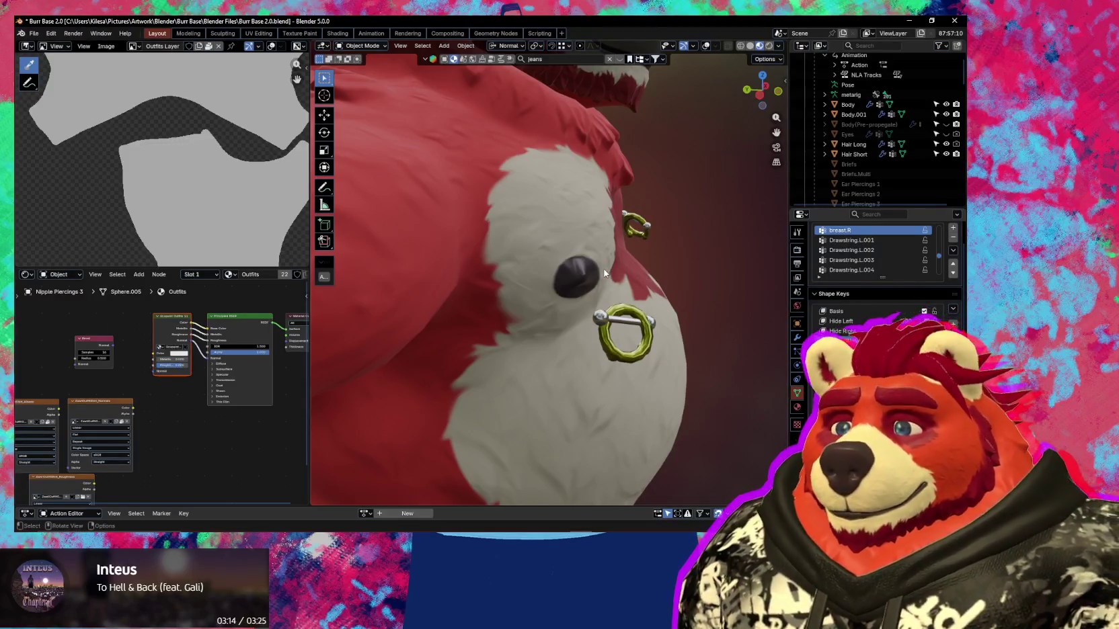
# Orbit to face the chest piercing with the wireframe and statistics overlays turned on.
pyautogui.rightClick(548, 279)
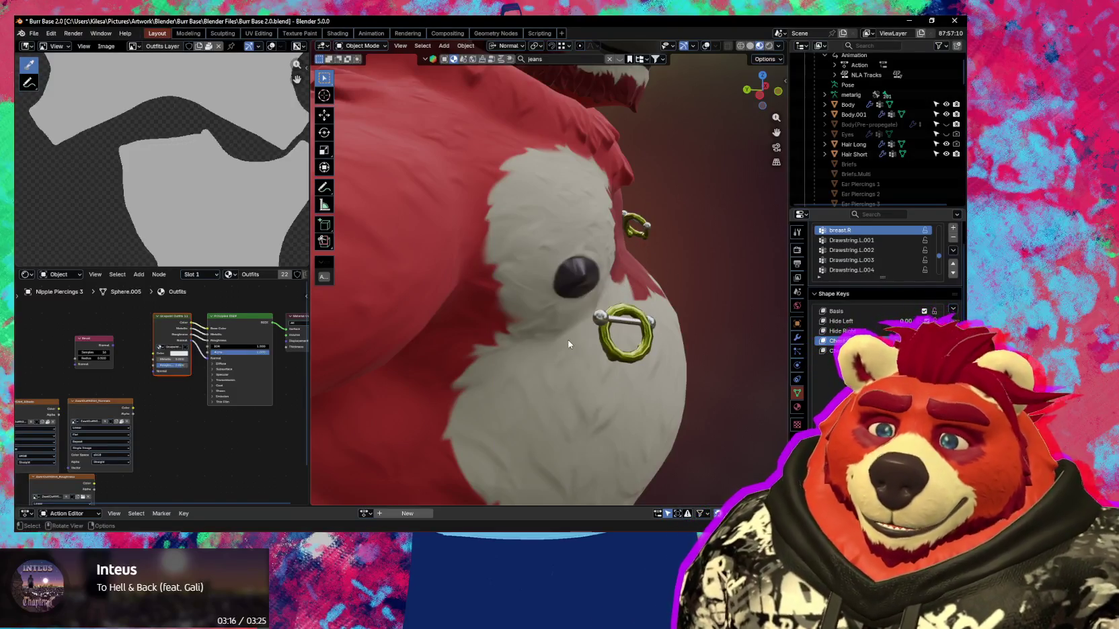
pyautogui.moveTo(546, 316)
pyautogui.mouseDown(button='middle')
pyautogui.moveTo(563, 331)
pyautogui.moveTo(591, 238)
pyautogui.mouseUp(button='middle')
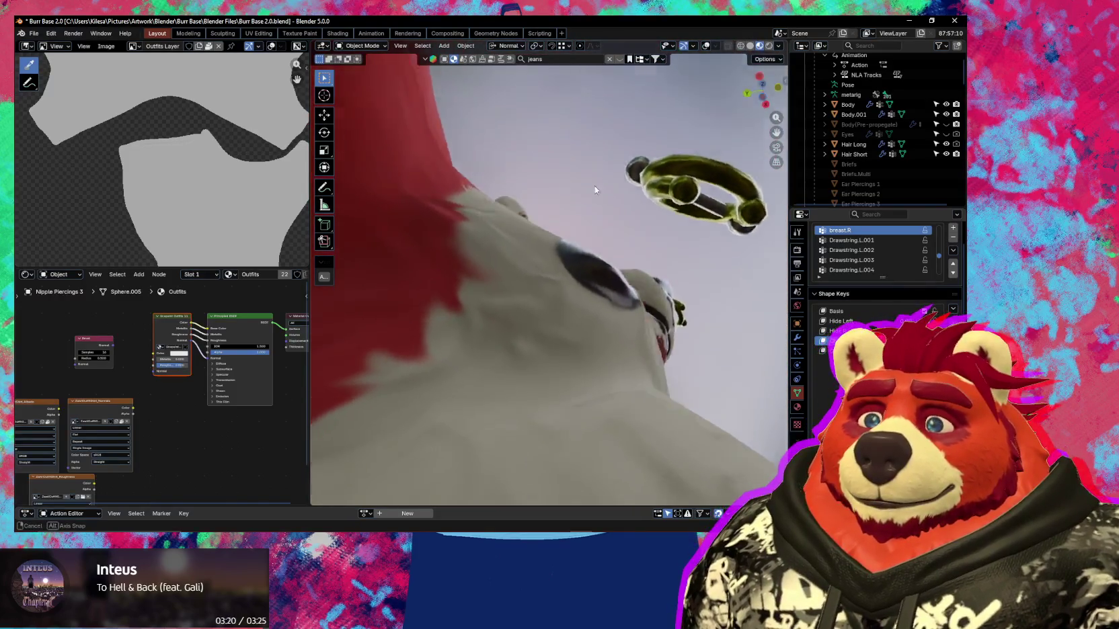
pyautogui.moveTo(591, 238); pyautogui.dragTo(617, 245, button='middle')
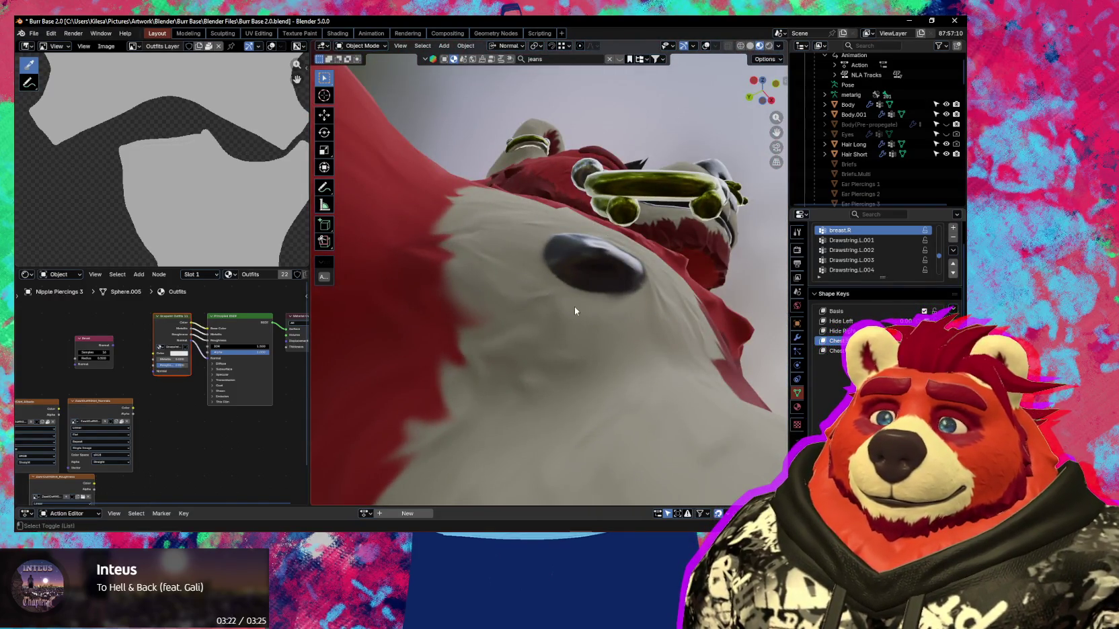
pyautogui.hotkey('shift', 'alt', 'z')
pyautogui.moveTo(582, 284)
pyautogui.mouseDown(button='middle')
pyautogui.moveTo(603, 375)
pyautogui.moveTo(582, 360)
pyautogui.mouseUp(button='middle')
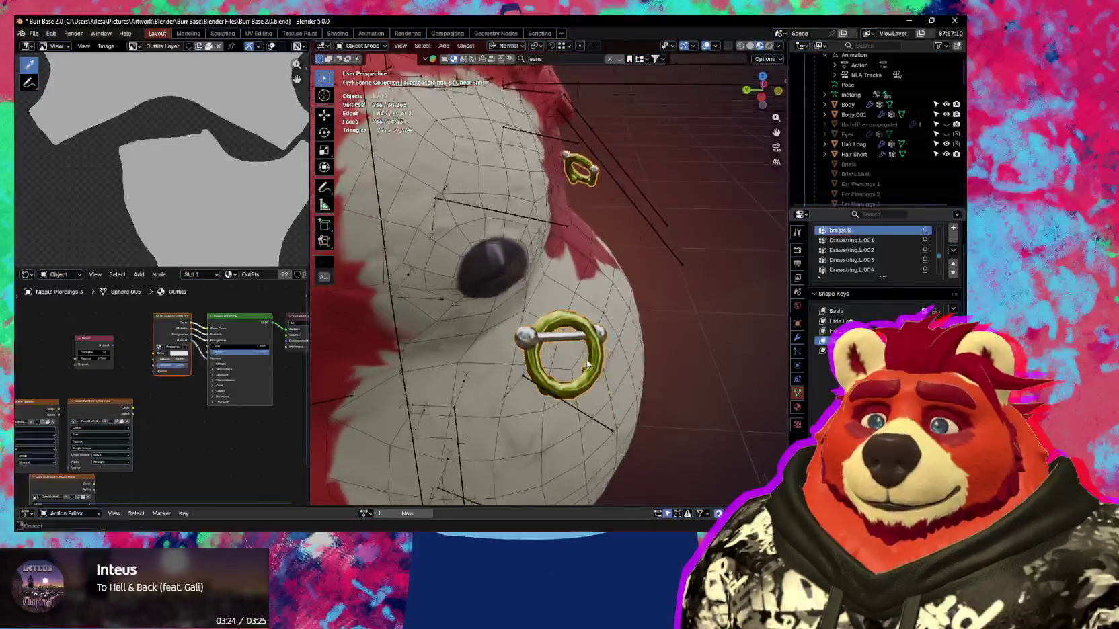
# In Edit Mode, move the ring vertices twice and rotate them slightly toward the nipple.
pyautogui.press('Tab')
pyautogui.moveTo(572, 364); pyautogui.dragTo(576, 360, button='middle')
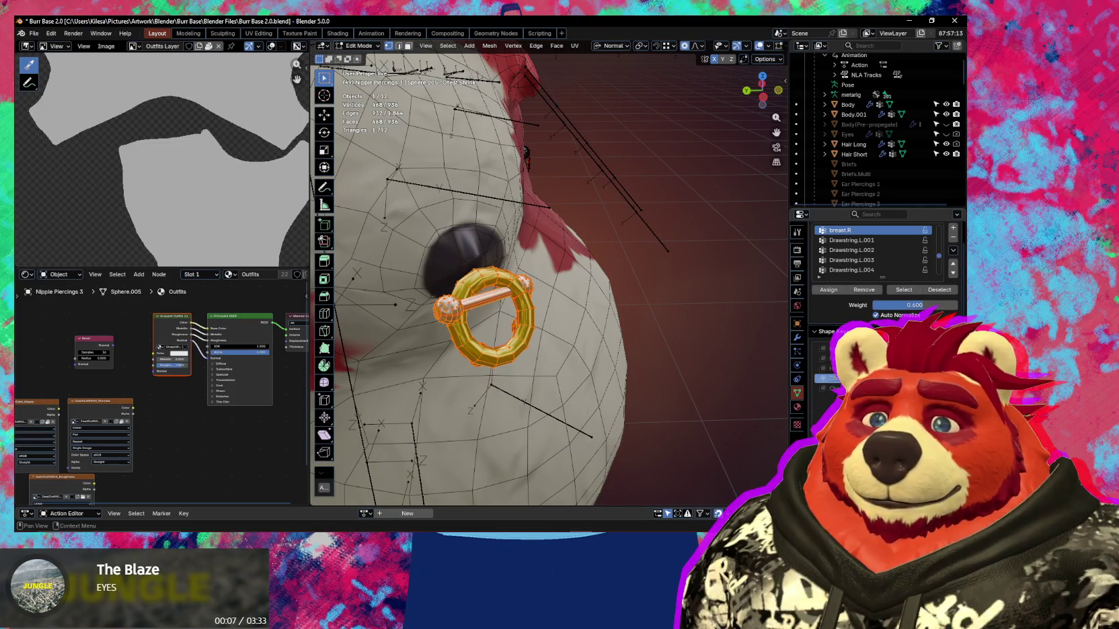
pyautogui.moveTo(577, 360); pyautogui.dragTo(631, 353, button='middle')
pyautogui.press('g')
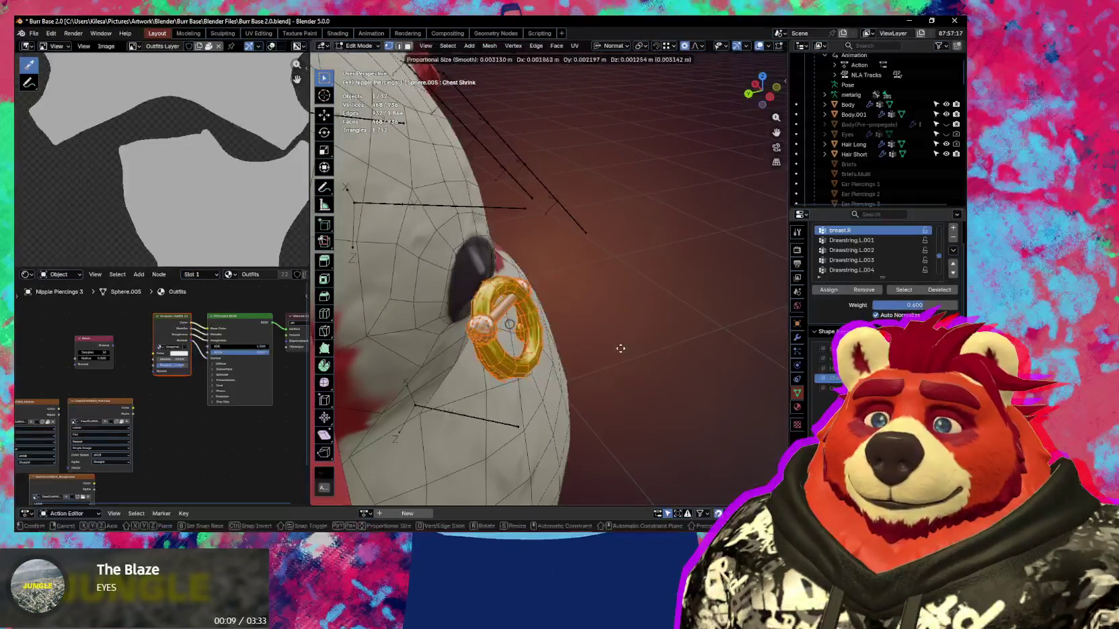
pyautogui.click(594, 327)
pyautogui.moveTo(595, 327)
pyautogui.mouseDown(button='middle')
pyautogui.moveTo(573, 270)
pyautogui.moveTo(596, 349)
pyautogui.moveTo(587, 311)
pyautogui.mouseUp(button='middle')
pyautogui.press('g')
pyautogui.click(574, 269)
pyautogui.press('r')
pyautogui.click(595, 354)
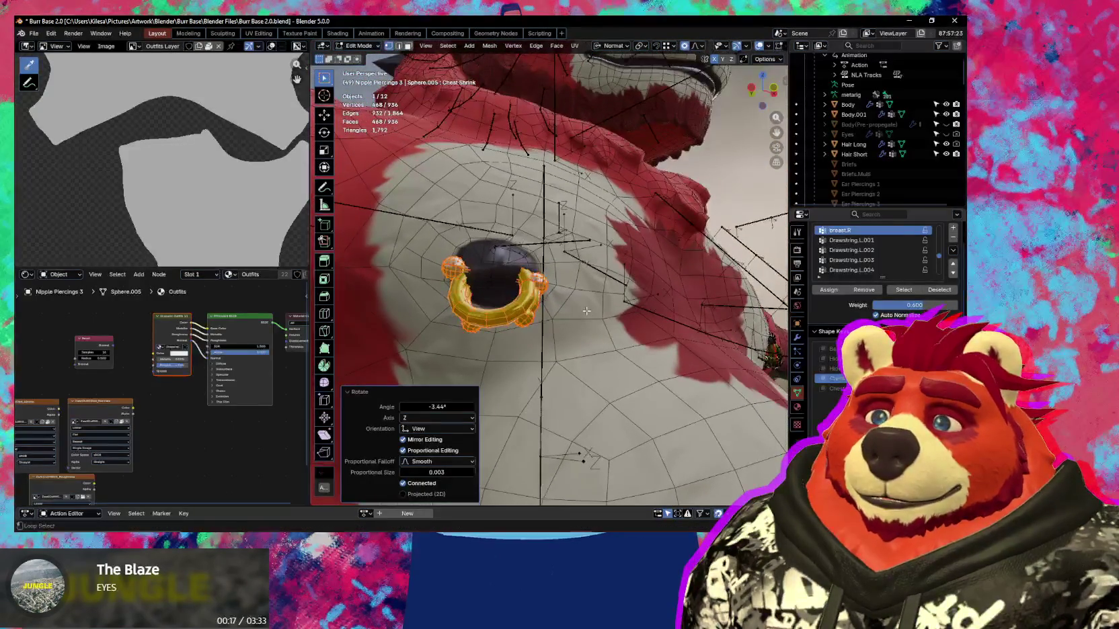
# Hide the overlays, then nudge and rotate the ring again for a closer fit.
pyautogui.hotkey('shift', 'alt', 'z')
pyautogui.press('g')
pyautogui.click(586, 310)
pyautogui.press('r')
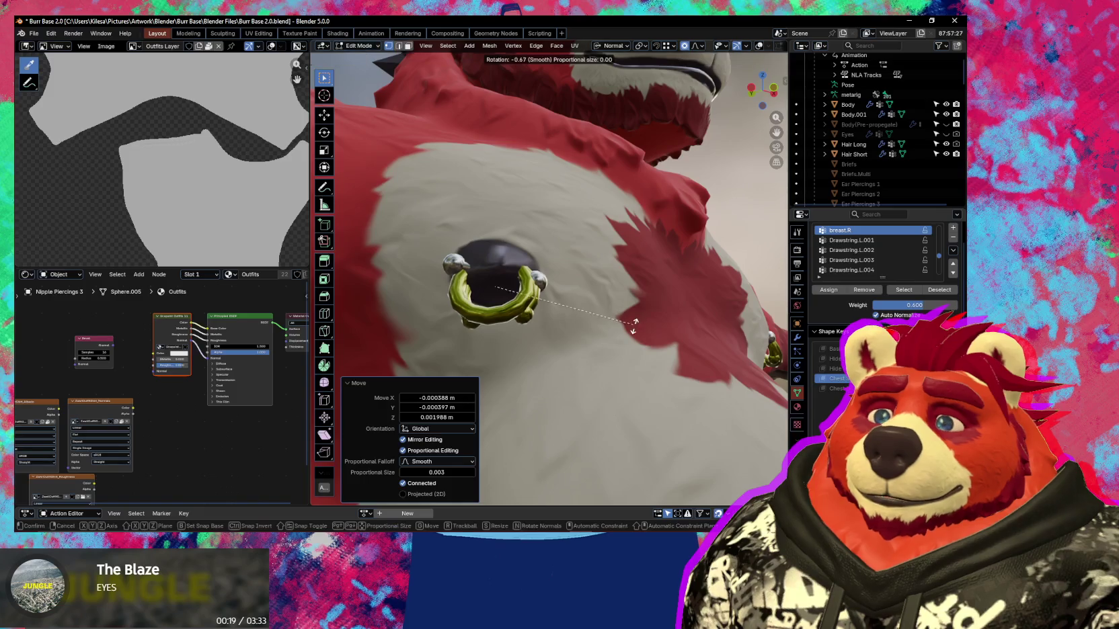
pyautogui.click(630, 335)
pyautogui.press('g')
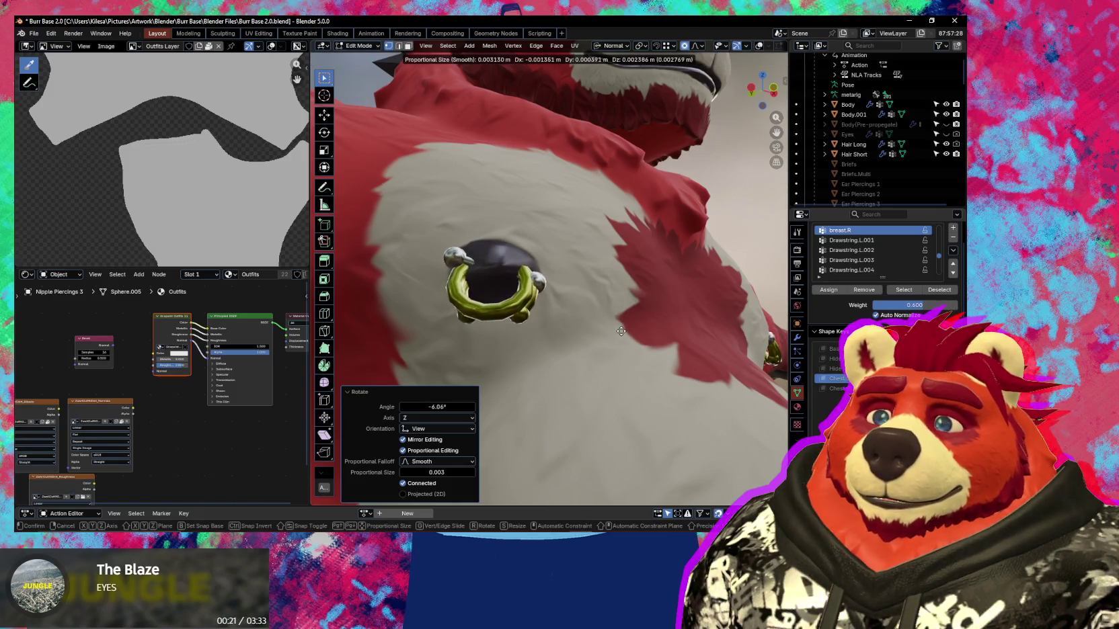
pyautogui.press('Escape')
# From another angle, apply a final small rotation and tiny offsets to the ring.
pyautogui.moveTo(620, 330)
pyautogui.mouseDown(button='middle')
pyautogui.moveTo(685, 353)
pyautogui.moveTo(671, 382)
pyautogui.moveTo(635, 362)
pyautogui.moveTo(617, 216)
pyautogui.moveTo(603, 291)
pyautogui.moveTo(471, 322)
pyautogui.mouseUp(button='middle')
pyautogui.press('g')
pyautogui.press('Escape')
pyautogui.press('r')
pyautogui.click(637, 332)
pyautogui.press('g')
pyautogui.click(614, 240)
pyautogui.click(615, 214)
# Return to Object Mode and review the fitted ring on the chest.
pyautogui.hotkey('ctrl', 'Tab')
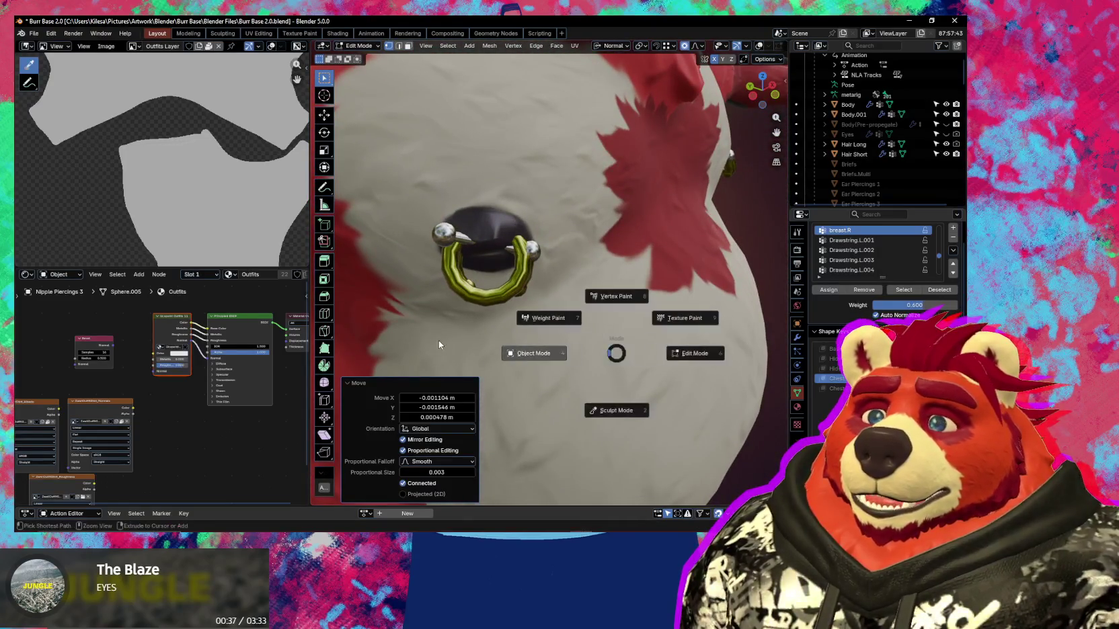
pyautogui.click(439, 340)
pyautogui.scroll(-3, 559, 335)
pyautogui.moveTo(559, 335)
pyautogui.mouseDown(button='middle')
pyautogui.moveTo(585, 293)
pyautogui.moveTo(741, 341)
pyautogui.moveTo(726, 336)
pyautogui.mouseUp(button='middle')
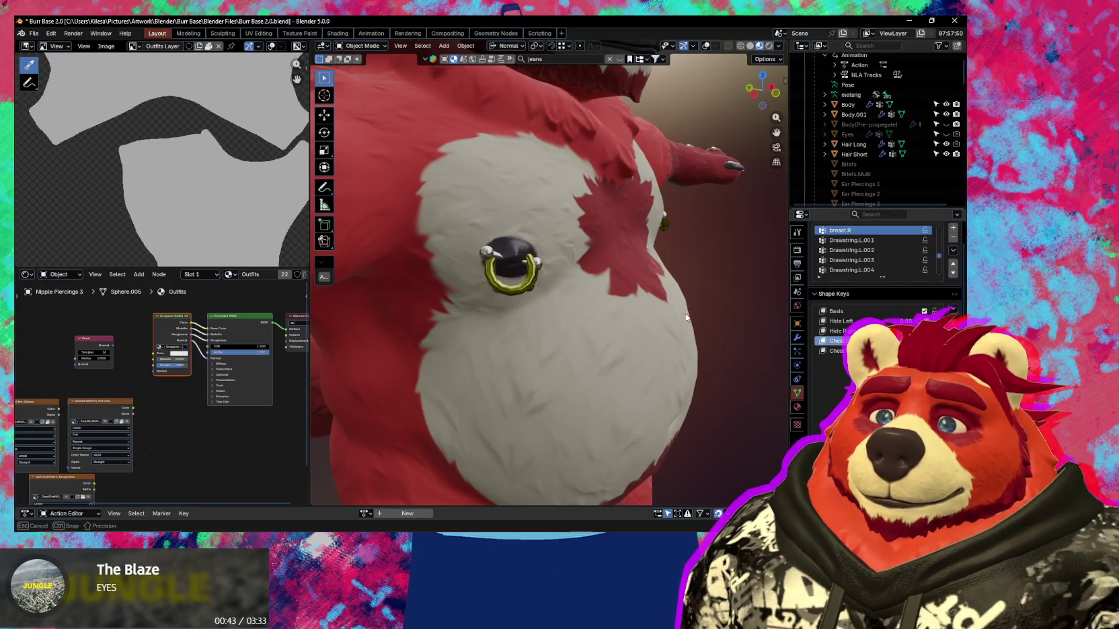
pyautogui.scroll(3, 479, 208)
# Select the Body and enter Edit Mode with face selection around the chest ring.
pyautogui.click(480, 209)
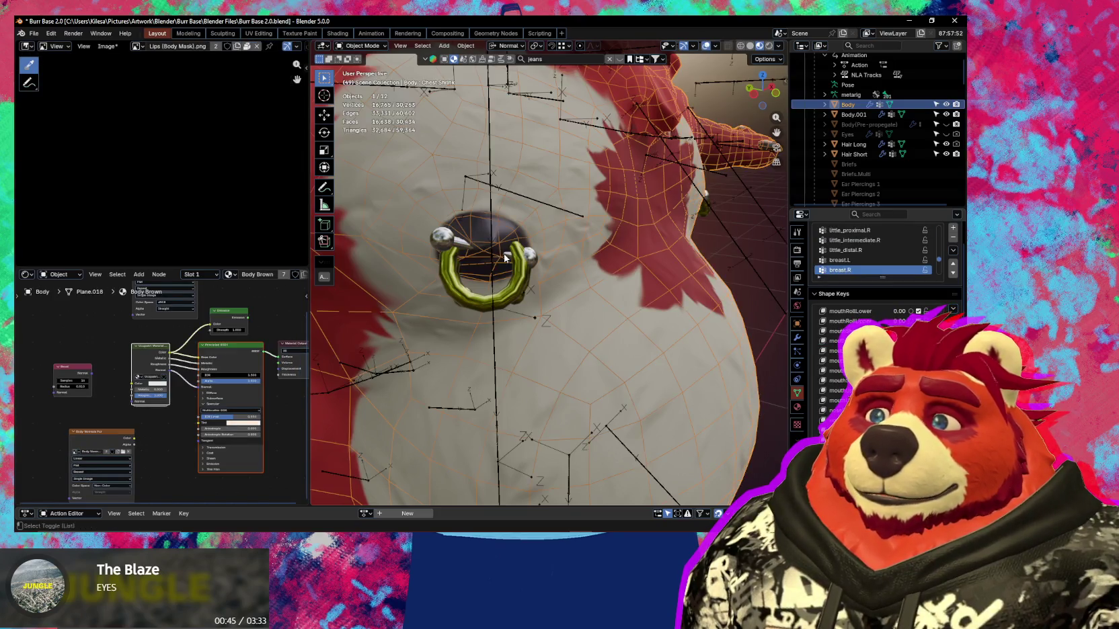
pyautogui.press('Tab')
pyautogui.scroll(1, 476, 269)
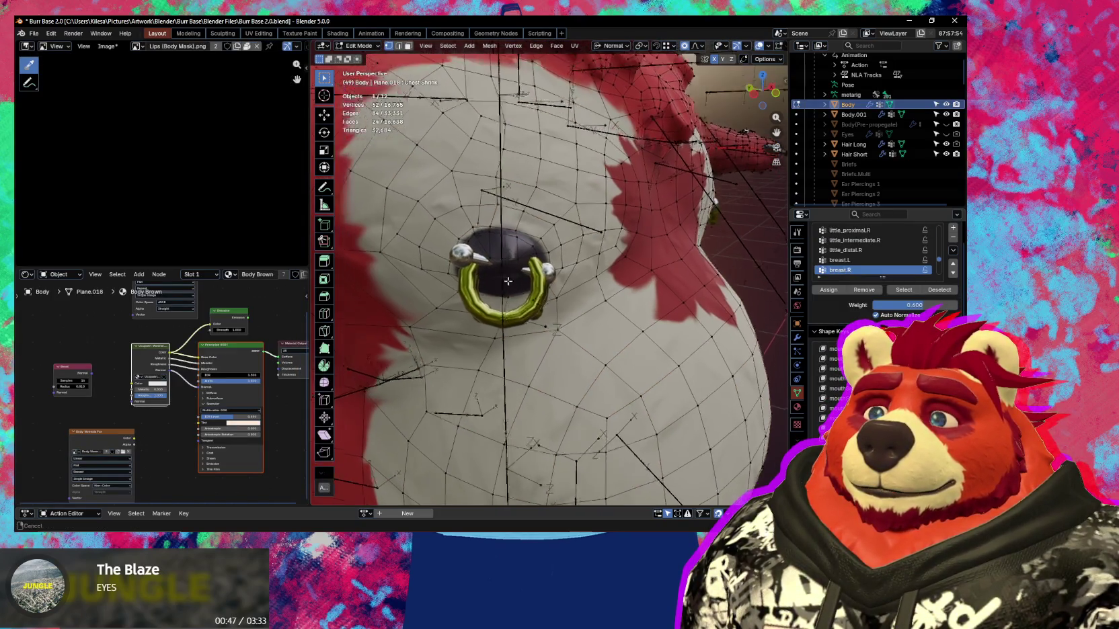
pyautogui.scroll(2, 474, 277)
pyautogui.press('3')
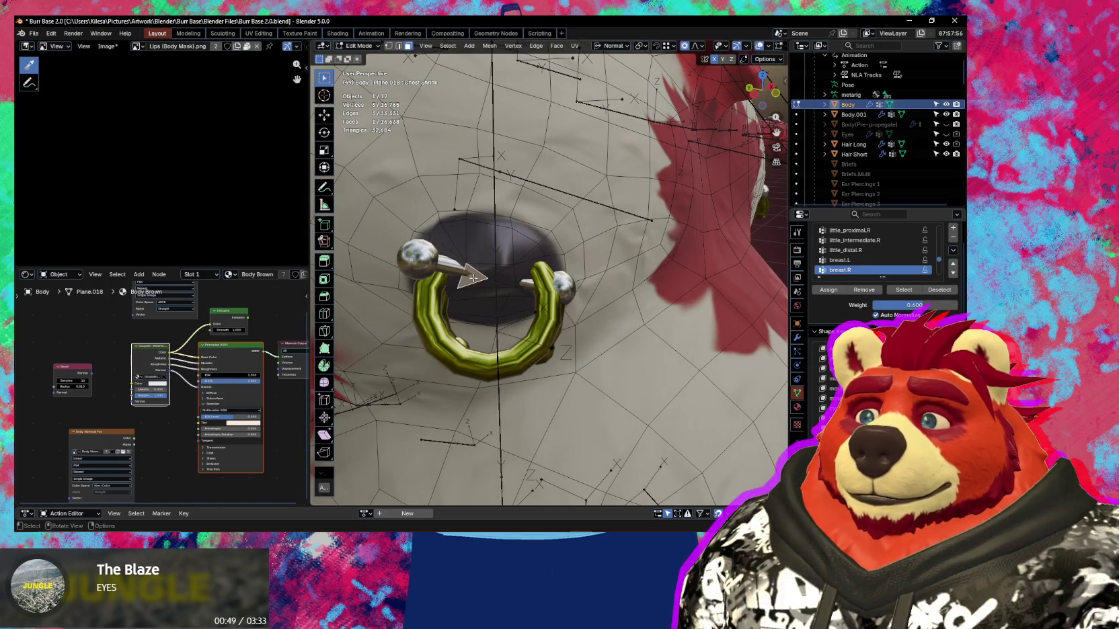
pyautogui.moveTo(473, 278); pyautogui.dragTo(531, 302, button='middle')
# Nudge the nipple faces twice with small moves, then return to Object Mode.
pyautogui.press('g')
pyautogui.click(533, 304)
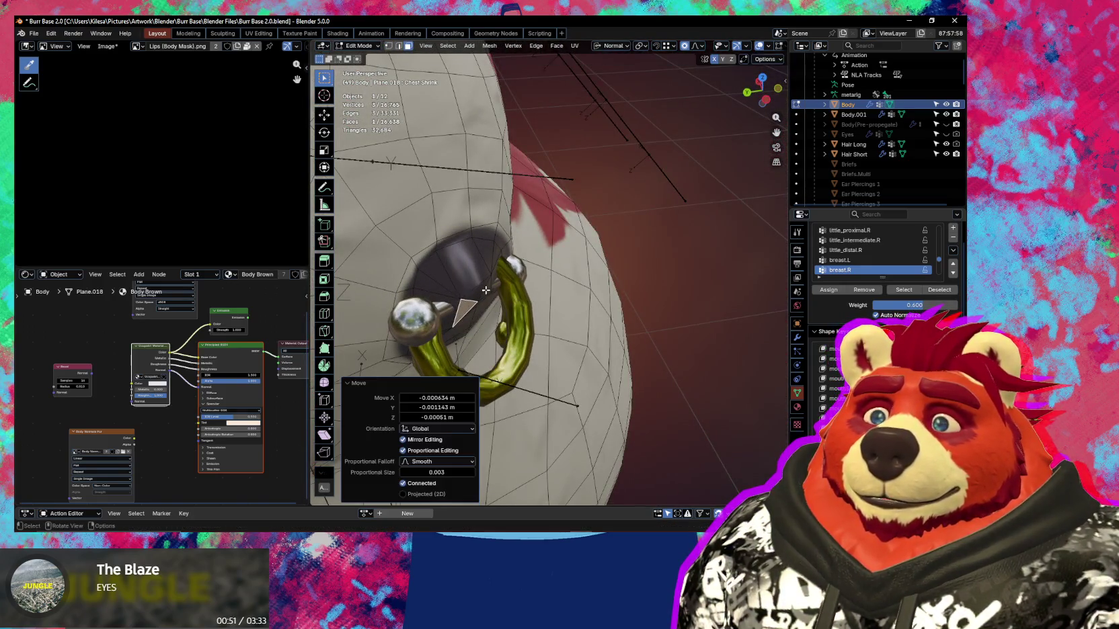
pyautogui.press('g')
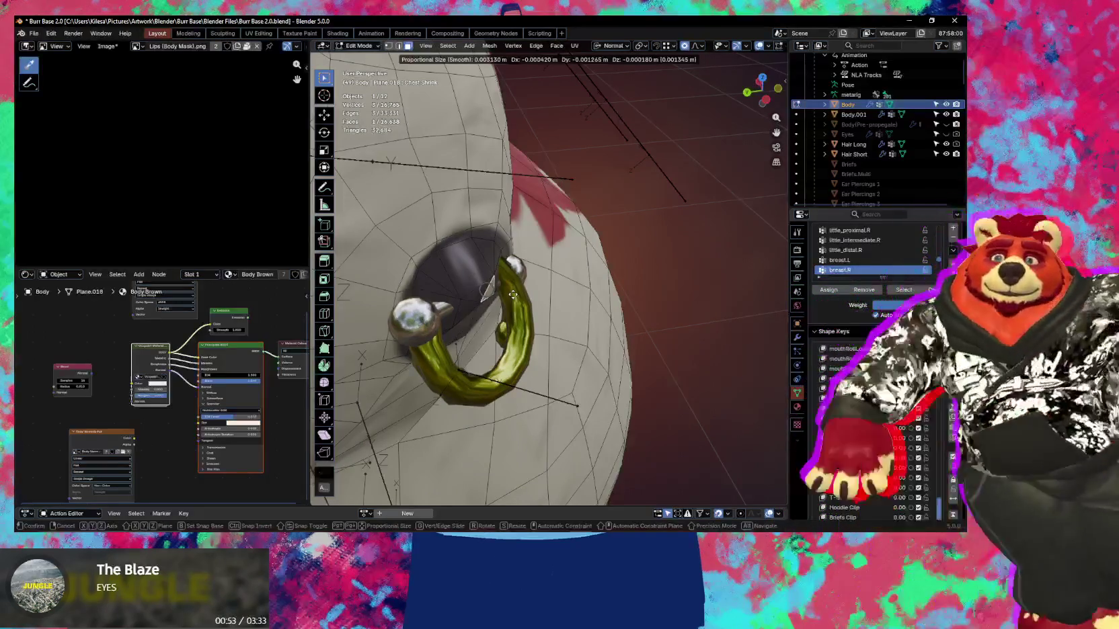
pyautogui.click(513, 295)
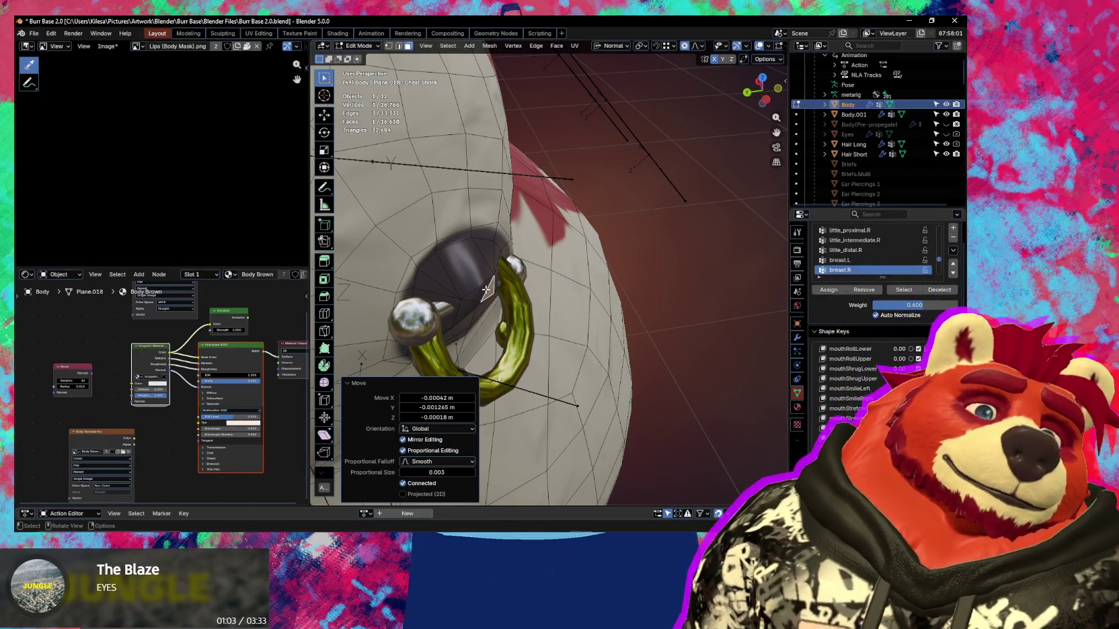
pyautogui.moveTo(486, 290)
pyautogui.mouseDown(button='middle')
pyautogui.moveTo(477, 253)
pyautogui.moveTo(485, 292)
pyautogui.mouseUp(button='middle')
pyautogui.moveTo(561, 325)
pyautogui.mouseDown(button='middle')
pyautogui.moveTo(572, 339)
pyautogui.moveTo(640, 310)
pyautogui.mouseUp(button='middle')
pyautogui.hotkey('ctrl', 'Tab')
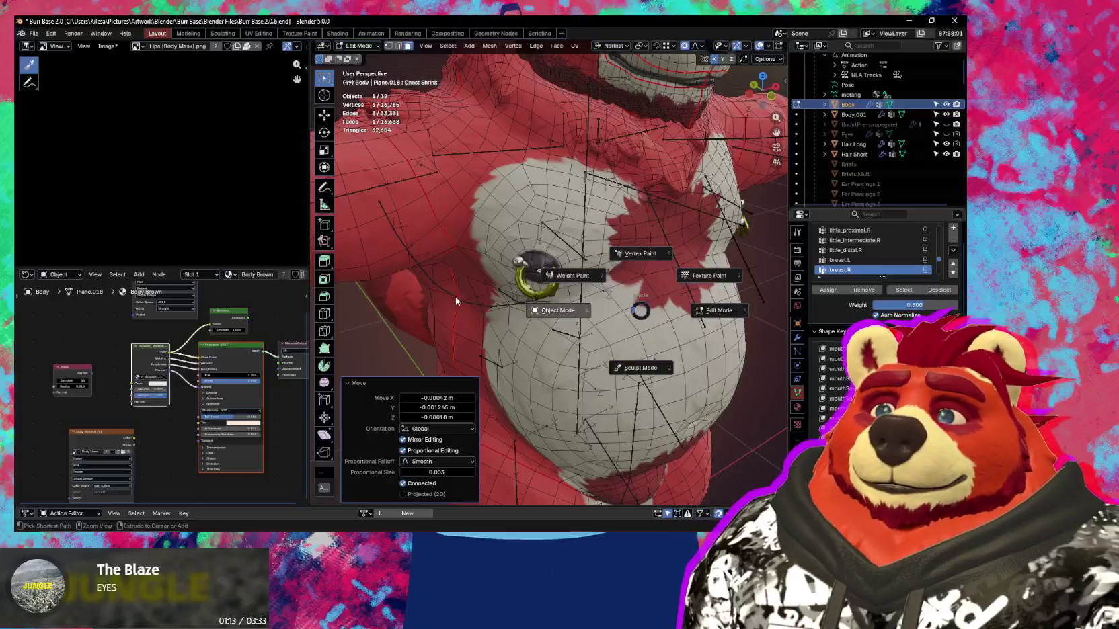
pyautogui.click(556, 293)
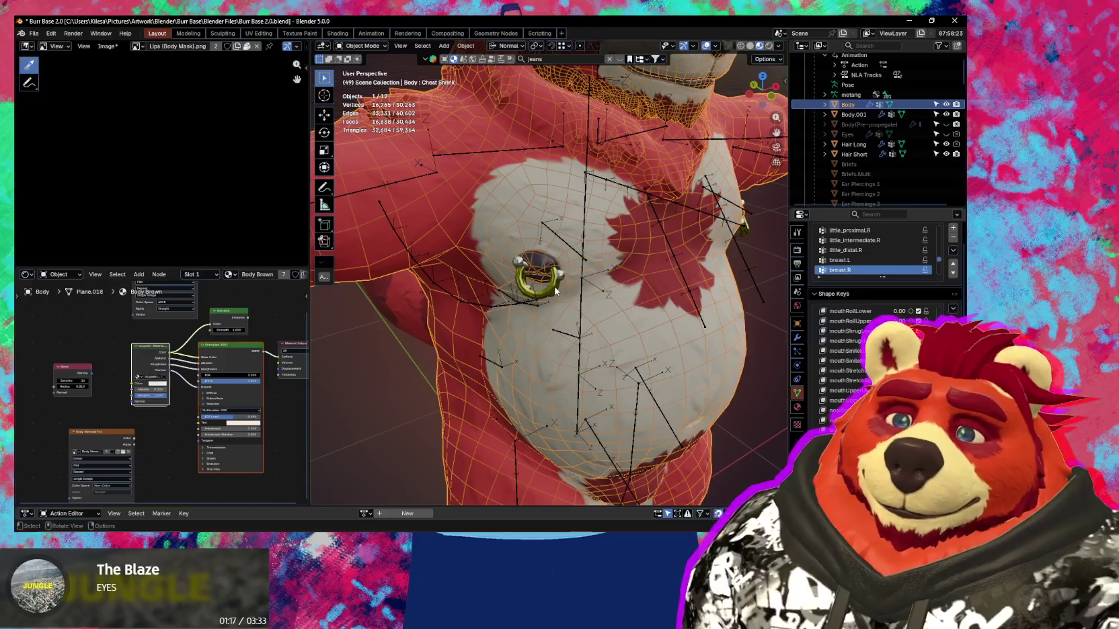
# Orbit from the chest up to the head, zoom in, and centre on the nose ring.
pyautogui.click(547, 267)
pyautogui.moveTo(547, 267); pyautogui.dragTo(553, 408, button='middle')
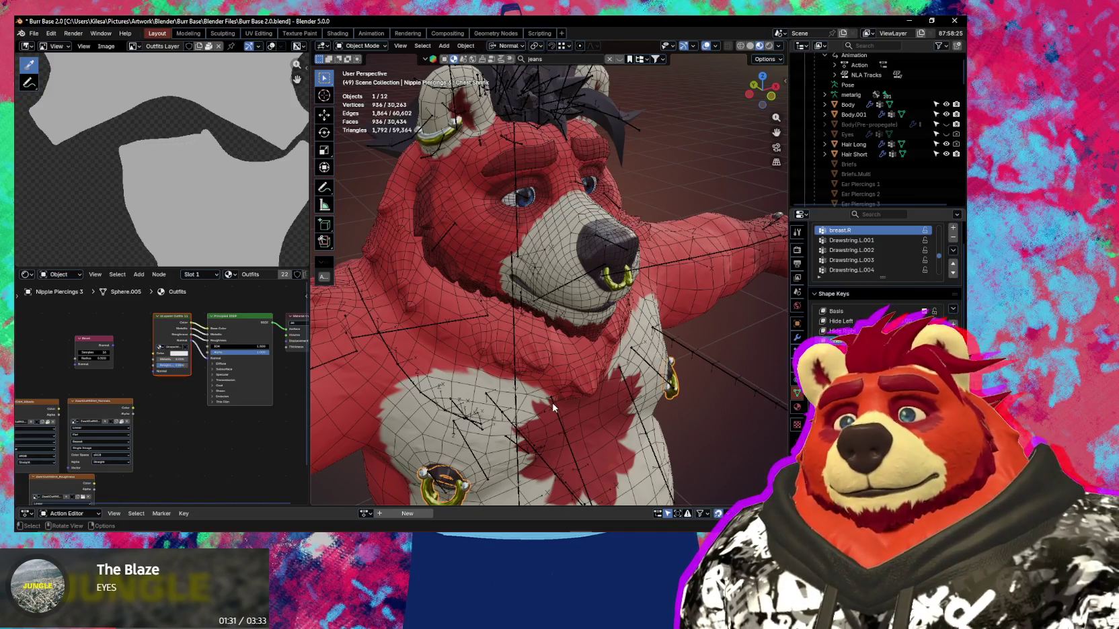
pyautogui.moveTo(553, 408); pyautogui.dragTo(513, 245, button='middle')
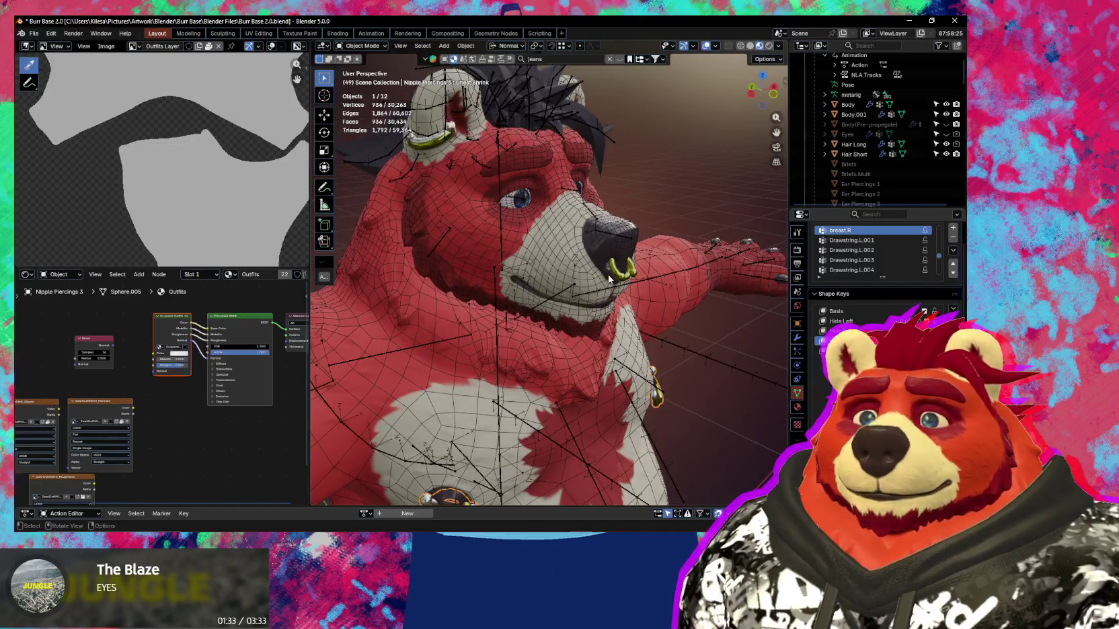
pyautogui.scroll(2, 609, 276)
pyautogui.scroll(2, 609, 255)
pyautogui.scroll(2, 609, 232)
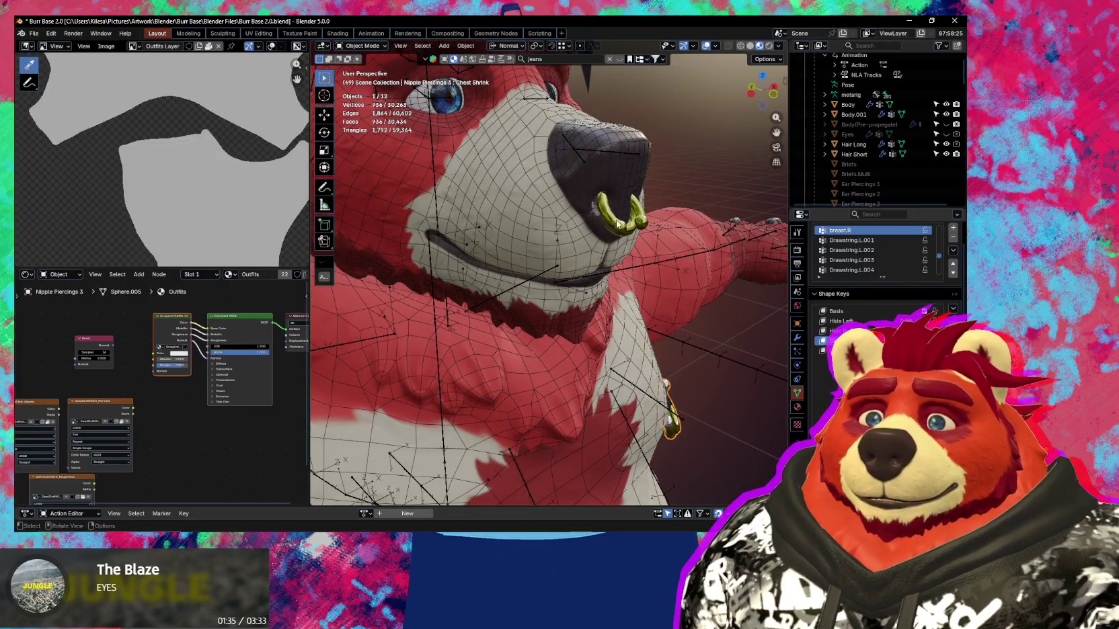
pyautogui.keyDown('shift'); pyautogui.click(617, 224); pyautogui.keyUp('shift')
pyautogui.press('KP_Decimal')
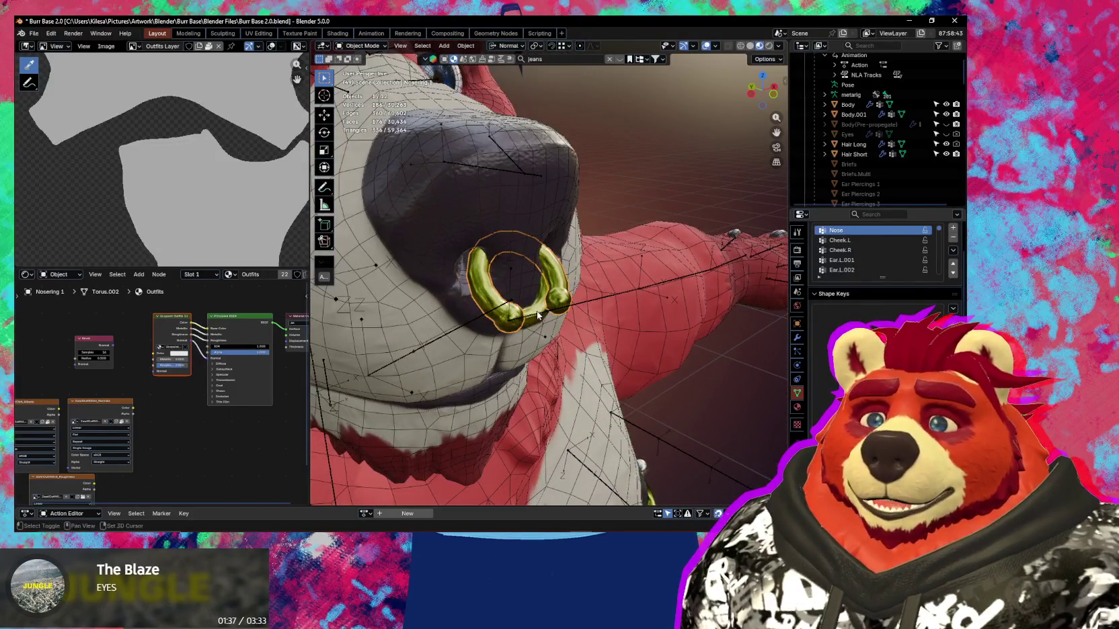
# Select Nosering 1 on its own and add its Basis shape key.
pyautogui.keyDown('shift'); pyautogui.click(538, 314); pyautogui.keyUp('shift')
pyautogui.moveTo(548, 316); pyautogui.dragTo(566, 308, button='middle')
pyautogui.click(569, 302)
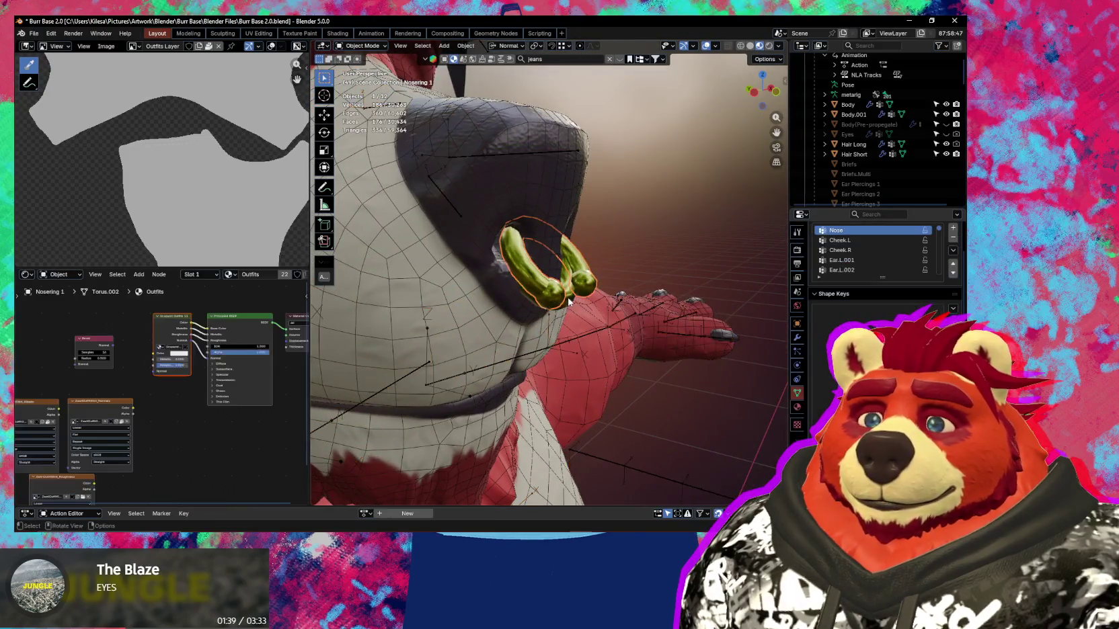
pyautogui.click(583, 291)
pyautogui.moveTo(584, 290)
pyautogui.mouseDown(button='middle')
pyautogui.moveTo(594, 304)
pyautogui.moveTo(665, 329)
pyautogui.mouseUp(button='middle')
pyautogui.click(569, 289)
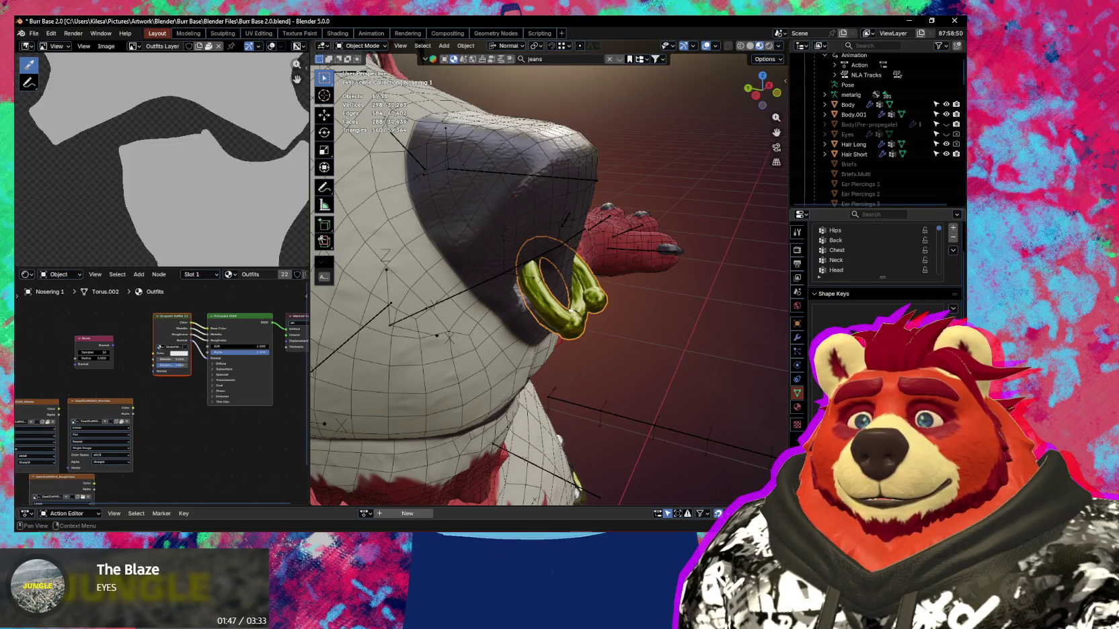
pyautogui.click(953, 323)
# Rename the nose ring's new Key 1 shape key to 'Snout Grow'.
pyautogui.moveTo(686, 289); pyautogui.dragTo(565, 316, button='middle')
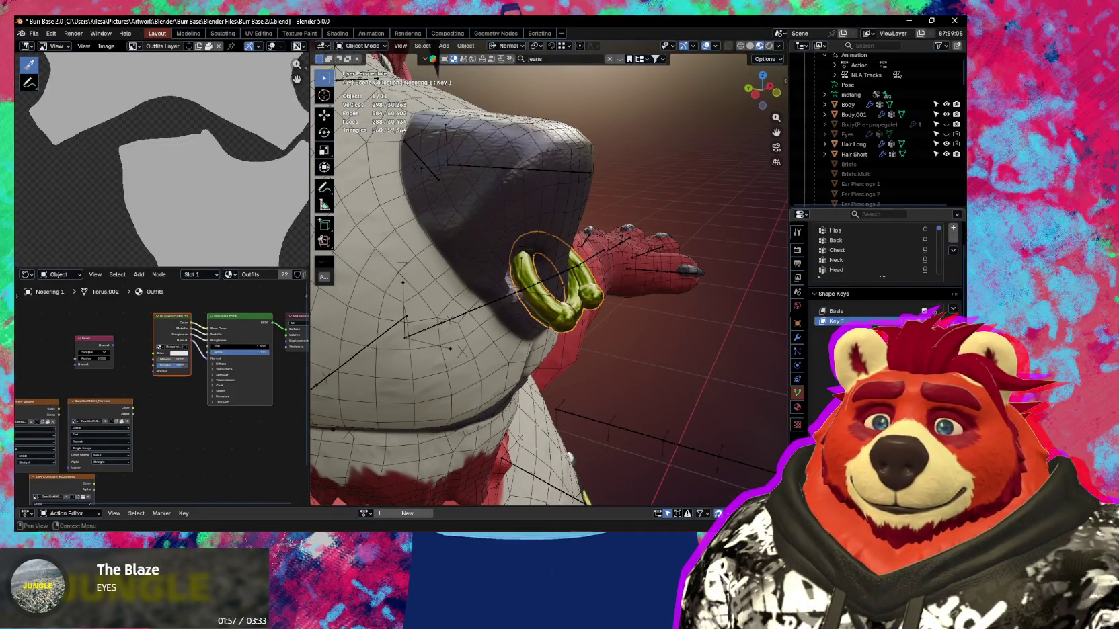
pyautogui.doubleClick(837, 321)
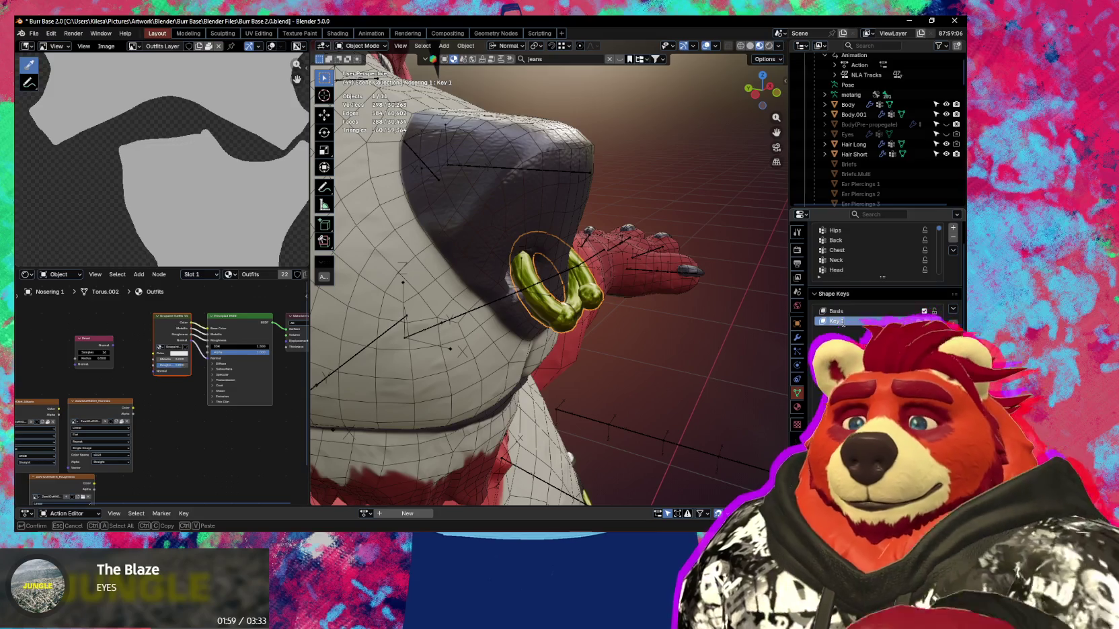
pyautogui.write('Snout Gr')
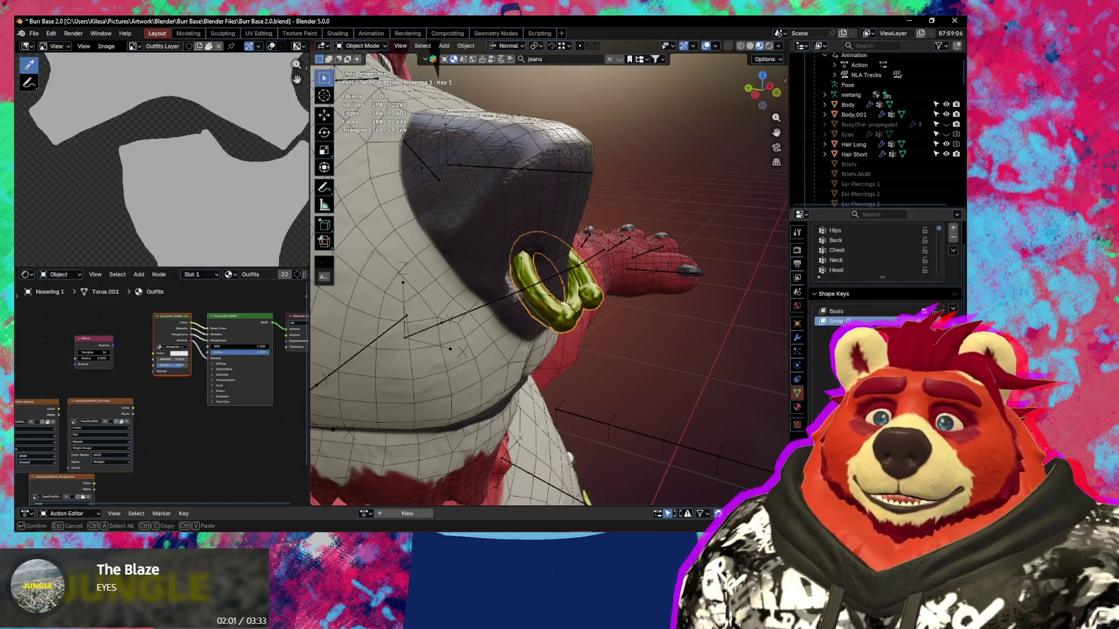
pyautogui.write('ow')
pyautogui.press('Return')
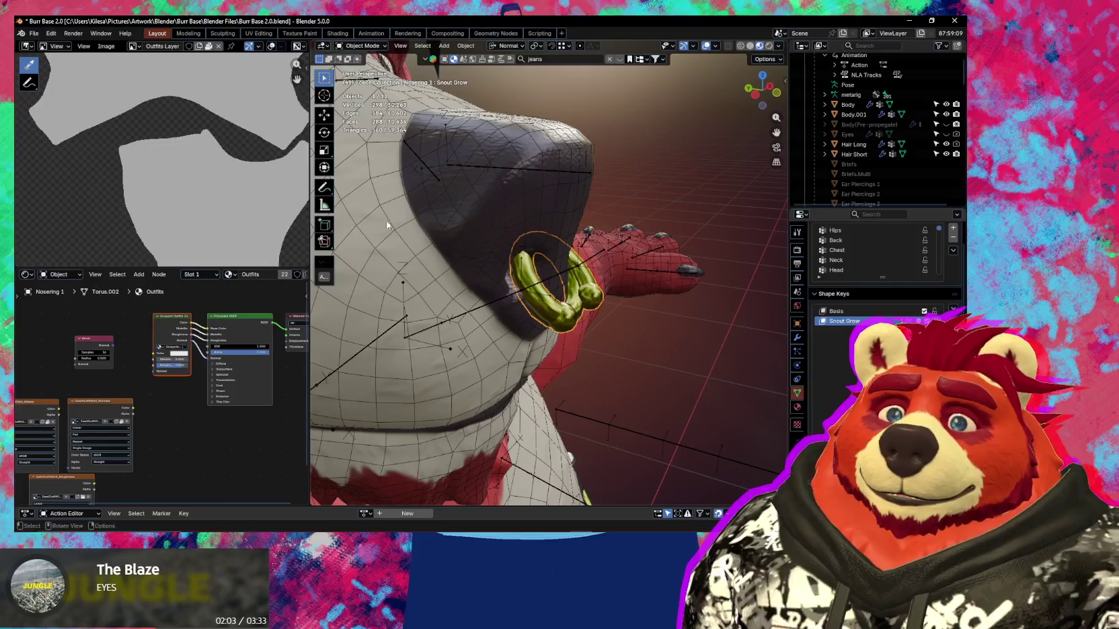
pyautogui.click(469, 230)
pyautogui.scroll(-3, 963, 309)
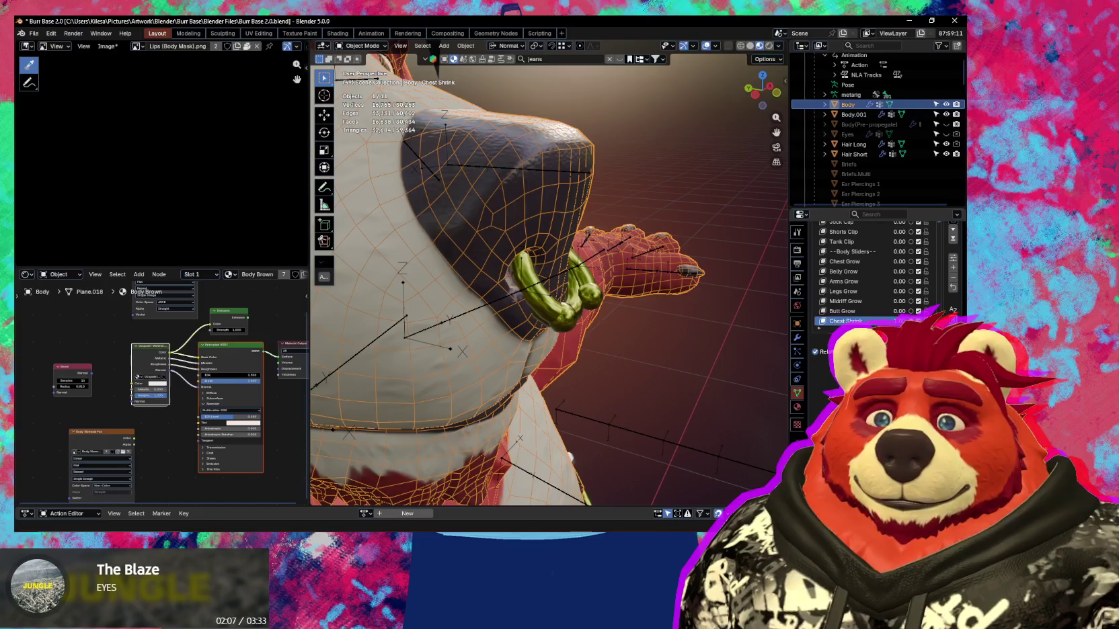
# Raise the body's Snout Extend shape key value from 0 to 1.
pyautogui.scroll(2, 874, 283)
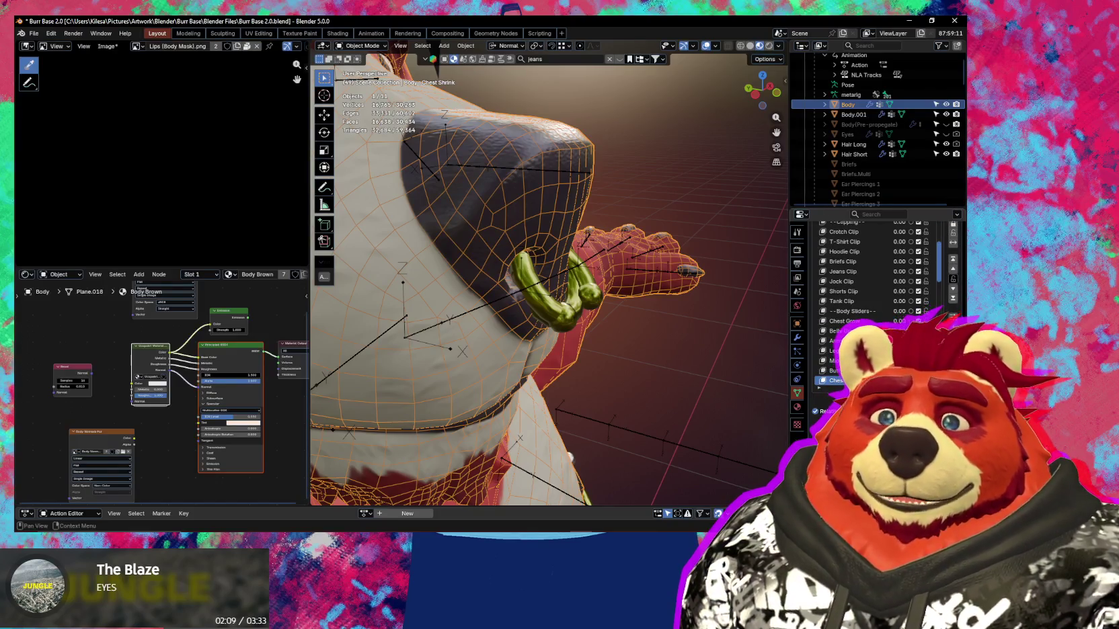
pyautogui.scroll(4, 874, 282)
pyautogui.scroll(5, 941, 311)
pyautogui.scroll(5, 941, 311)
pyautogui.scroll(5, 941, 311)
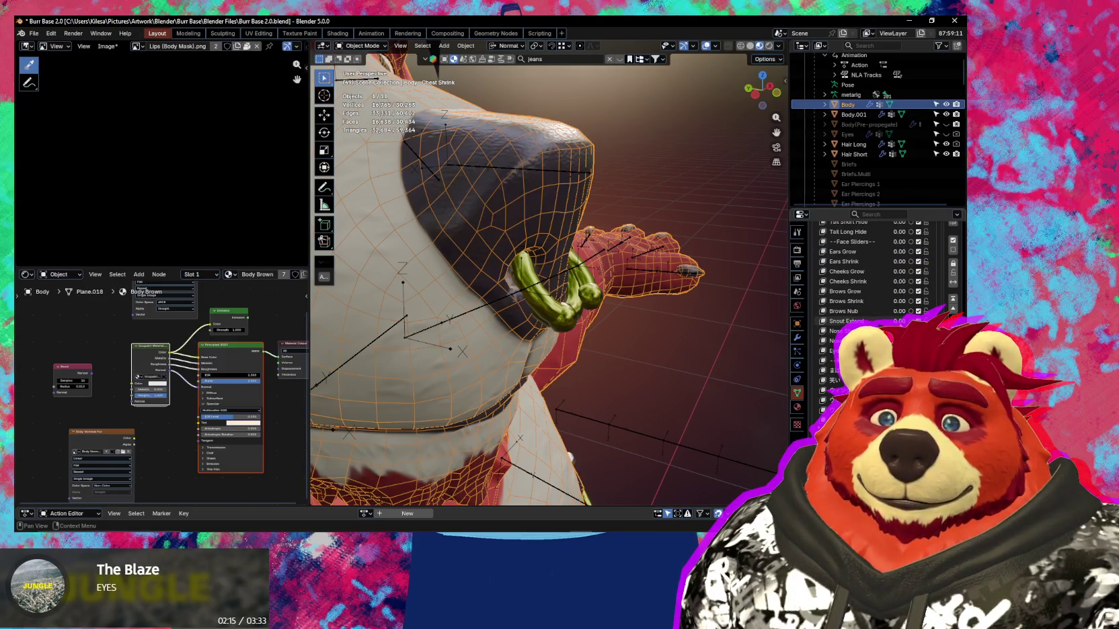
pyautogui.moveTo(894, 321); pyautogui.dragTo(941, 321)
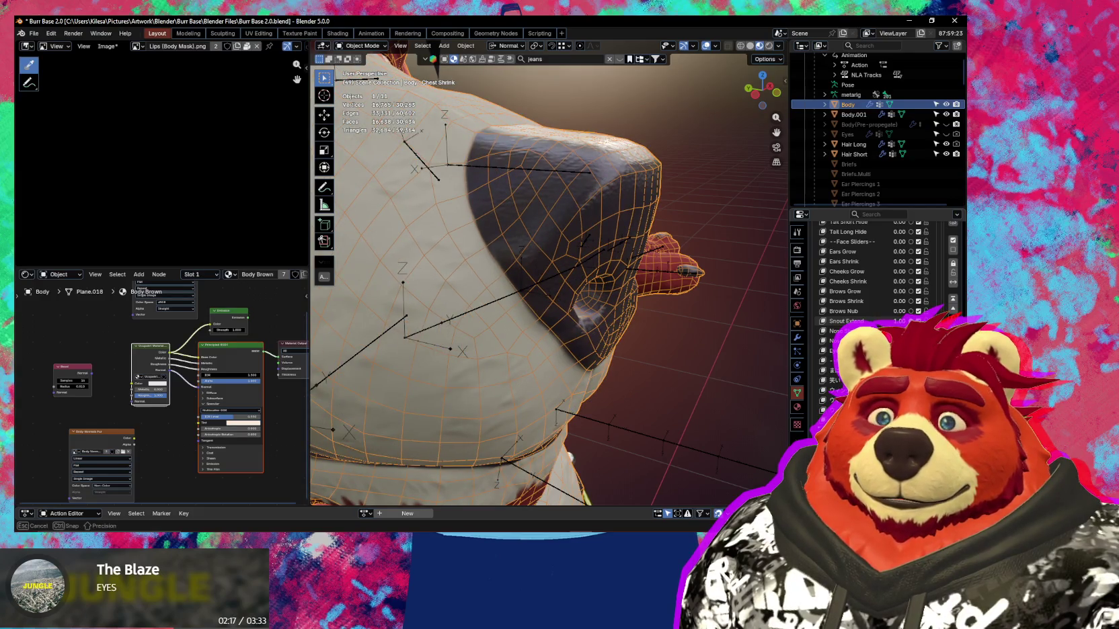
pyautogui.moveTo(666, 310)
pyautogui.mouseDown(button='middle')
pyautogui.moveTo(574, 294)
pyautogui.moveTo(693, 321)
pyautogui.mouseUp(button='middle')
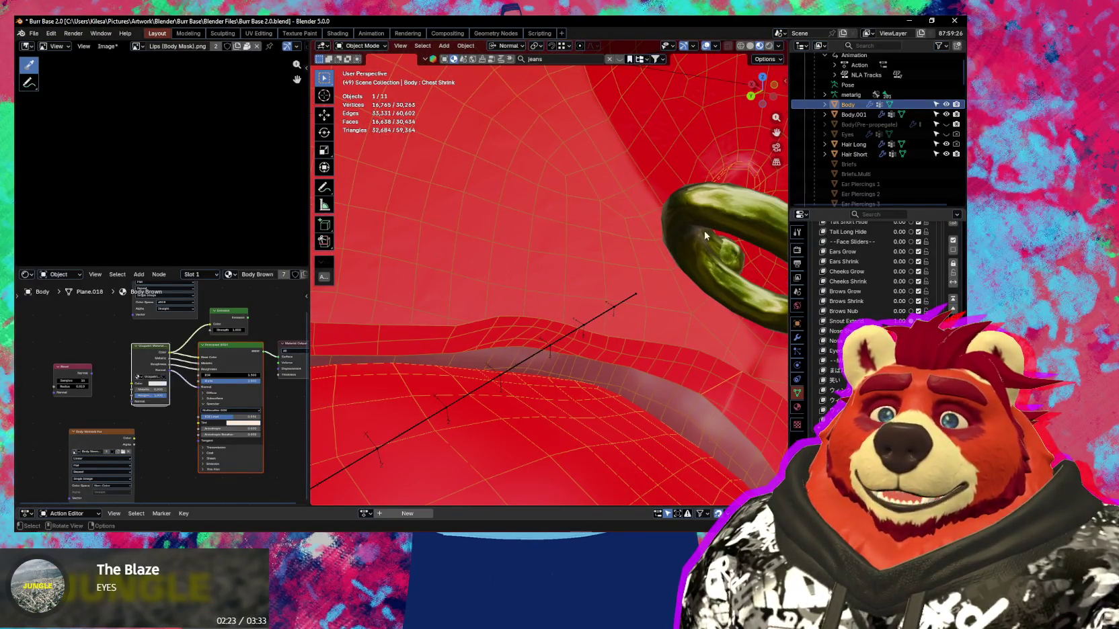
pyautogui.click(706, 235)
pyautogui.press('Tab')
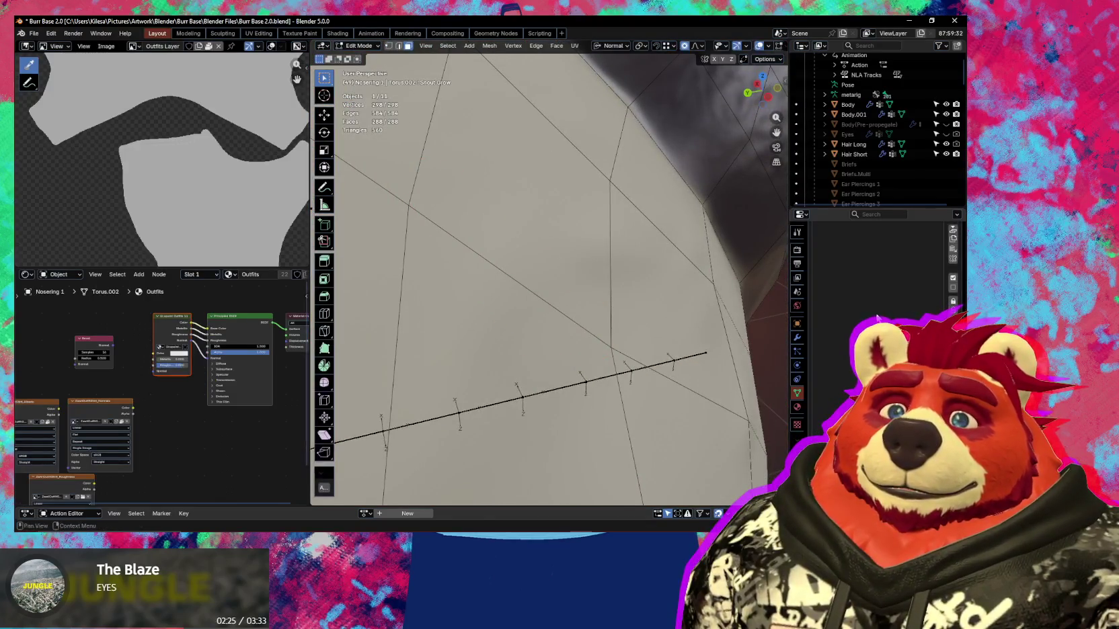
# Move the nose ring outward along Y and lower it along Z onto the extended snout.
pyautogui.scroll(-5, 511, 269)
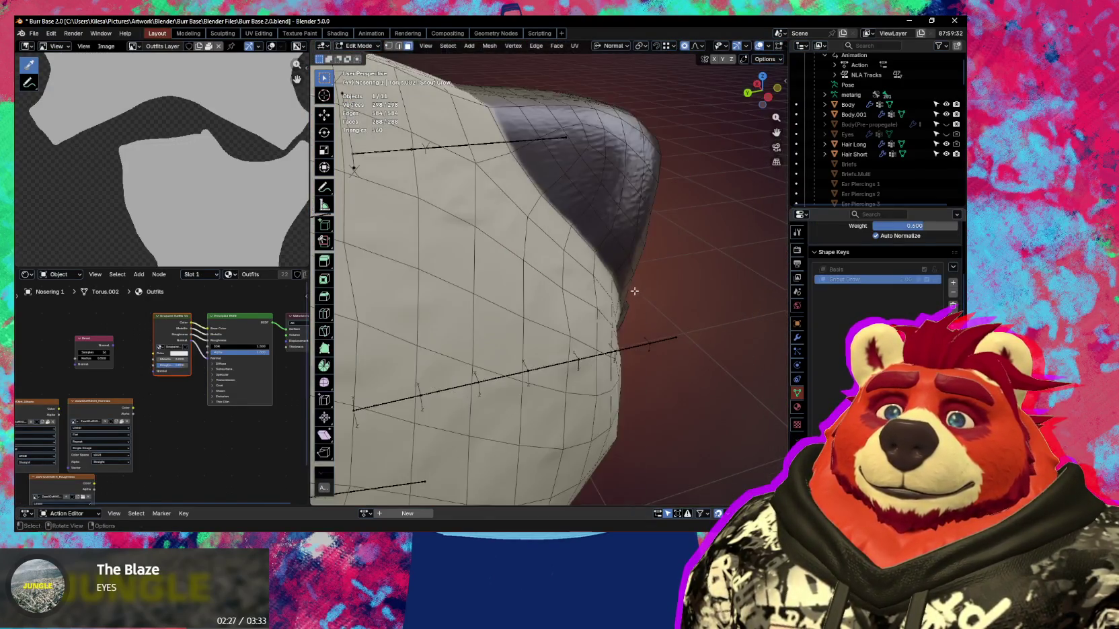
pyautogui.moveTo(511, 269); pyautogui.dragTo(585, 275, button='middle')
pyautogui.press('g')
pyautogui.press('y')
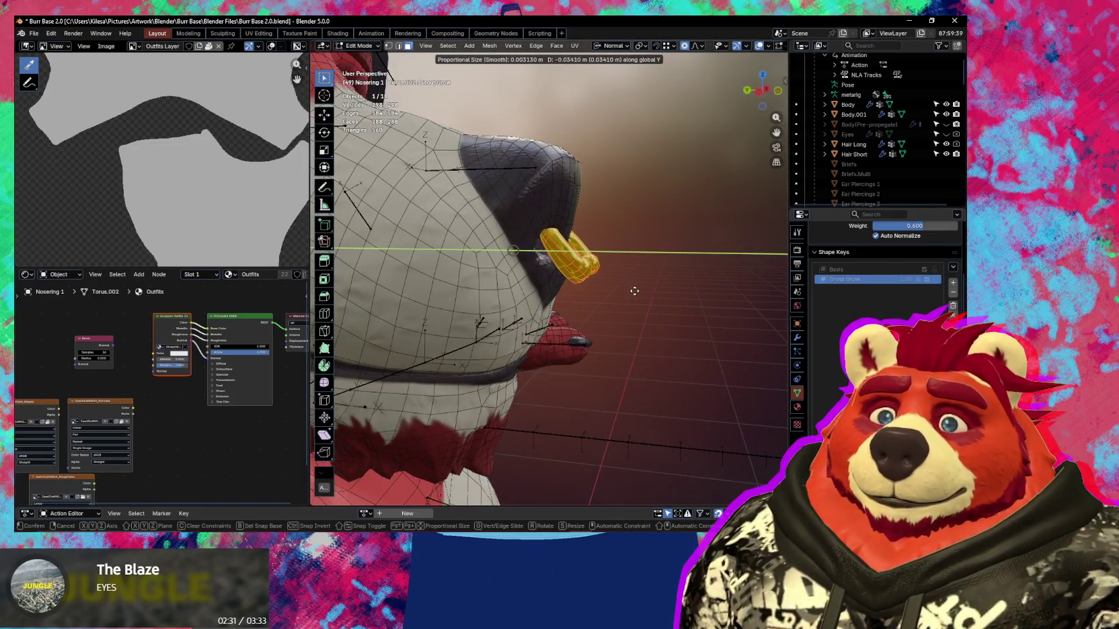
pyautogui.click(642, 290)
pyautogui.moveTo(642, 290)
pyautogui.mouseDown(button='middle')
pyautogui.moveTo(609, 298)
pyautogui.moveTo(632, 295)
pyautogui.mouseUp(button='middle')
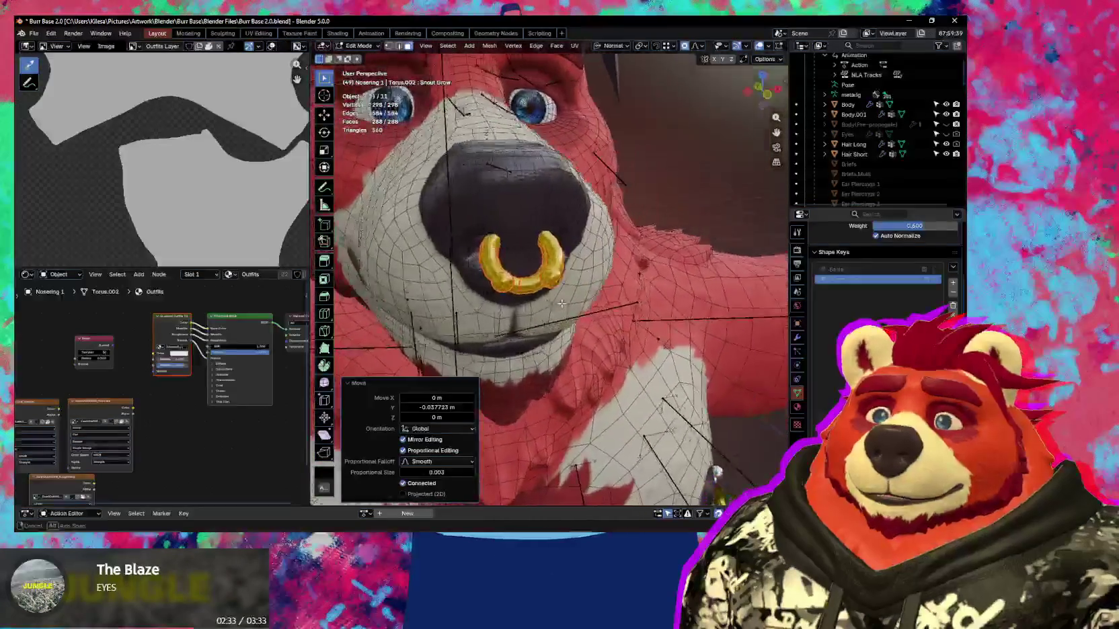
pyautogui.press('g')
pyautogui.press('z')
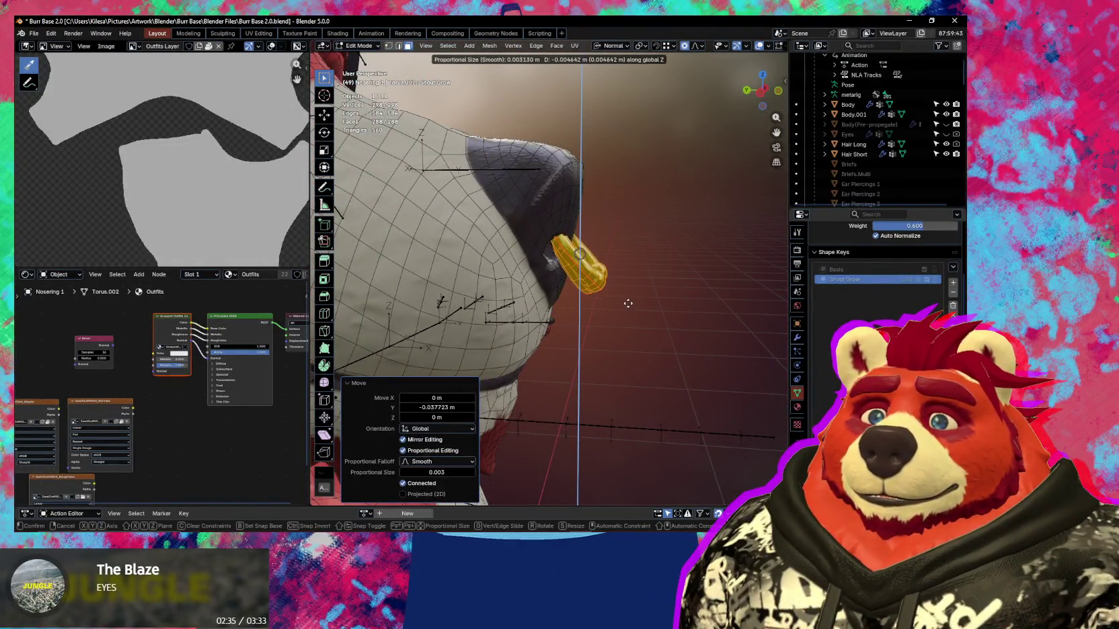
pyautogui.click(626, 310)
# Nudge the ring forward along Y, preview without overlays, and return to Object Mode.
pyautogui.press('g')
pyautogui.press('y')
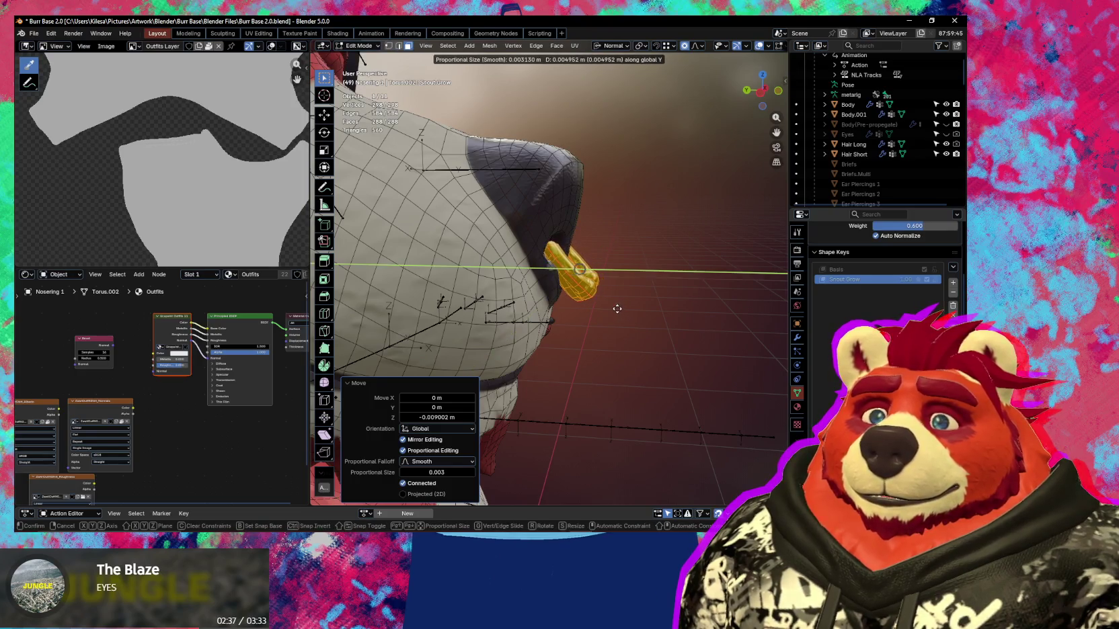
pyautogui.click(622, 310)
pyautogui.moveTo(622, 310)
pyautogui.mouseDown(button='middle')
pyautogui.moveTo(532, 313)
pyautogui.moveTo(602, 340)
pyautogui.moveTo(574, 324)
pyautogui.mouseUp(button='middle')
pyautogui.hotkey('shift', 'alt', 'z')
pyautogui.scroll(-3, 531, 313)
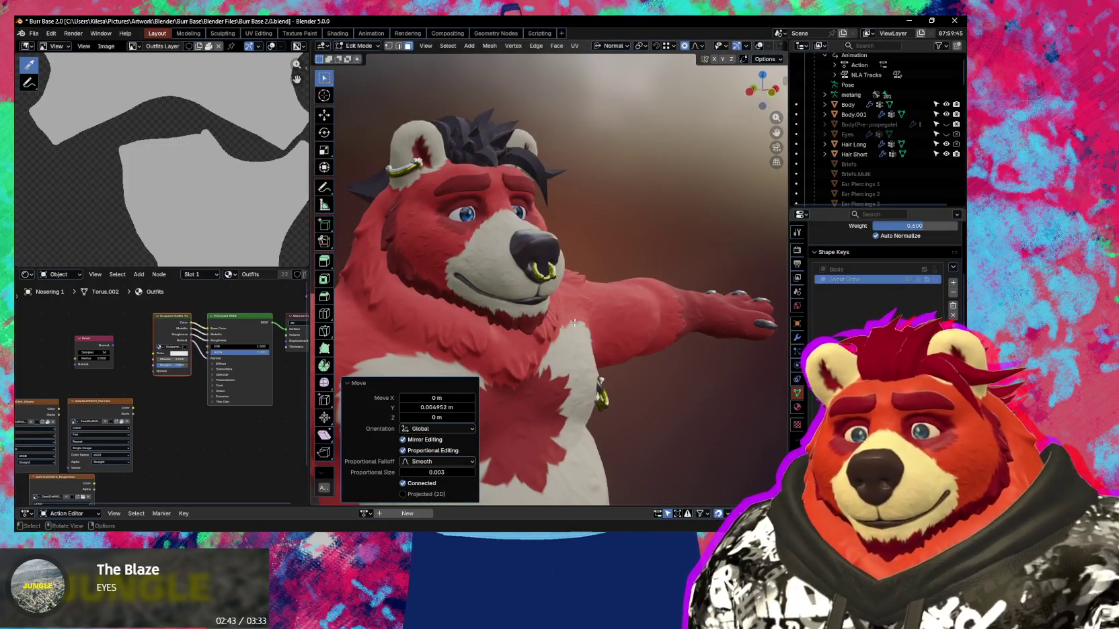
pyautogui.press('Tab')
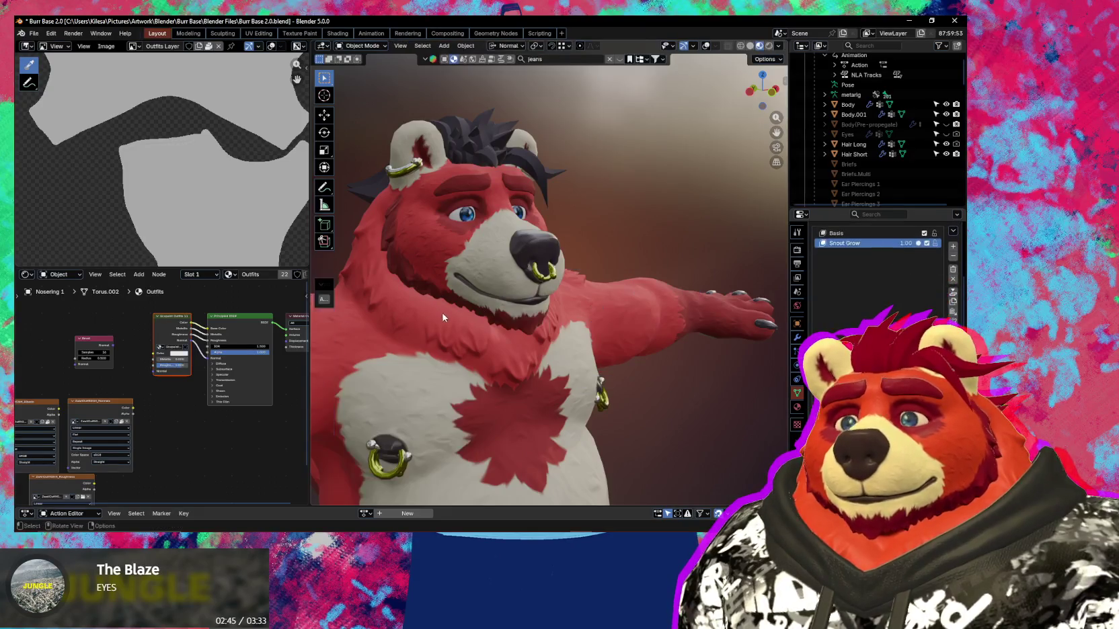
# Zoom to the bear's muzzle and clear the shape key values from the nose ring's Quick Favorites.
pyautogui.moveTo(484, 258); pyautogui.dragTo(670, 317, button='middle')
pyautogui.click(498, 255)
pyautogui.scroll(-3, 874, 276)
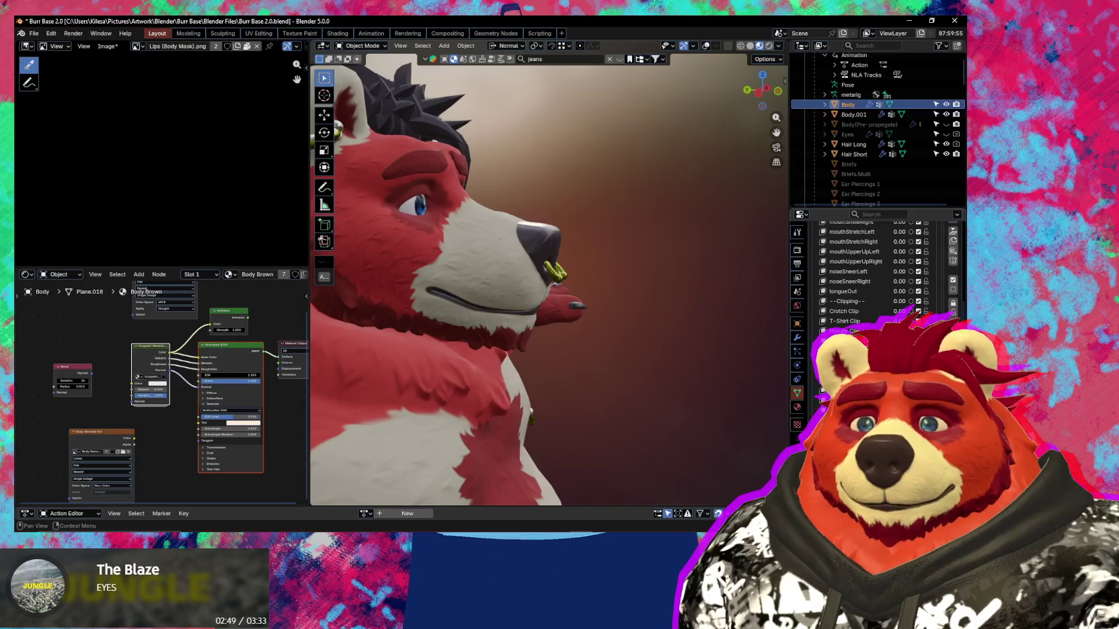
pyautogui.scroll(-2, 875, 269)
pyautogui.scroll(-2, 874, 269)
pyautogui.moveTo(497, 296); pyautogui.dragTo(527, 313, button='middle')
pyautogui.scroll(-2, 874, 269)
pyautogui.press('z')
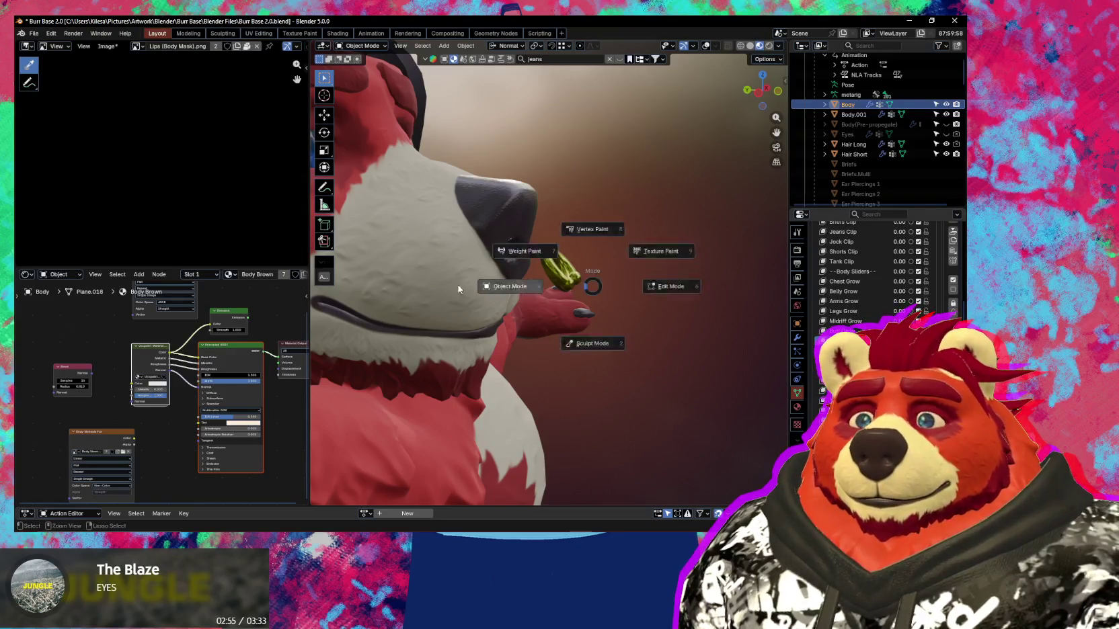
pyautogui.click(558, 269)
pyautogui.rightClick(561, 145)
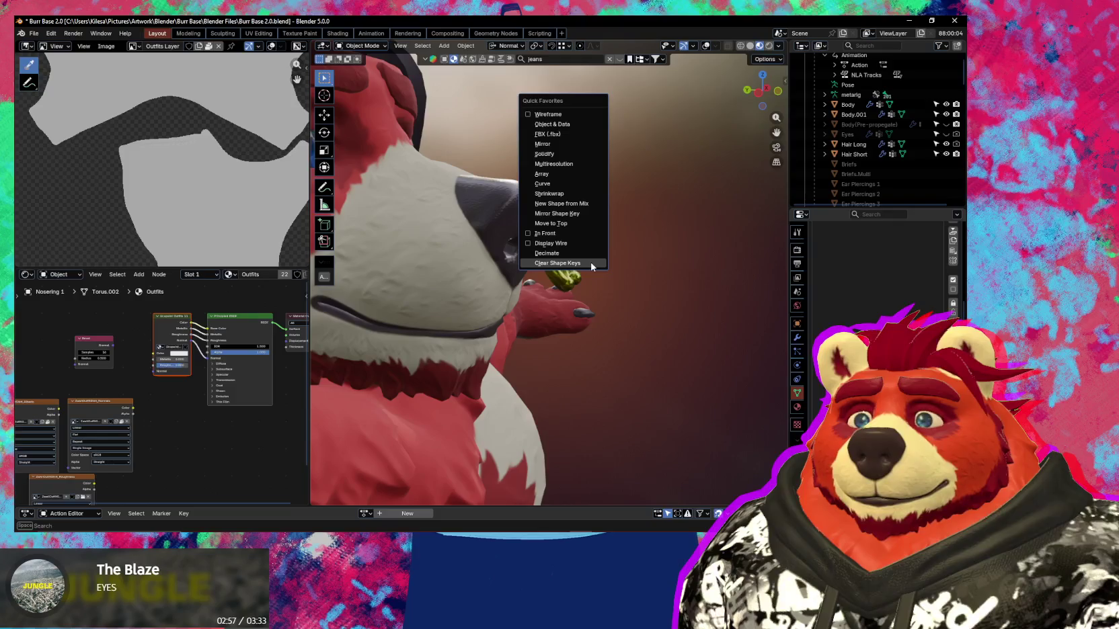
# Raise the body's Nose Grow key so the enlarged nose swells around the ring.
pyautogui.click(847, 104)
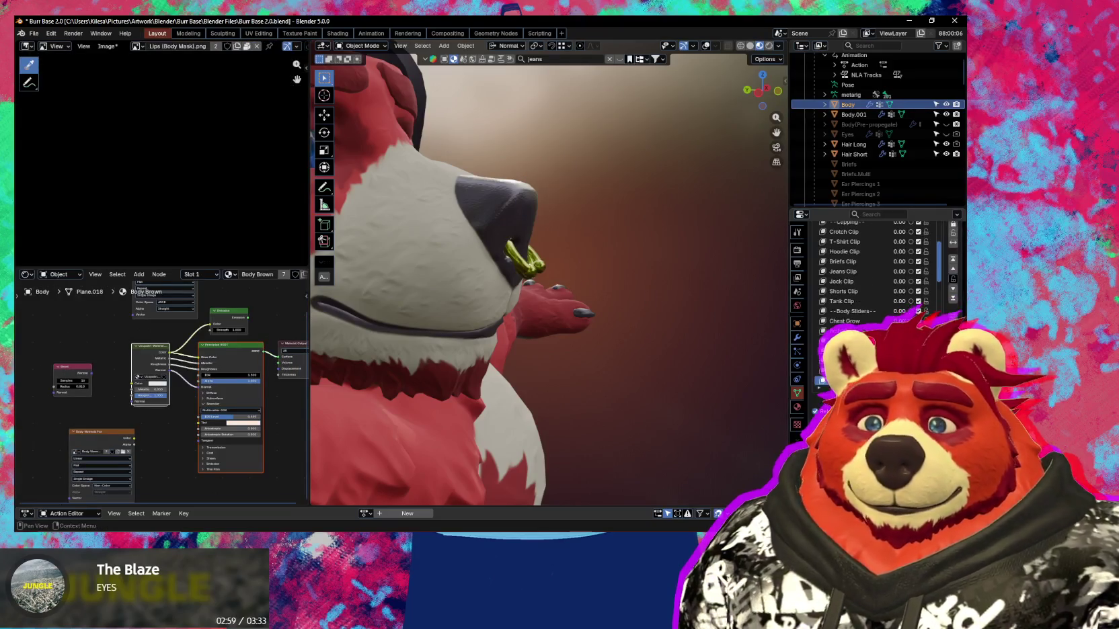
pyautogui.scroll(-5, 940, 298)
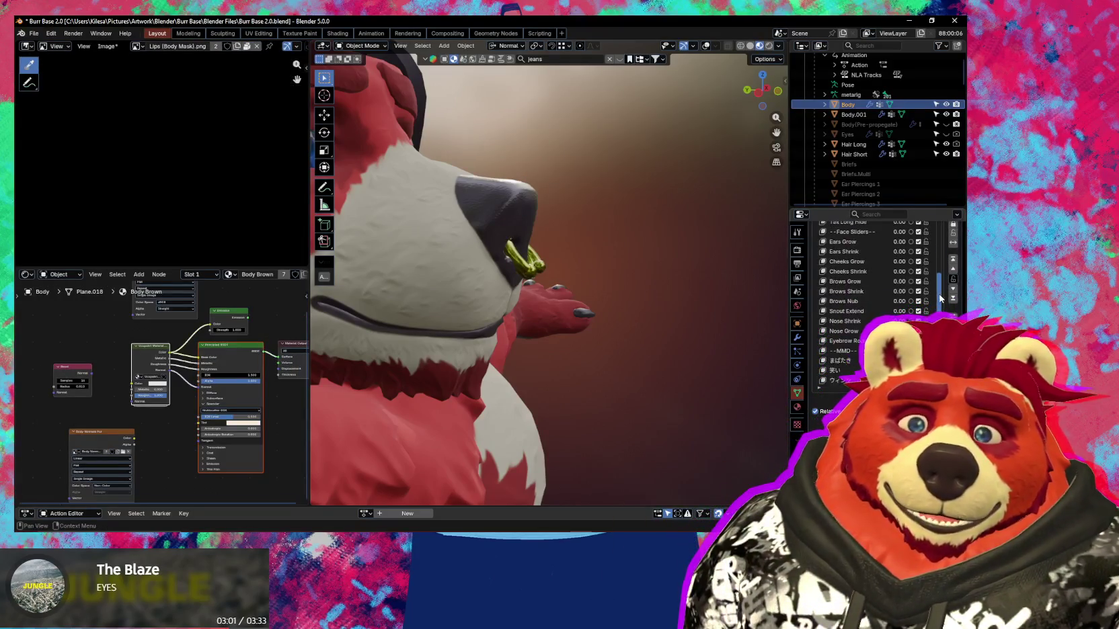
pyautogui.moveTo(898, 331); pyautogui.dragTo(901, 331)
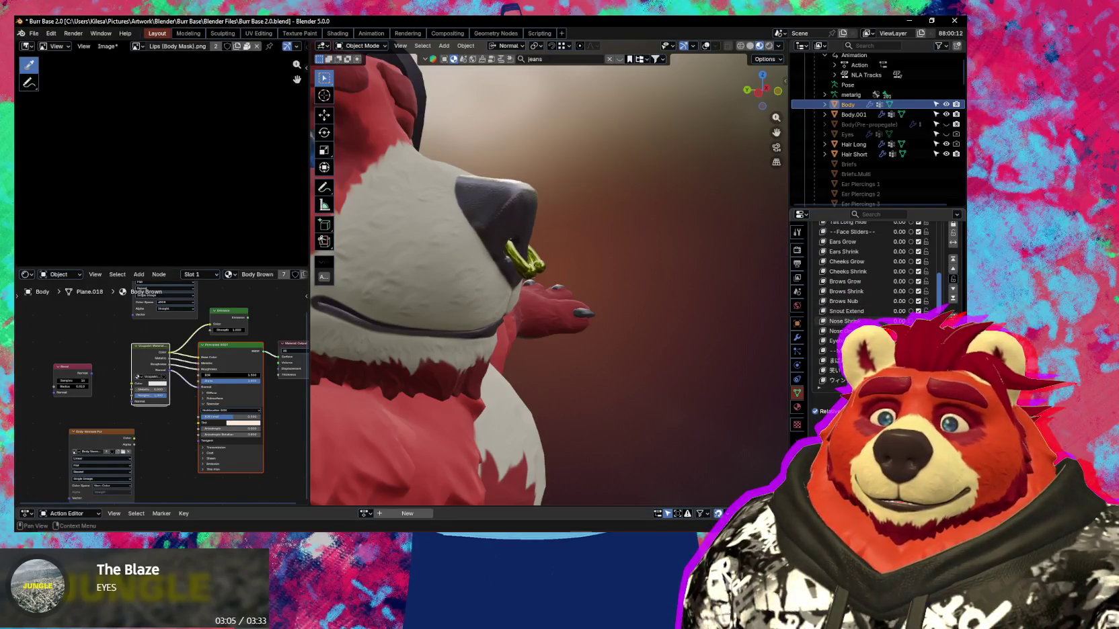
pyautogui.moveTo(596, 291); pyautogui.dragTo(625, 285, button='middle')
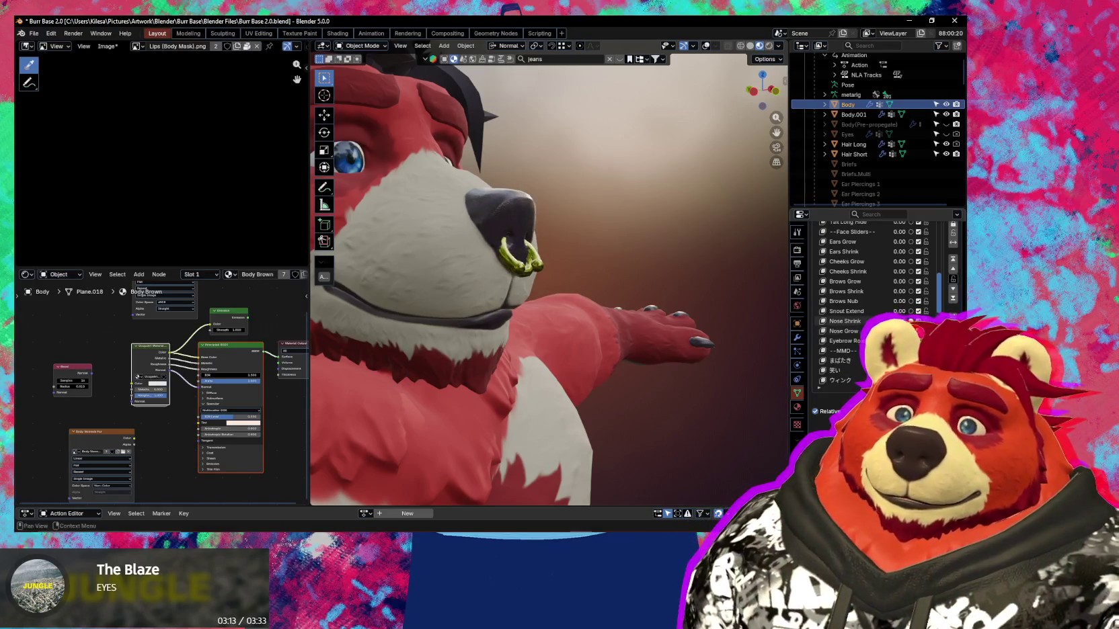
pyautogui.keyDown('ctrl'); pyautogui.moveTo(498, 248); pyautogui.dragTo(498, 242, button='middle'); pyautogui.keyUp('ctrl')
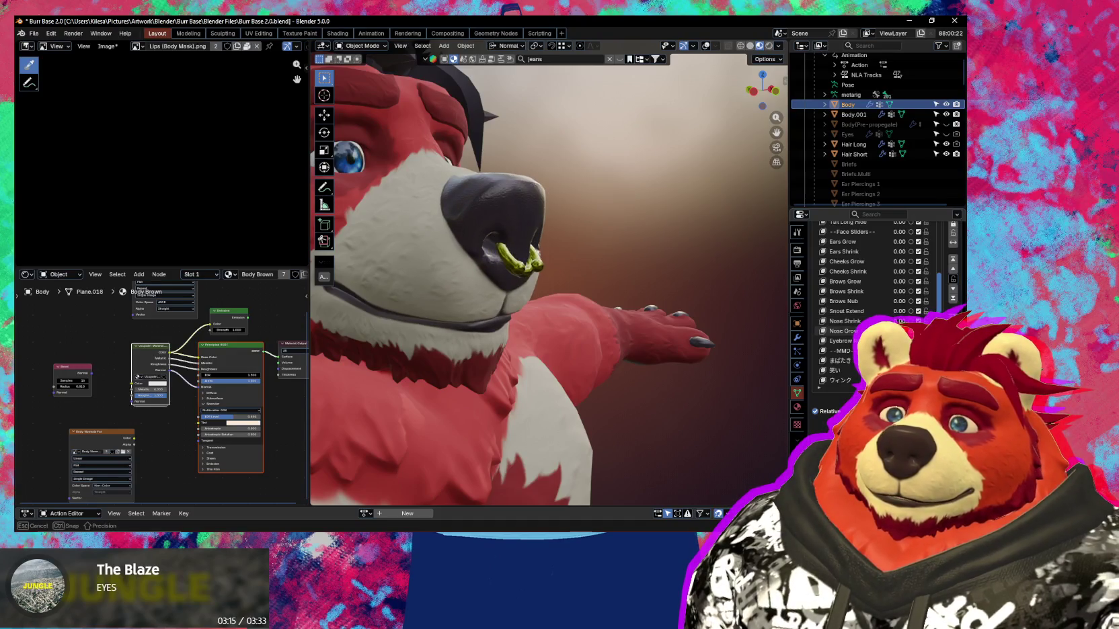
pyautogui.moveTo(558, 286); pyautogui.dragTo(557, 294, button='middle')
pyautogui.scroll(2, 557, 295)
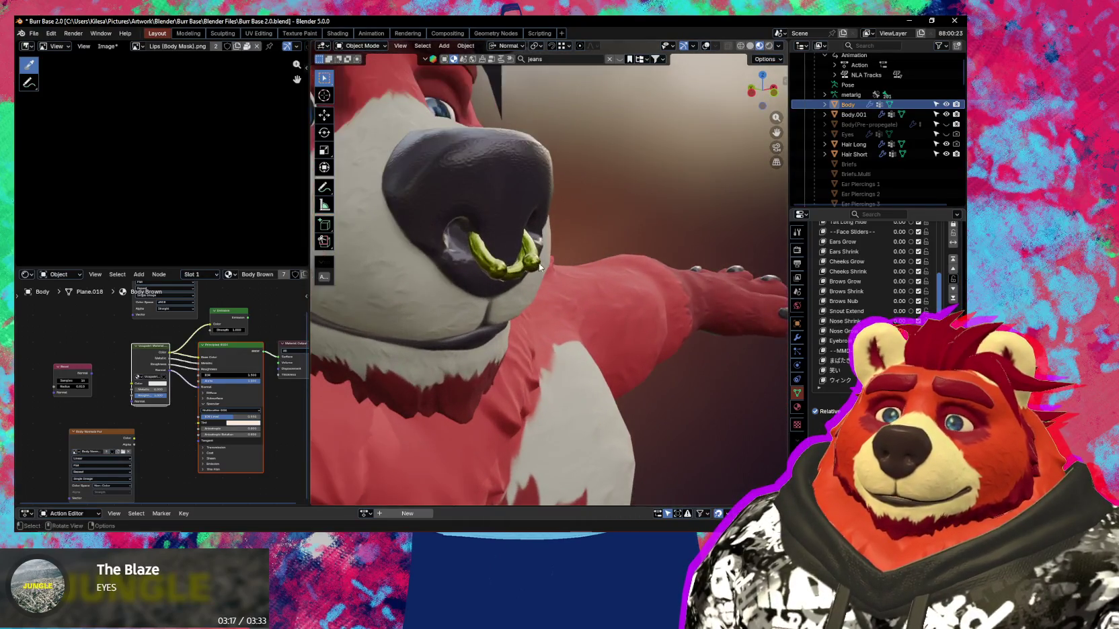
pyautogui.click(531, 259)
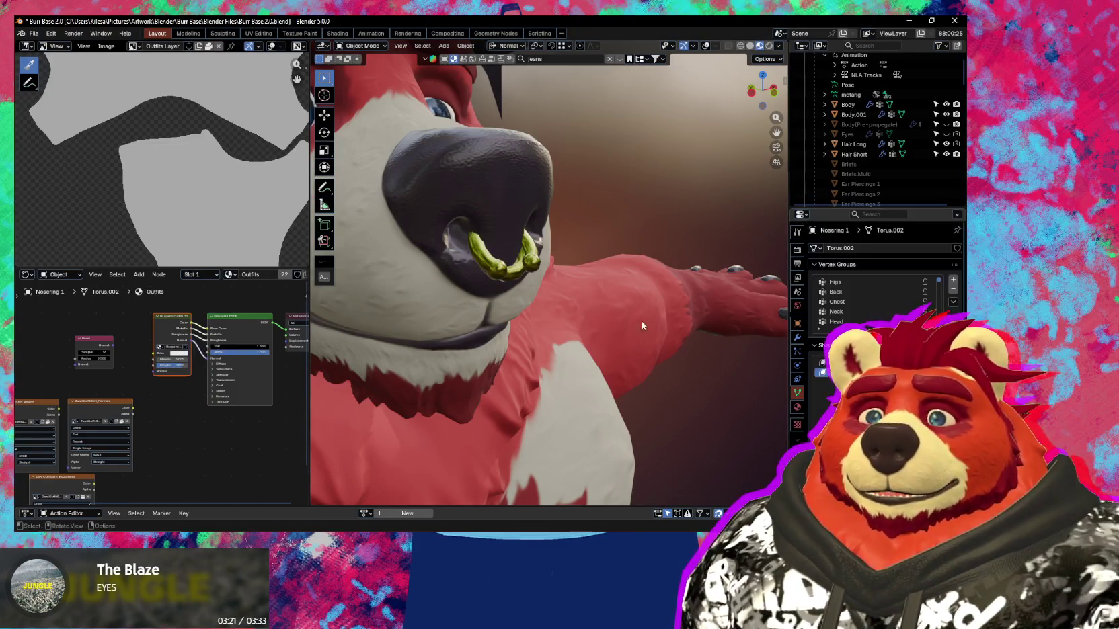
# Add a nose ring shape key named 'Nose Grow'.
pyautogui.scroll(2, 759, 358)
pyautogui.scroll(-4, 874, 295)
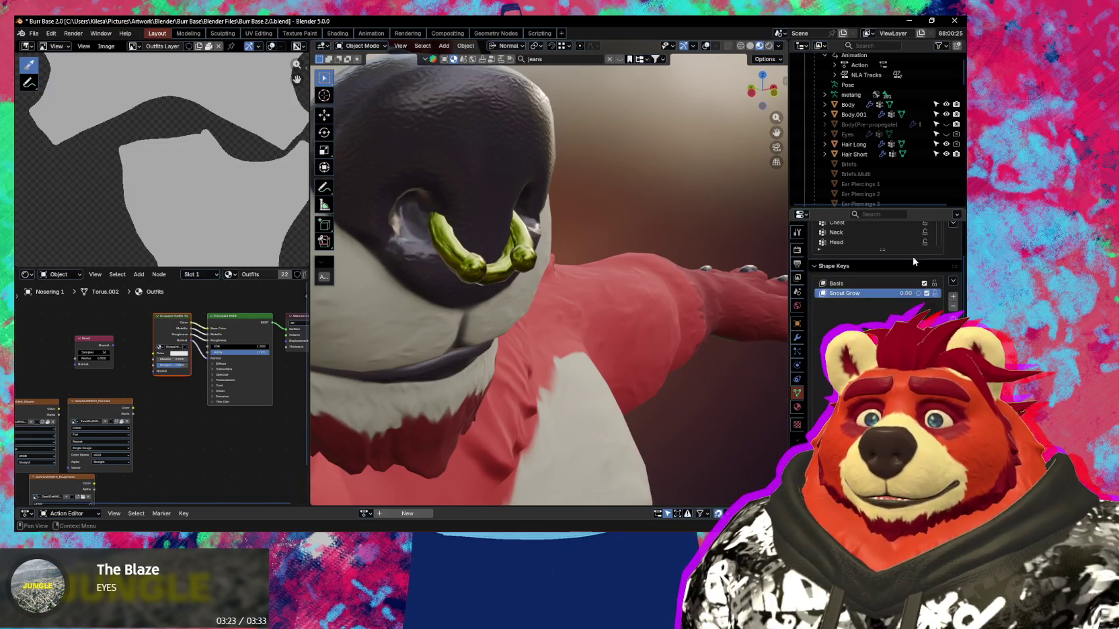
pyautogui.moveTo(891, 208); pyautogui.dragTo(891, 144)
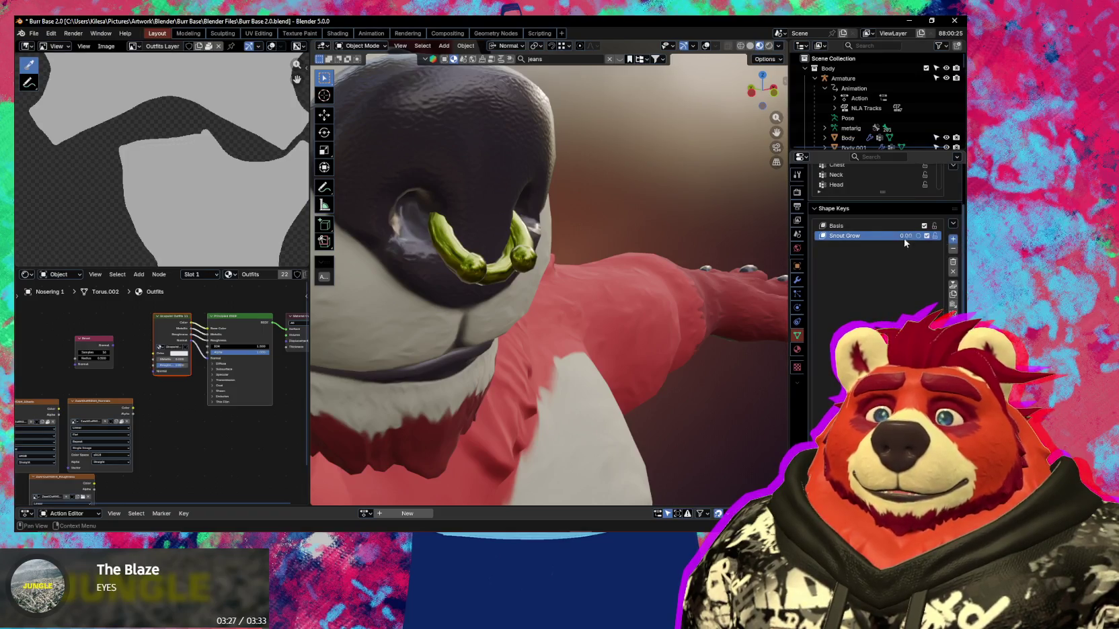
pyautogui.doubleClick(843, 246)
pyautogui.write('Nose Grow')
pyautogui.press('Return')
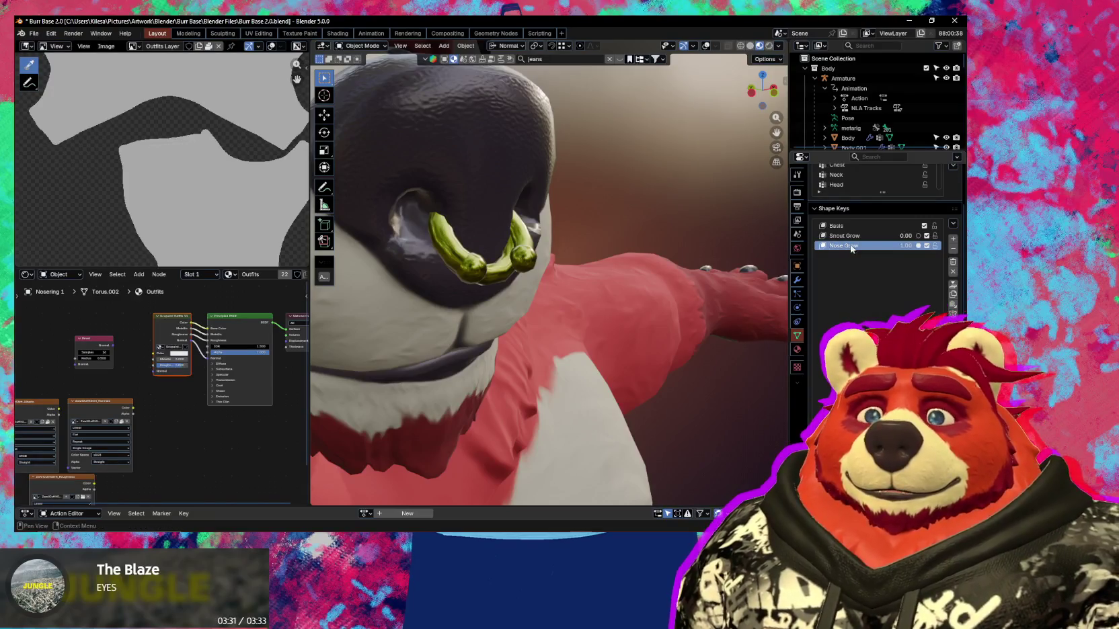
# Add a 'Nose Shrink' shape key, then start editing the Nose Grow shape in Edit Mode.
pyautogui.click(953, 239)
pyautogui.doubleClick(855, 255)
pyautogui.write('Nose Shrink')
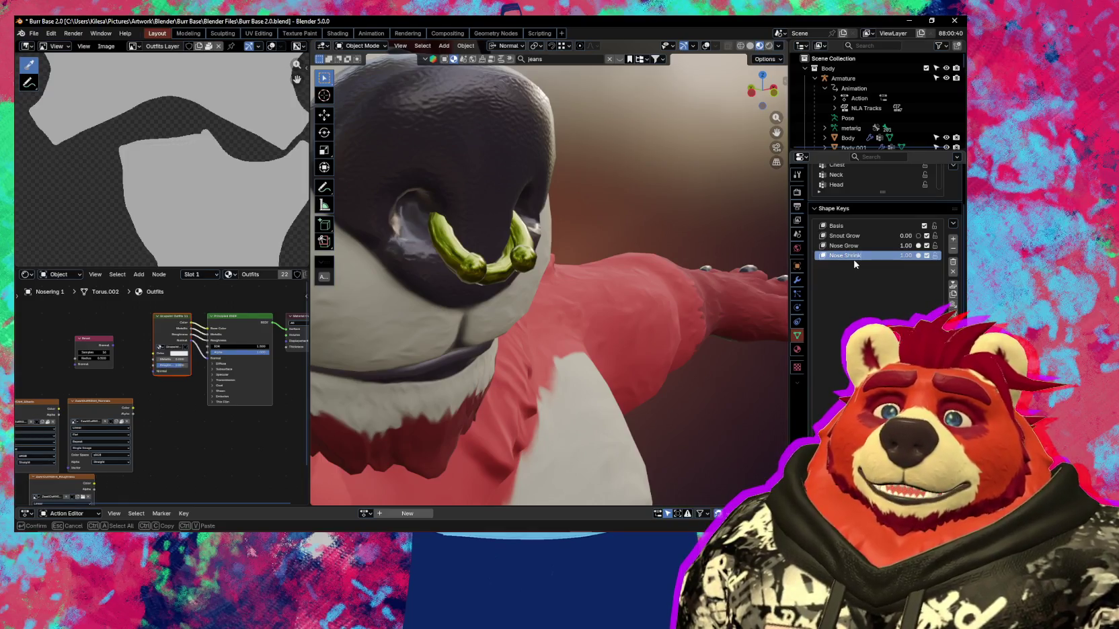
pyautogui.press('Return')
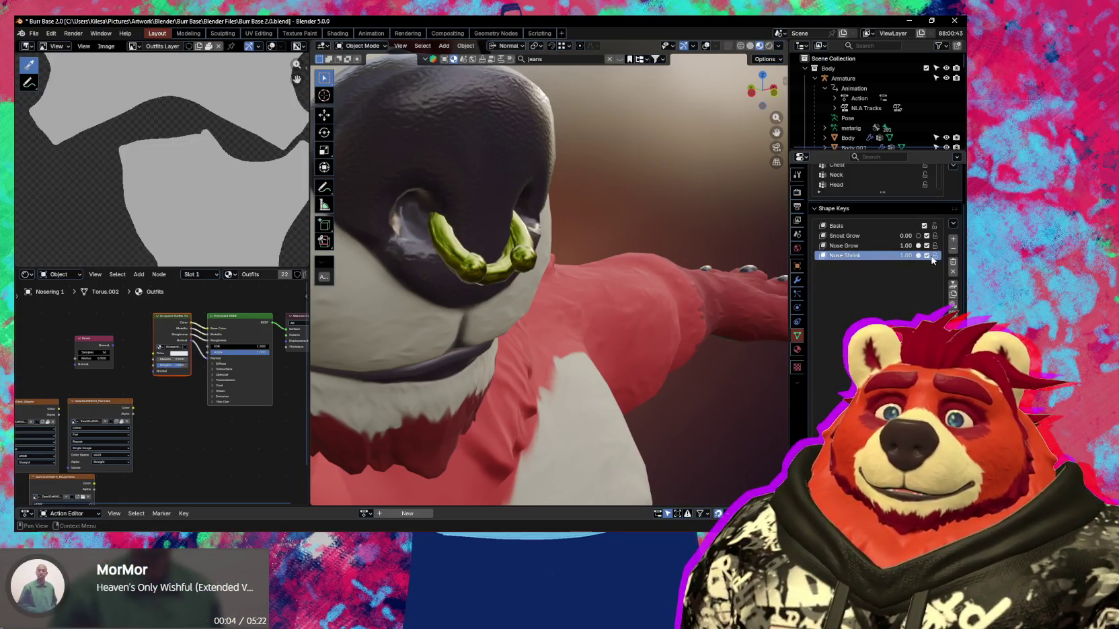
pyautogui.click(874, 245)
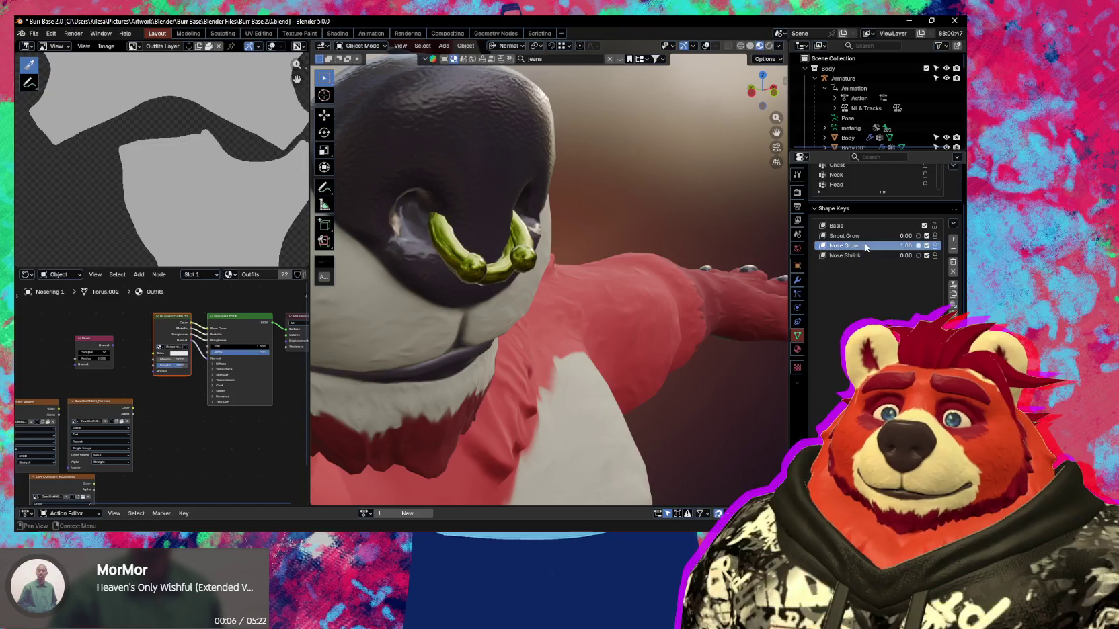
pyautogui.press('Tab')
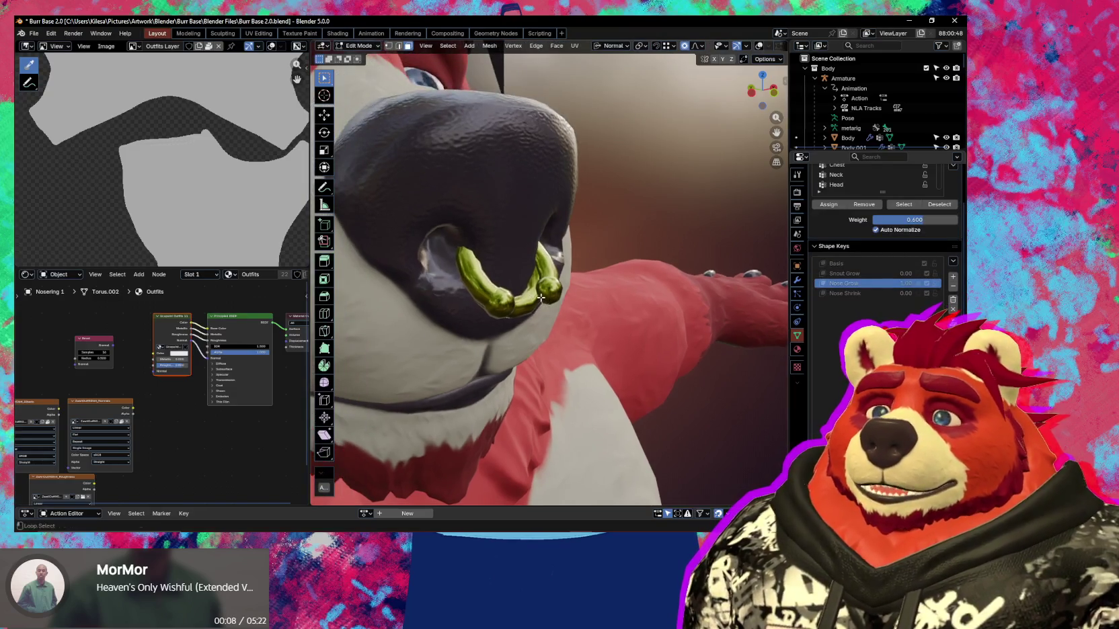